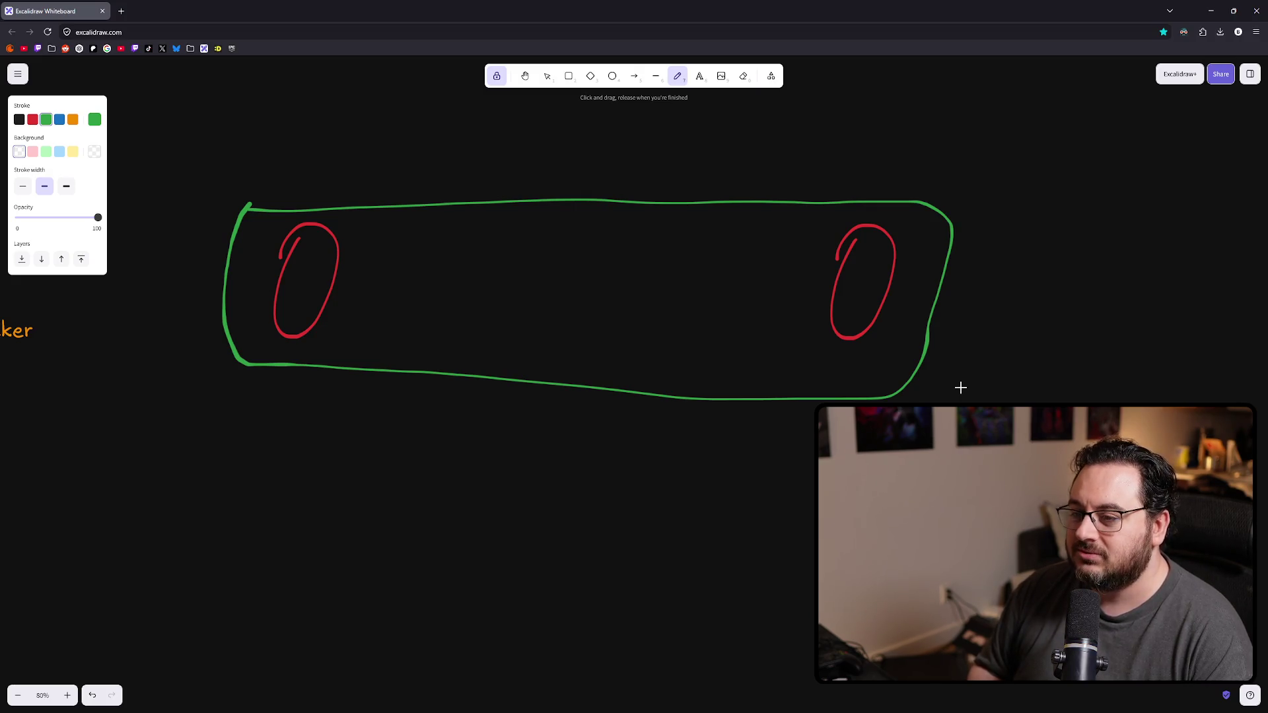
Step: Undo an accidental ellipse move, then marquee-select every shape and delete the whole sketch
{"action": "key", "text": "v"}
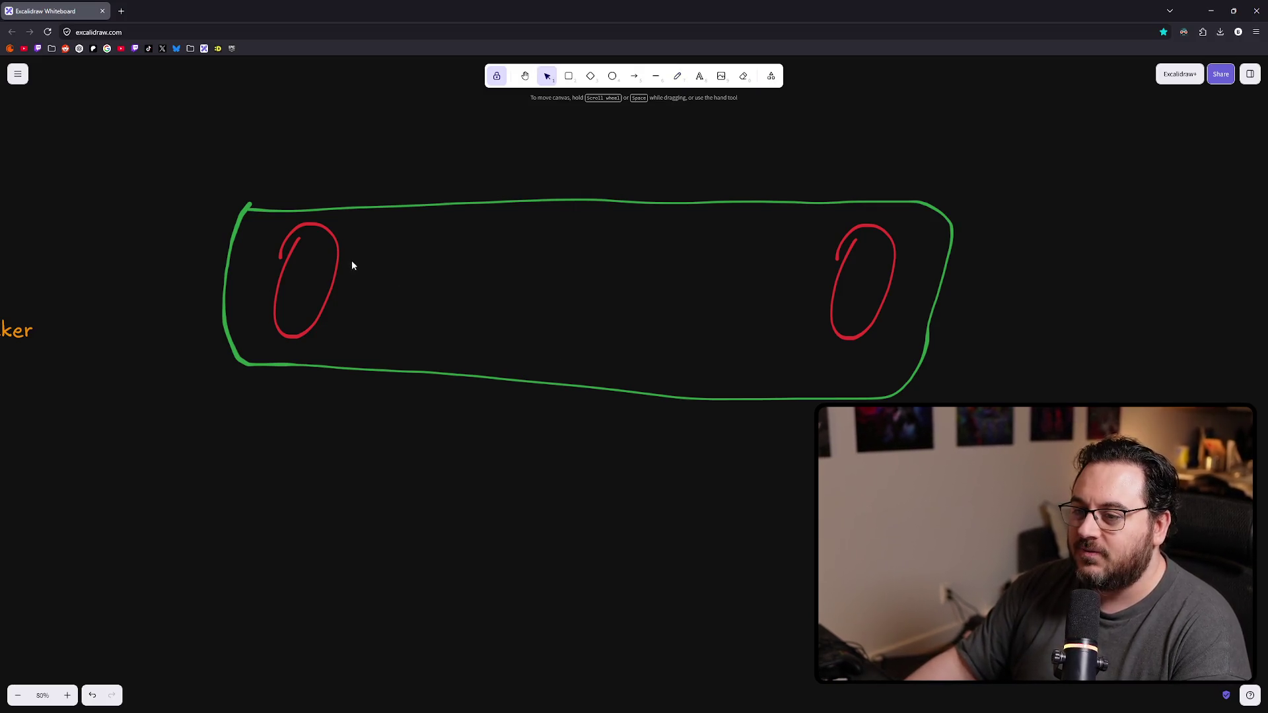
{"action": "left_click", "coordinate": [338, 267]}
{"action": "left_click_drag", "start_coordinate": [338, 267], "coordinate": [850, 287]}
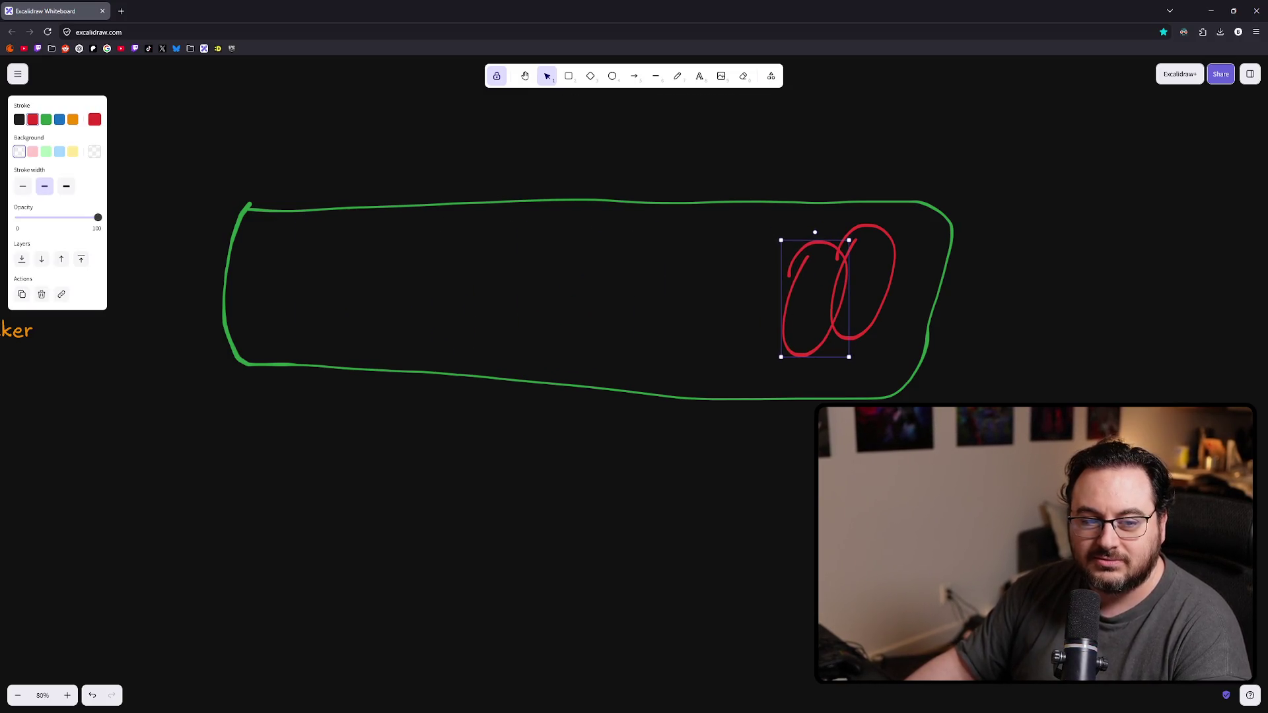
{"action": "key", "text": "ctrl+z"}
{"action": "left_click", "coordinate": [311, 541]}
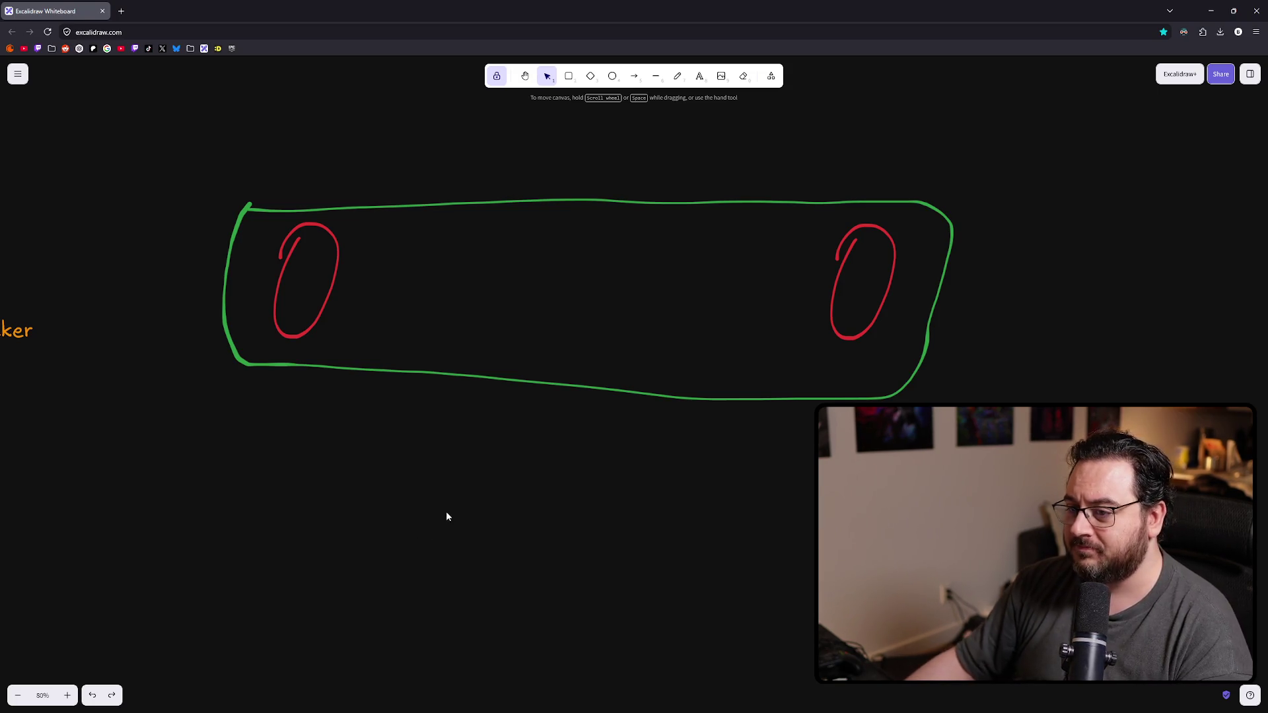
{"action": "mouse_move", "coordinate": [1001, 159]}
{"action": "left_mouse_down"}
{"action": "mouse_move", "coordinate": [148, 448]}
{"action": "mouse_move", "coordinate": [169, 451]}
{"action": "left_mouse_up"}
{"action": "key", "text": "Delete"}
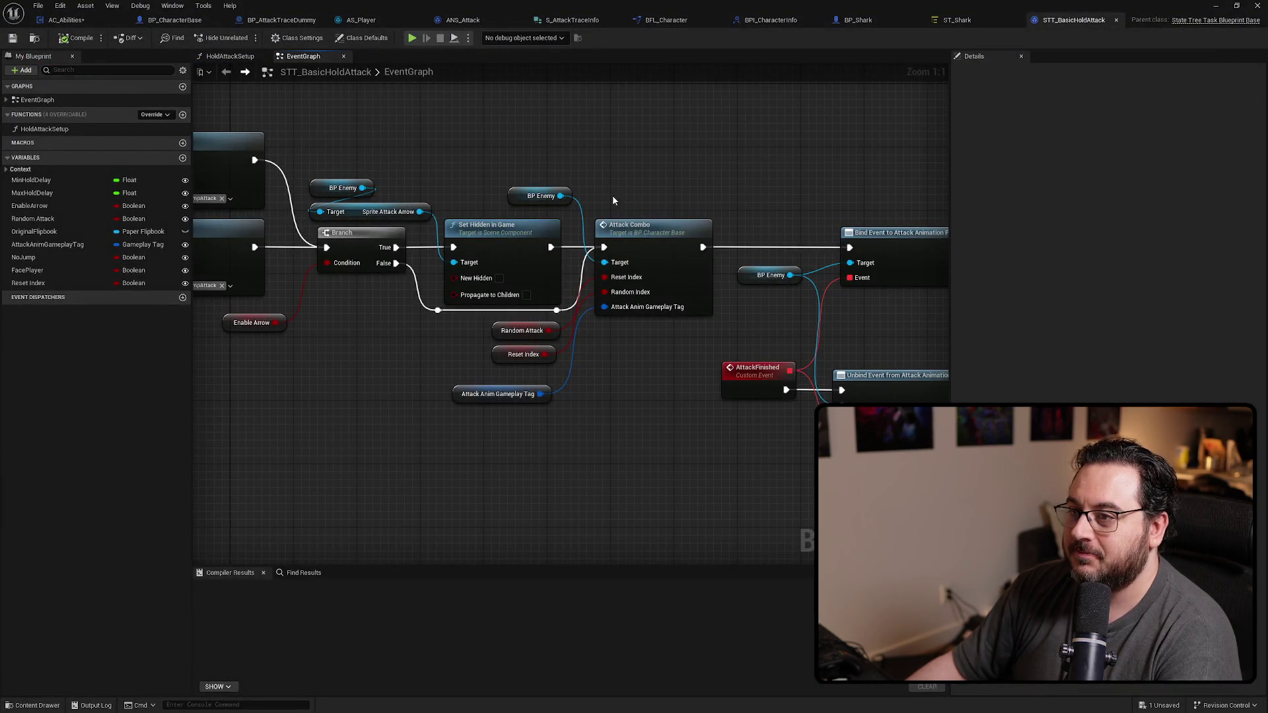
Step: Switch to ANS_Attack and pan its event graph until the Attack Trace node is visible
{"action": "left_click", "coordinate": [463, 20]}
{"action": "mouse_move", "coordinate": [596, 483]}
{"action": "left_mouse_down"}
{"action": "mouse_move", "coordinate": [763, 486]}
{"action": "mouse_move", "coordinate": [875, 507]}
{"action": "left_mouse_up"}
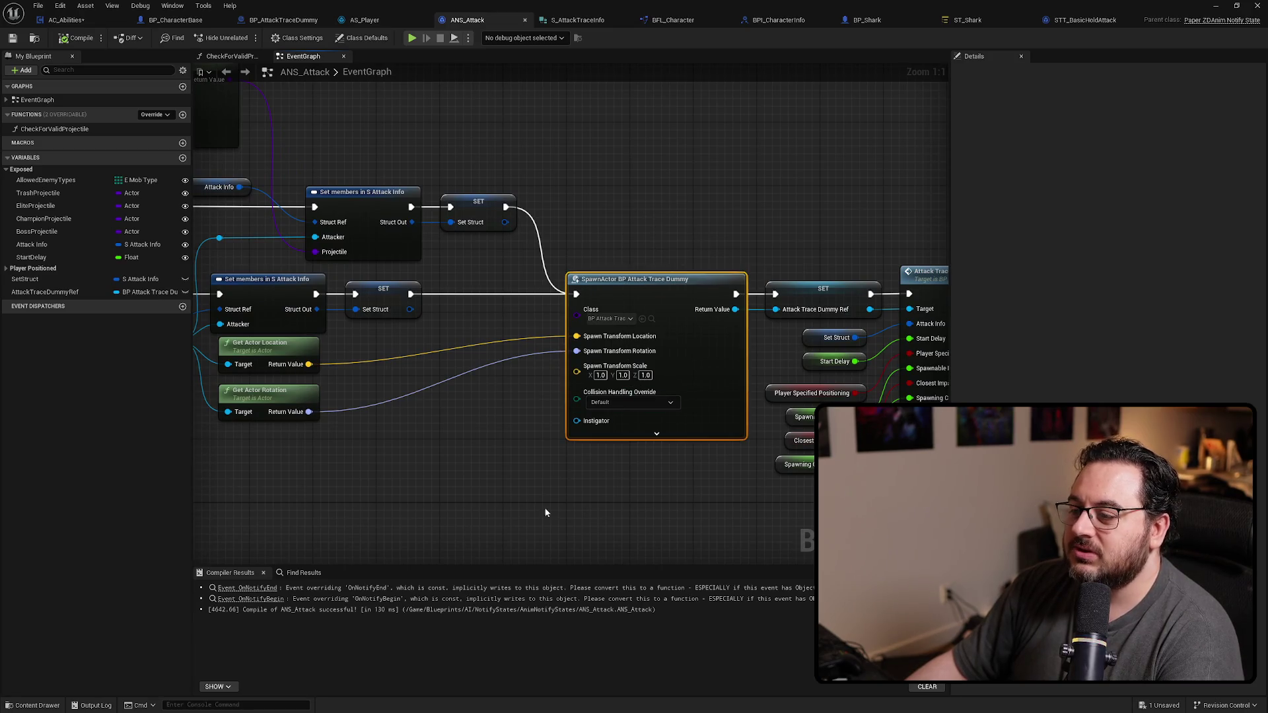
{"action": "mouse_move", "coordinate": [592, 486]}
{"action": "left_mouse_down"}
{"action": "mouse_move", "coordinate": [654, 428]}
{"action": "mouse_move", "coordinate": [566, 402]}
{"action": "left_mouse_up"}
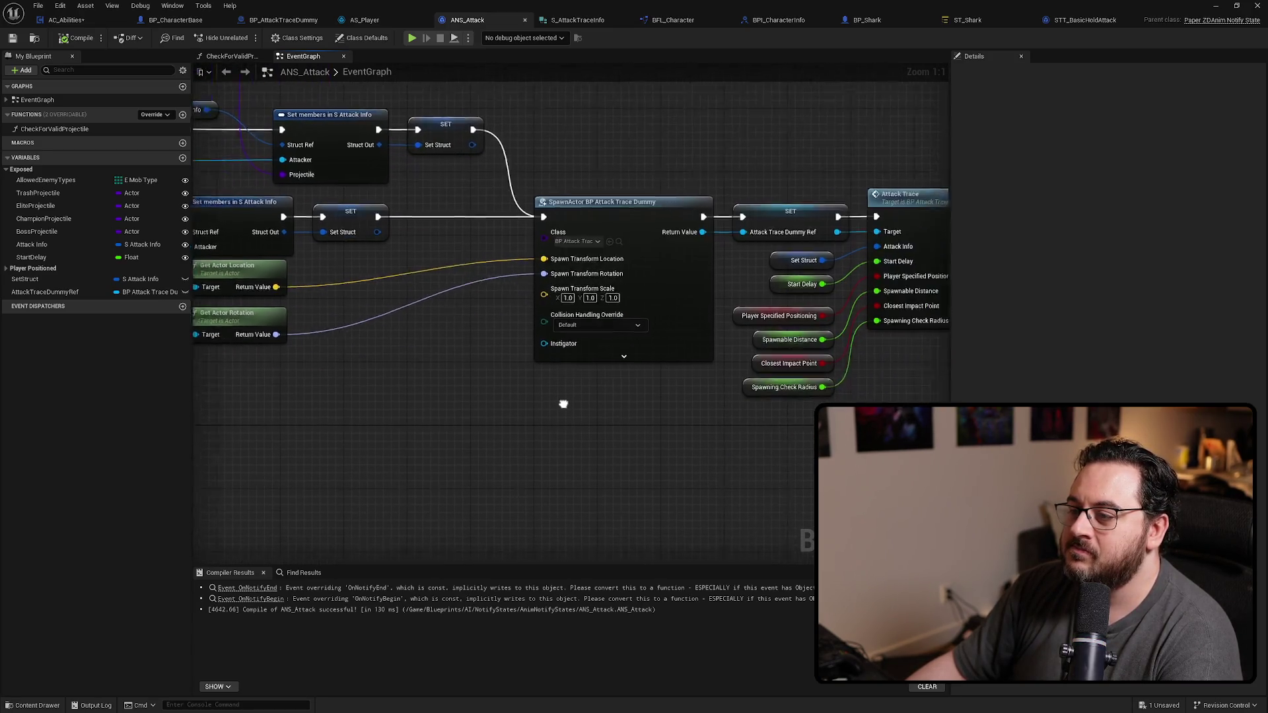
{"action": "left_click_drag", "start_coordinate": [666, 398], "coordinate": [597, 376]}
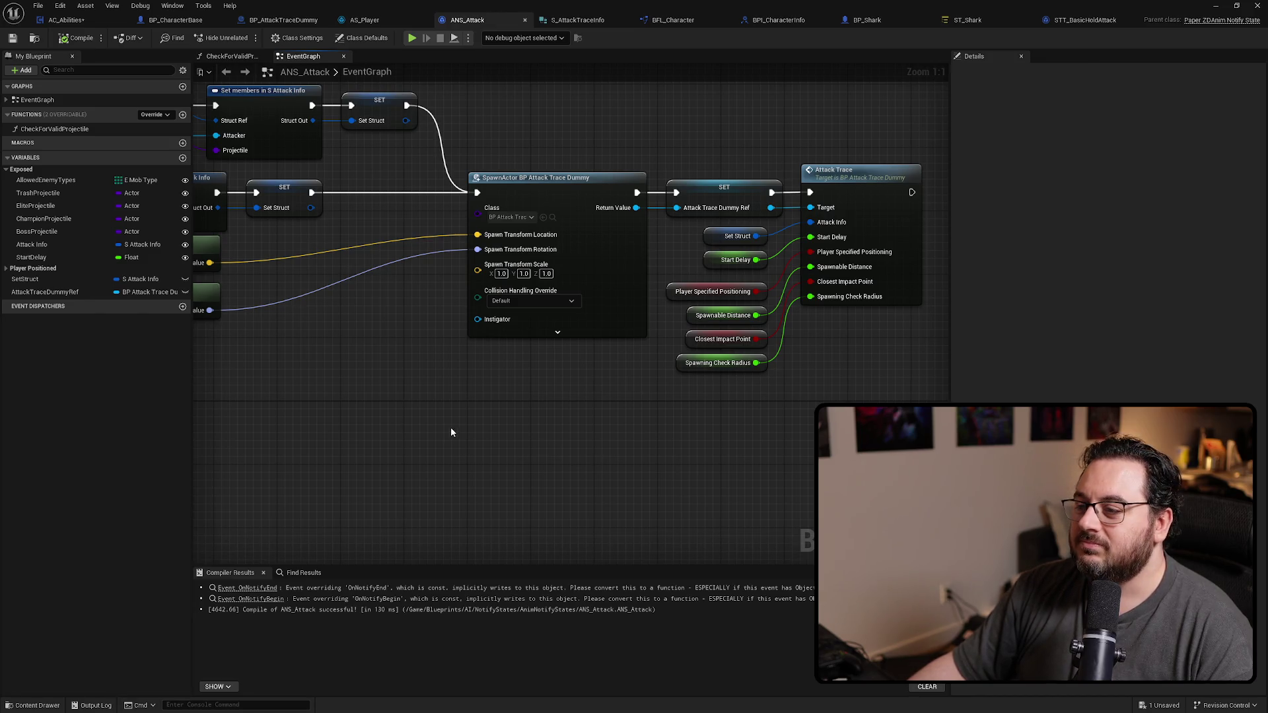
{"action": "left_click_drag", "start_coordinate": [451, 428], "coordinate": [581, 406]}
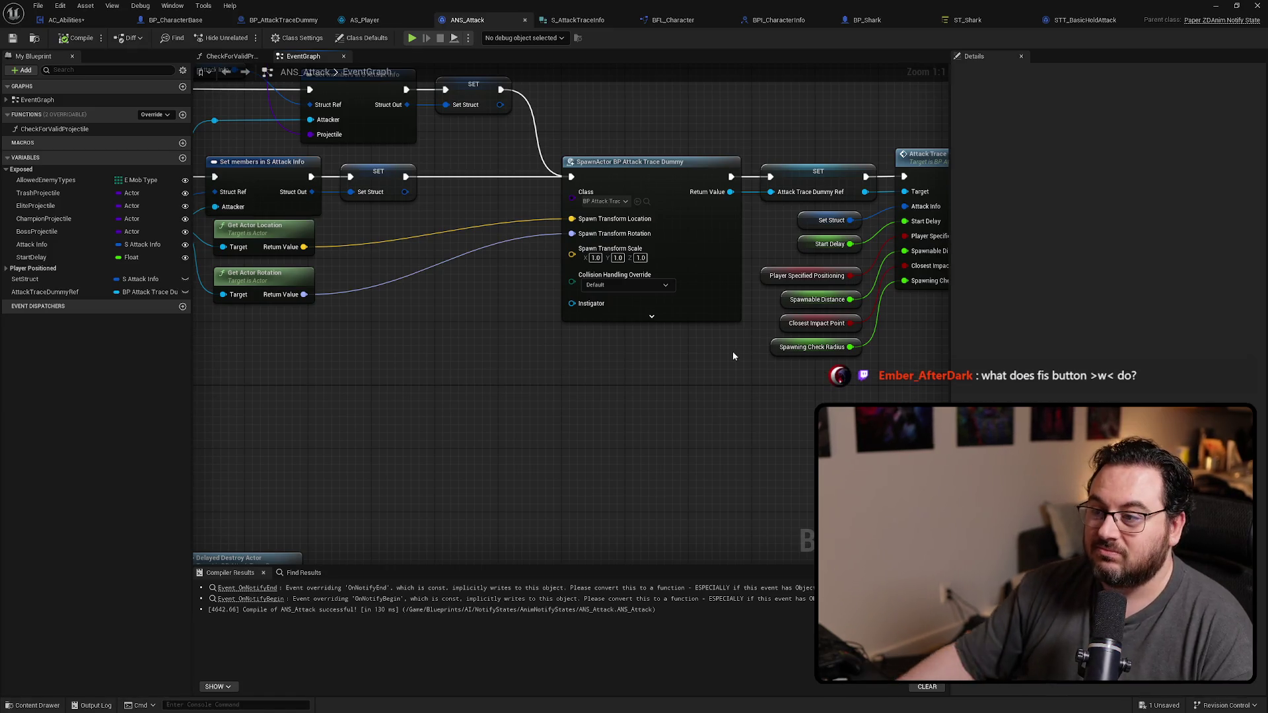
{"action": "left_click_drag", "start_coordinate": [452, 397], "coordinate": [546, 424]}
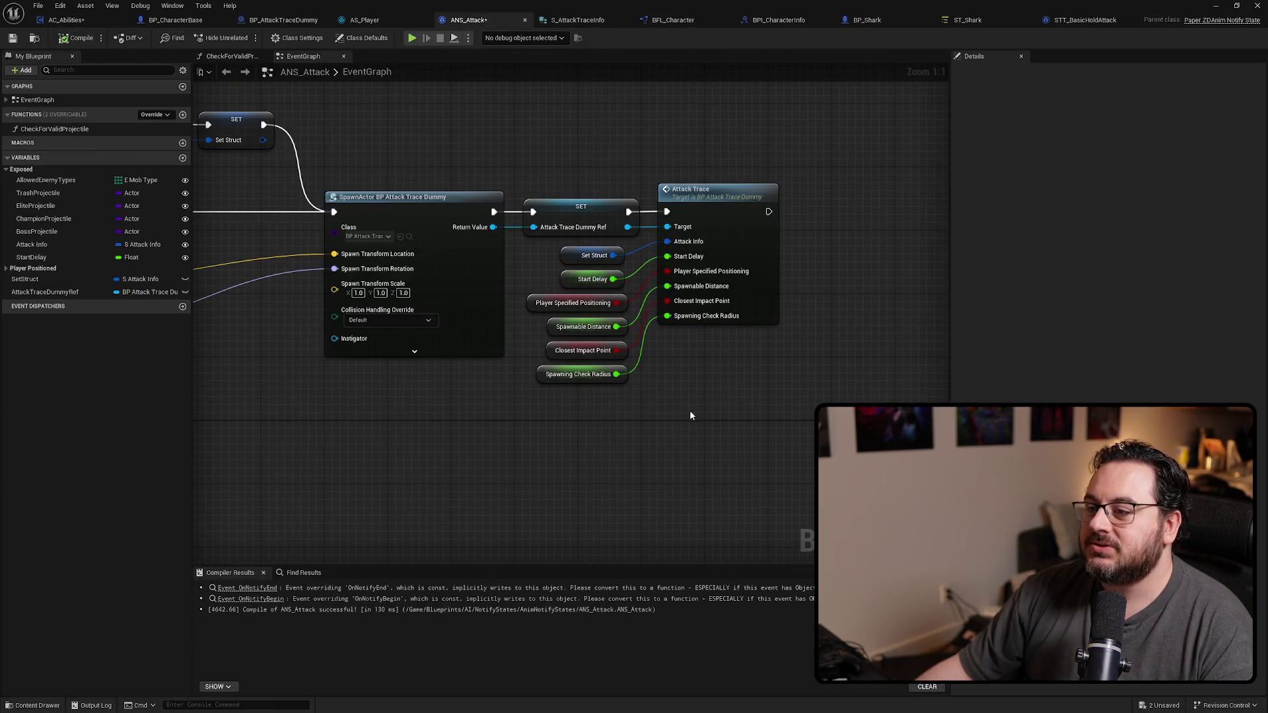
Step: Add a Boolean variable named Attached and move it into the Exposed category
{"action": "left_click", "coordinate": [183, 157]}
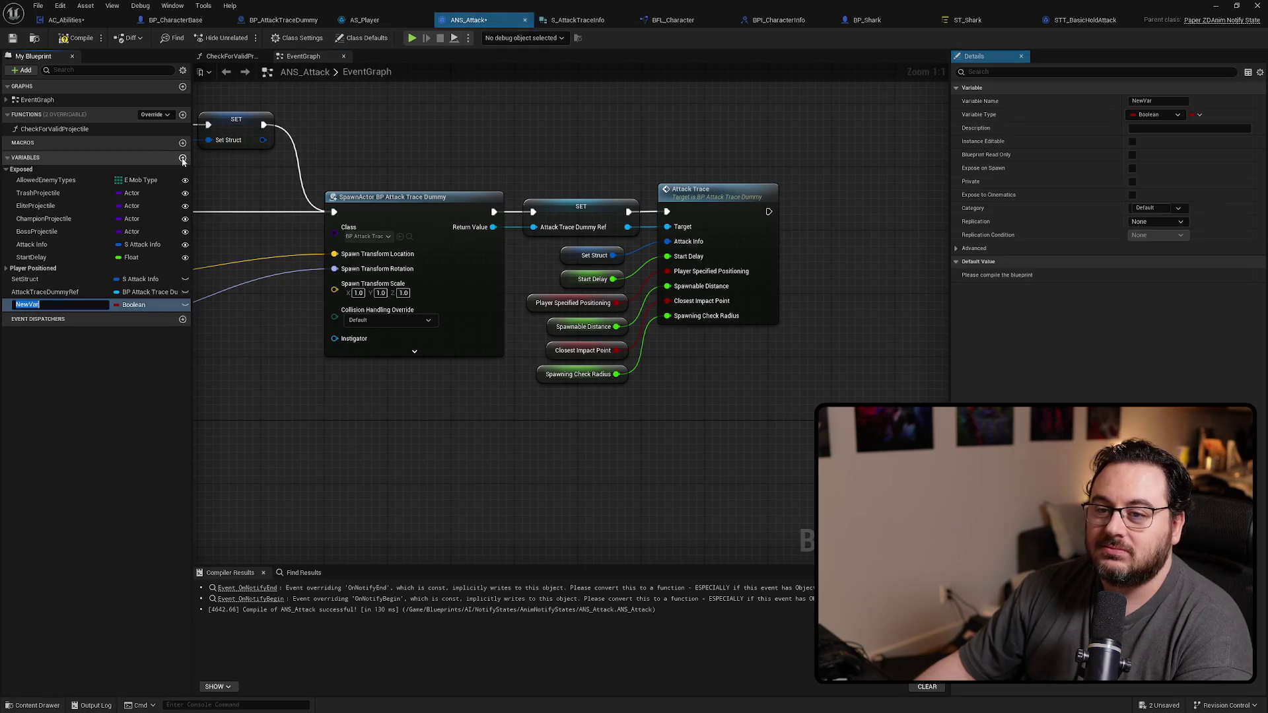
{"action": "type", "text": "AttachedToCharacte"}
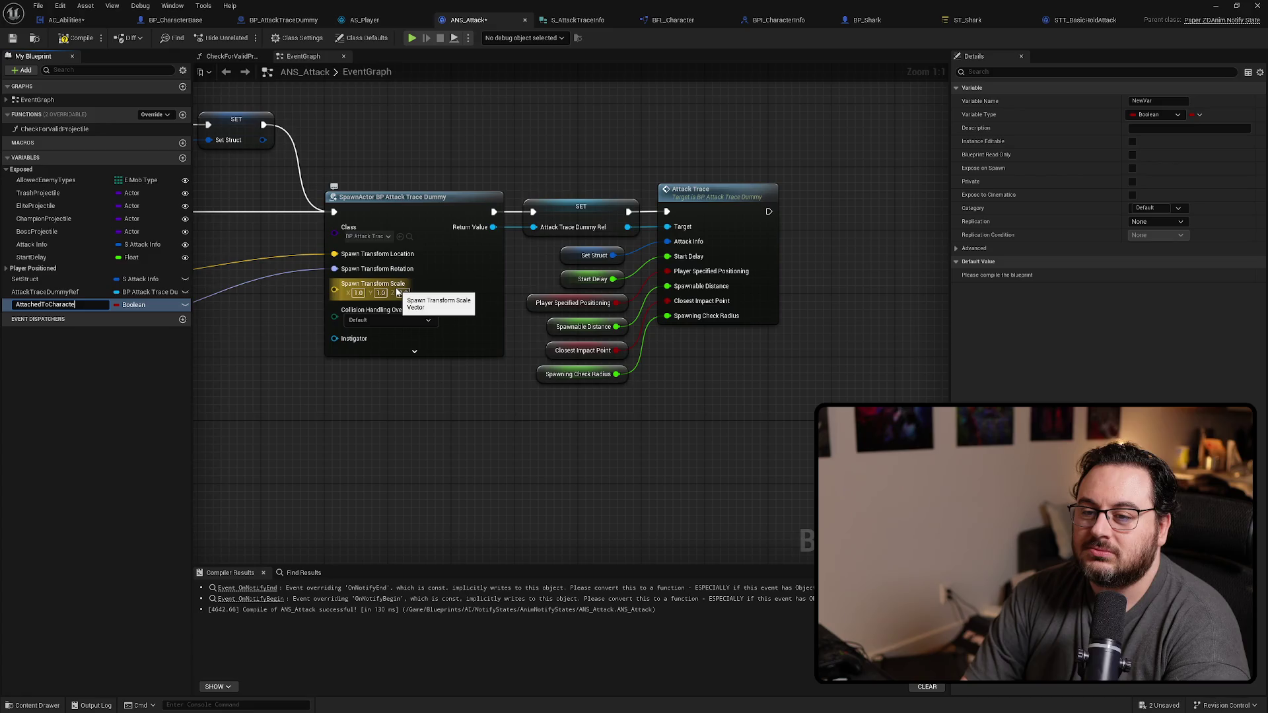
{"action": "key", "text": "BackSpace"}
{"action": "key", "text": "BackSpace"}
{"action": "key", "text": "BackSpace"}
{"action": "key", "text": "Return"}
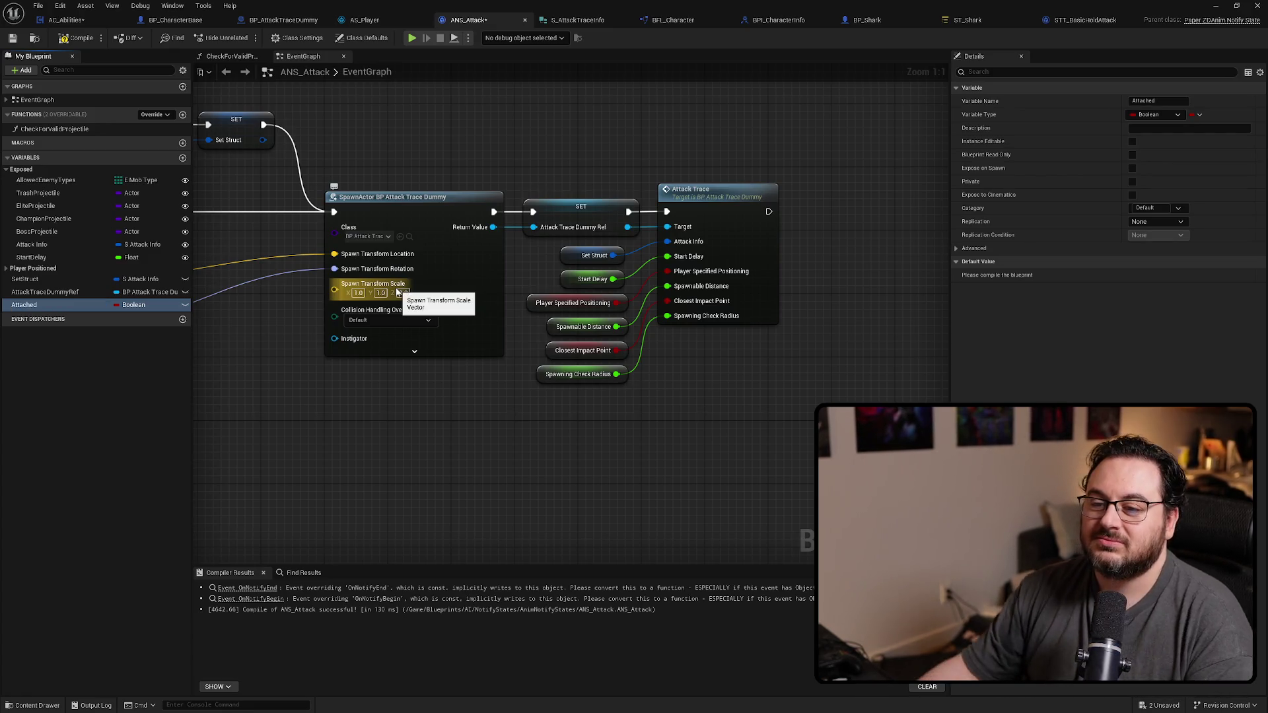
{"action": "left_click_drag", "start_coordinate": [25, 304], "coordinate": [22, 169]}
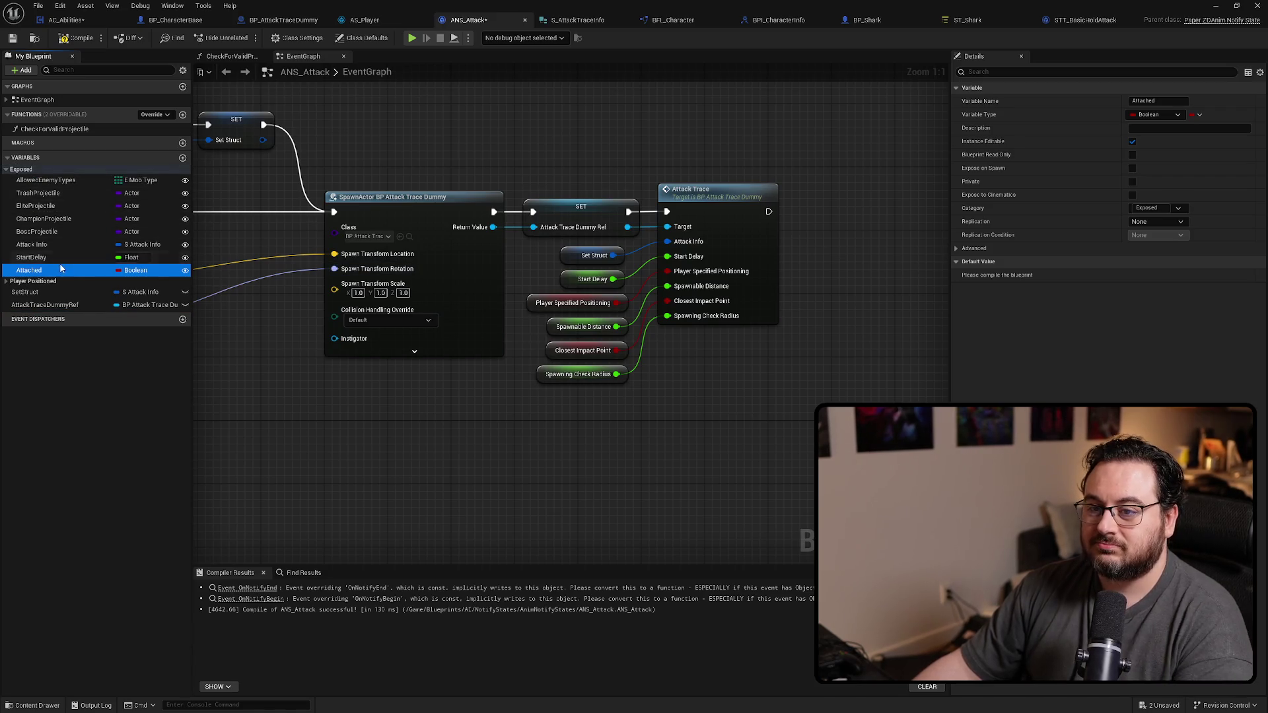
Step: Place a getter for Attached on the graph and open the AttackTrace event definition
{"action": "left_click_drag", "start_coordinate": [129, 270], "coordinate": [572, 395]}
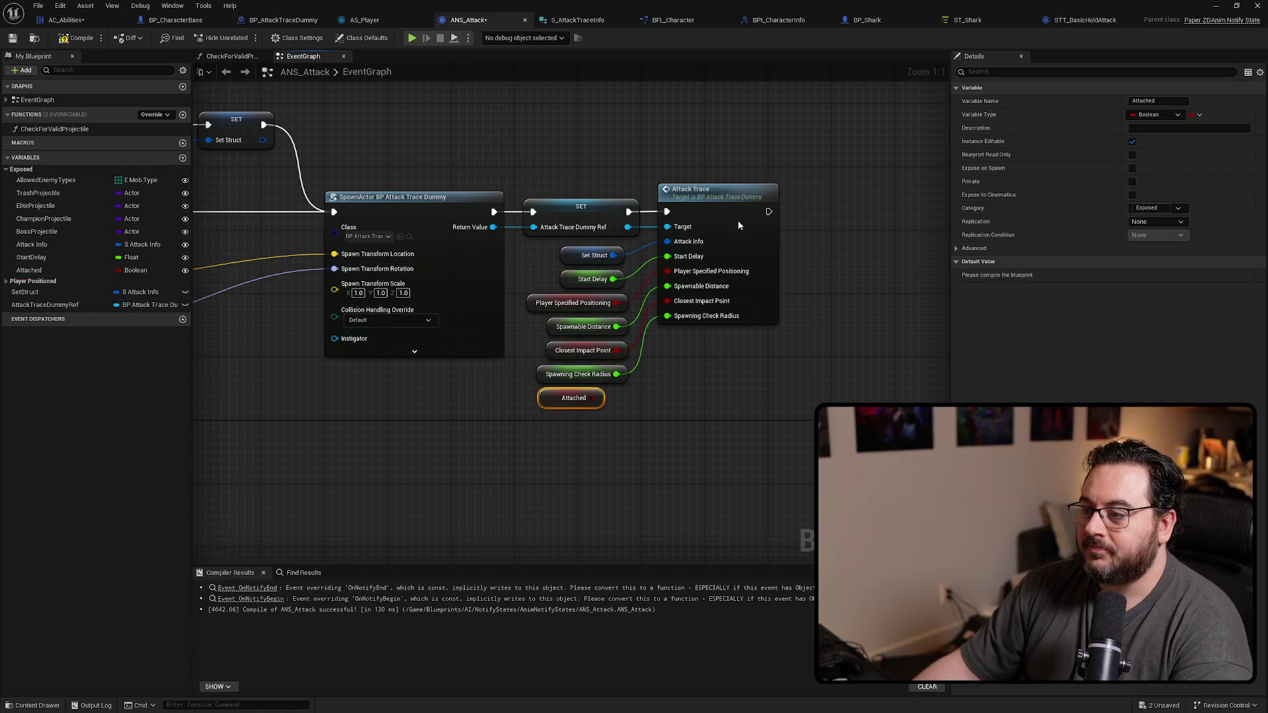
{"action": "left_click", "coordinate": [738, 226]}
{"action": "double_click", "coordinate": [618, 150]}
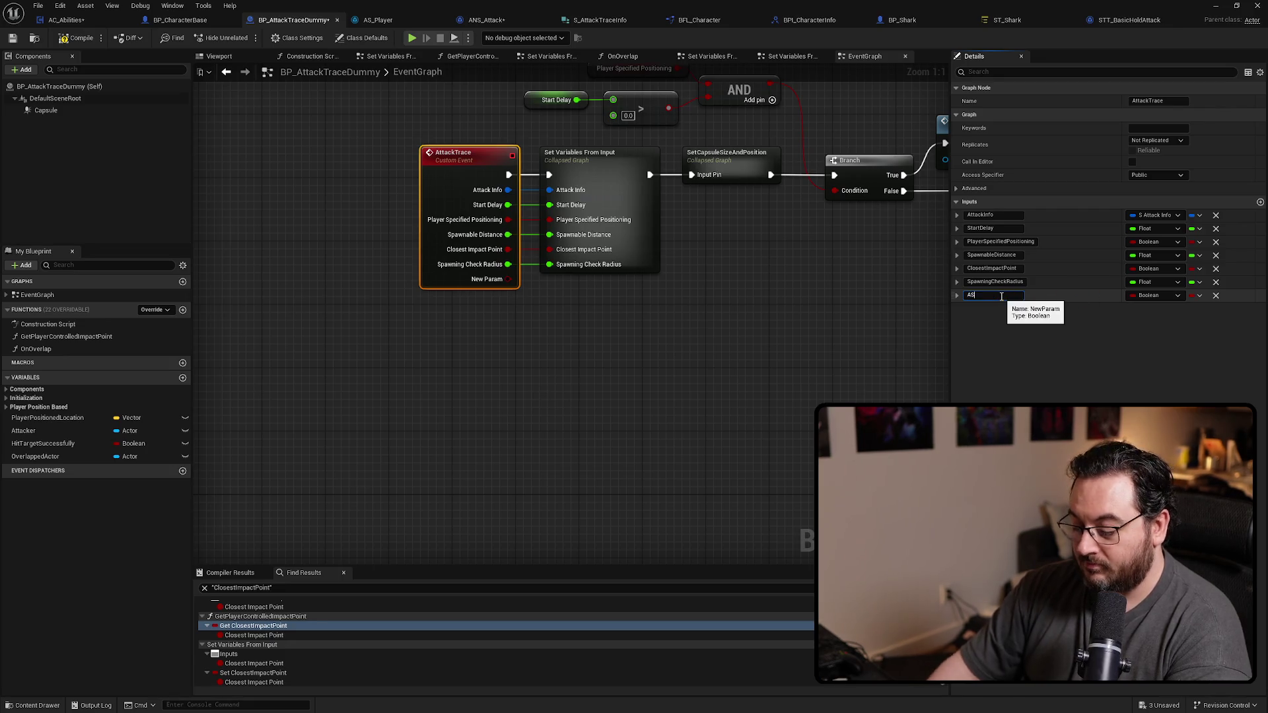
{"action": "type", "text": "As"}
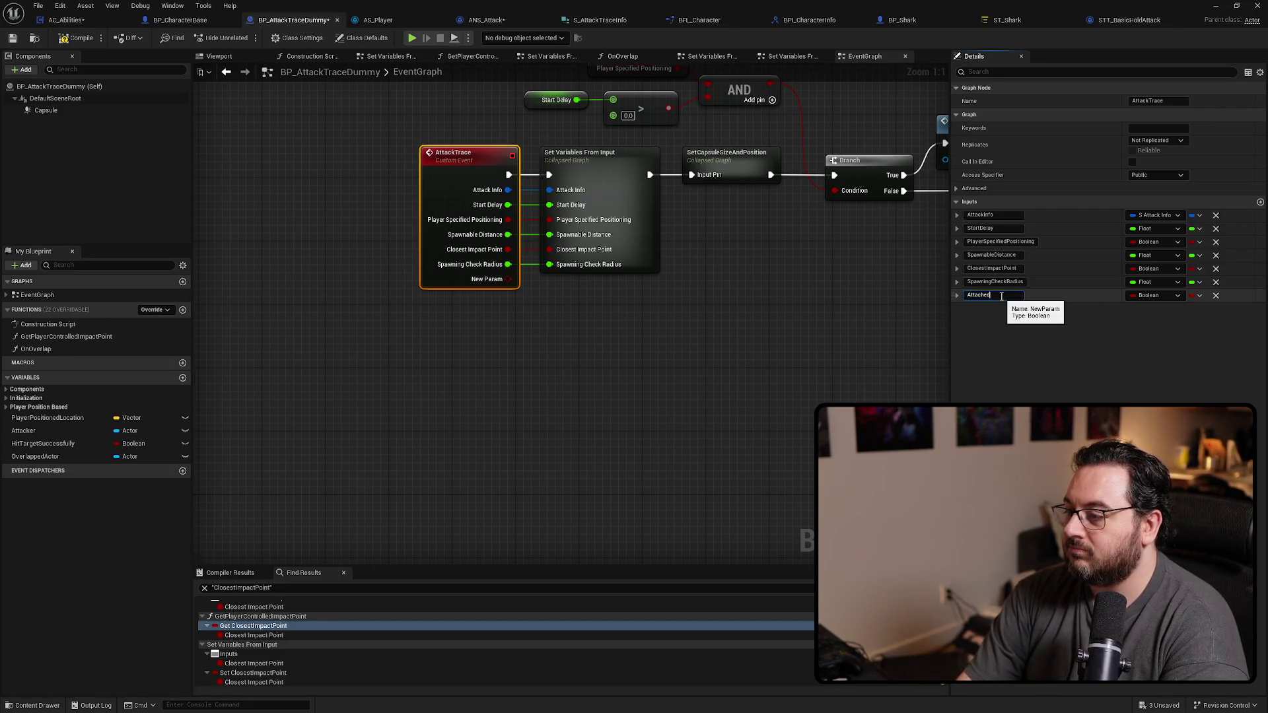
Step: Name the AttackTrace event input Attached and wire the Attached getter into it in ANS_Attack
{"action": "key", "text": "Return"}
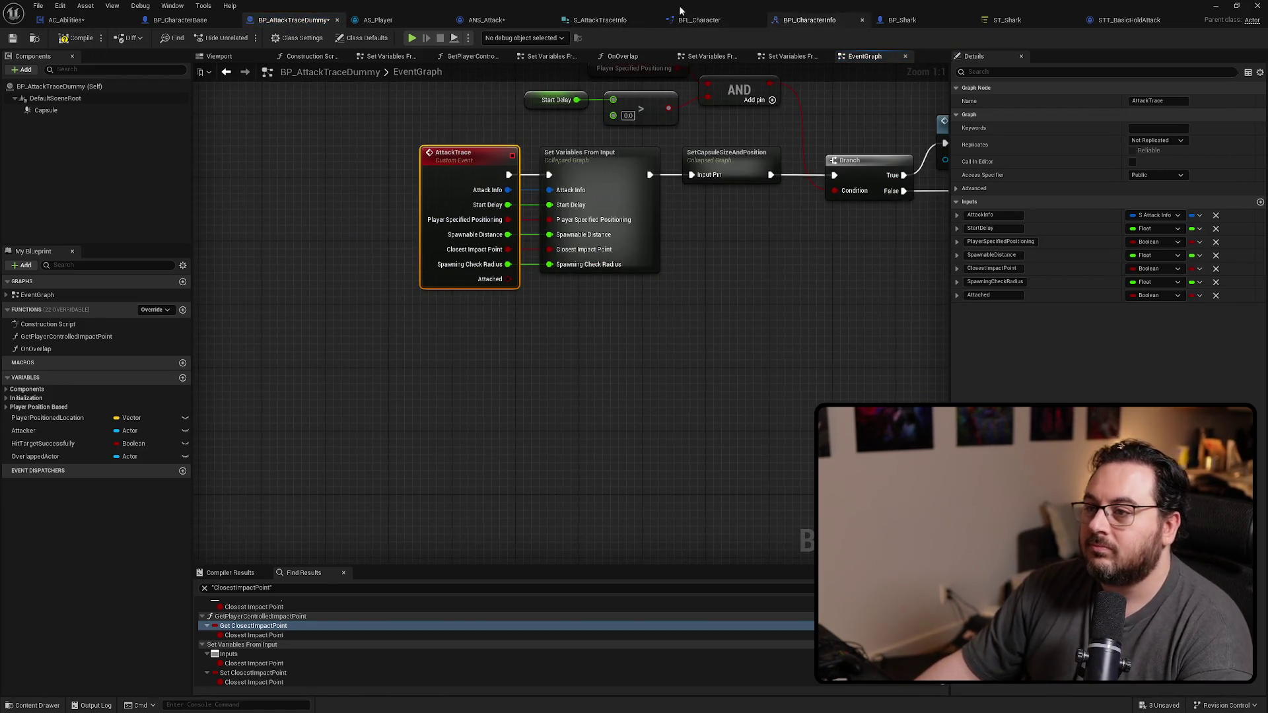
{"action": "left_click", "coordinate": [486, 20]}
{"action": "left_click_drag", "start_coordinate": [487, 325], "coordinate": [588, 267]}
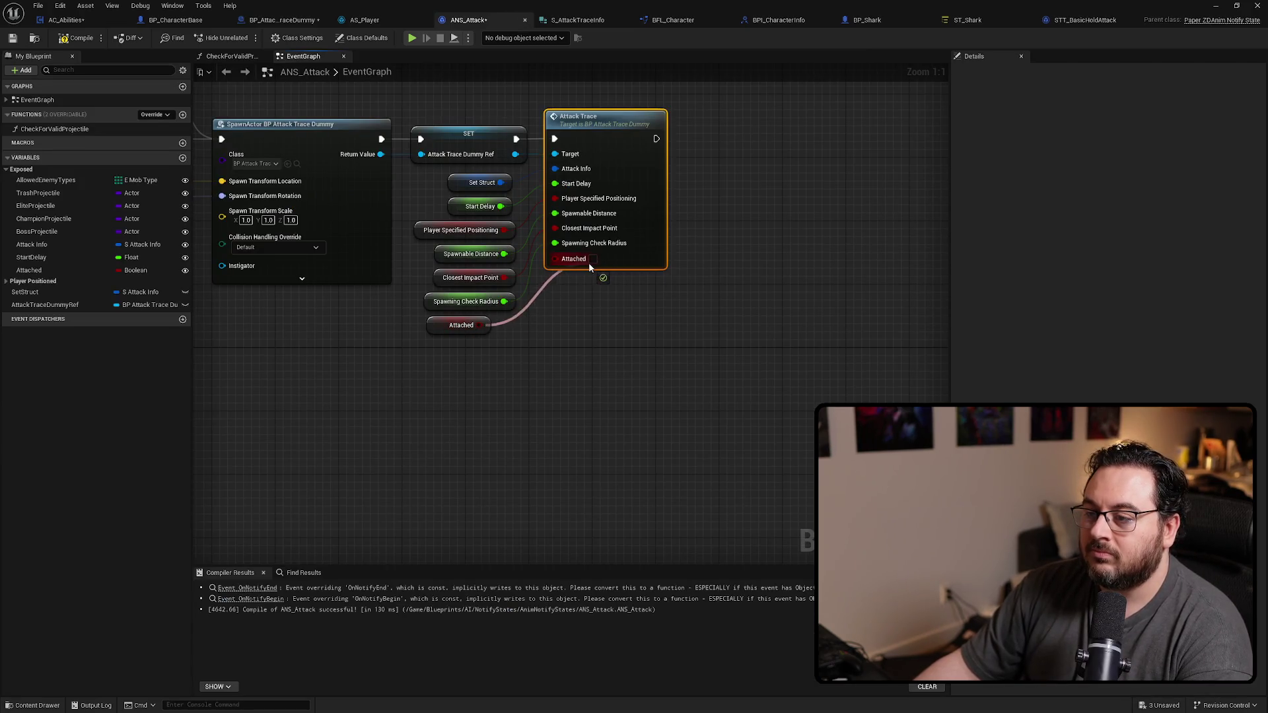
{"action": "left_click_drag", "start_coordinate": [441, 327], "coordinate": [462, 333]}
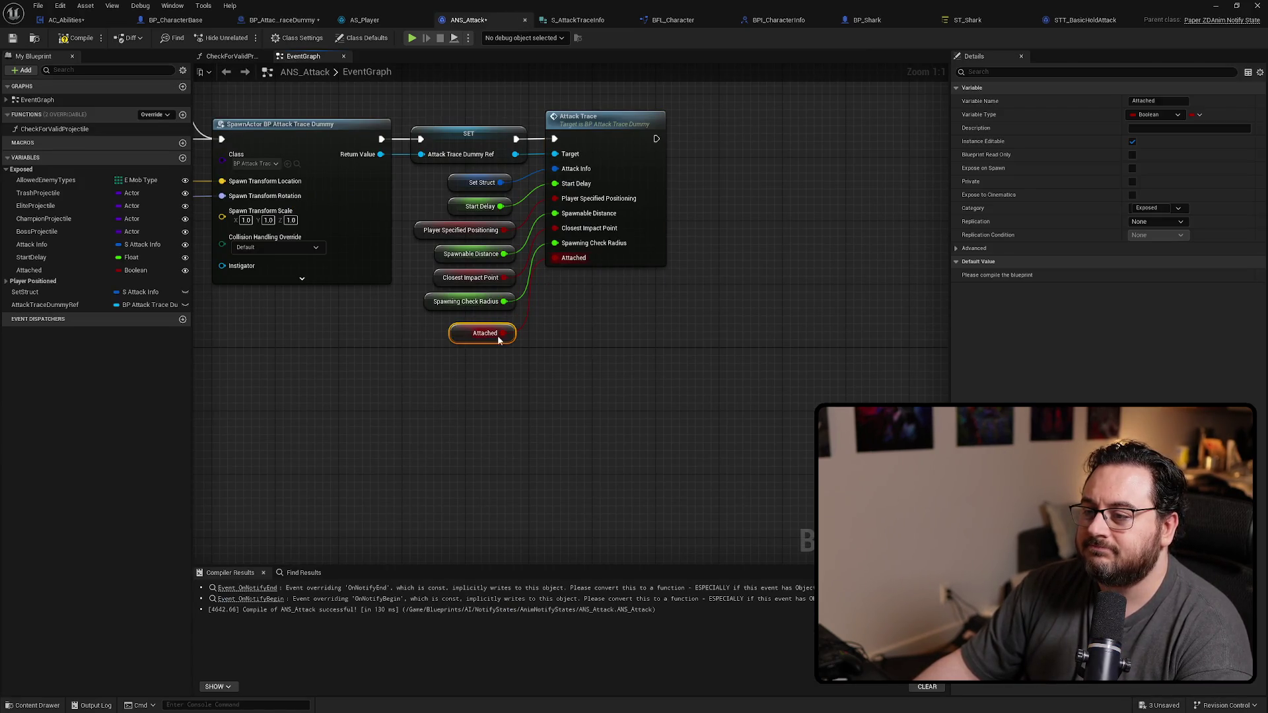
{"action": "double_click", "coordinate": [587, 136]}
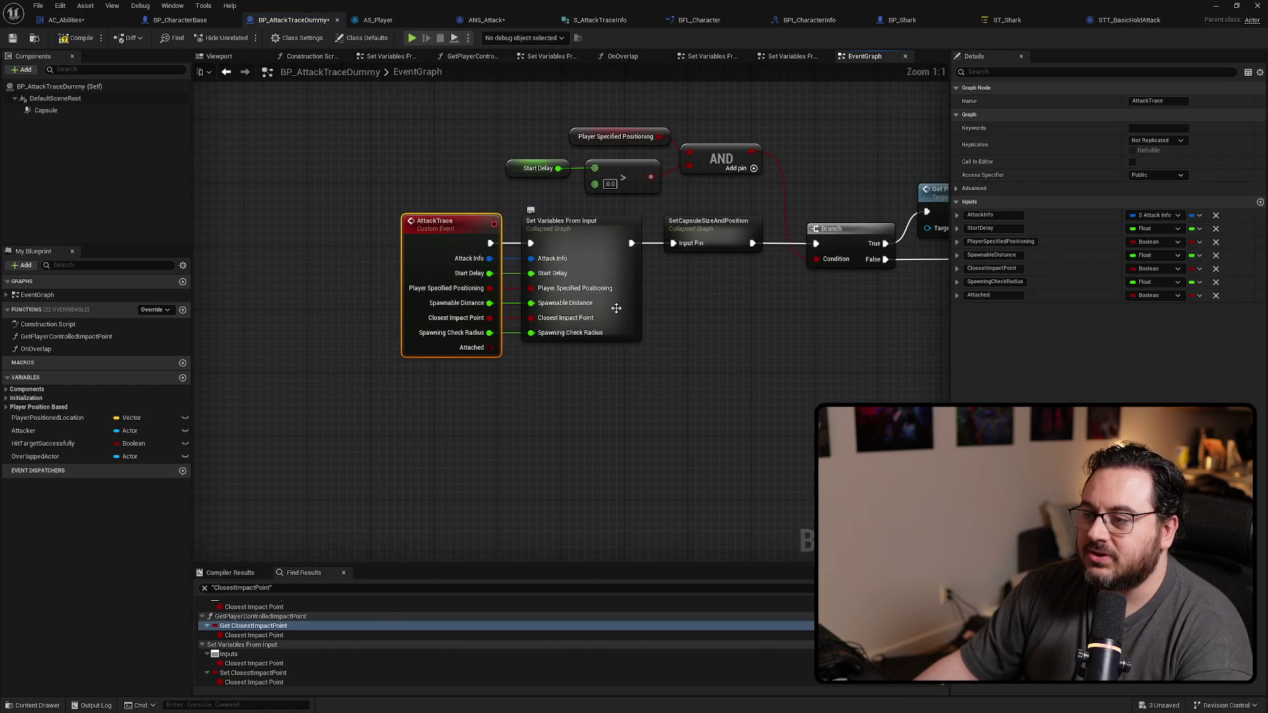
Step: Give Set Variables From Input an Attached input, wire it, and enter the collapsed graph
{"action": "left_click", "coordinate": [607, 272]}
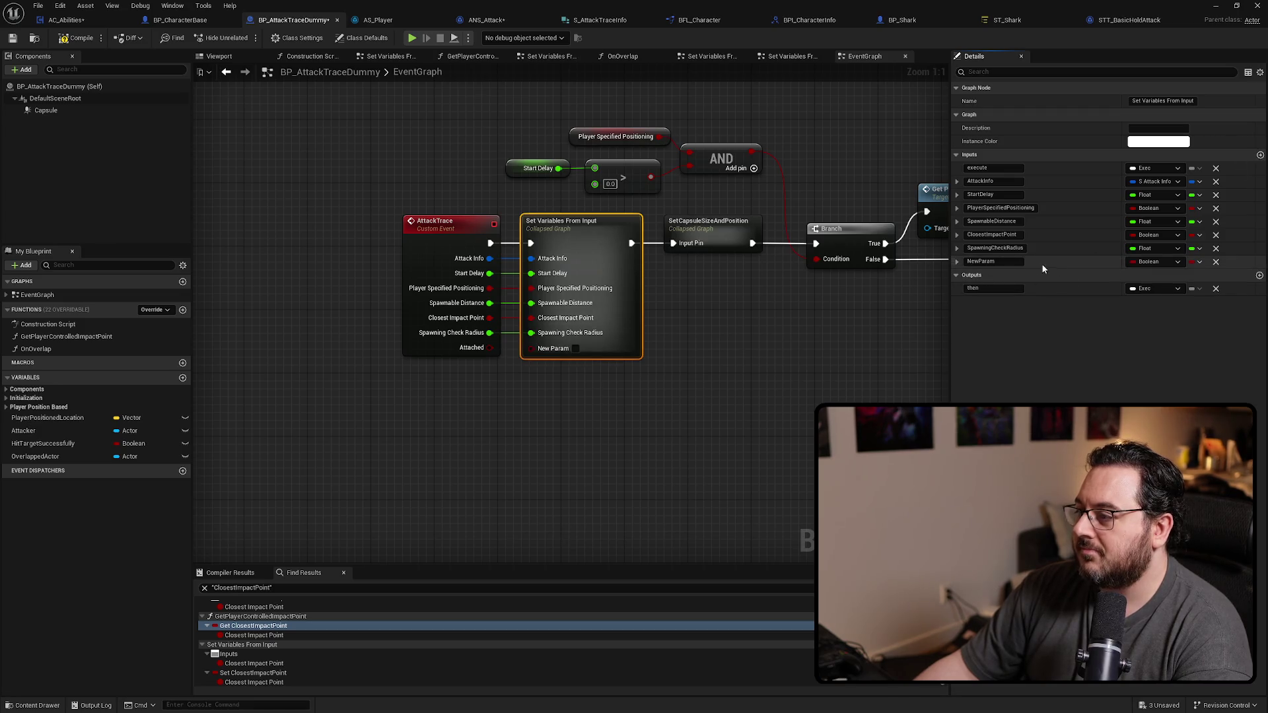
{"action": "type", "text": "Attached"}
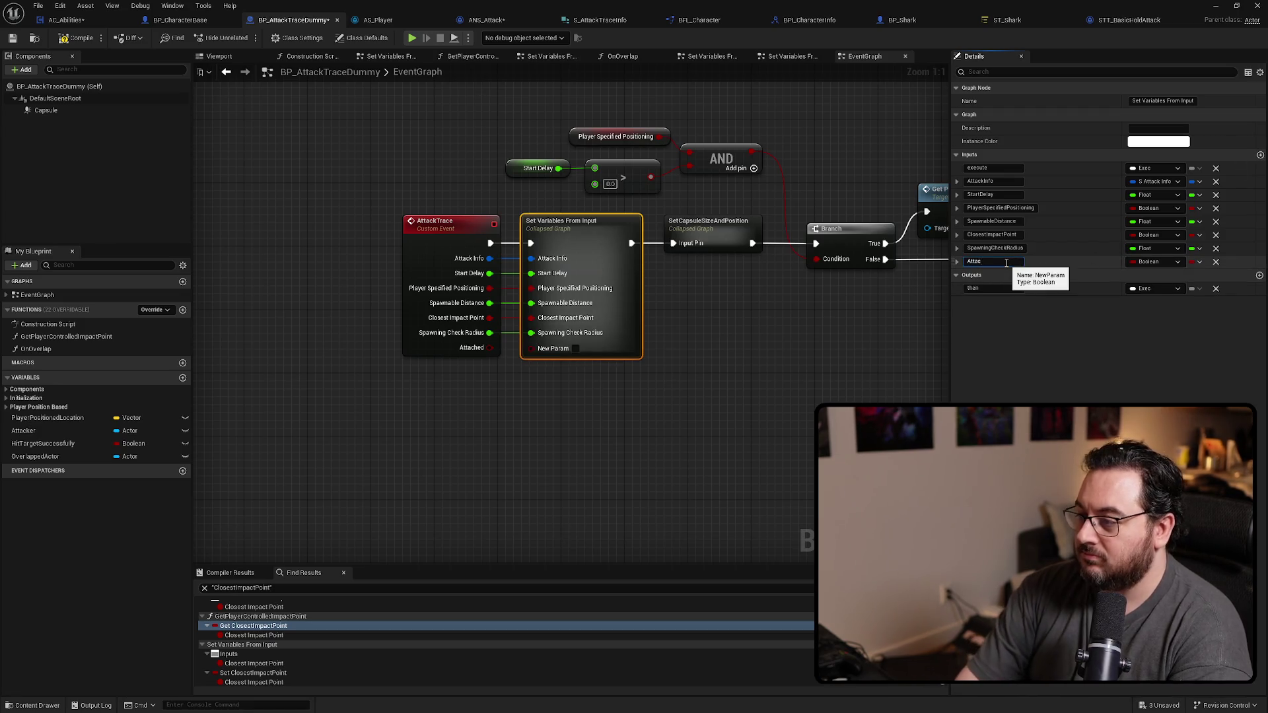
{"action": "key", "text": "Return"}
{"action": "left_click", "coordinate": [632, 293]}
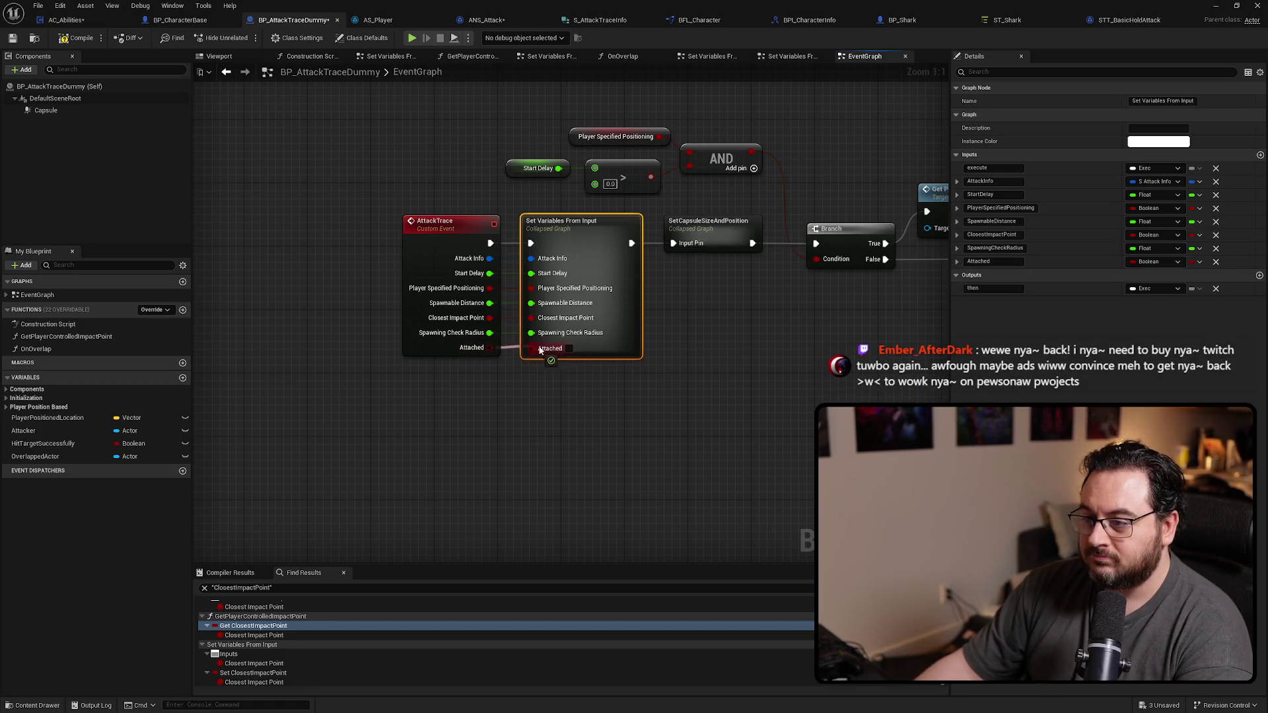
{"action": "double_click", "coordinate": [599, 231]}
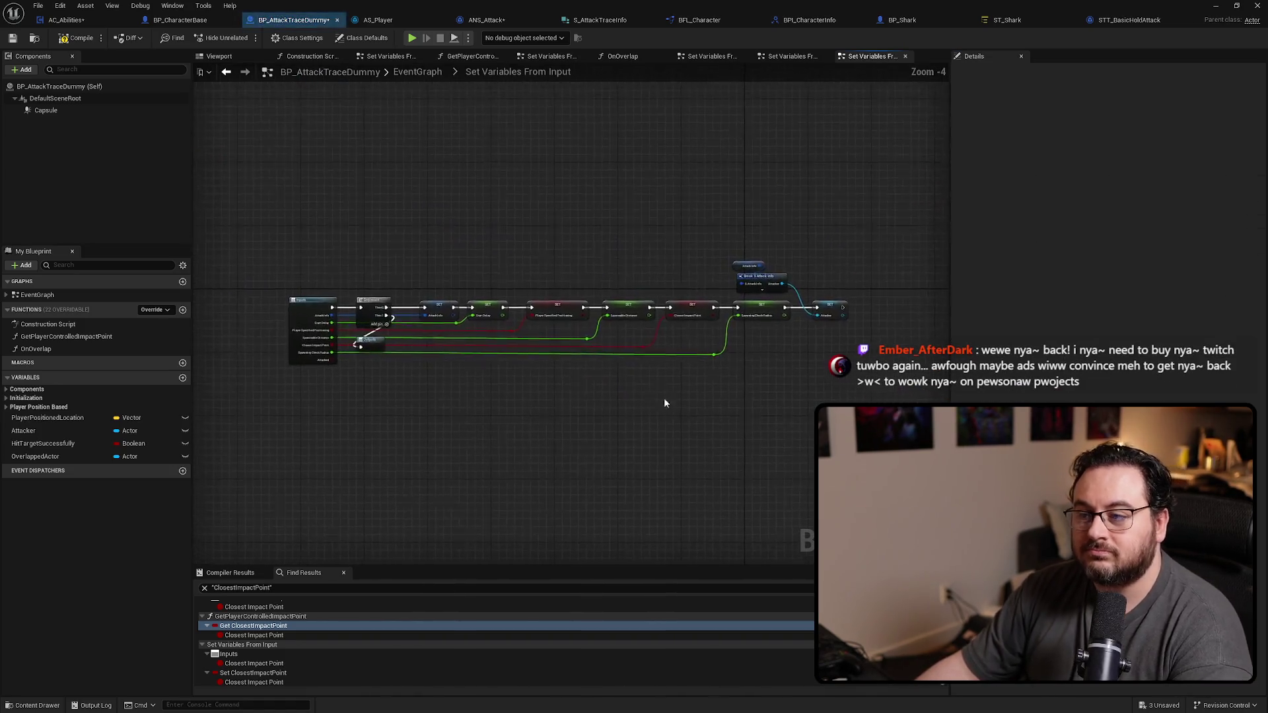
Step: Add a Branch after the last SET node with the Attached input as its condition
{"action": "left_click_drag", "start_coordinate": [712, 323], "coordinate": [626, 297]}
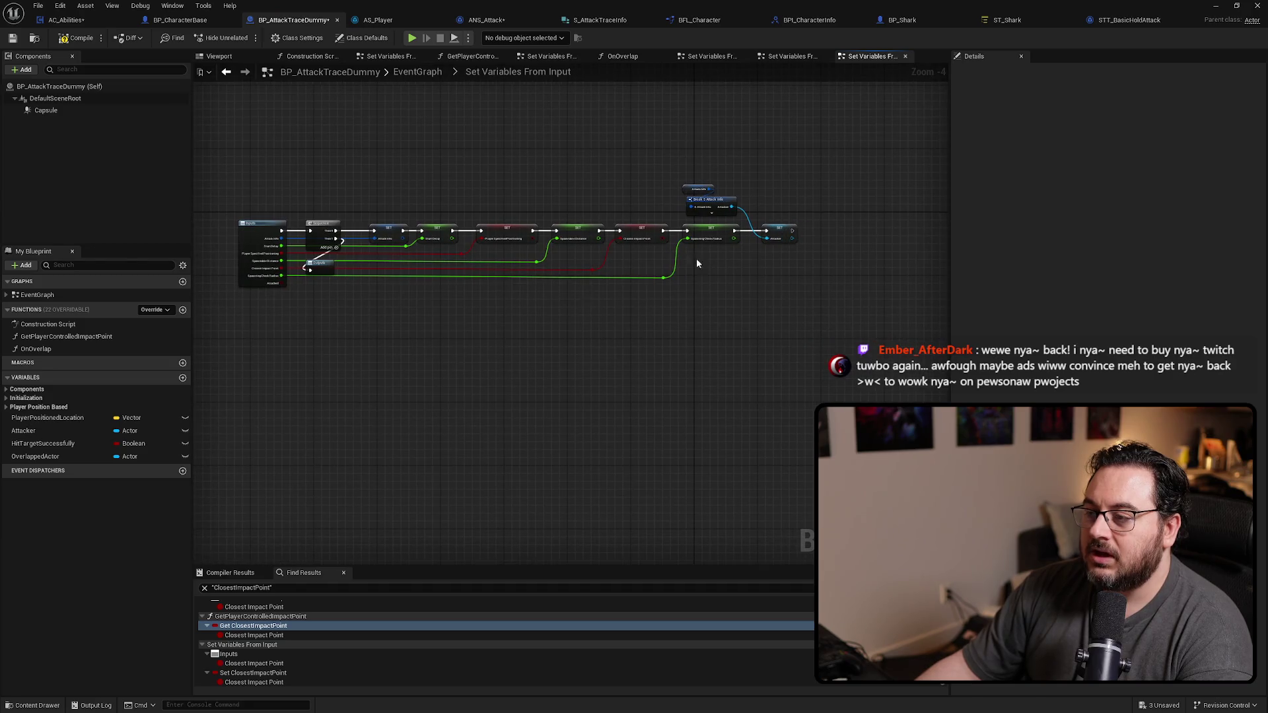
{"action": "left_click_drag", "start_coordinate": [815, 268], "coordinate": [794, 231]}
{"action": "left_click", "coordinate": [782, 221]}
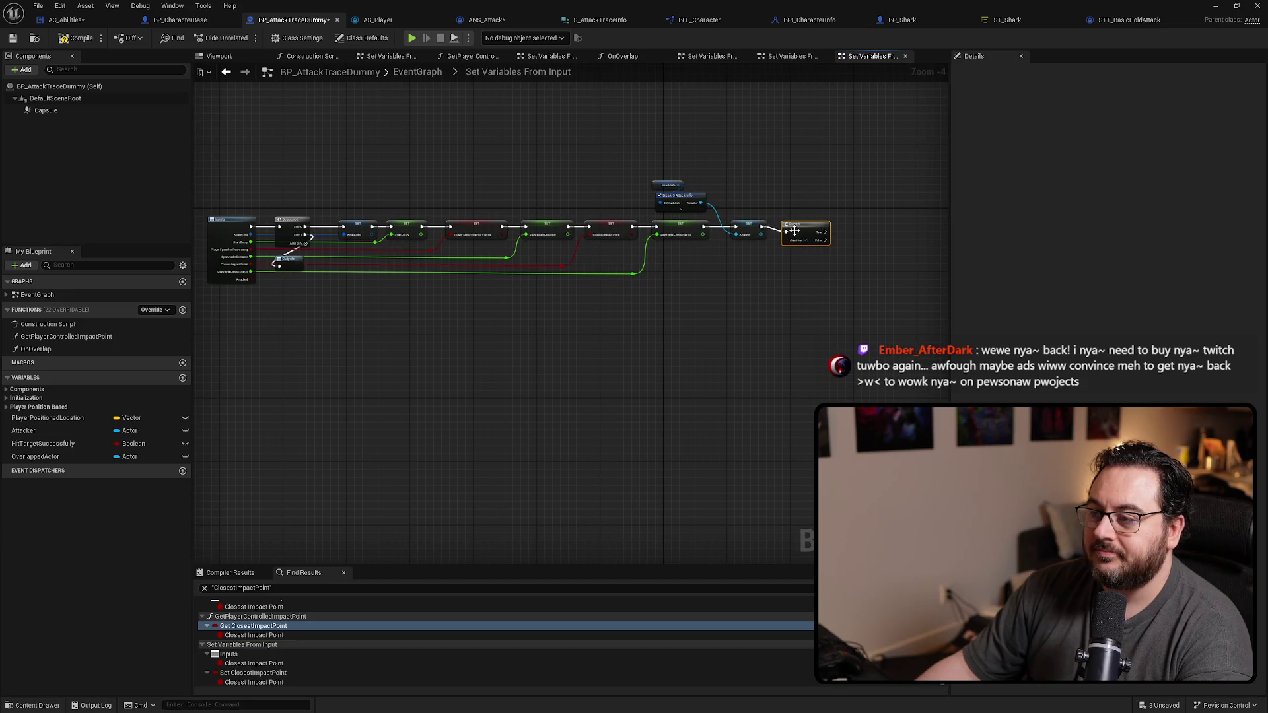
{"action": "left_click_drag", "start_coordinate": [261, 276], "coordinate": [777, 237]}
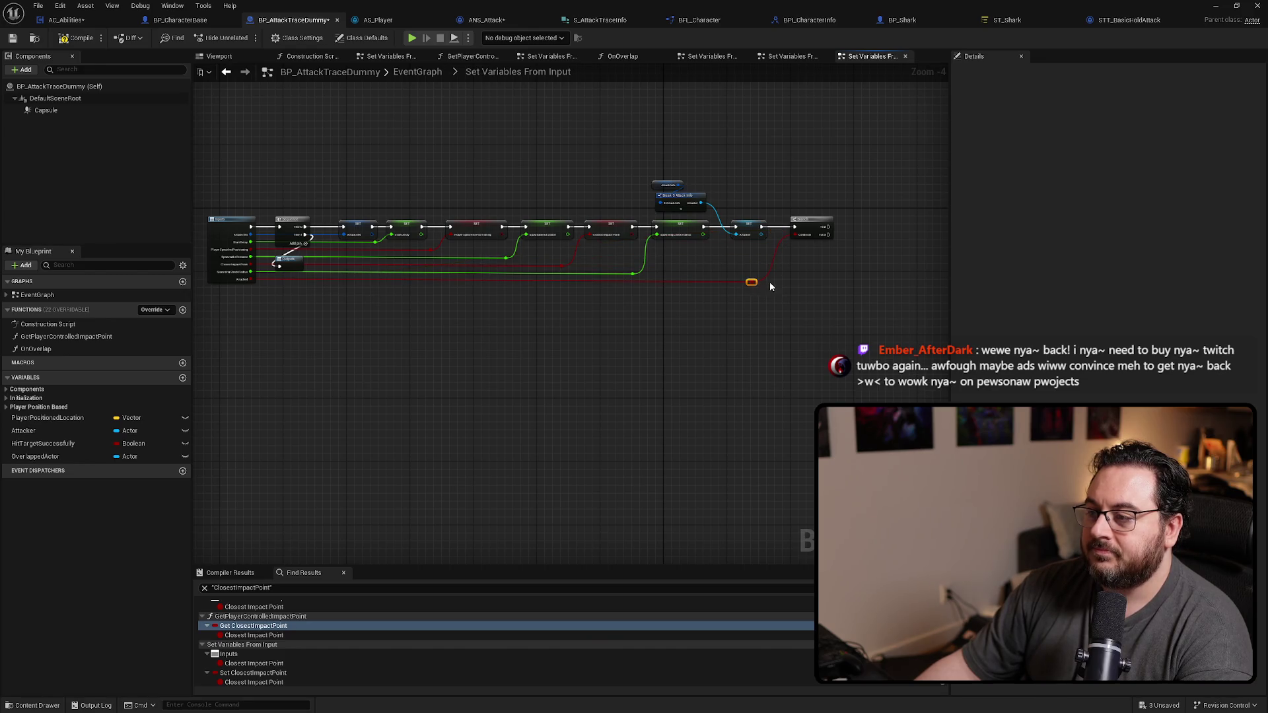
{"action": "scroll", "coordinate": [770, 281], "scroll_direction": "up", "scroll_amount": 3}
{"action": "scroll", "coordinate": [626, 314], "scroll_direction": "up", "scroll_amount": 2}
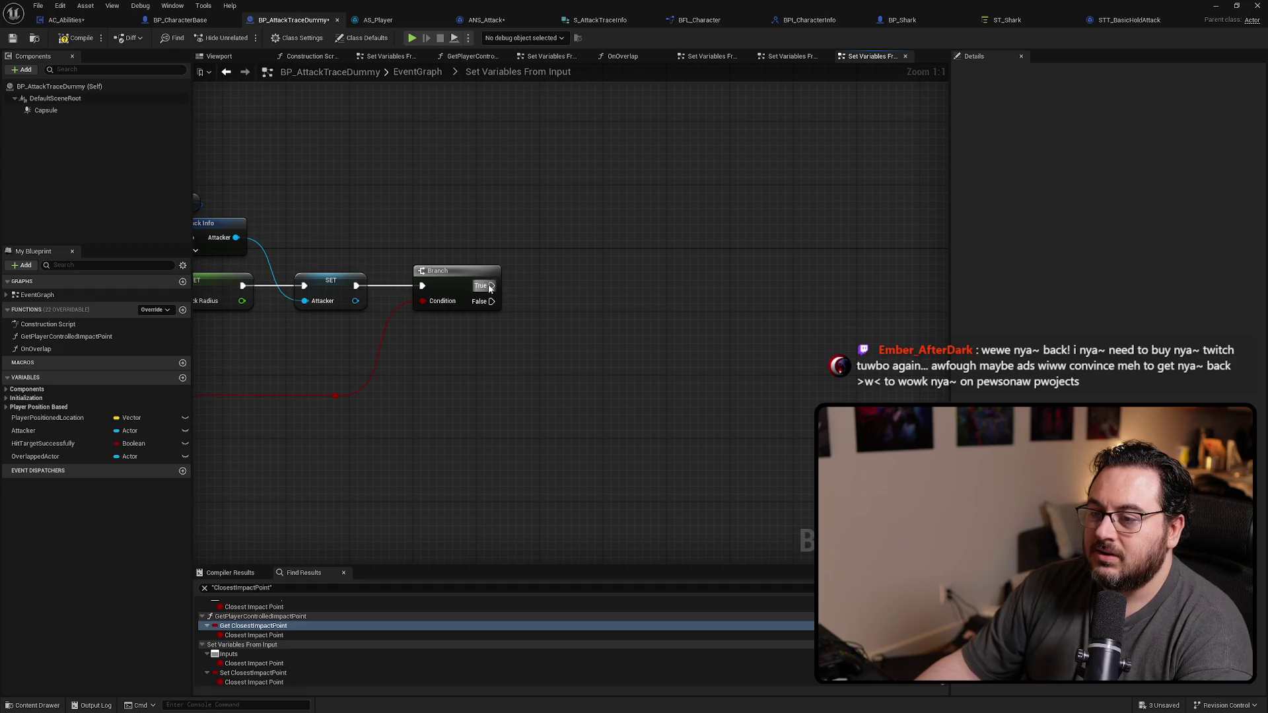
Step: From the Branch True pin, add Attach Actor To Actor with the attacker as parent via a reroute
{"action": "left_click_drag", "start_coordinate": [489, 288], "coordinate": [593, 291]}
{"action": "type", "text": "attach ac"}
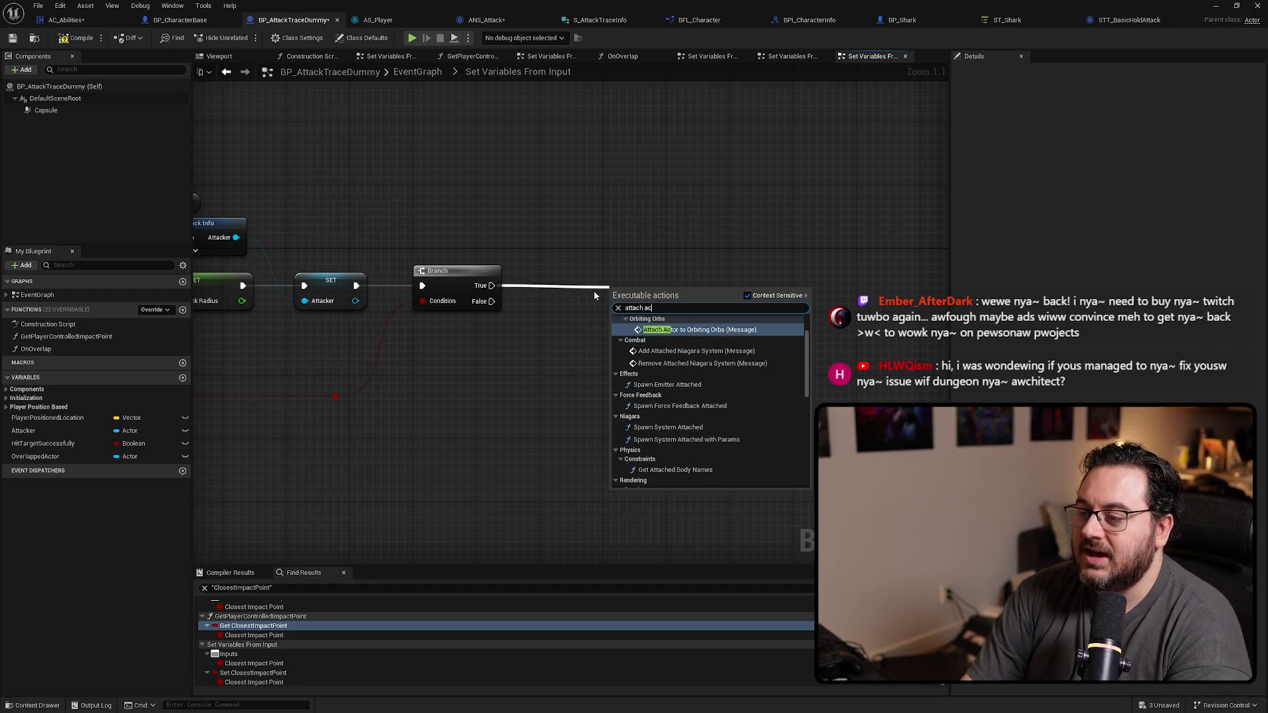
{"action": "type", "text": "tor to"}
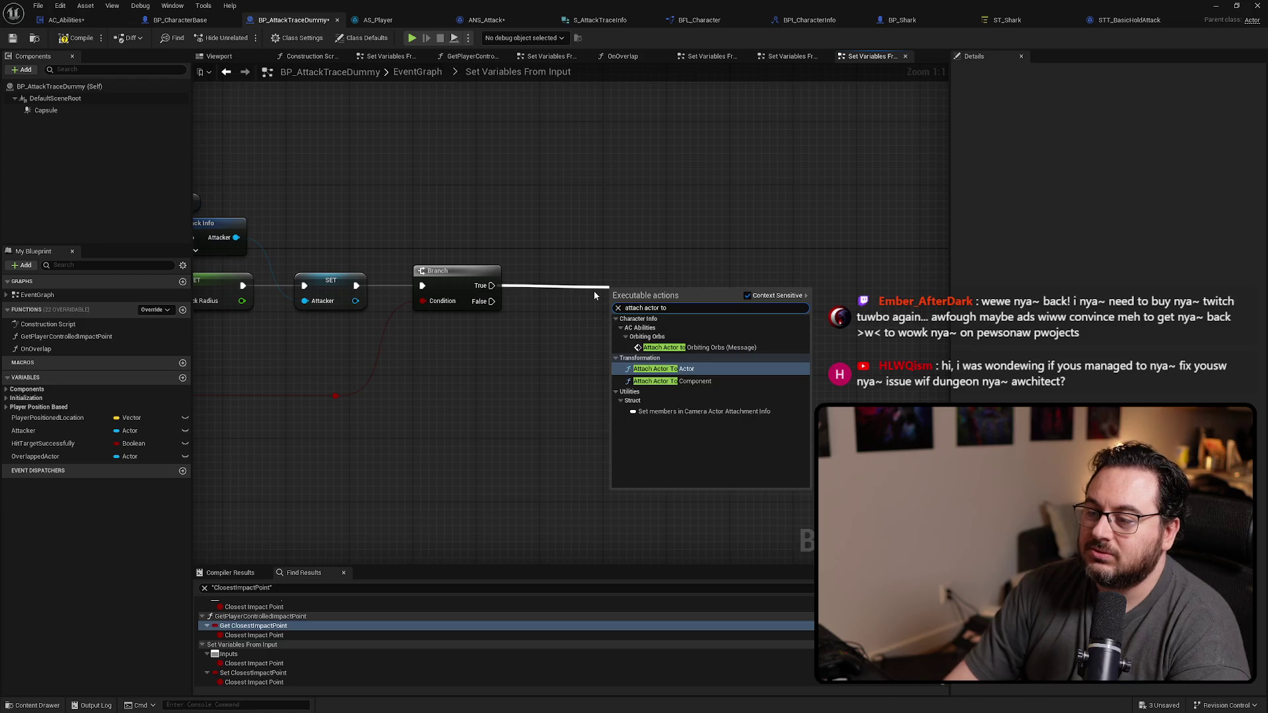
{"action": "key", "text": "Return"}
{"action": "left_click_drag", "start_coordinate": [669, 285], "coordinate": [683, 309]}
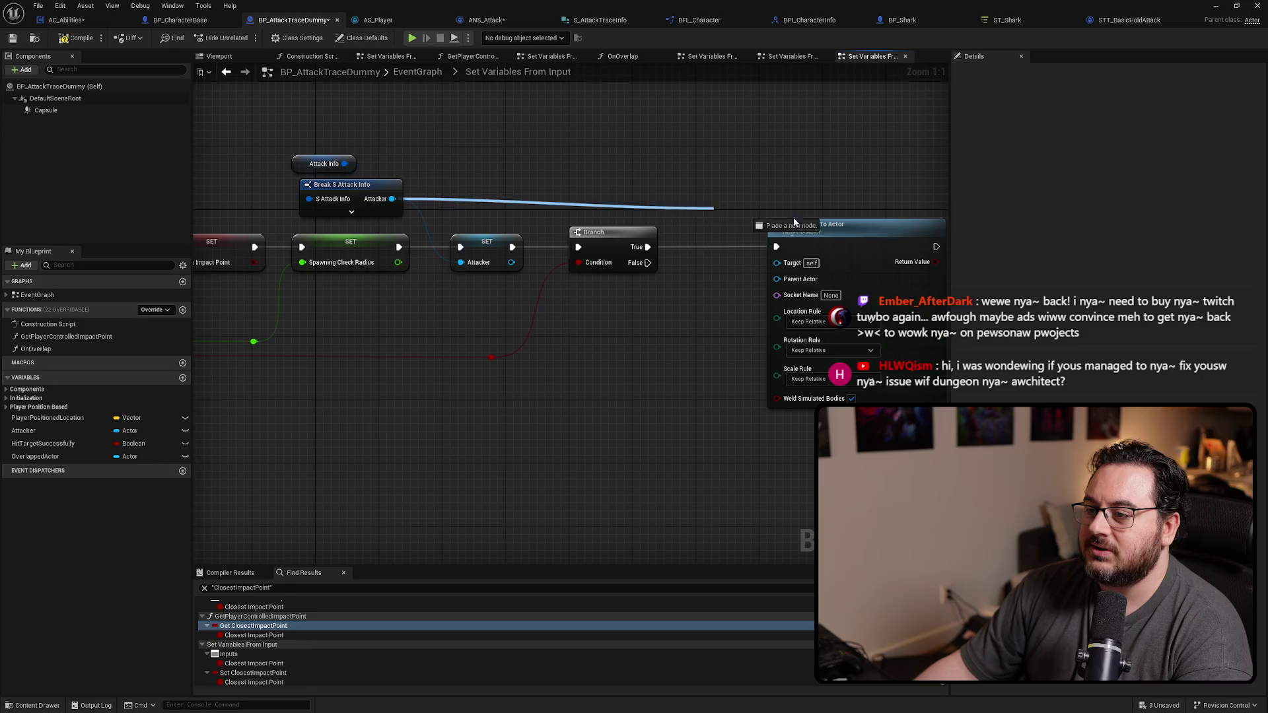
{"action": "mouse_move", "coordinate": [366, 200]}
{"action": "left_mouse_down"}
{"action": "mouse_move", "coordinate": [778, 279]}
{"action": "mouse_move", "coordinate": [659, 203]}
{"action": "left_mouse_up"}
{"action": "double_click", "coordinate": [710, 277]}
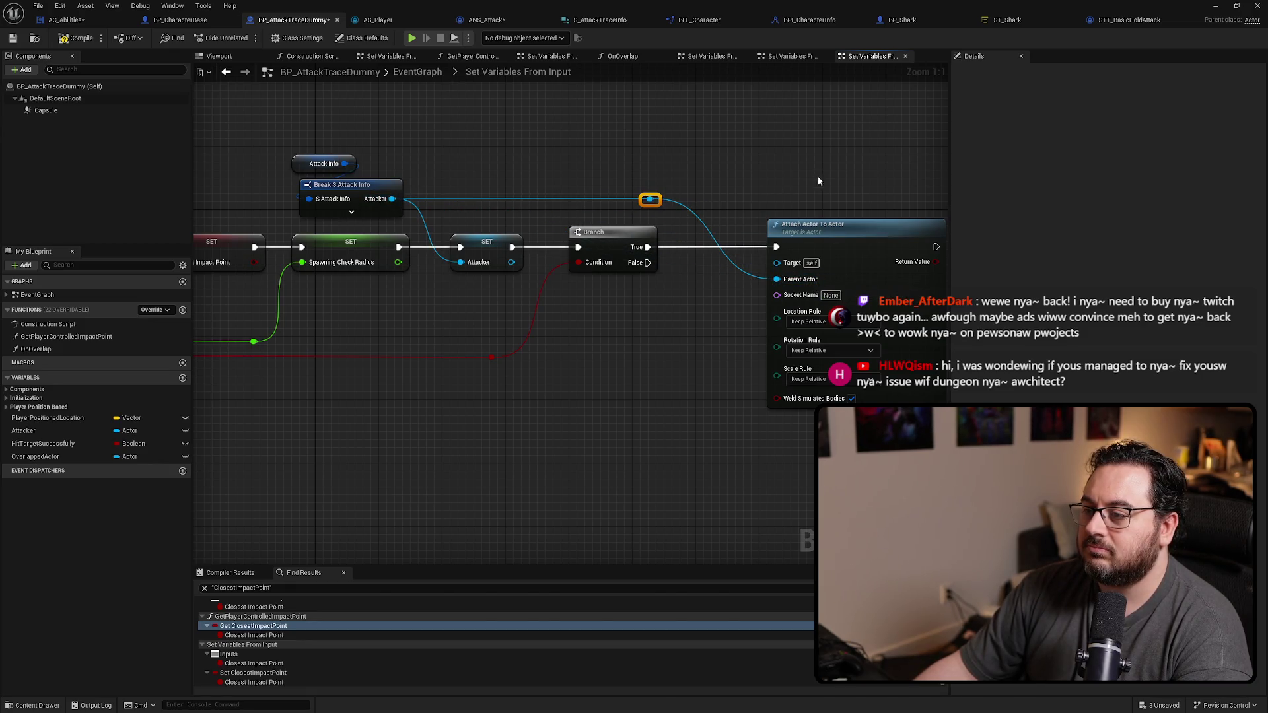
{"action": "left_click_drag", "start_coordinate": [819, 180], "coordinate": [788, 244]}
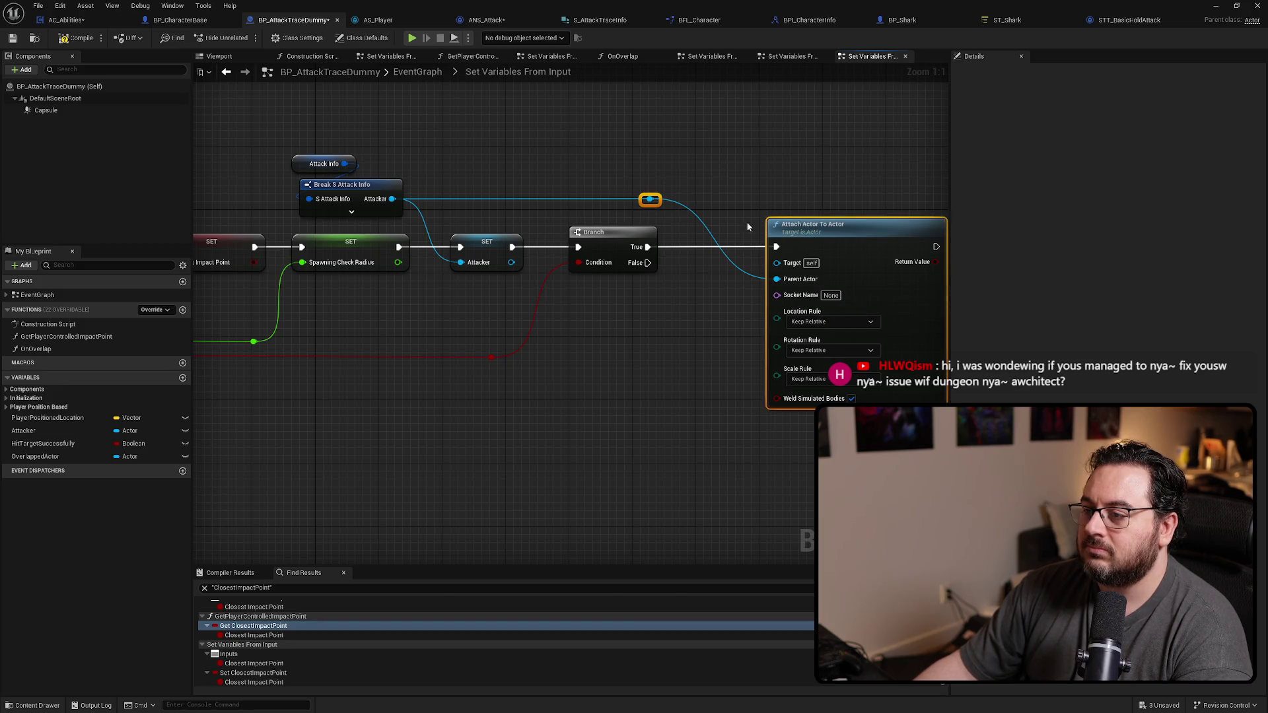
{"action": "left_click_drag", "start_coordinate": [845, 227], "coordinate": [805, 233]}
{"action": "left_click", "coordinate": [839, 209]}
{"action": "left_click_drag", "start_coordinate": [825, 328], "coordinate": [687, 243]}
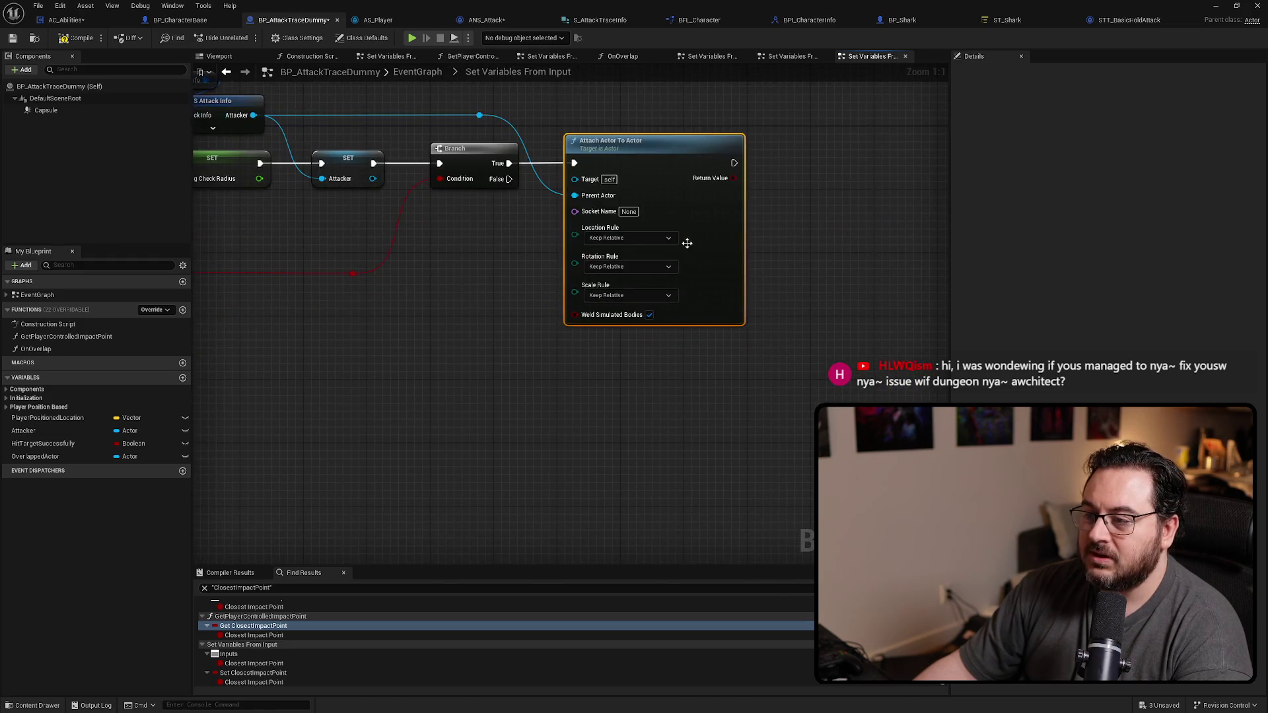
Step: Set the attach node's Location Rule to Keep World after reviewing the option descriptions
{"action": "left_click", "coordinate": [643, 235]}
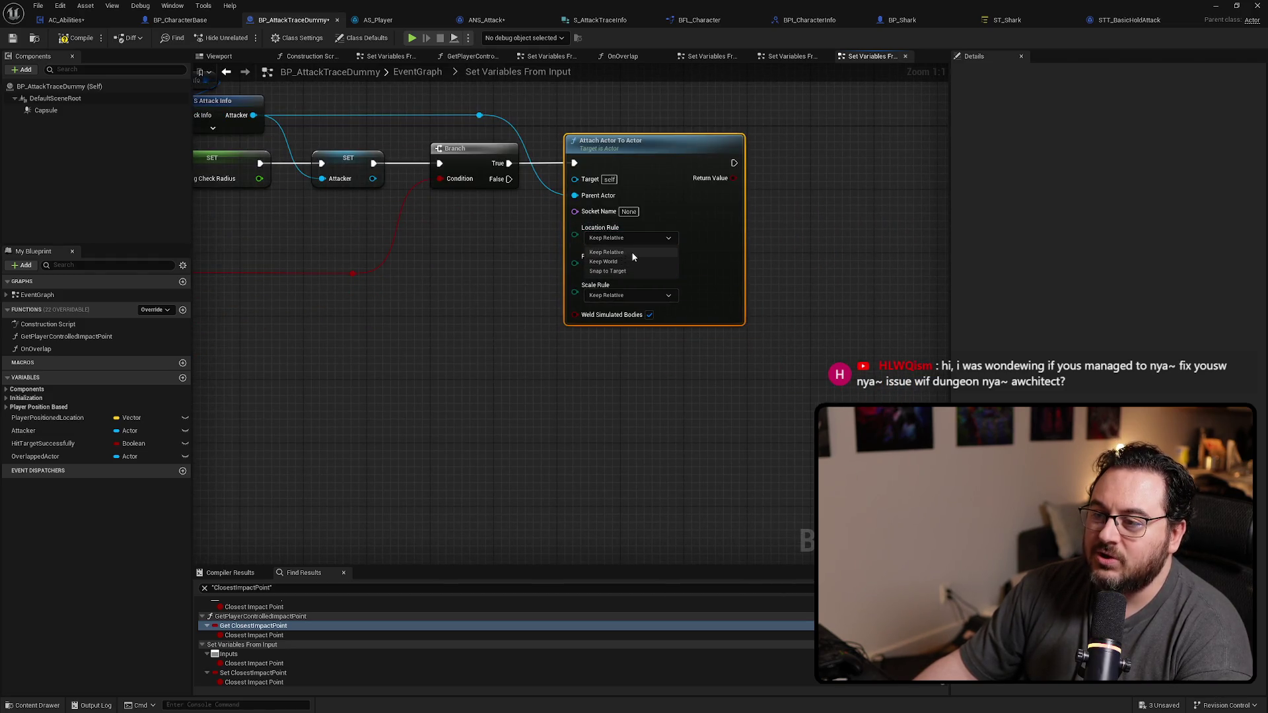
{"action": "left_click", "coordinate": [632, 261]}
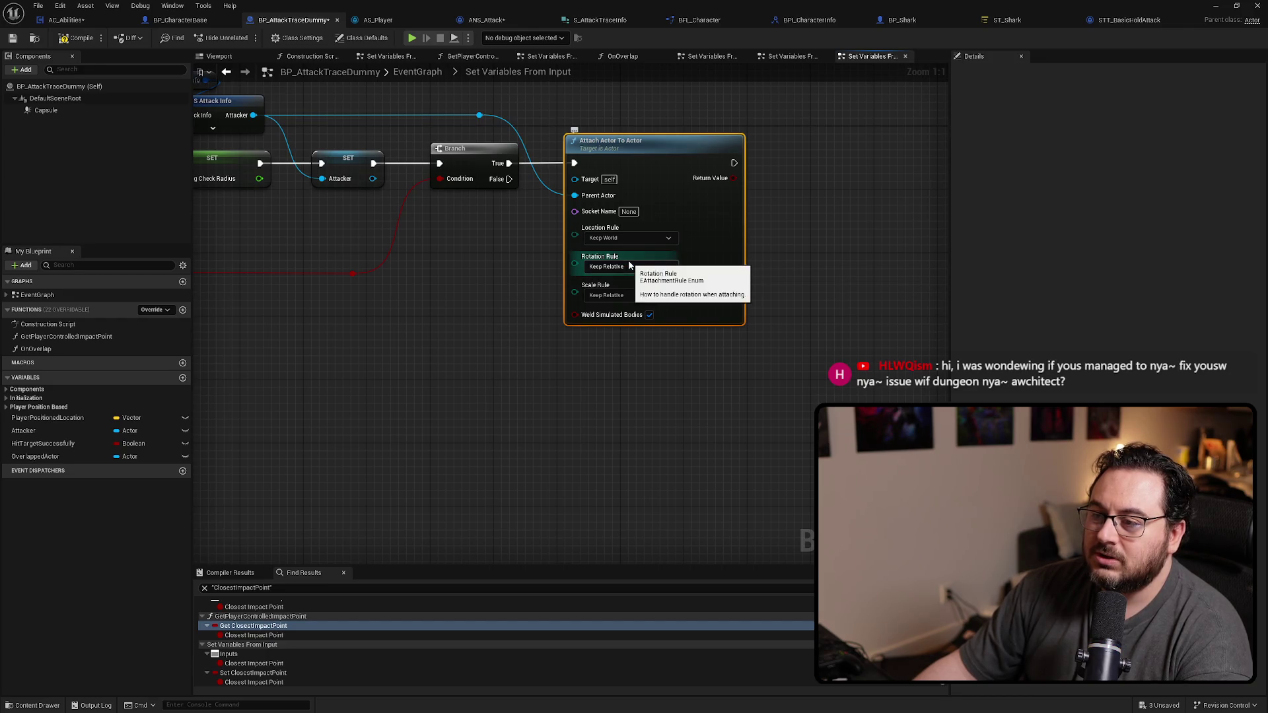
{"action": "left_click", "coordinate": [621, 239]}
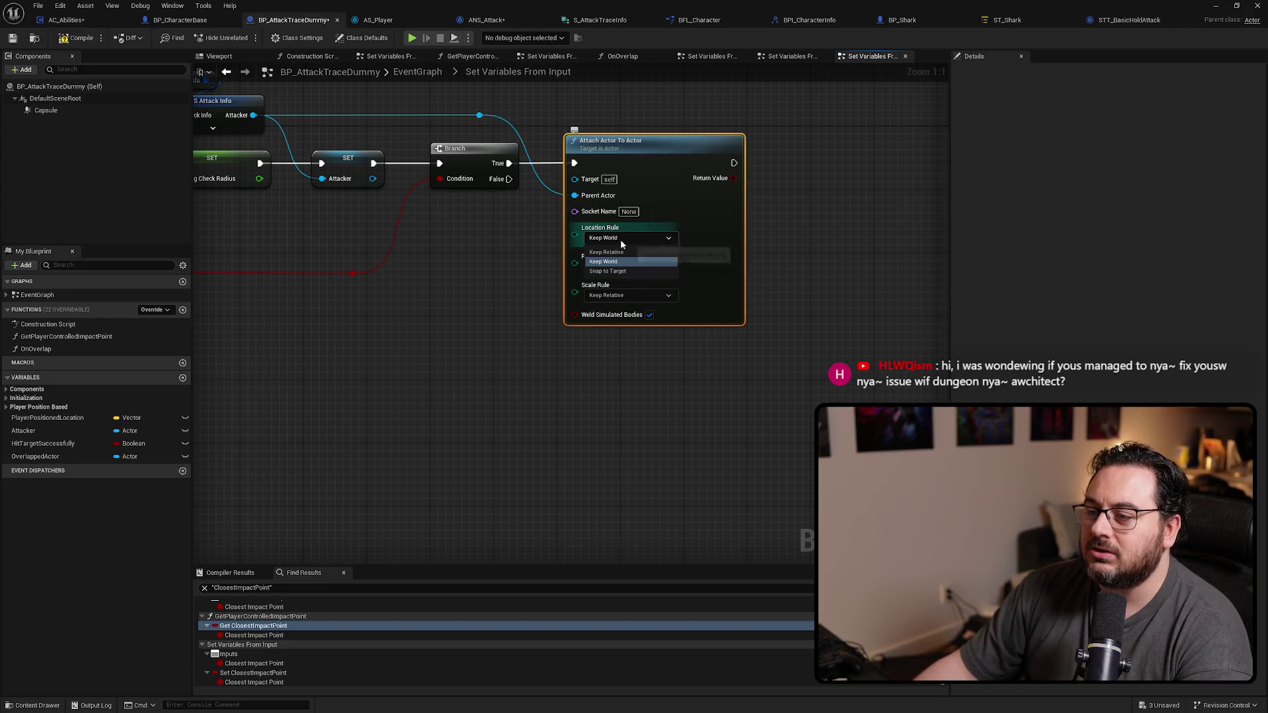
{"action": "mouse_move", "coordinate": [603, 261]}
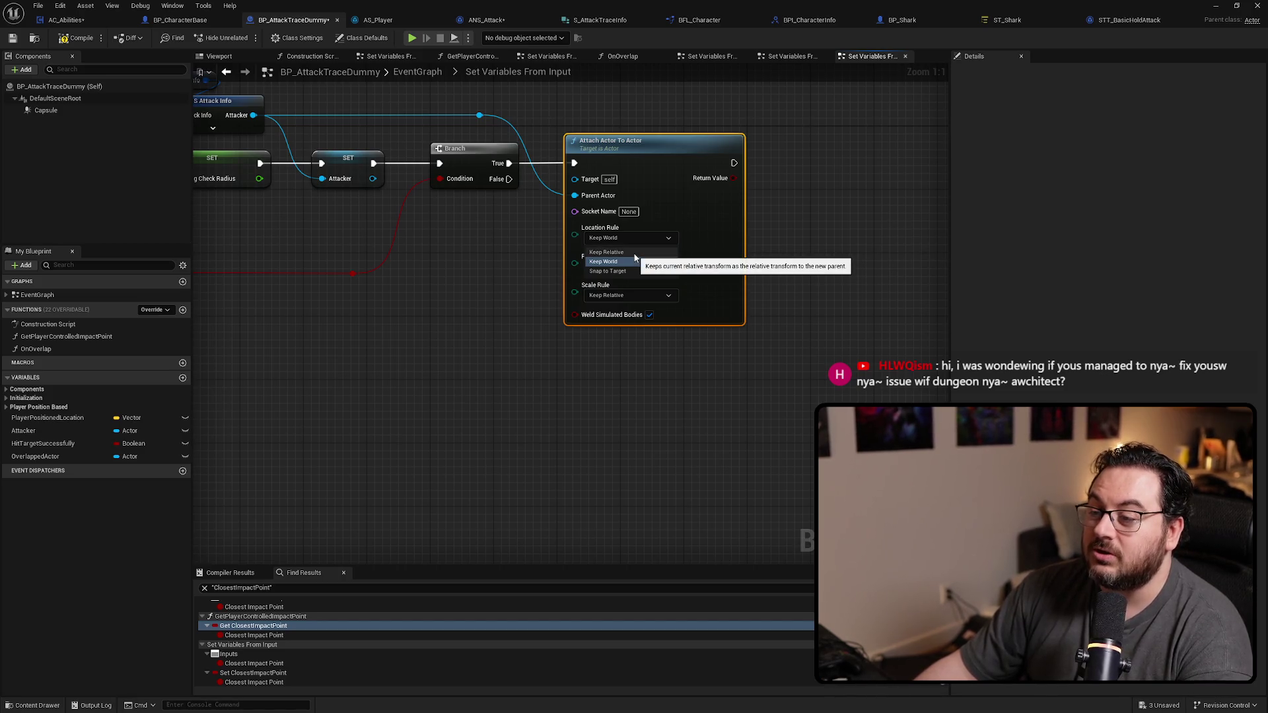
{"action": "left_click", "coordinate": [515, 267]}
{"action": "left_click", "coordinate": [627, 239]}
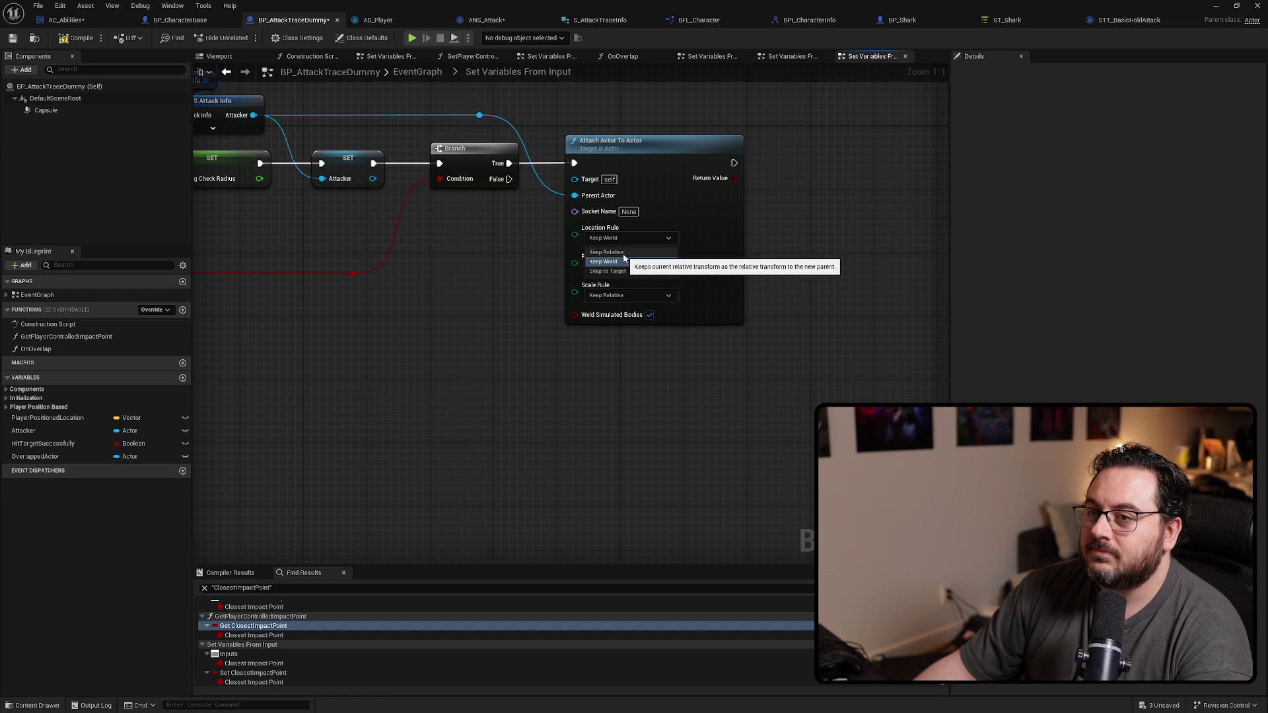
{"action": "left_click", "coordinate": [622, 253]}
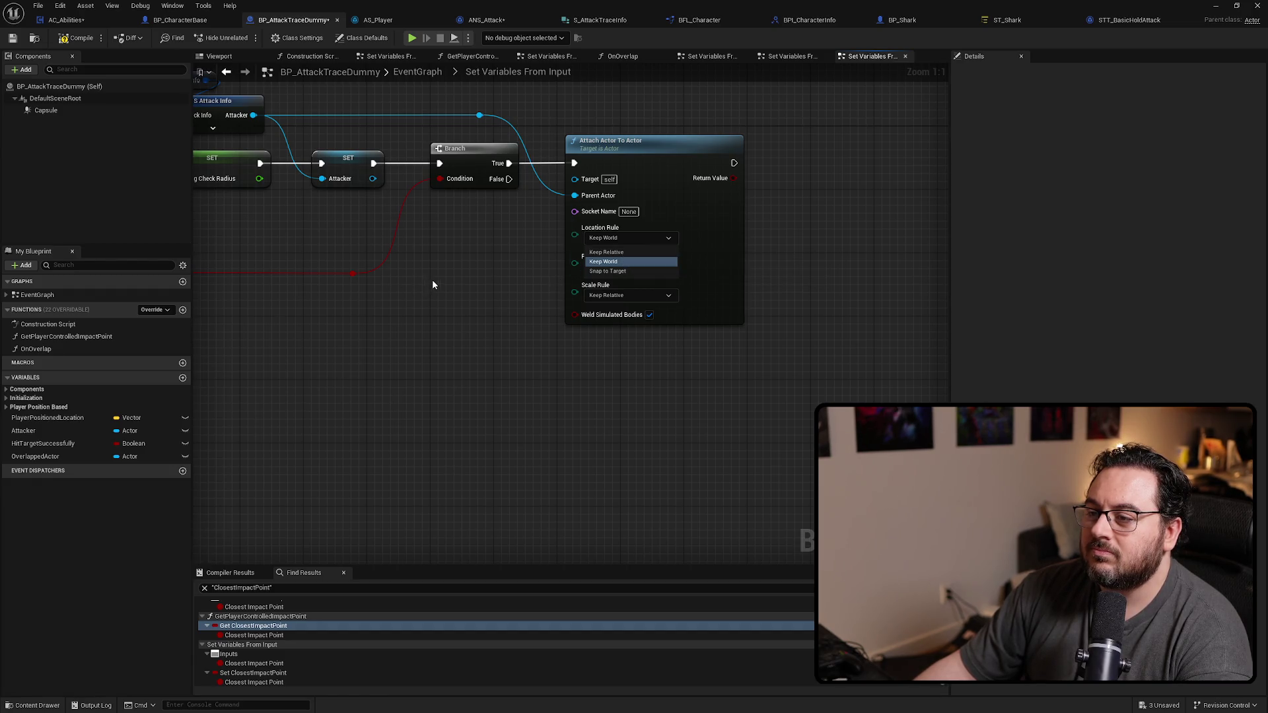
{"action": "left_click_drag", "start_coordinate": [431, 280], "coordinate": [484, 286]}
{"action": "left_click", "coordinate": [676, 245]}
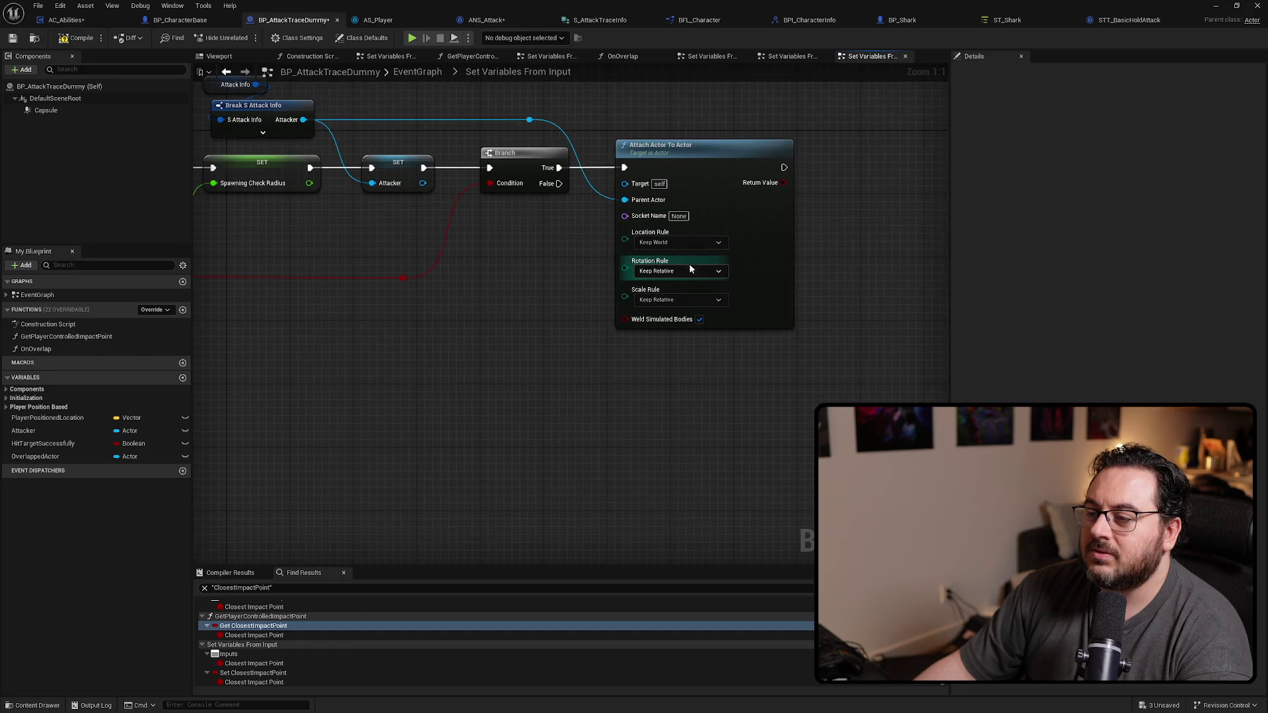
{"action": "left_click", "coordinate": [569, 267]}
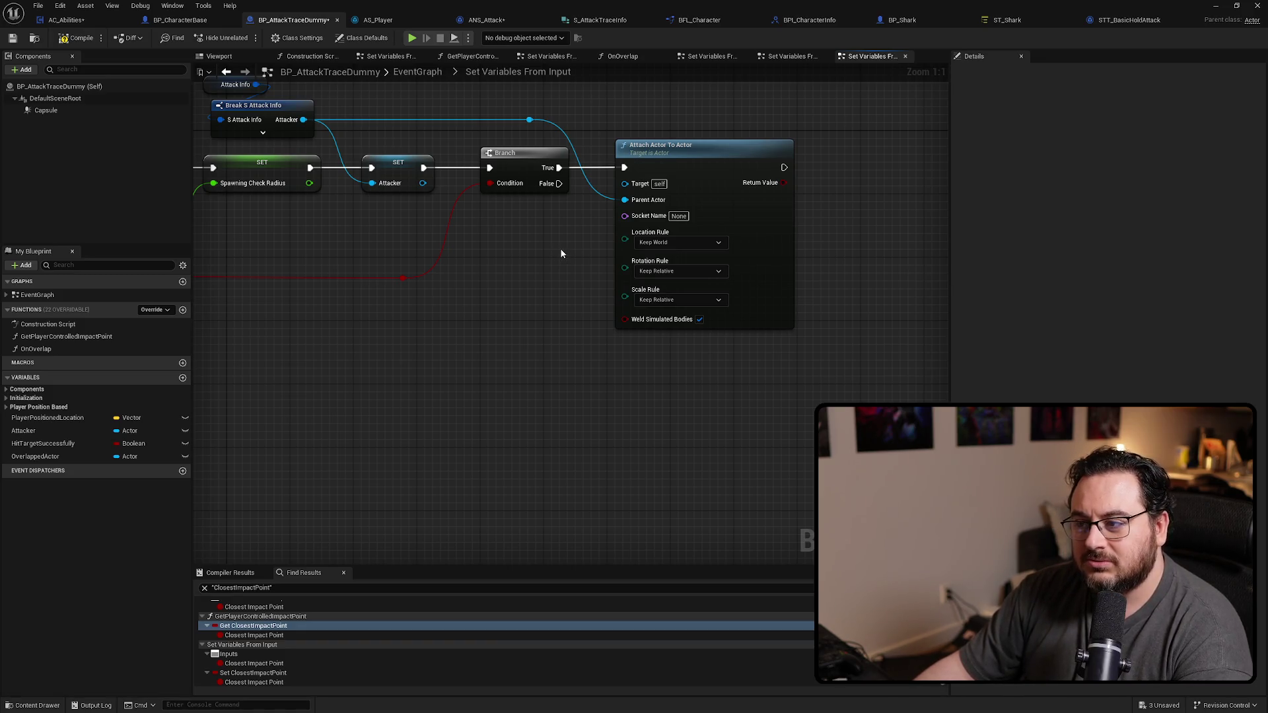
{"action": "left_click", "coordinate": [676, 243]}
{"action": "left_click", "coordinate": [525, 287]}
{"action": "scroll", "coordinate": [489, 284], "scroll_direction": "down", "scroll_amount": 1}
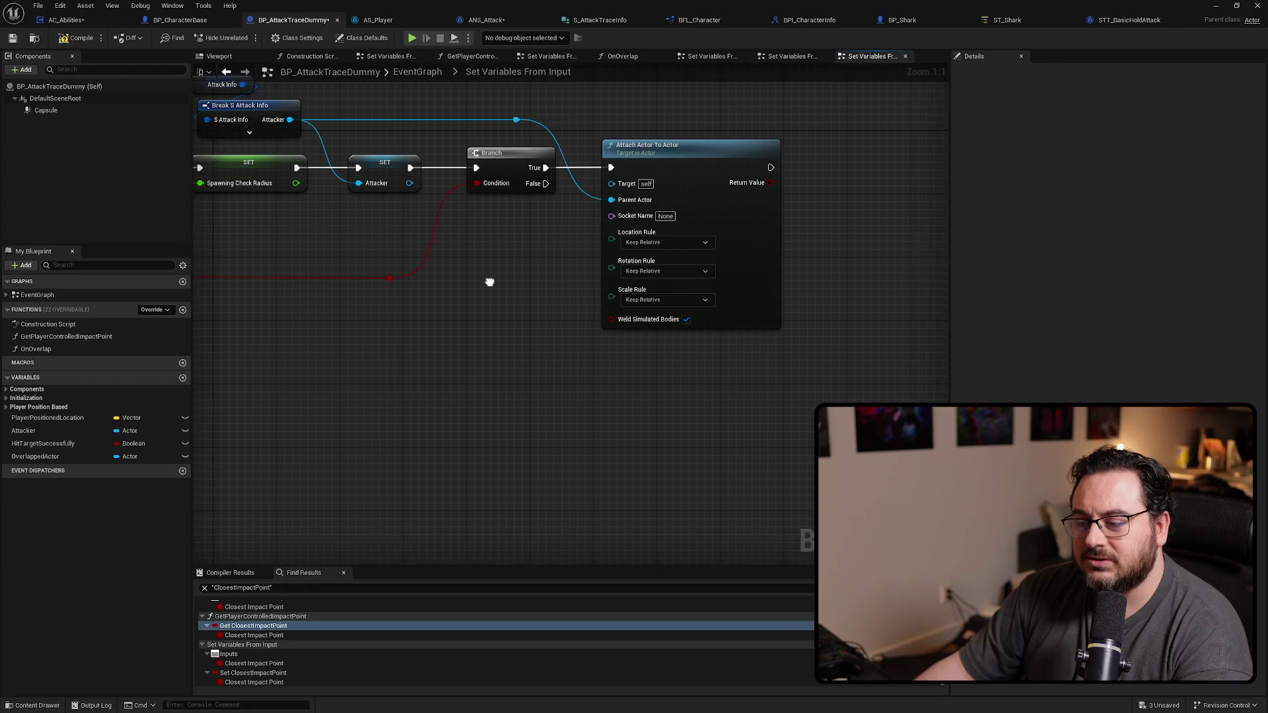
{"action": "scroll", "coordinate": [510, 284], "scroll_direction": "up", "scroll_amount": 1}
{"action": "left_click", "coordinate": [705, 243]}
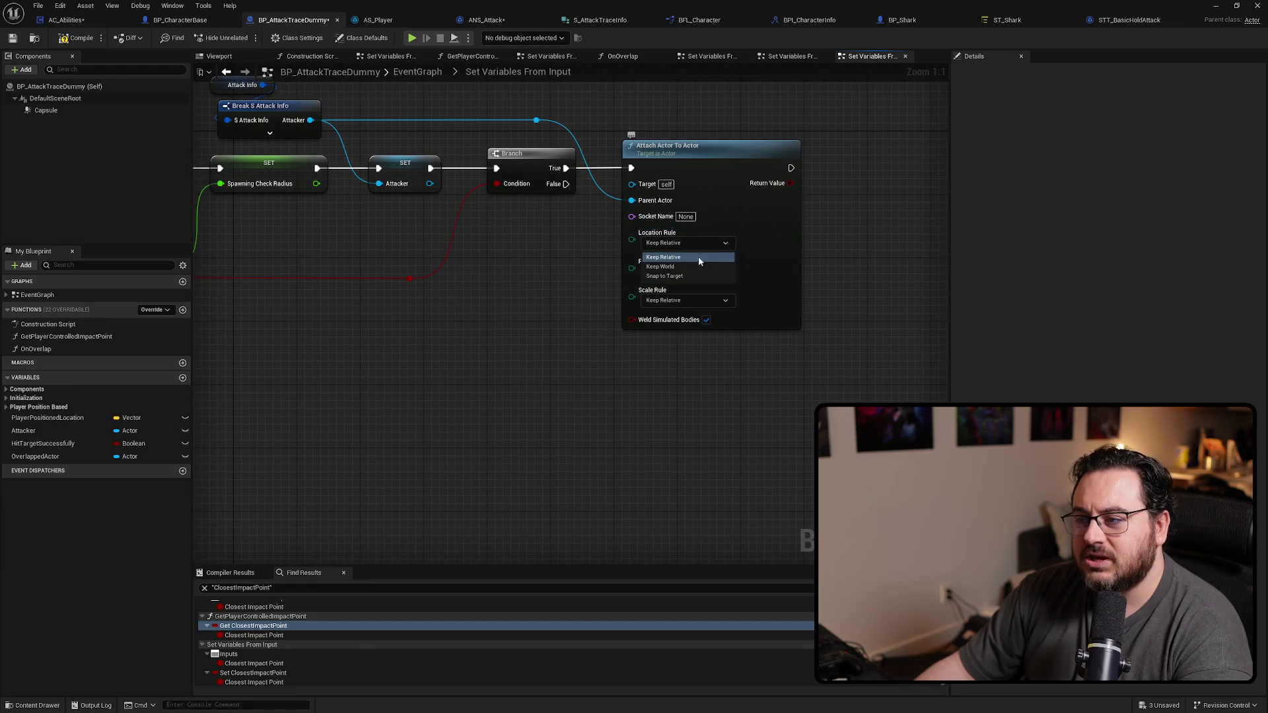
{"action": "left_click", "coordinate": [691, 264]}
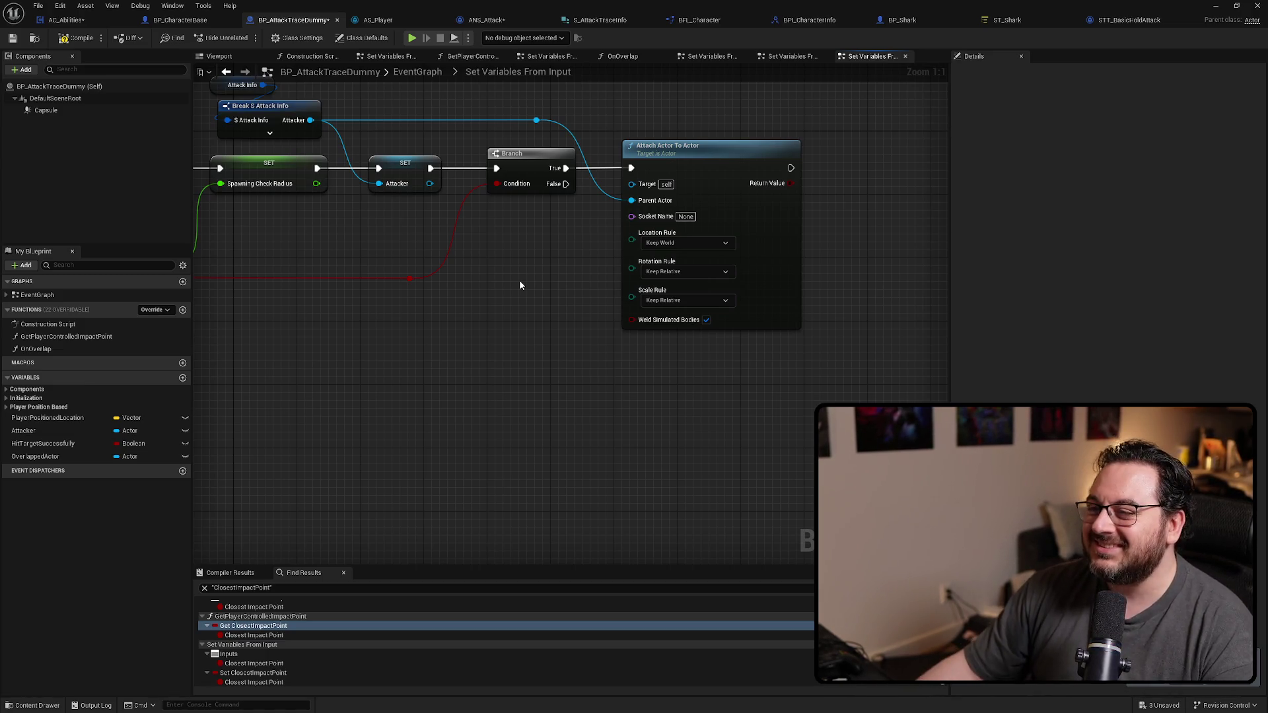
Step: Tidy the graph view and save all modified assets
{"action": "left_click_drag", "start_coordinate": [519, 285], "coordinate": [519, 394]}
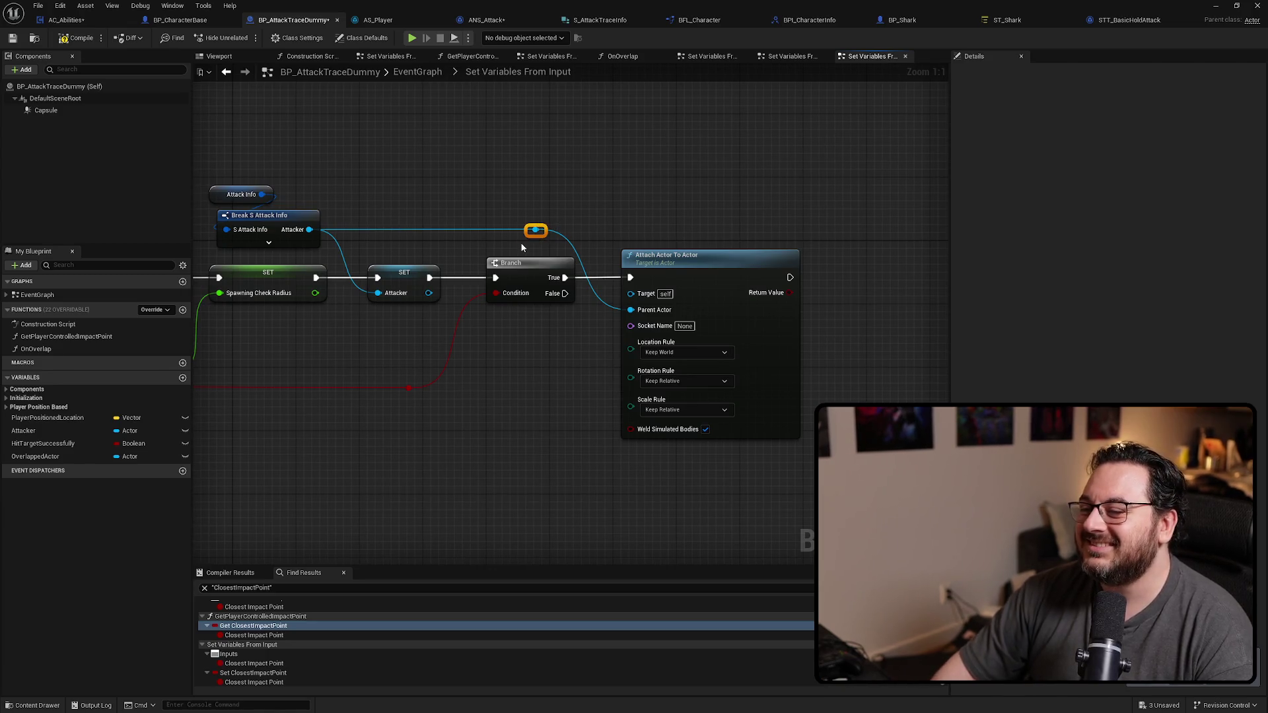
{"action": "left_click", "coordinate": [526, 312]}
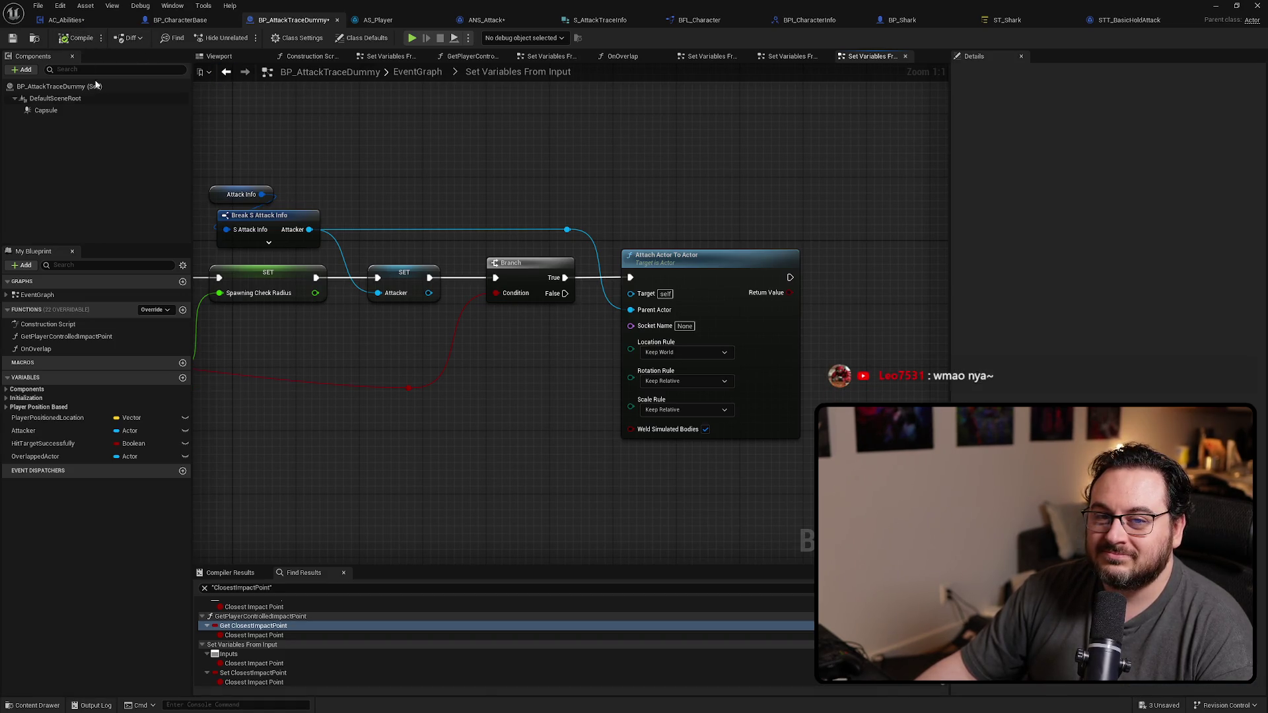
{"action": "left_click_drag", "start_coordinate": [552, 177], "coordinate": [581, 169]}
{"action": "key", "text": "ctrl+shift+s"}
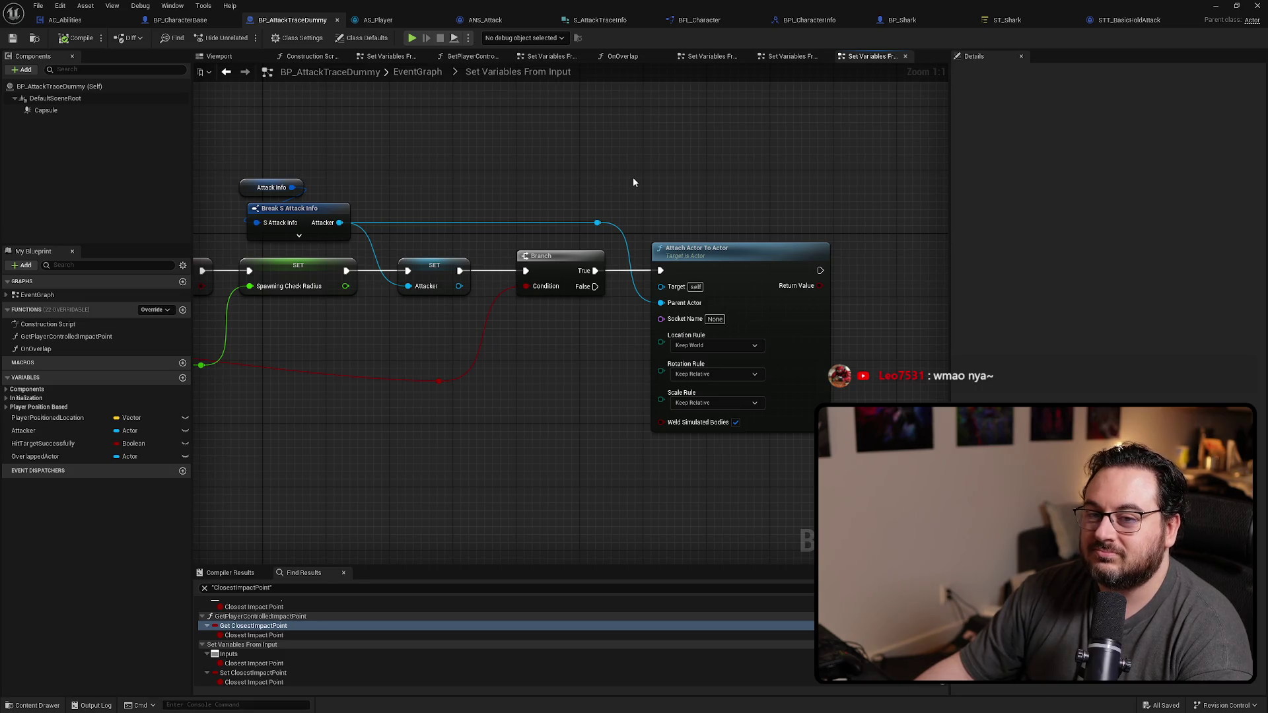
{"action": "left_click_drag", "start_coordinate": [527, 180], "coordinate": [593, 173]}
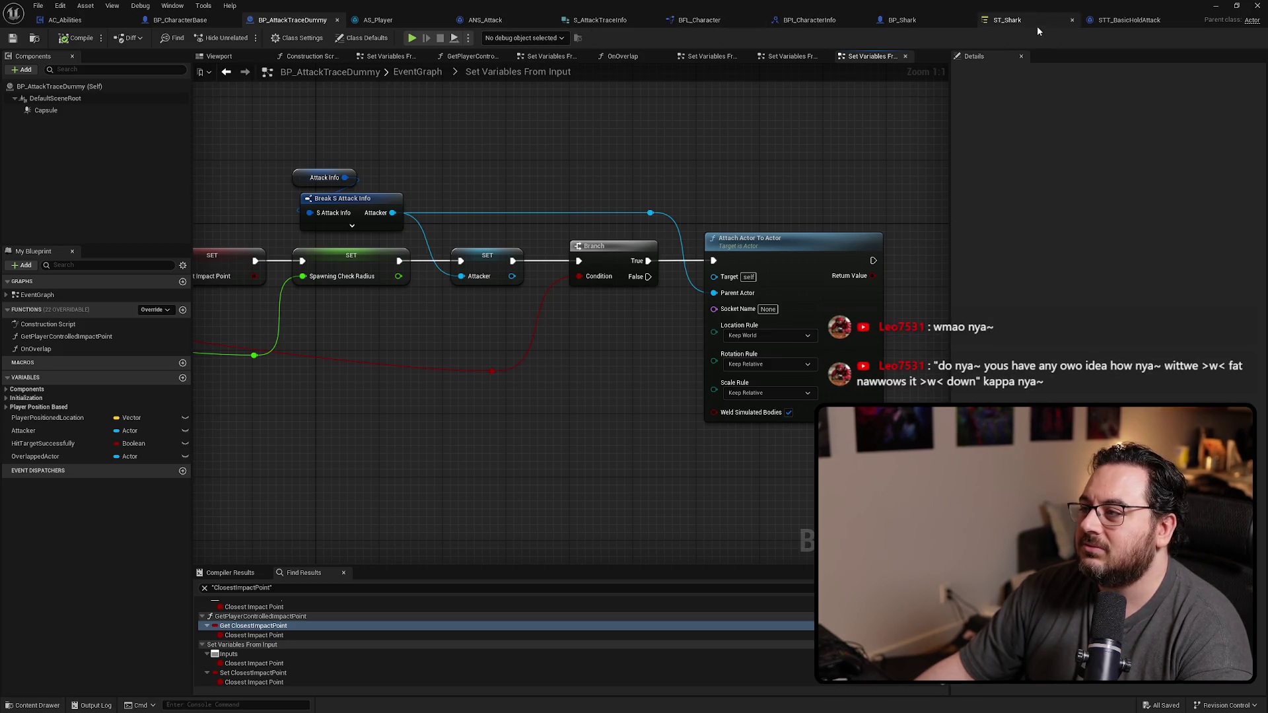
Step: Open AS_Shark from the Content Browser and preview its Attack sequence
{"action": "mouse_move", "coordinate": [902, 20]}
{"action": "left_click", "coordinate": [931, 24]}
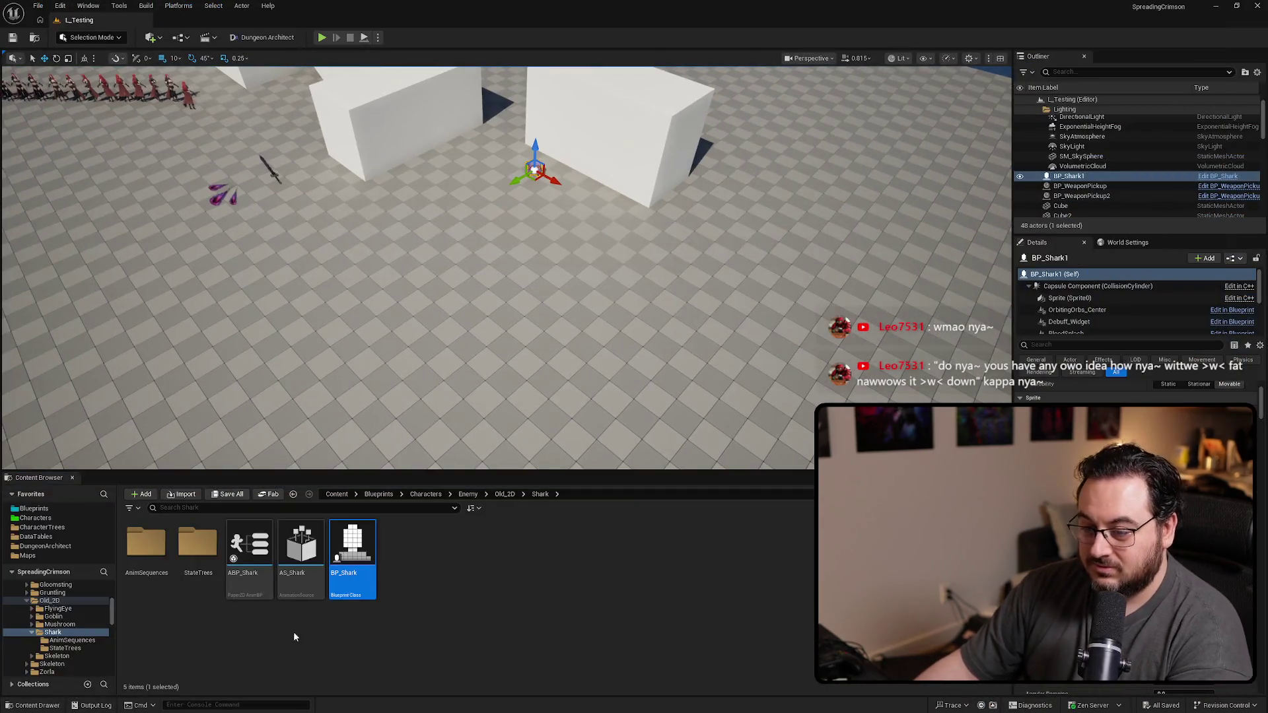
{"action": "double_click", "coordinate": [301, 550]}
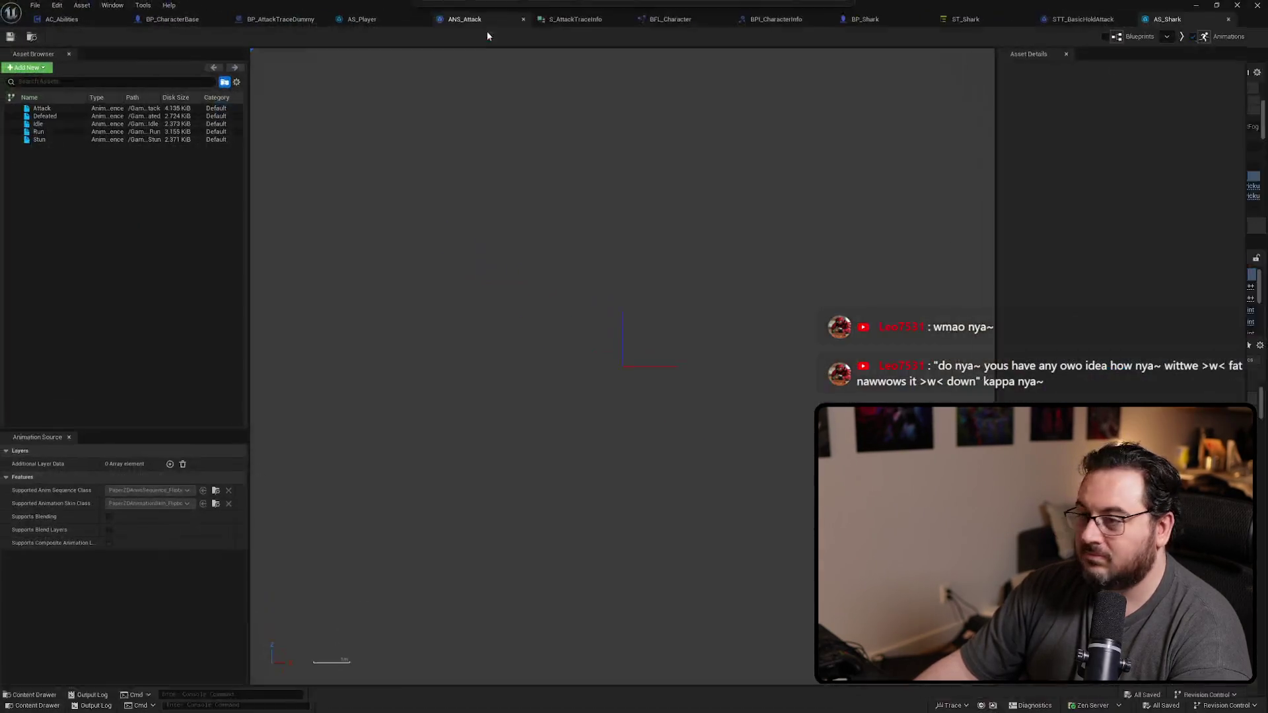
{"action": "left_click", "coordinate": [50, 110]}
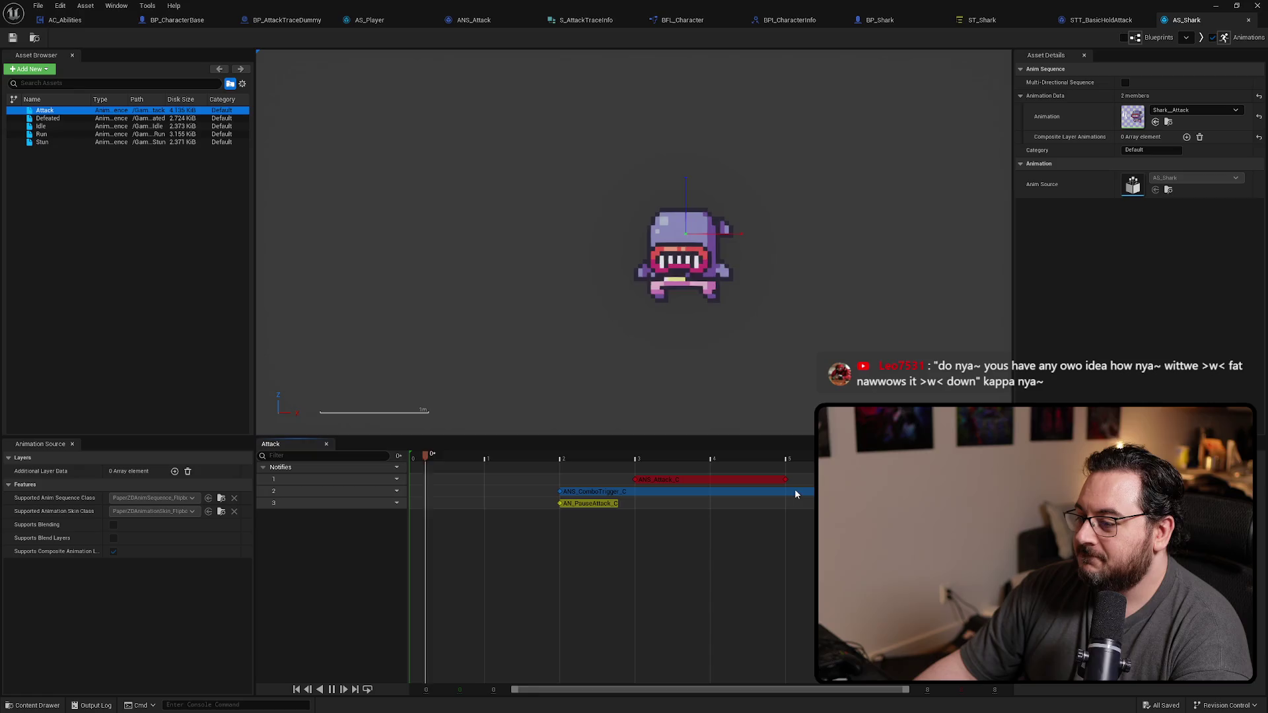
Step: Inspect the ANS_Attack_C notify on the timeline, then return to the level editor
{"action": "left_click", "coordinate": [694, 480]}
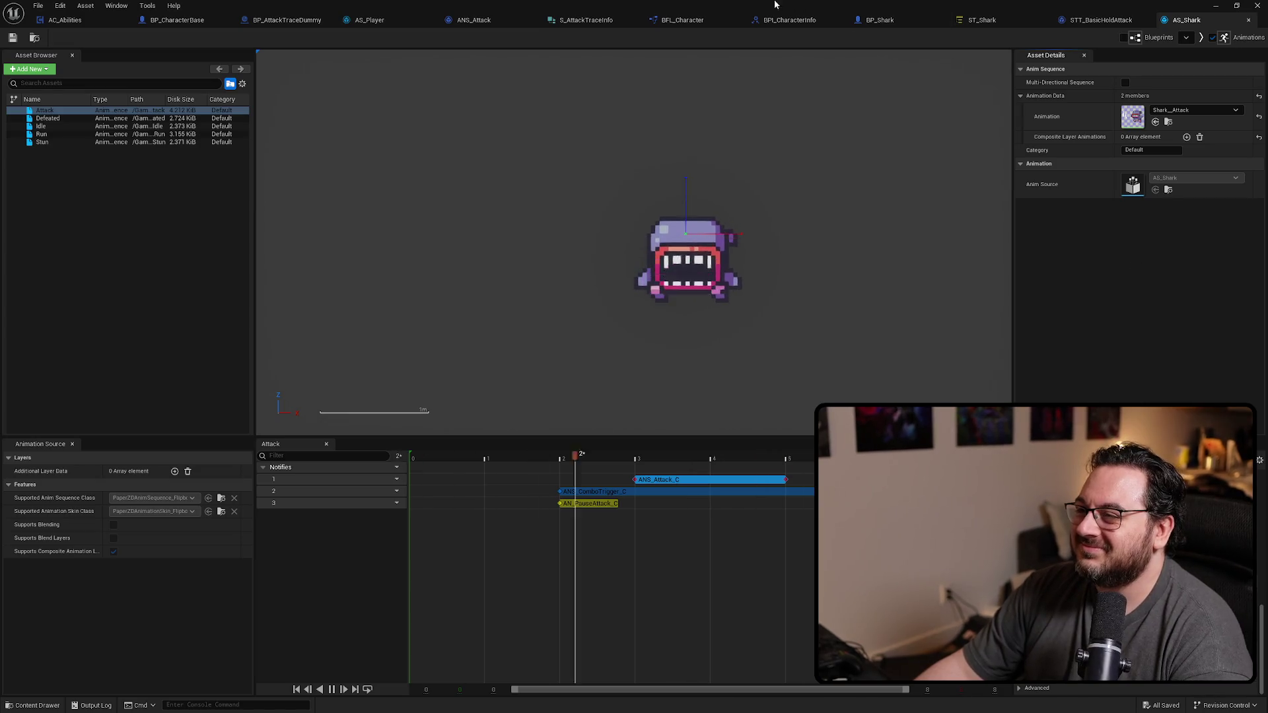
{"action": "key", "text": "alt+Tab"}
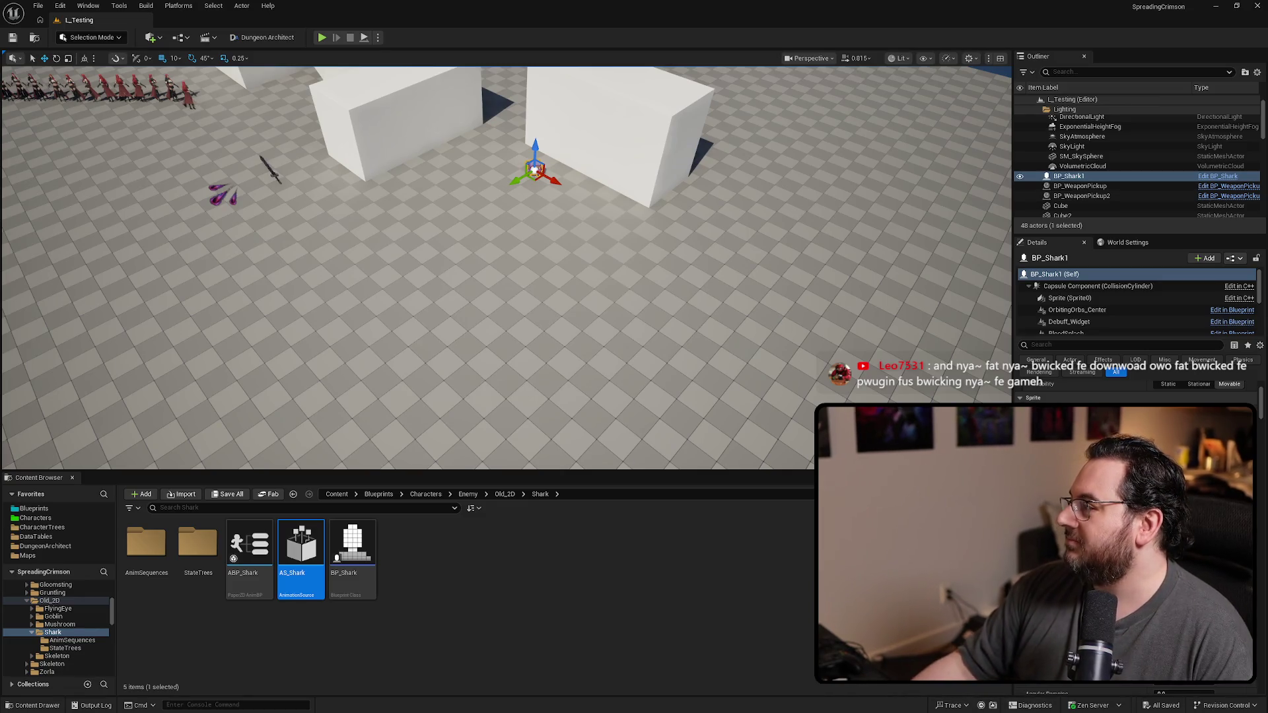
Step: Return to the level editor and start a Play-in-Editor session
{"action": "key", "text": "Return"}
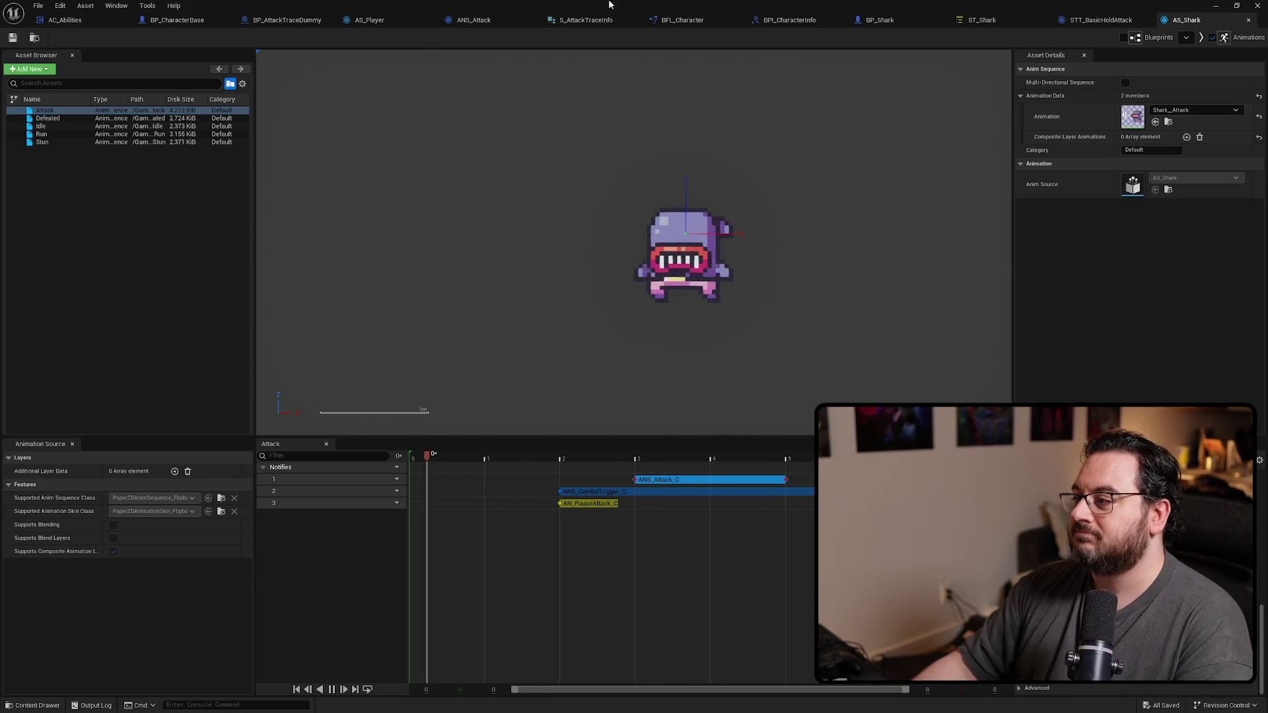
{"action": "key", "text": "alt+Tab"}
{"action": "key", "text": "alt+p"}
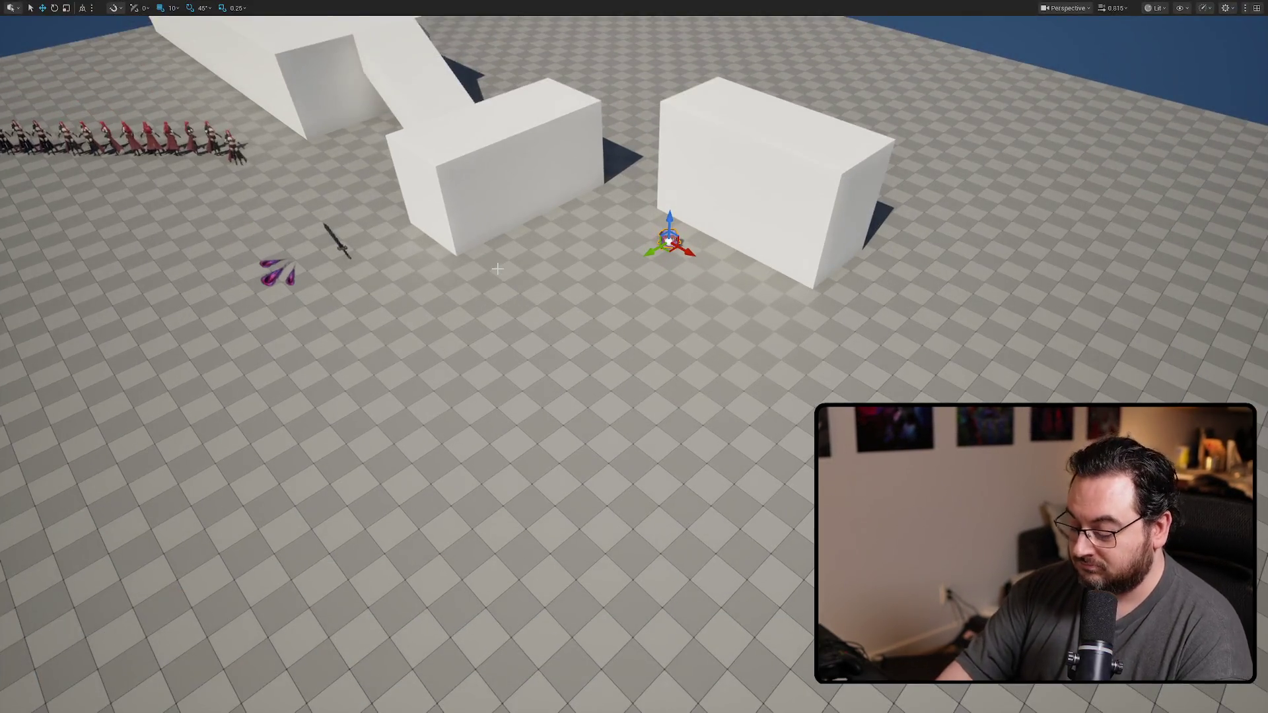
Step: Steer the player around the shark's charge attack, stop the session, and reopen the Attack animation
{"action": "key", "text": "a"}
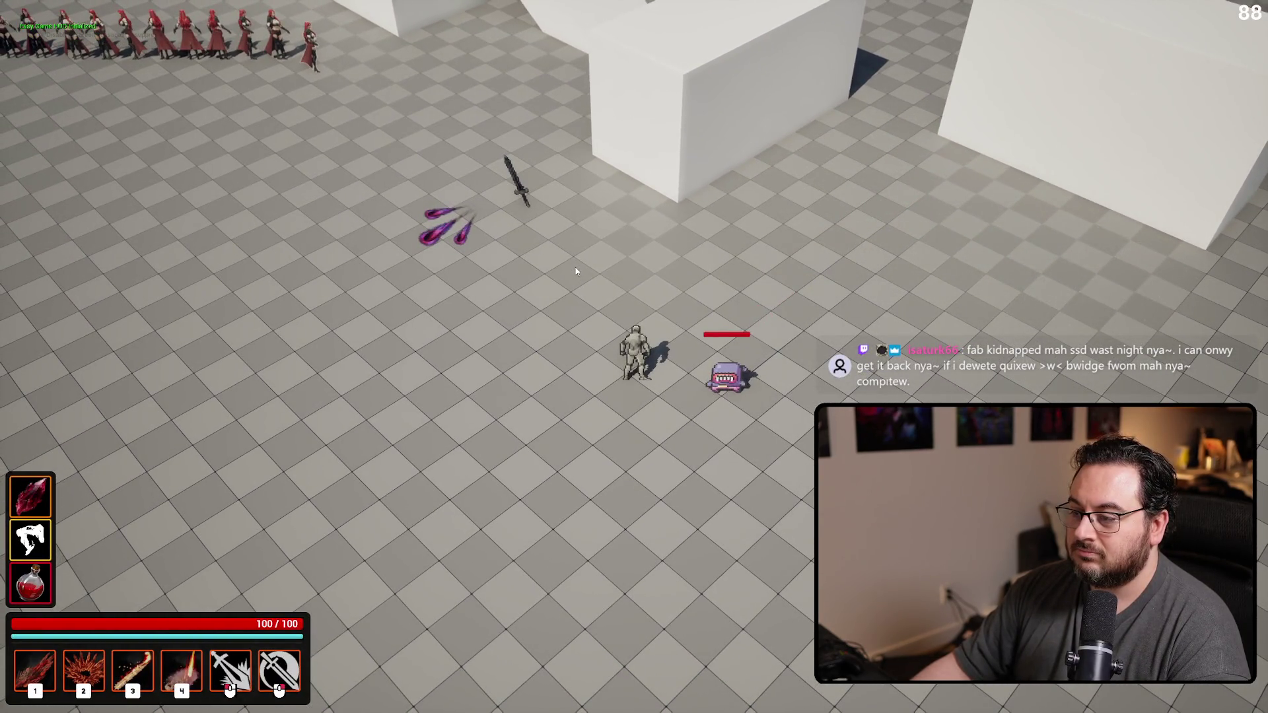
{"action": "key", "text": "s"}
{"action": "key", "text": "d"}
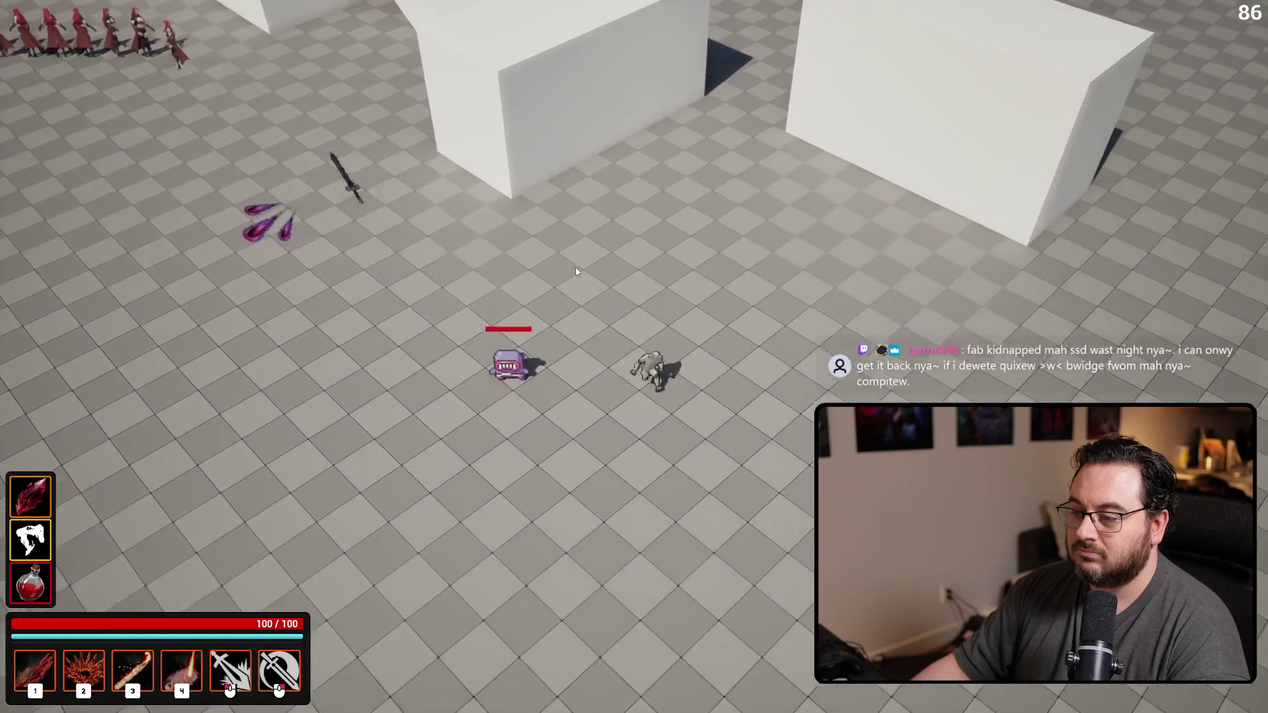
{"action": "key", "text": "s"}
{"action": "key", "text": "a"}
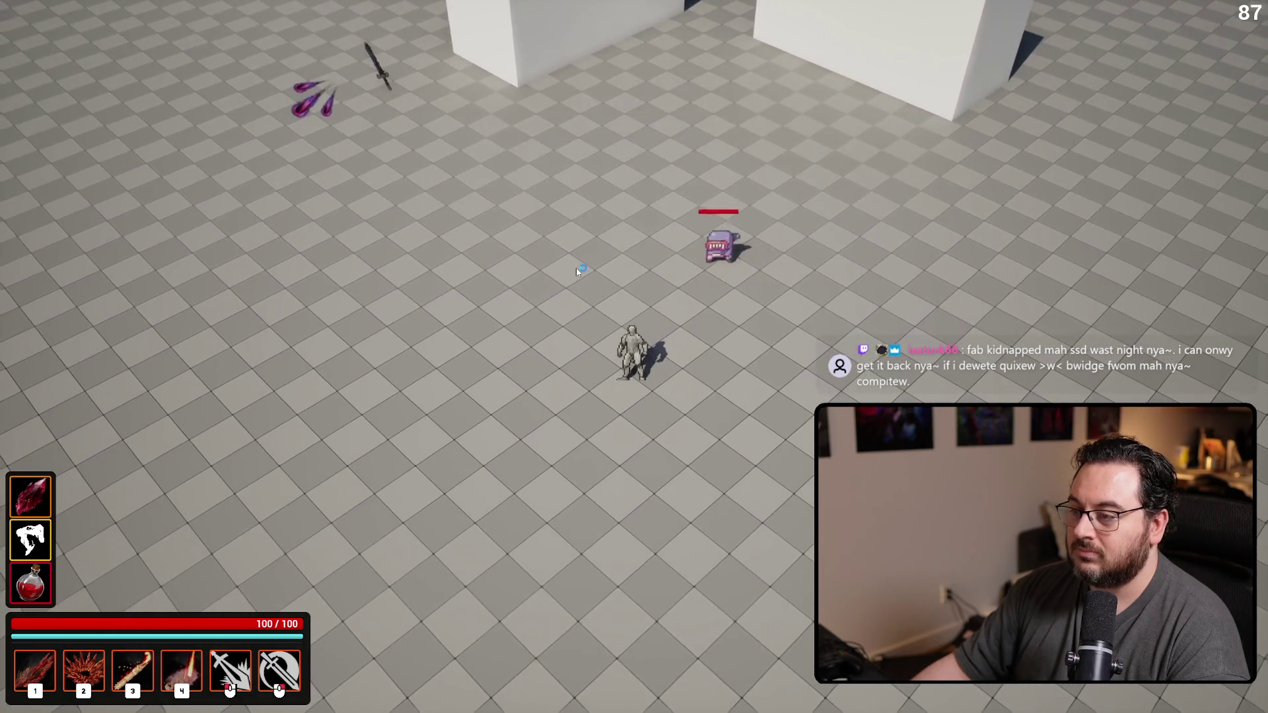
{"action": "key", "text": "w"}
{"action": "key", "text": "a"}
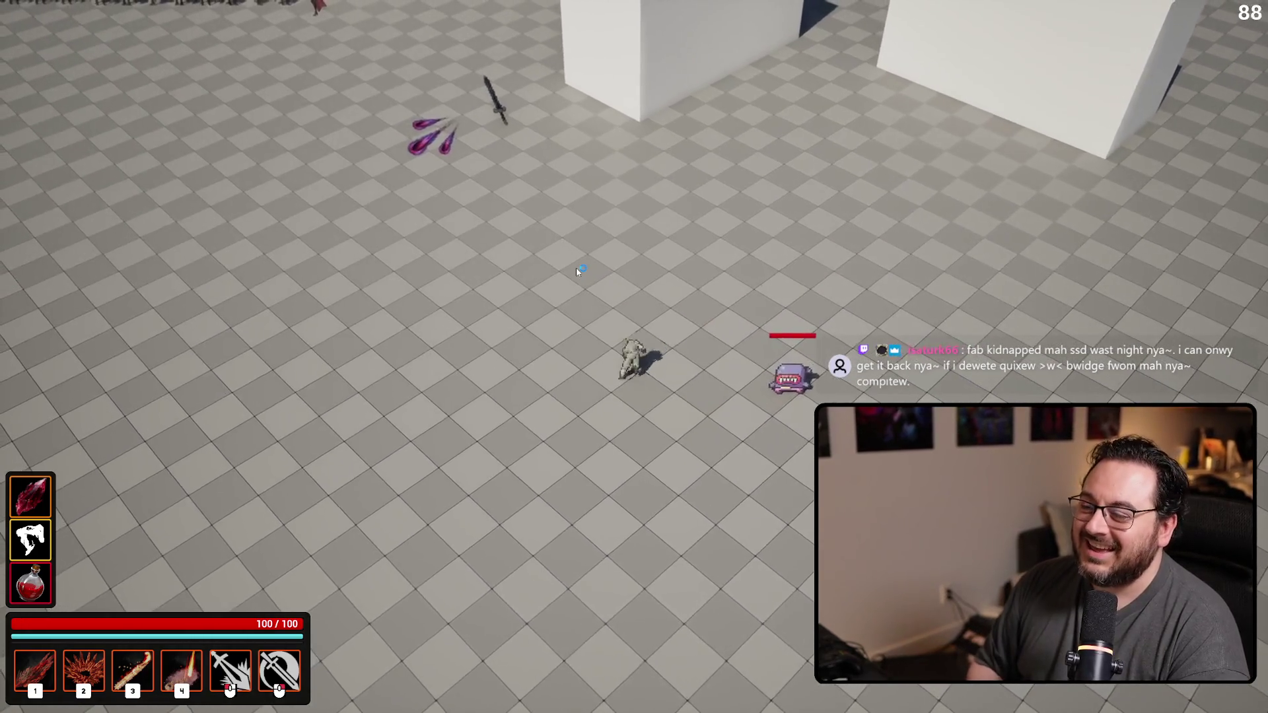
{"action": "key", "text": "a"}
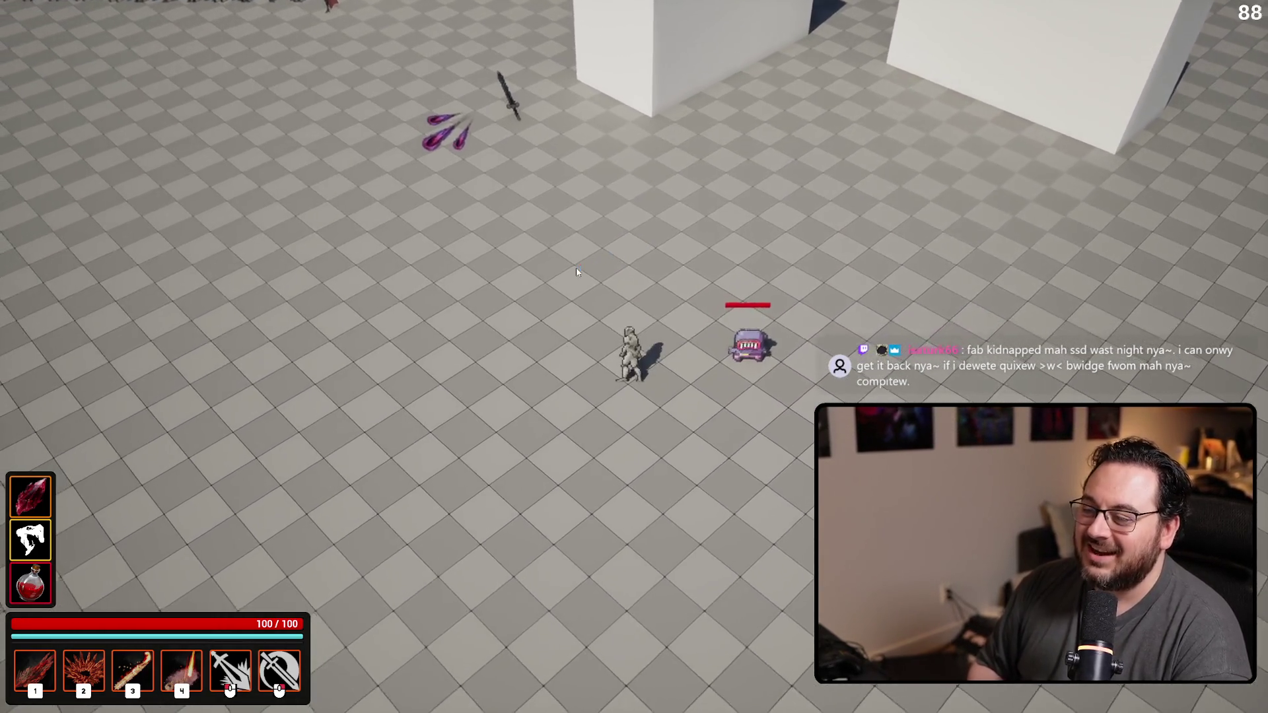
{"action": "key", "text": "s"}
{"action": "key", "text": "a"}
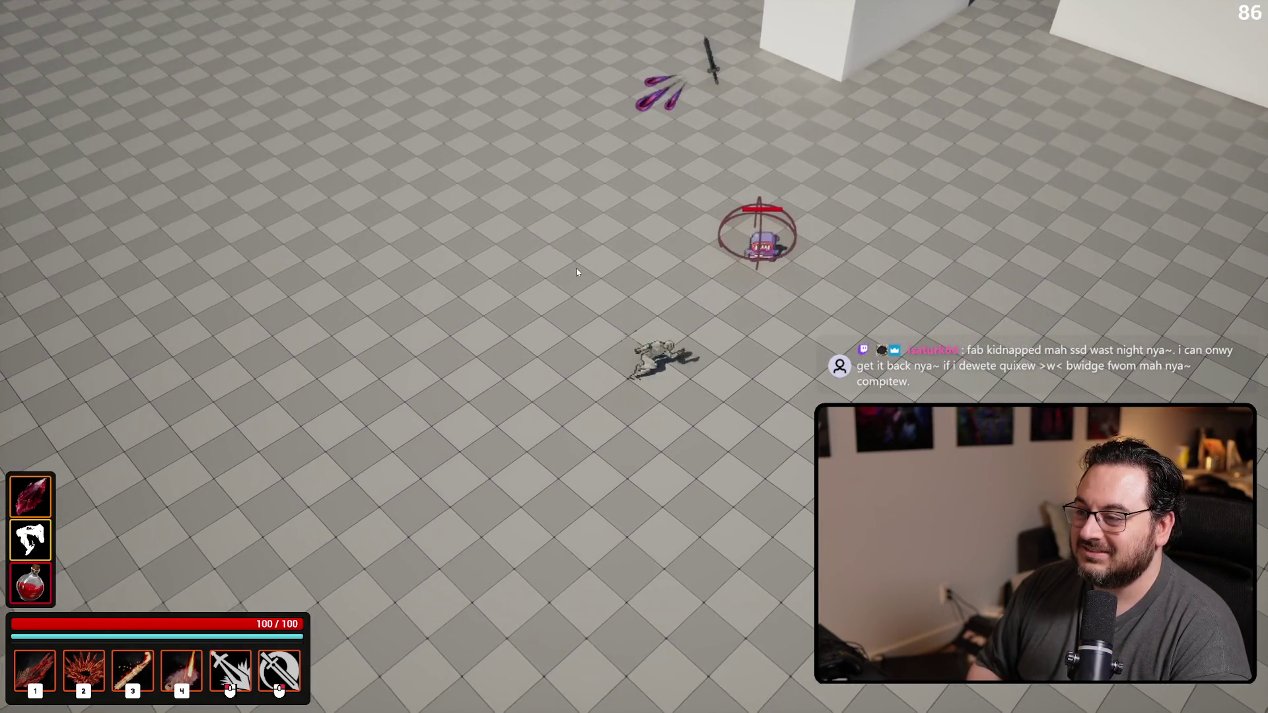
{"action": "key", "text": "d"}
{"action": "key", "text": "w"}
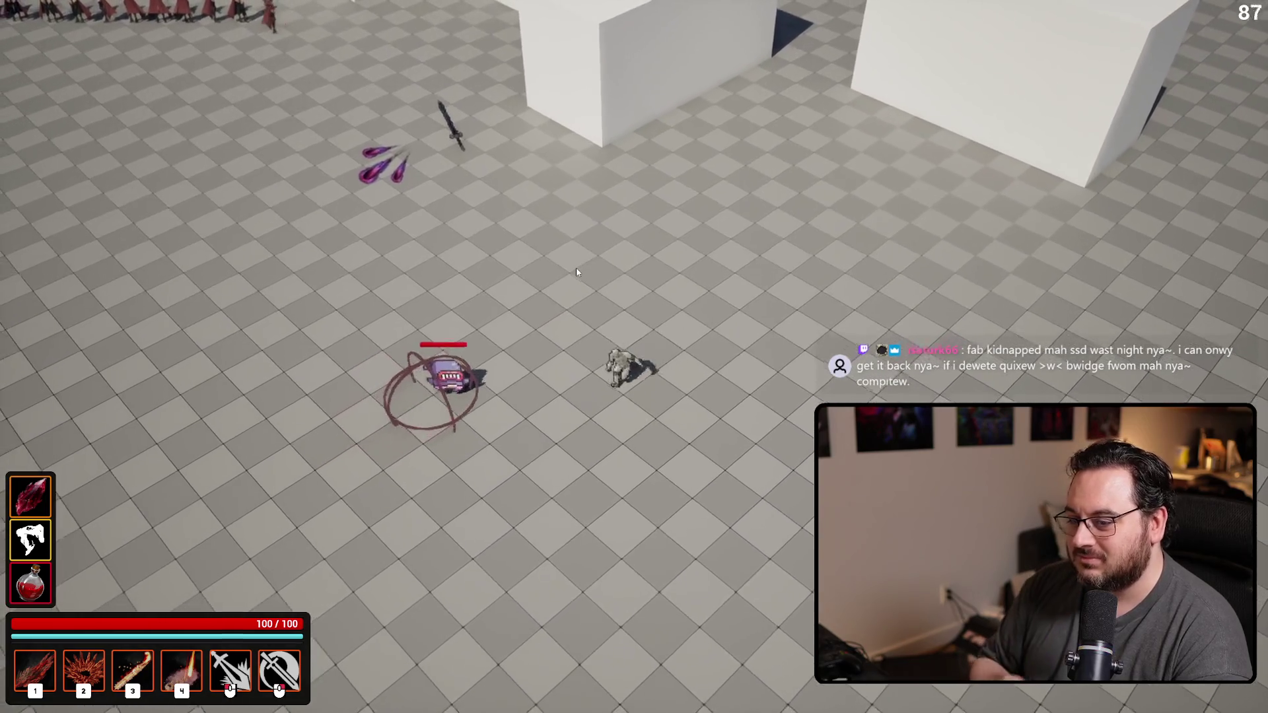
{"action": "key", "text": "s"}
{"action": "key", "text": "a"}
{"action": "key", "text": "a"}
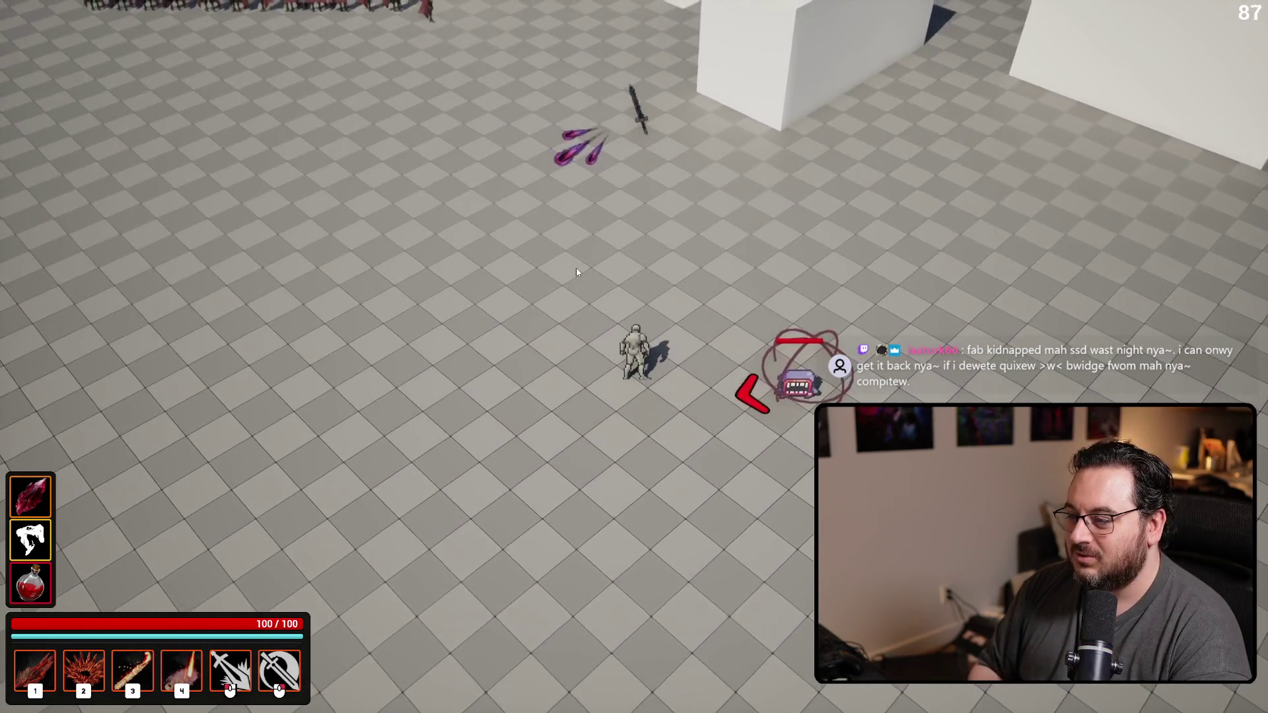
{"action": "key", "text": "d"}
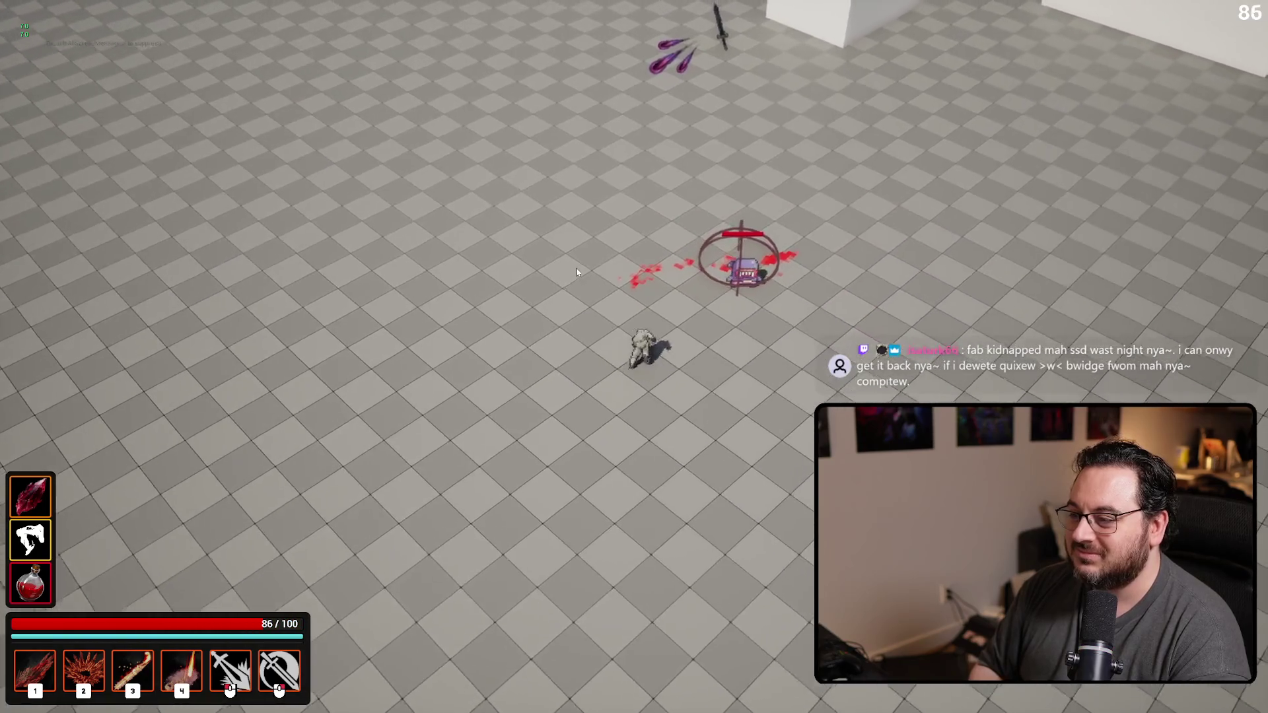
{"action": "key", "text": "Escape"}
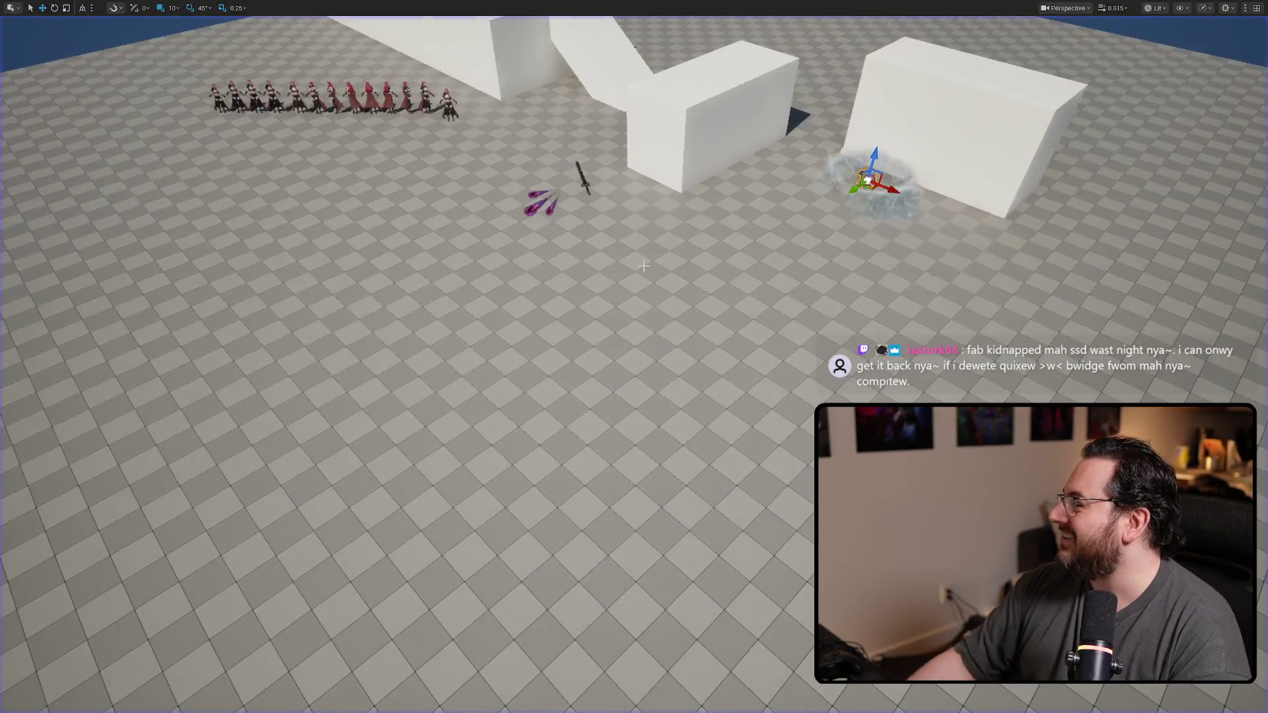
{"action": "left_click", "coordinate": [535, 6]}
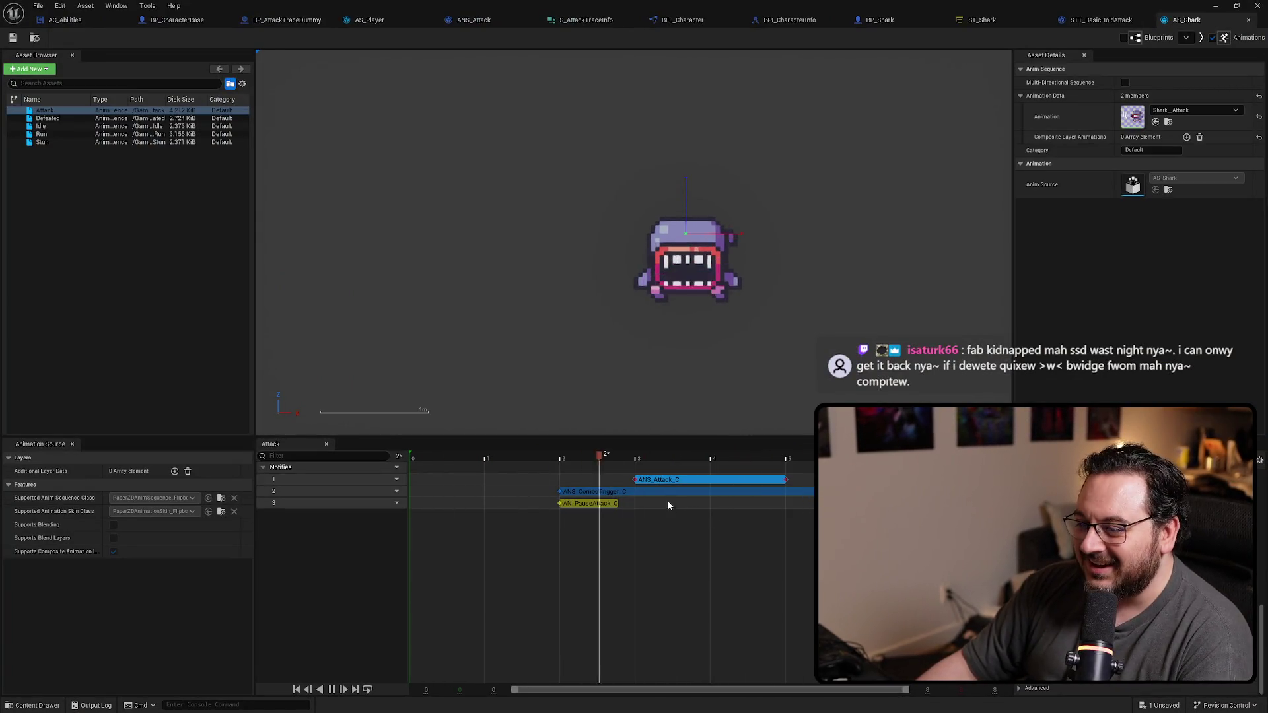
Step: Delete the ANS_ComboTrigger notify from track 2 and save all changes
{"action": "left_click", "coordinate": [645, 494]}
{"action": "key", "text": "Delete"}
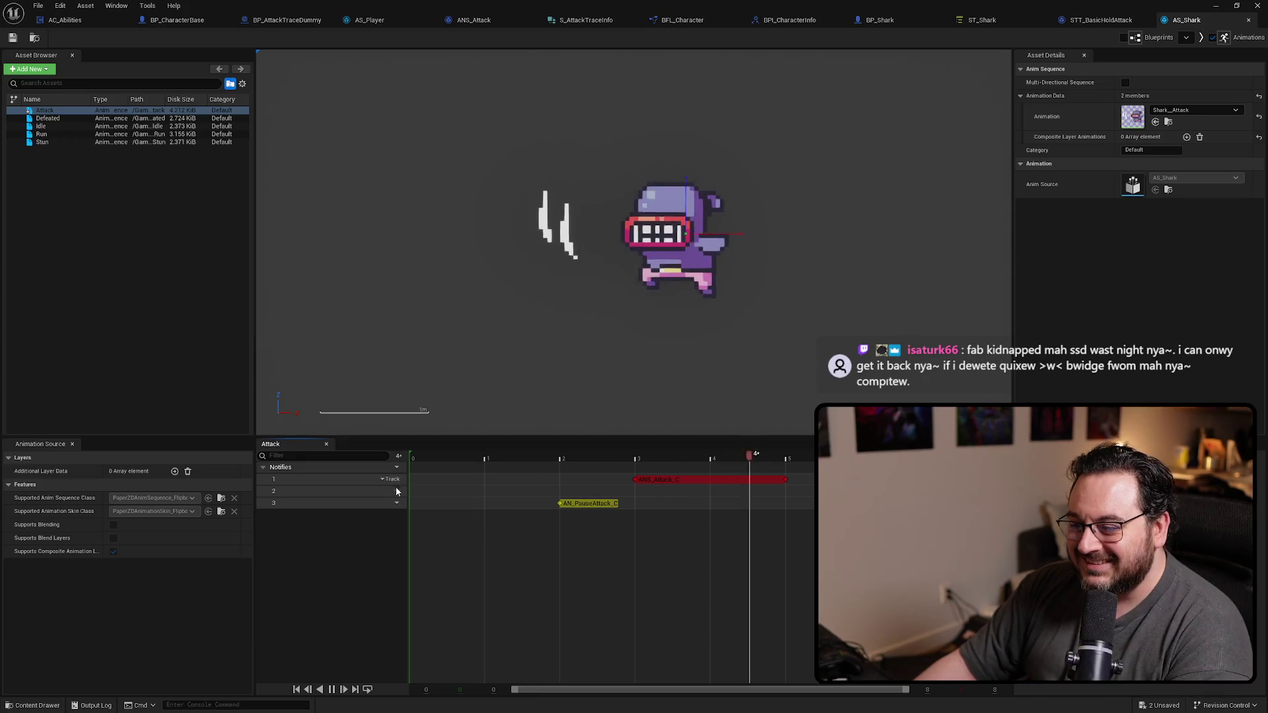
{"action": "right_click", "coordinate": [379, 500]}
{"action": "left_click", "coordinate": [751, 523]}
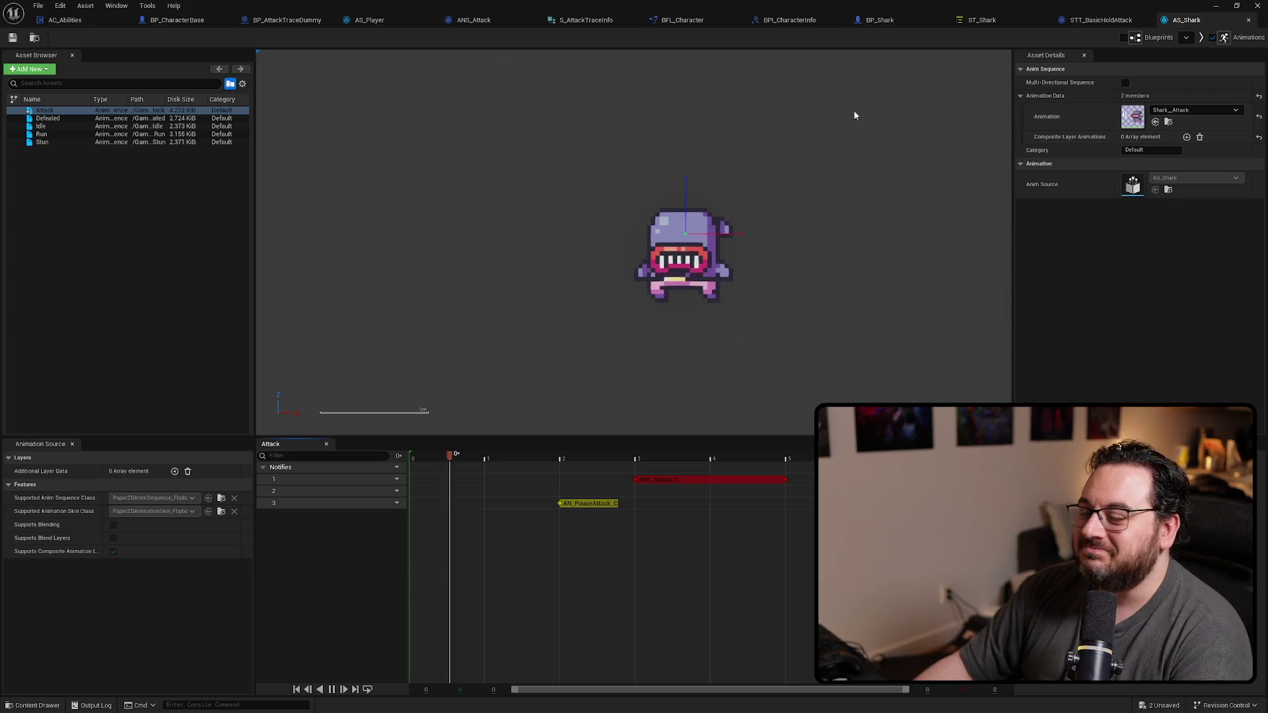
{"action": "key", "text": "ctrl+shift+s"}
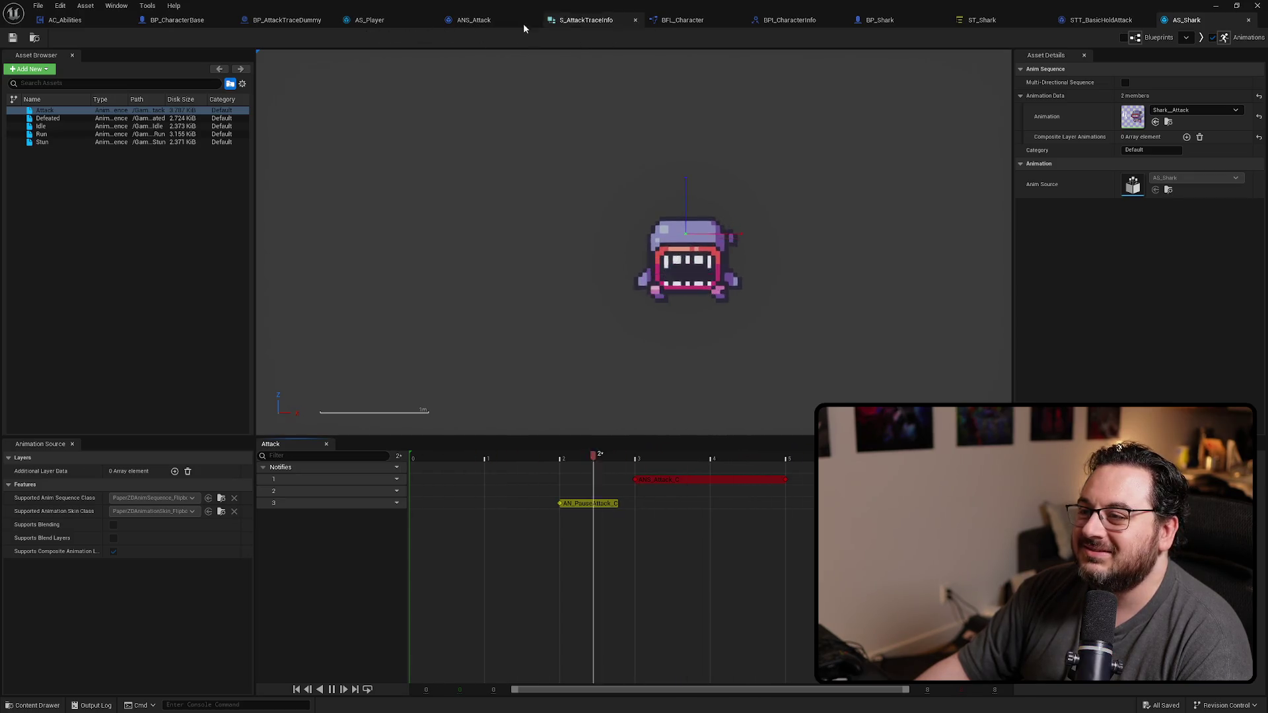
Step: In BP_AttackTraceDummy, review the SetCapsuleSizeAndPosition graph and its attack info nodes
{"action": "left_click", "coordinate": [315, 20]}
{"action": "scroll", "coordinate": [619, 372], "scroll_direction": "up", "scroll_amount": 1}
{"action": "scroll", "coordinate": [629, 373], "scroll_direction": "up", "scroll_amount": 1}
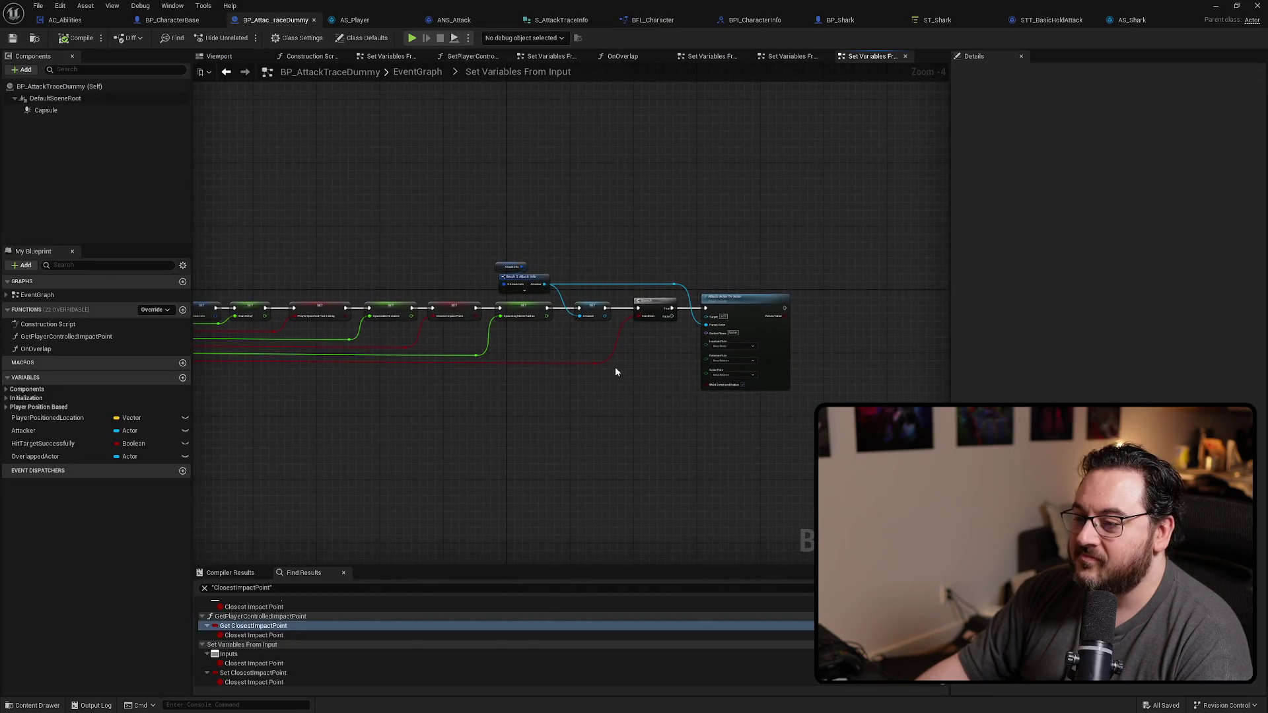
{"action": "scroll", "coordinate": [614, 368], "scroll_direction": "up", "scroll_amount": 1}
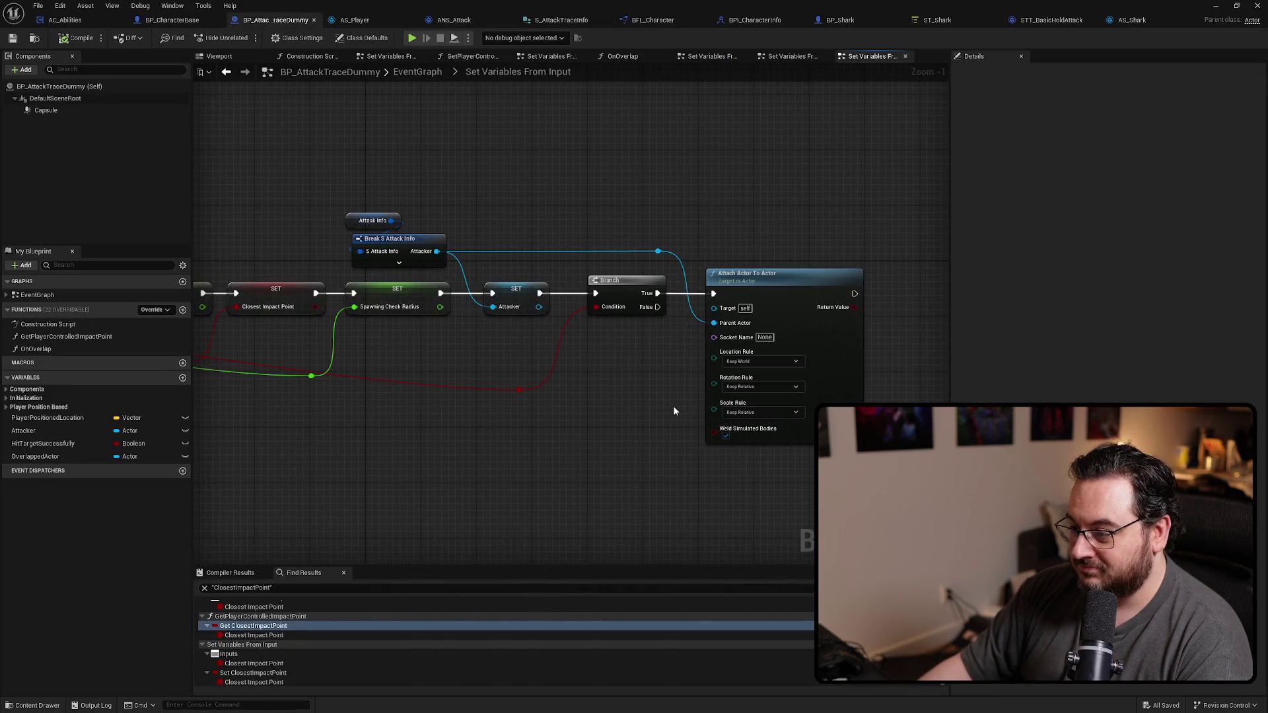
{"action": "key", "text": "alt+Left"}
{"action": "left_click_drag", "start_coordinate": [675, 422], "coordinate": [486, 405]}
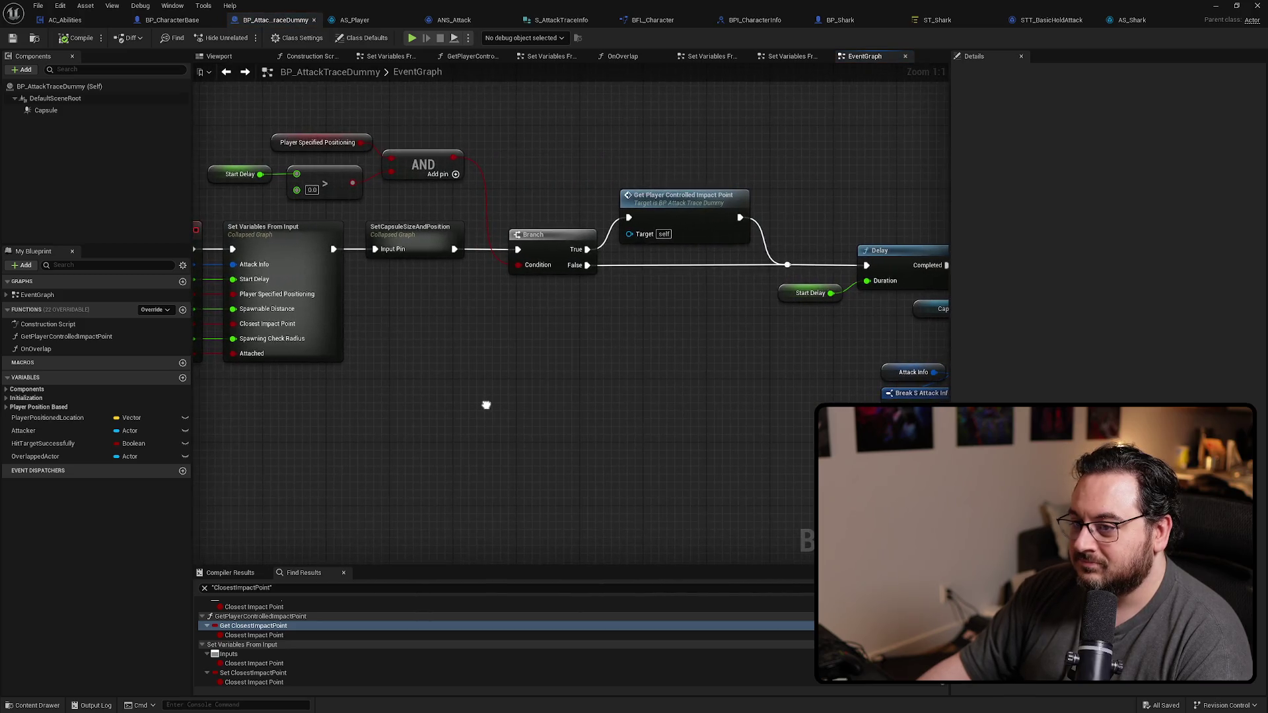
{"action": "double_click", "coordinate": [414, 250]}
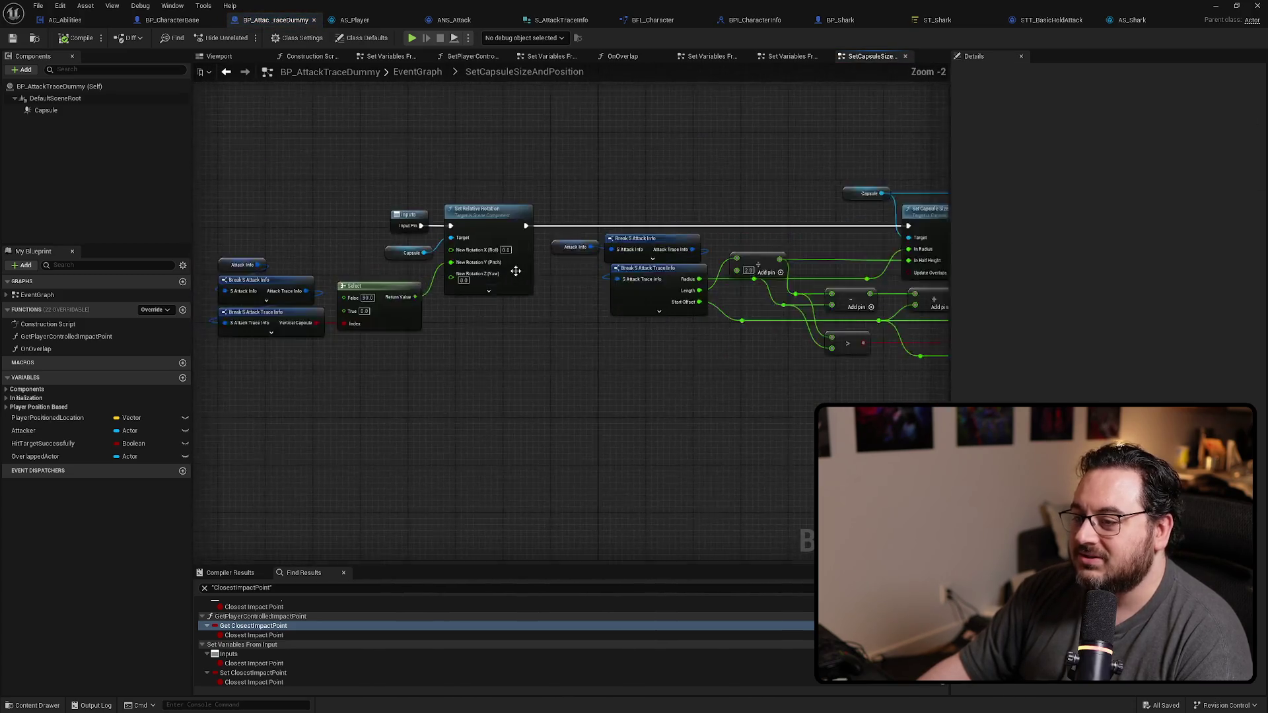
{"action": "scroll", "coordinate": [516, 270], "scroll_direction": "up", "scroll_amount": 1}
{"action": "mouse_move", "coordinate": [657, 362]}
{"action": "left_mouse_down"}
{"action": "mouse_move", "coordinate": [600, 368]}
{"action": "mouse_move", "coordinate": [815, 389]}
{"action": "left_mouse_up"}
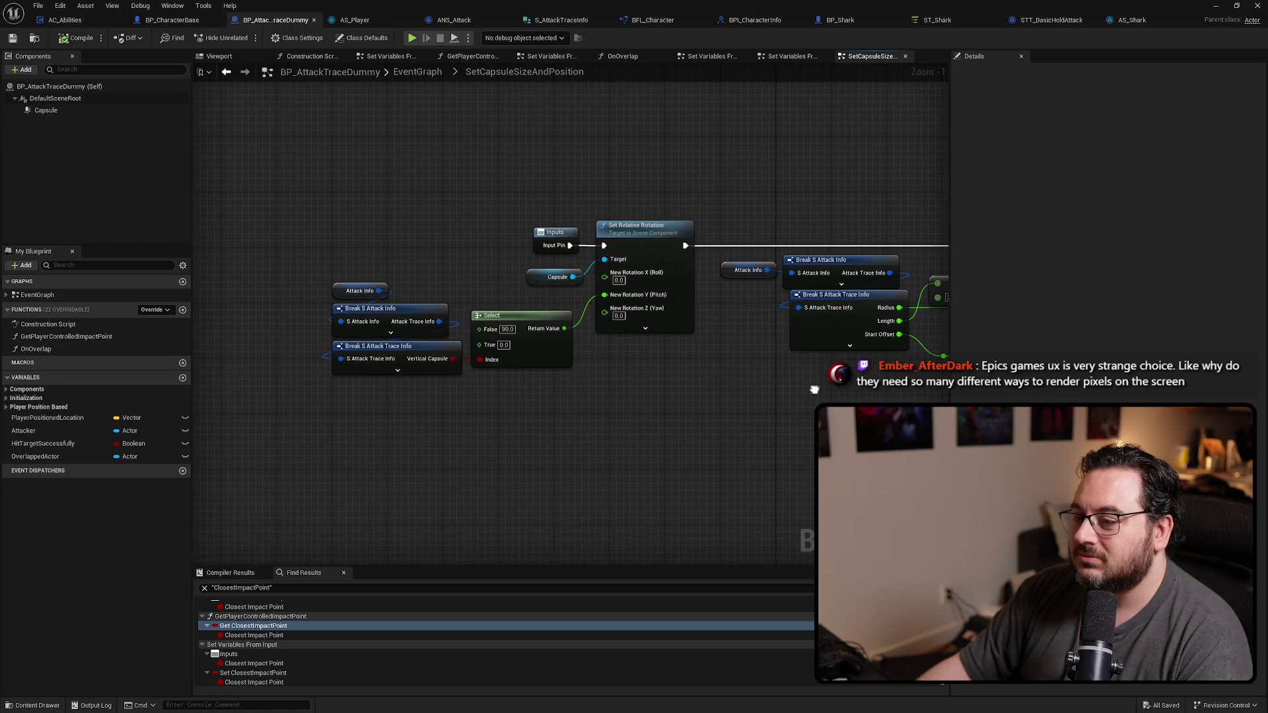
{"action": "left_click_drag", "start_coordinate": [498, 237], "coordinate": [592, 235]}
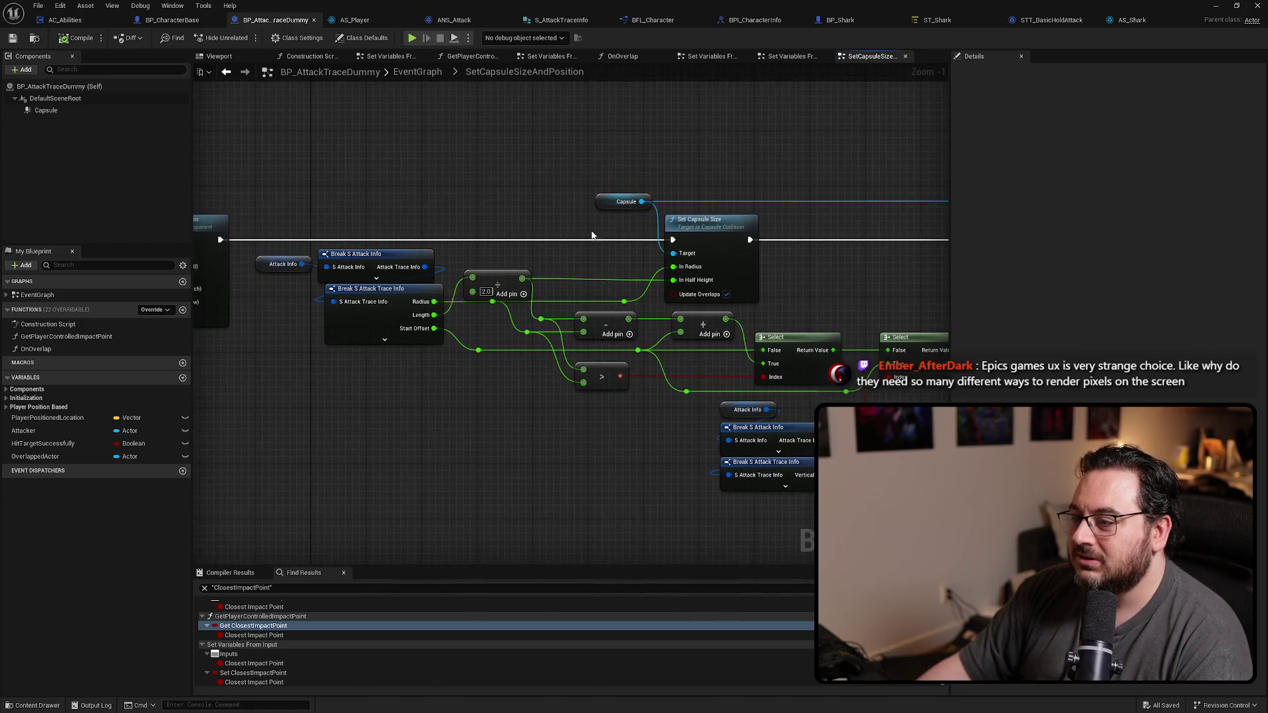
{"action": "left_click_drag", "start_coordinate": [741, 225], "coordinate": [544, 219]}
{"action": "left_click_drag", "start_coordinate": [597, 265], "coordinate": [690, 213]}
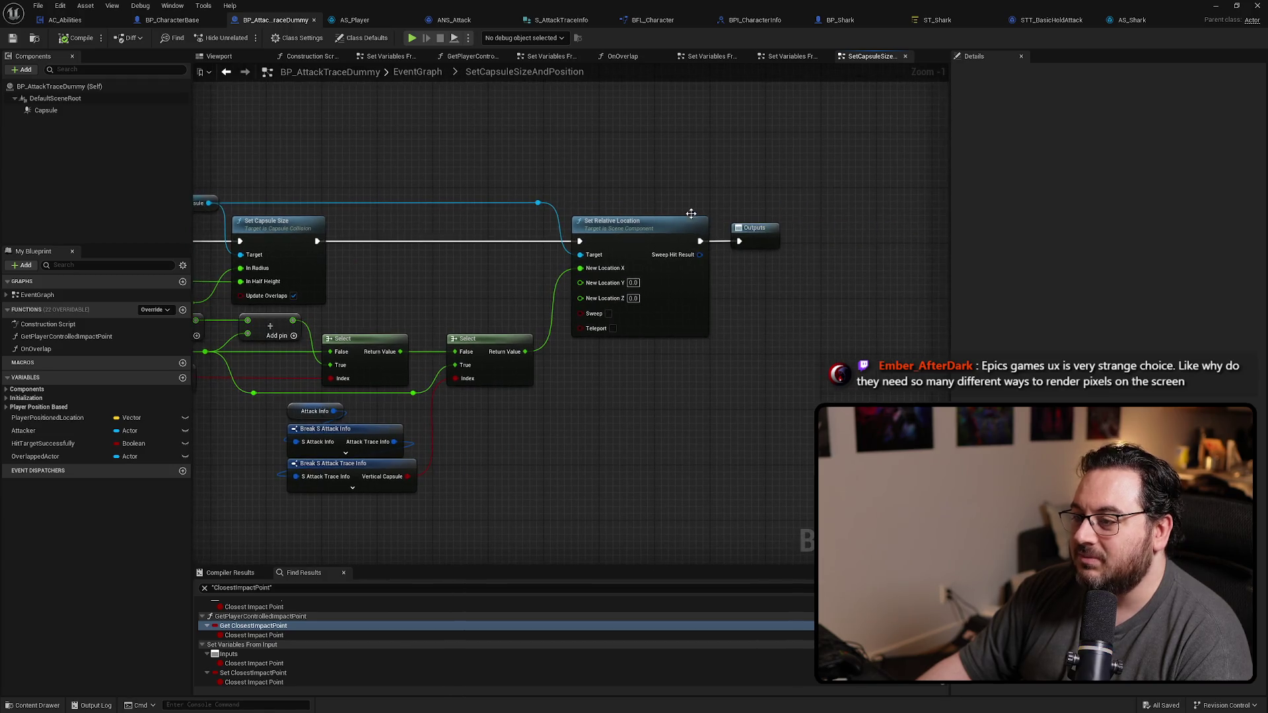
{"action": "left_click_drag", "start_coordinate": [735, 380], "coordinate": [852, 359]}
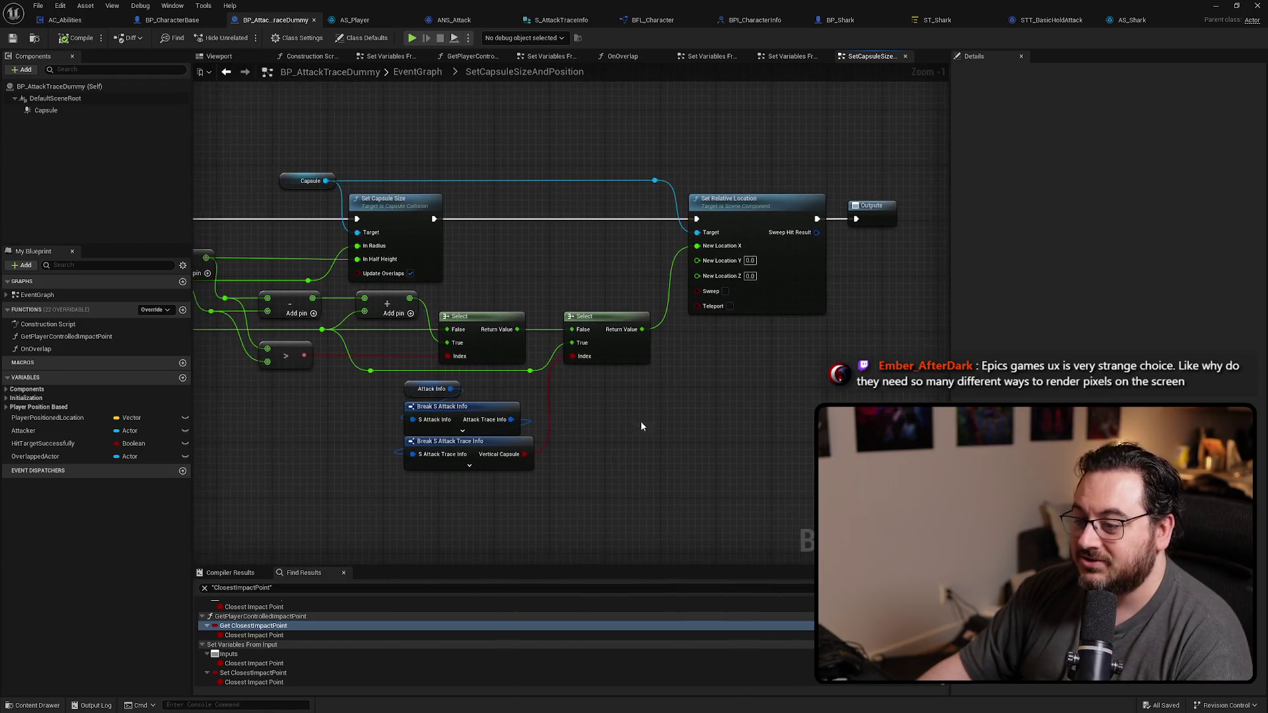
{"action": "left_click", "coordinate": [524, 458]}
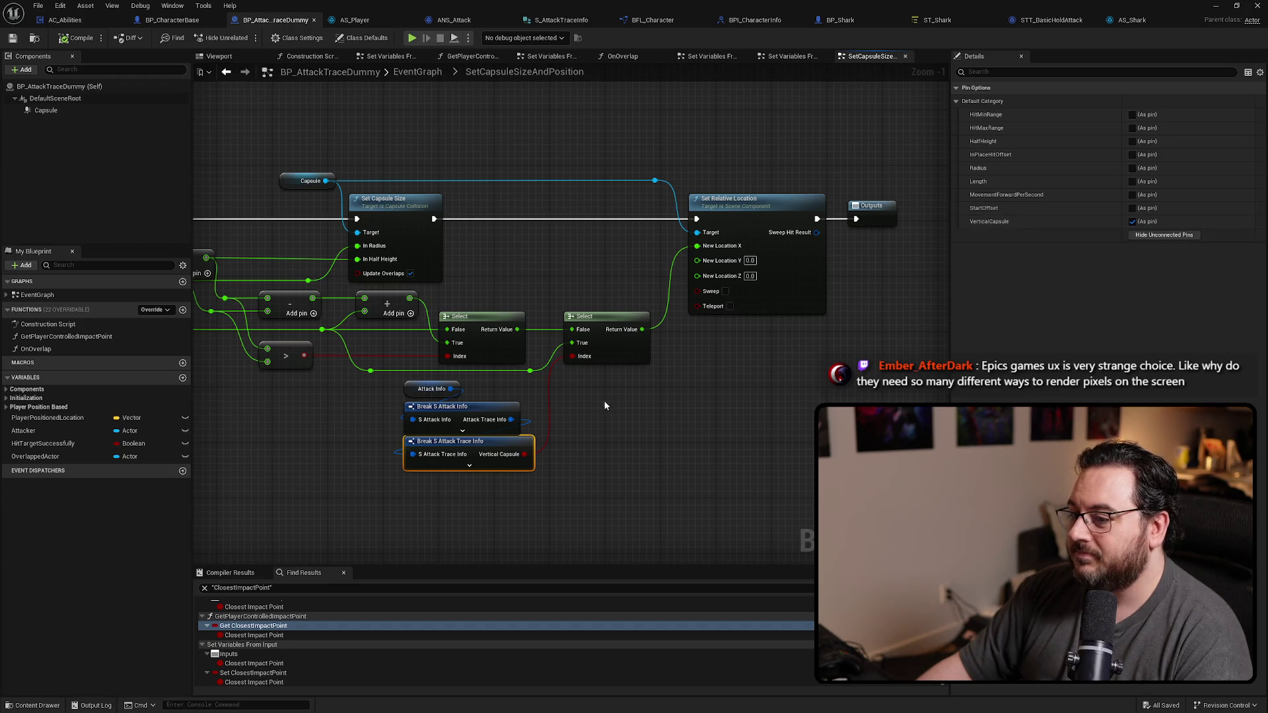
{"action": "left_click", "coordinate": [495, 406]}
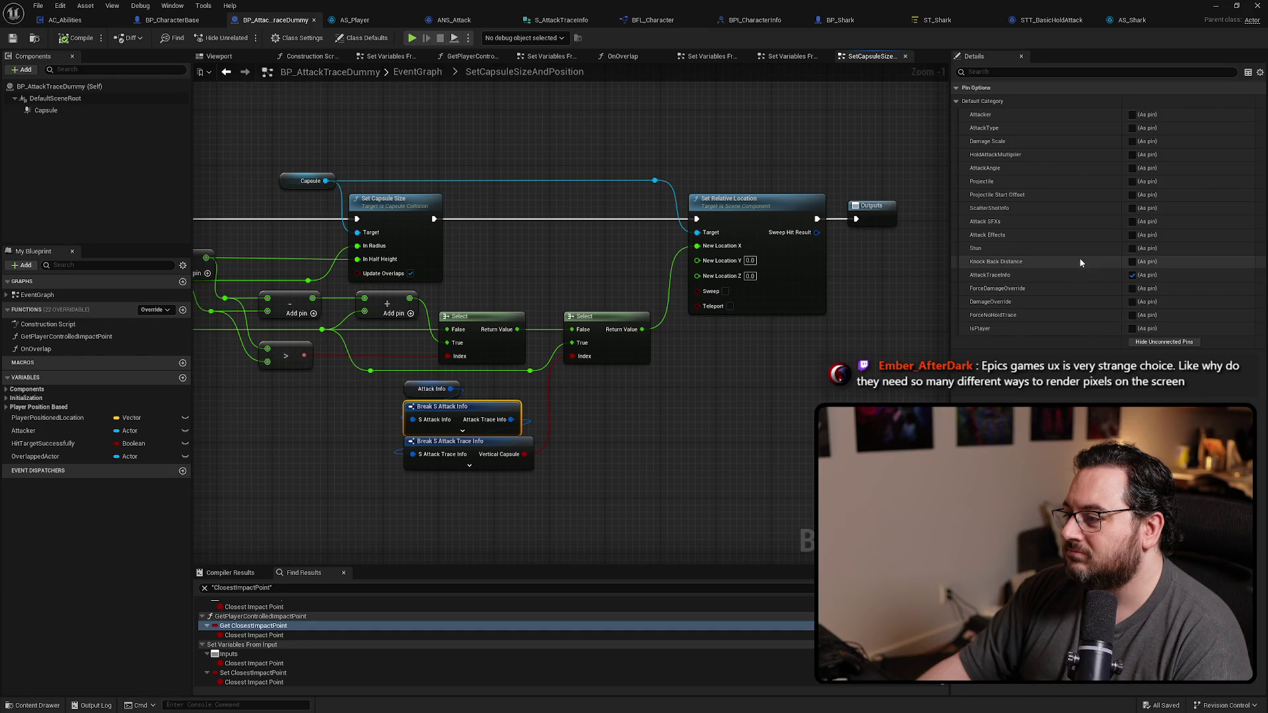
{"action": "left_click", "coordinate": [589, 421]}
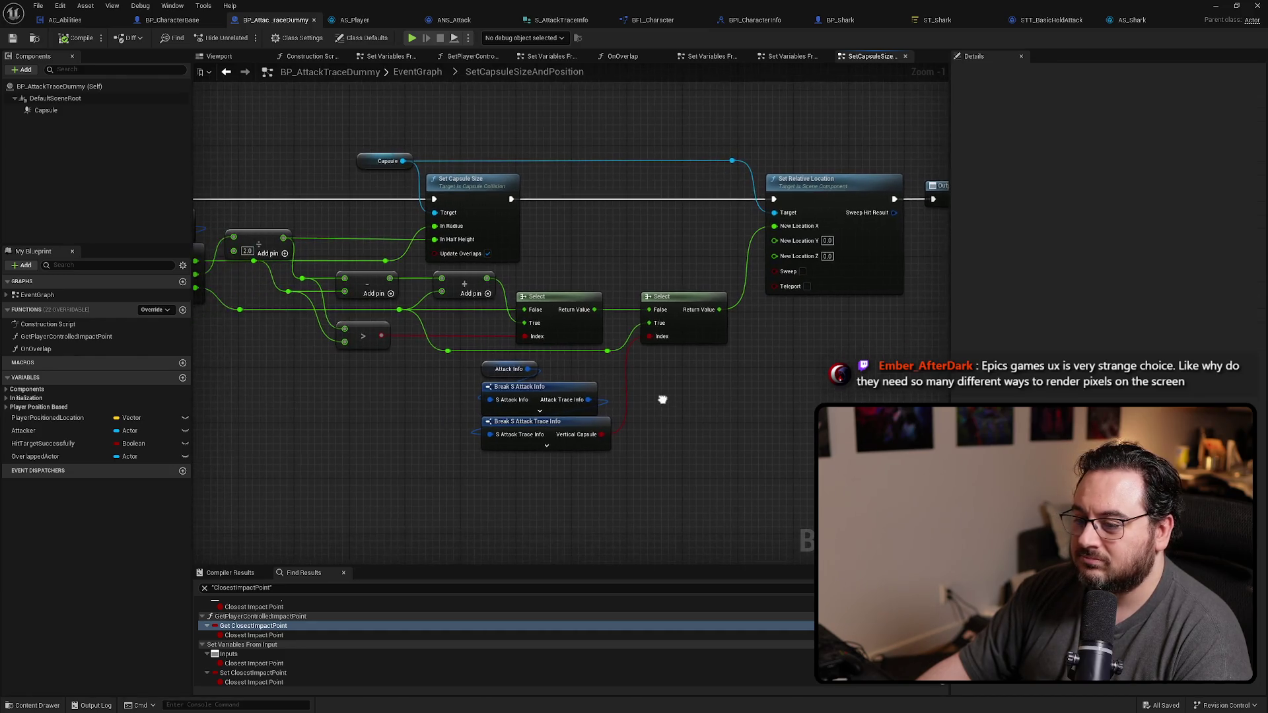
{"action": "key", "text": "alt+Left"}
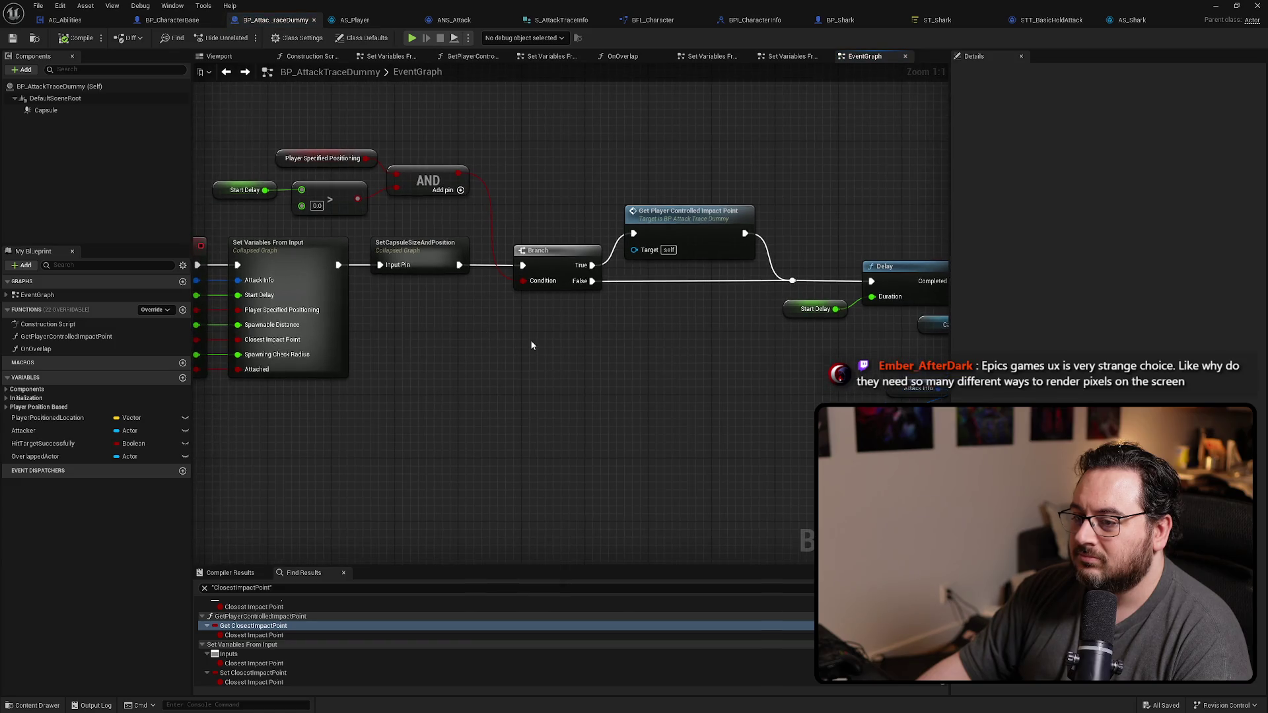
Step: Promote the reroute value to a Boolean variable Attached and place its SET node before the Branch
{"action": "double_click", "coordinate": [406, 287]}
{"action": "scroll", "coordinate": [700, 336], "scroll_direction": "up", "scroll_amount": 2}
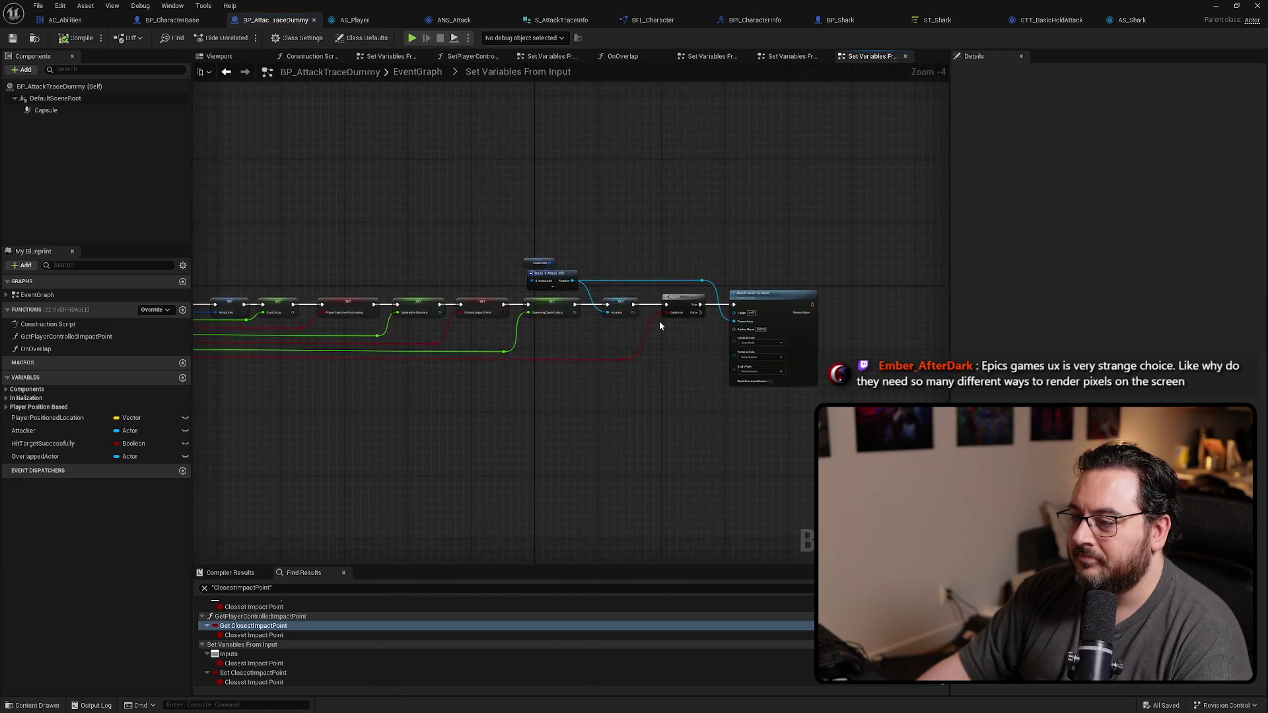
{"action": "scroll", "coordinate": [734, 364], "scroll_direction": "down", "scroll_amount": 1}
{"action": "scroll", "coordinate": [733, 364], "scroll_direction": "up", "scroll_amount": 2}
{"action": "scroll", "coordinate": [379, 319], "scroll_direction": "up", "scroll_amount": 2}
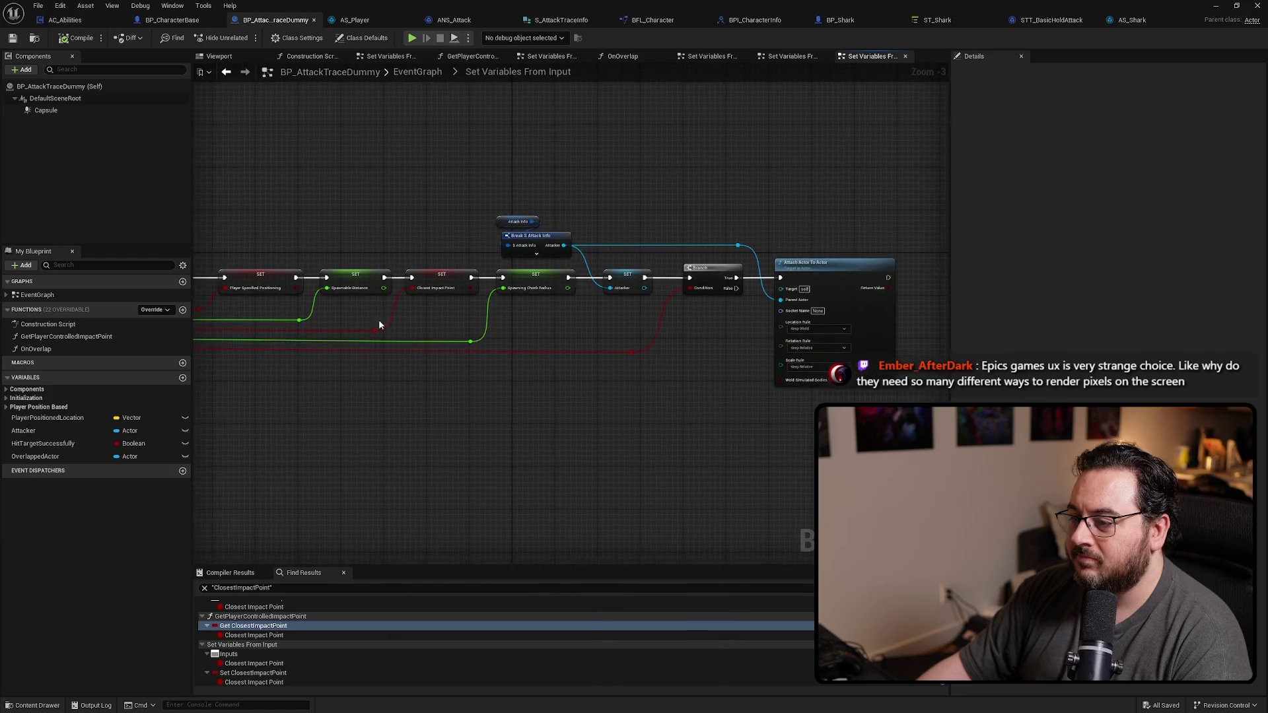
{"action": "scroll", "coordinate": [501, 312], "scroll_direction": "up", "scroll_amount": 1}
{"action": "scroll", "coordinate": [501, 312], "scroll_direction": "up", "scroll_amount": 1}
{"action": "right_click", "coordinate": [533, 379]}
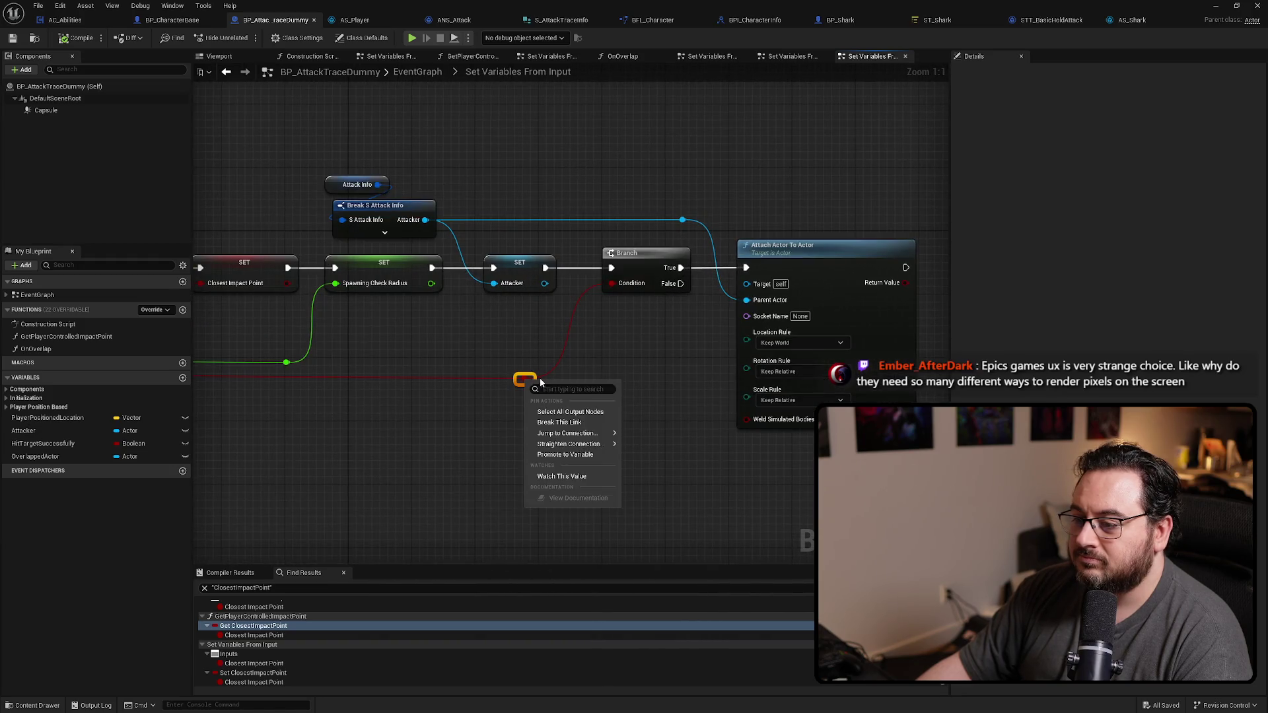
{"action": "left_click", "coordinate": [590, 454]}
{"action": "type", "text": "Attac"}
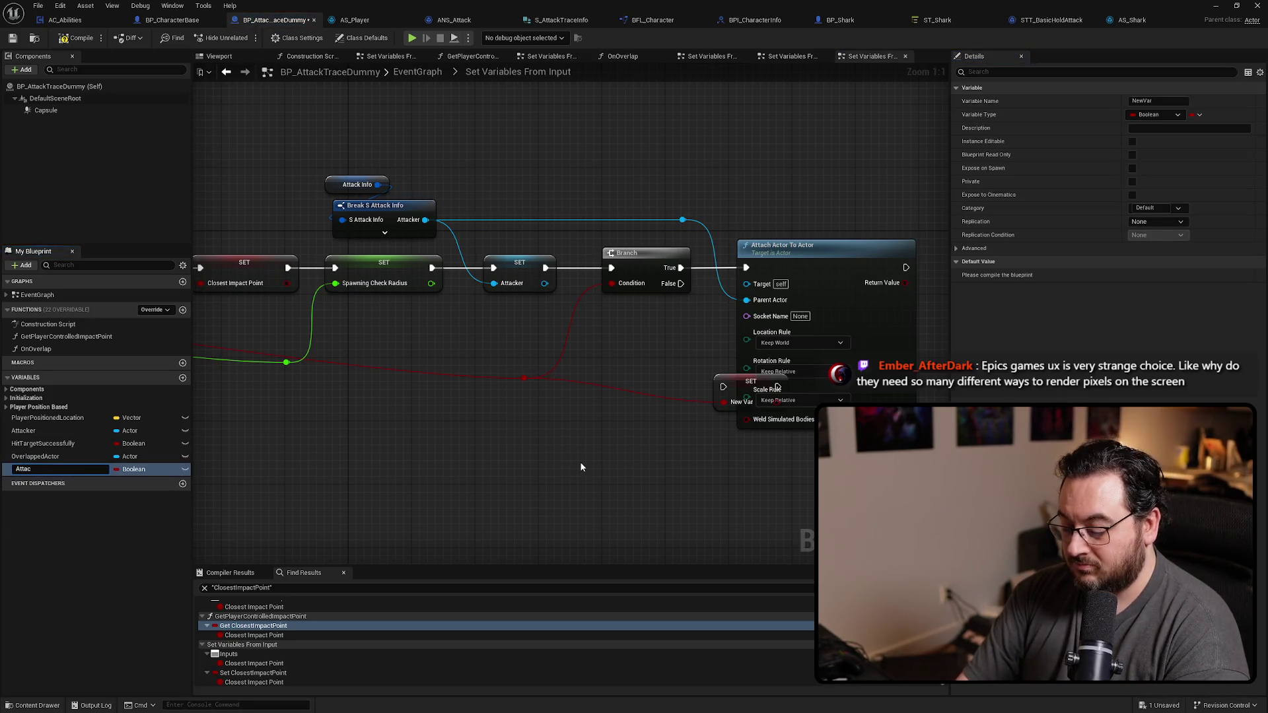
{"action": "type", "text": "hed"}
{"action": "key", "text": "Return"}
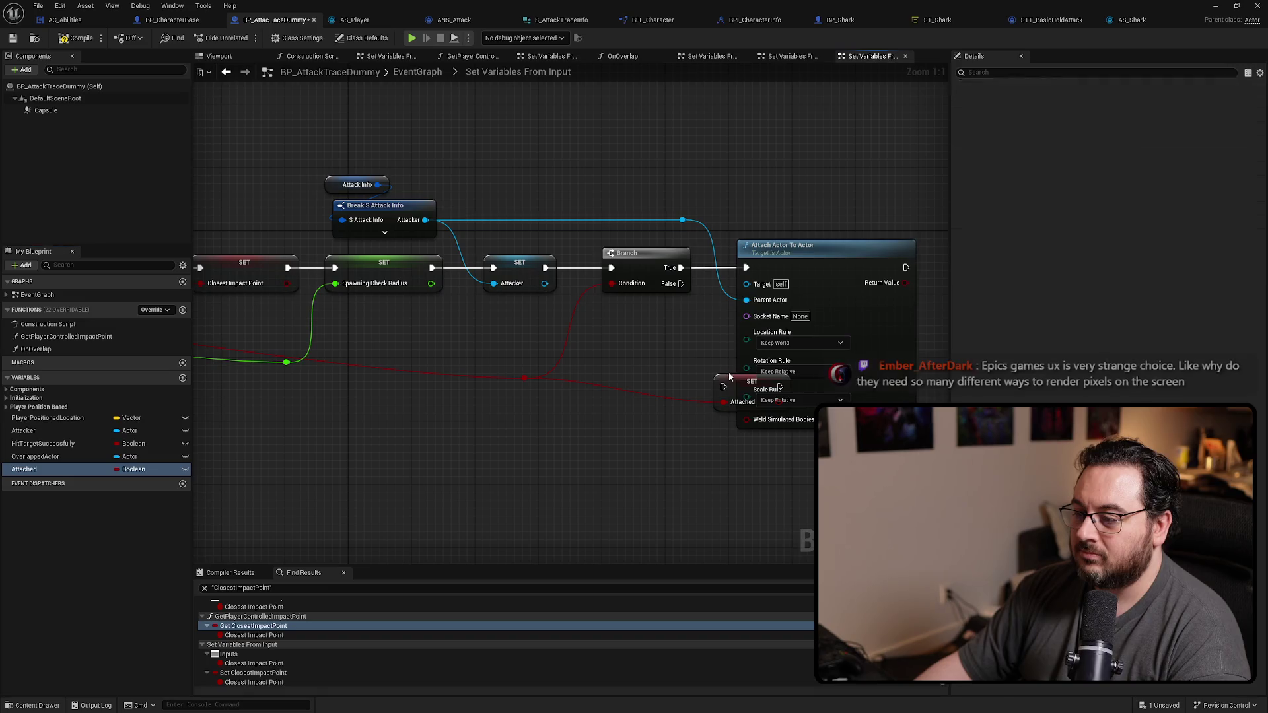
{"action": "left_click_drag", "start_coordinate": [729, 377], "coordinate": [645, 303]}
{"action": "mouse_move", "coordinate": [709, 185]}
{"action": "left_mouse_down"}
{"action": "mouse_move", "coordinate": [557, 282]}
{"action": "mouse_move", "coordinate": [665, 273]}
{"action": "left_mouse_up"}
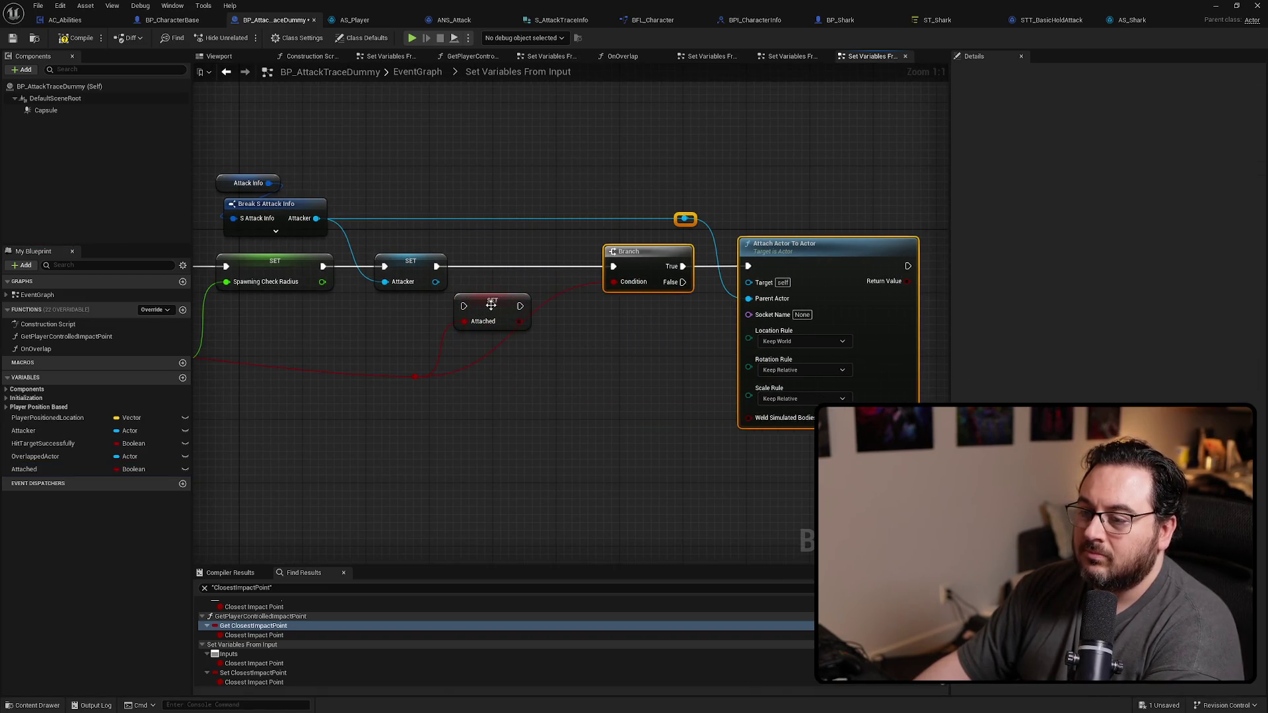
{"action": "left_click_drag", "start_coordinate": [491, 305], "coordinate": [519, 263]}
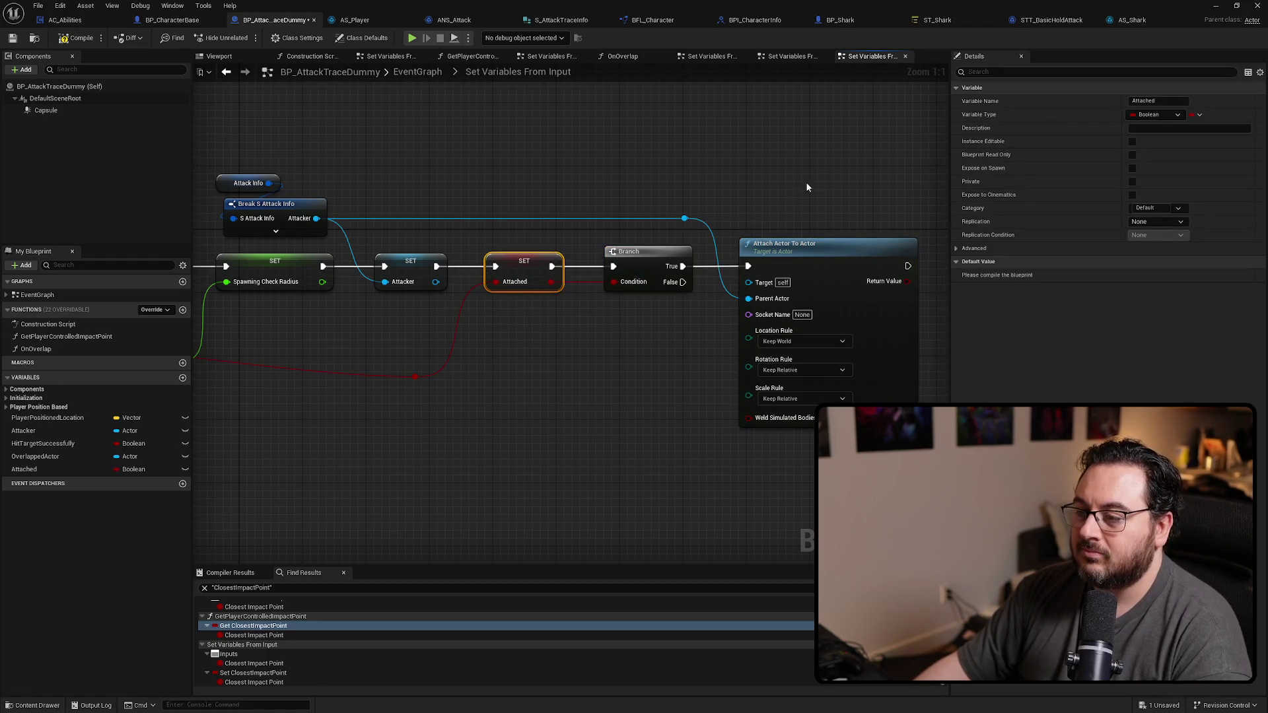
{"action": "left_click_drag", "start_coordinate": [807, 187], "coordinate": [615, 345]}
{"action": "left_click", "coordinate": [226, 71]}
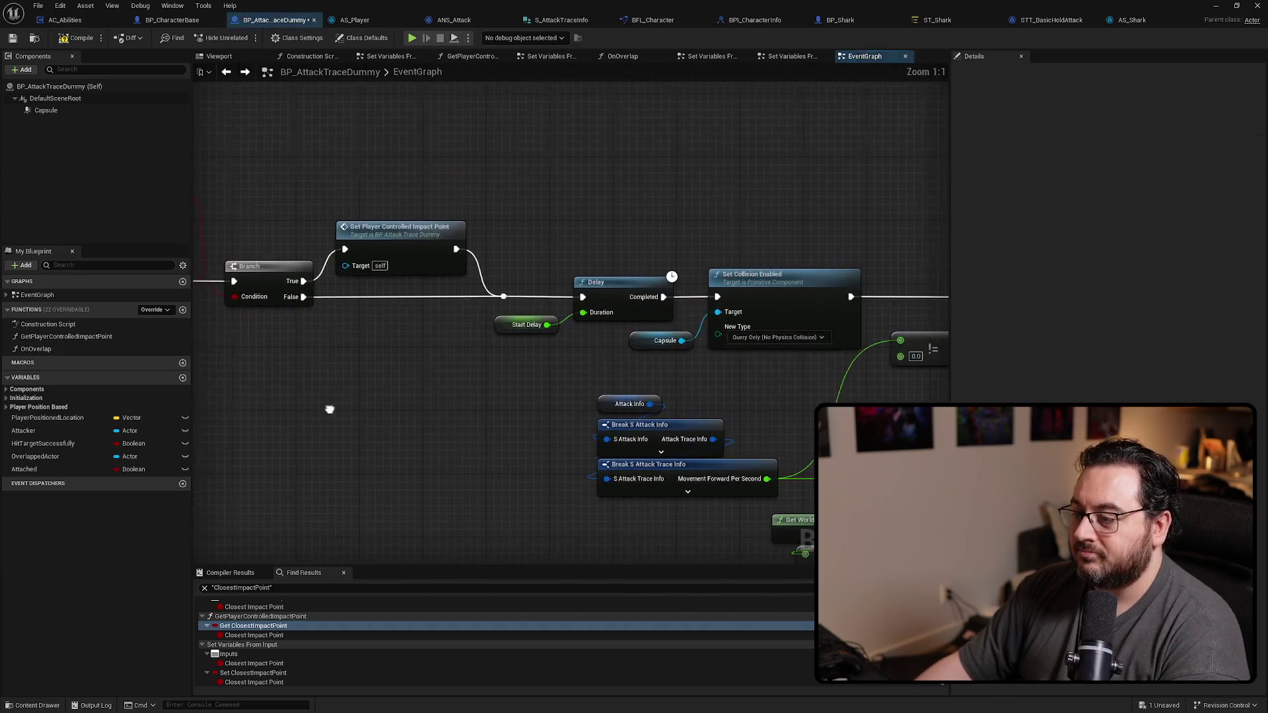
{"action": "scroll", "coordinate": [330, 409], "scroll_direction": "down", "scroll_amount": 1}
{"action": "scroll", "coordinate": [496, 347], "scroll_direction": "down", "scroll_amount": 2}
{"action": "scroll", "coordinate": [647, 288], "scroll_direction": "down", "scroll_amount": 2}
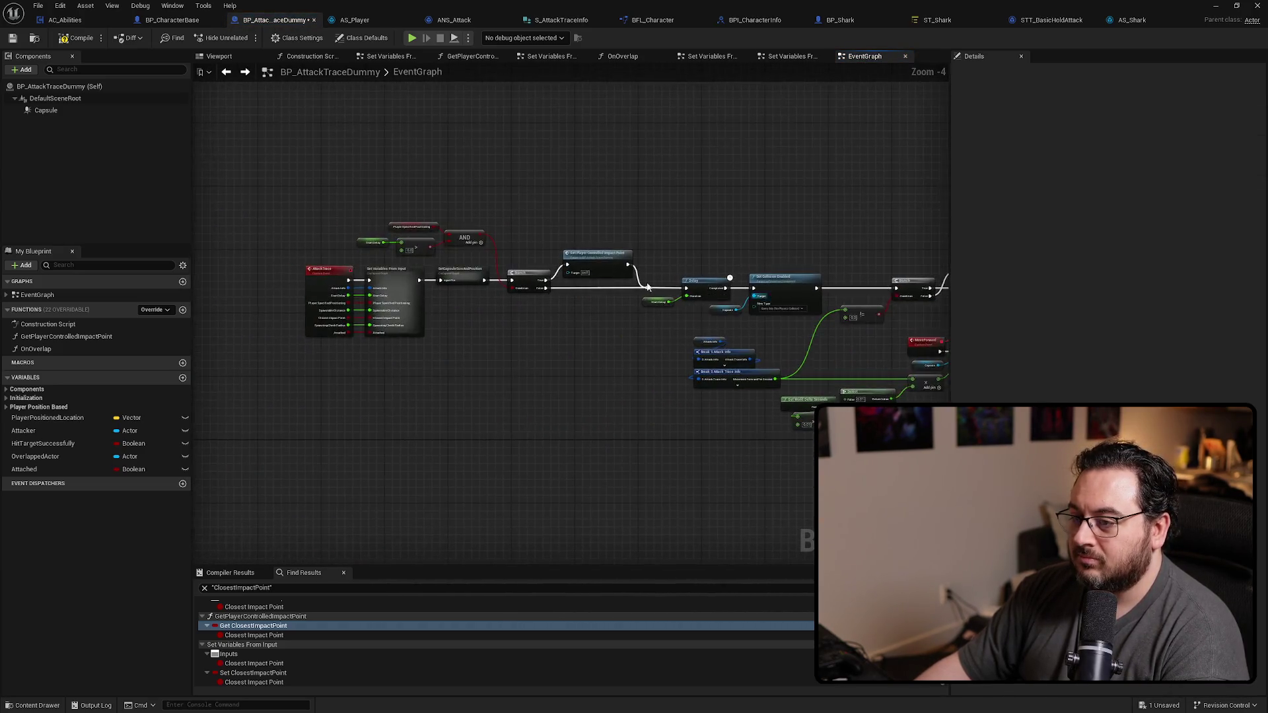
{"action": "scroll", "coordinate": [647, 287], "scroll_direction": "up", "scroll_amount": 3}
Step: Branch on the Attached variable so Set Relative Location runs only when it is false
{"action": "double_click", "coordinate": [487, 266]}
{"action": "scroll", "coordinate": [486, 266], "scroll_direction": "down", "scroll_amount": 3}
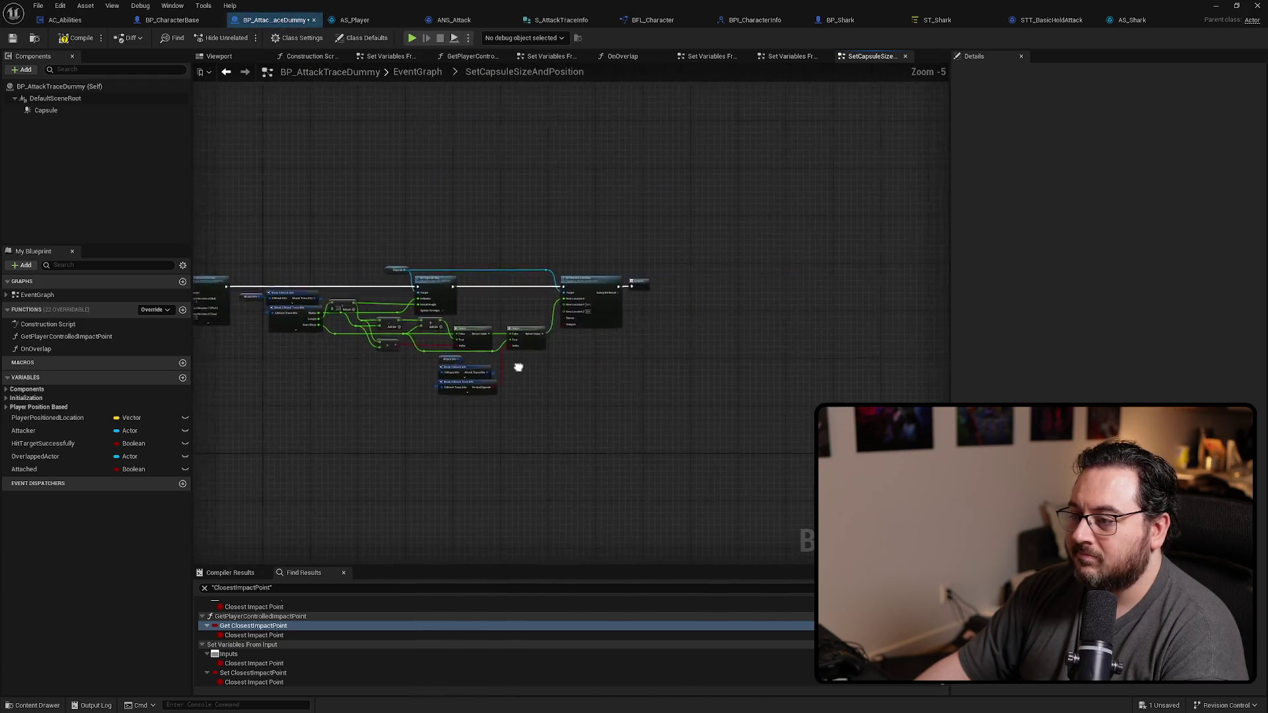
{"action": "scroll", "coordinate": [517, 368], "scroll_direction": "up", "scroll_amount": 4}
{"action": "mouse_move", "coordinate": [24, 468]}
{"action": "left_mouse_down"}
{"action": "mouse_move", "coordinate": [403, 272]}
{"action": "mouse_move", "coordinate": [386, 273]}
{"action": "mouse_move", "coordinate": [592, 274]}
{"action": "left_mouse_up"}
{"action": "right_click", "coordinate": [401, 285]}
{"action": "left_click", "coordinate": [434, 547]}
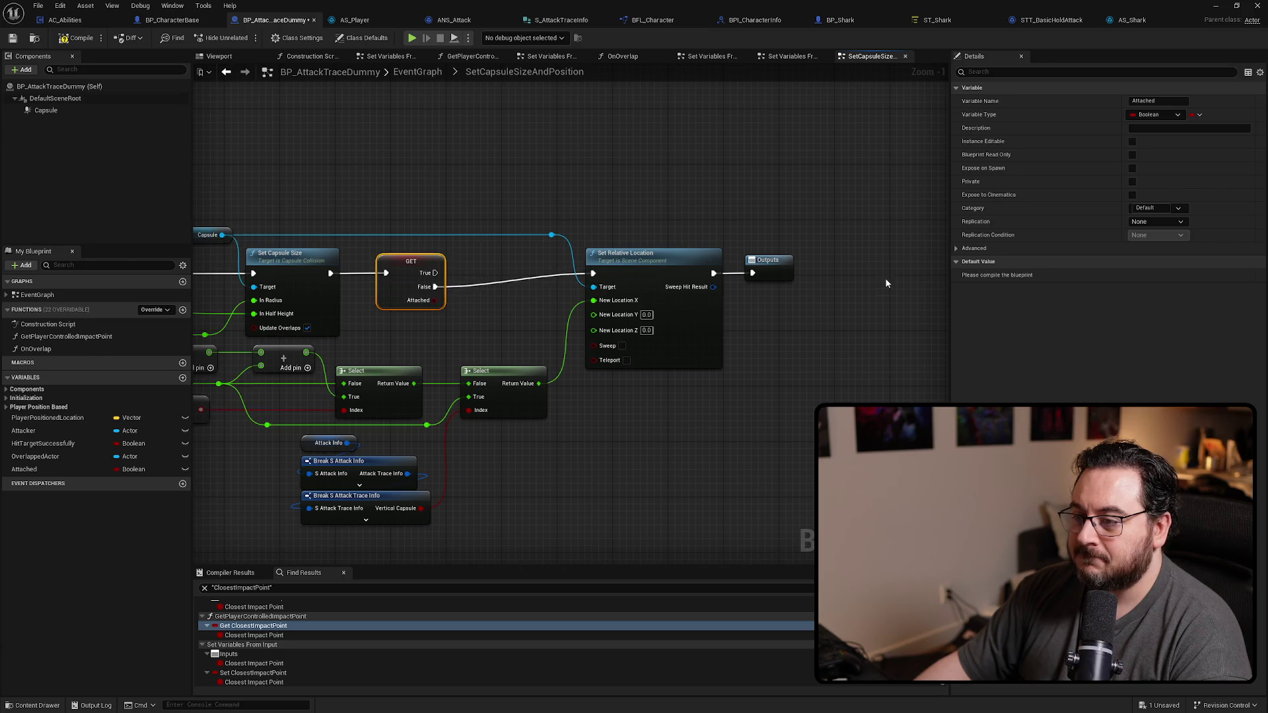
{"action": "left_click_drag", "start_coordinate": [812, 238], "coordinate": [662, 280]}
{"action": "key", "text": "q"}
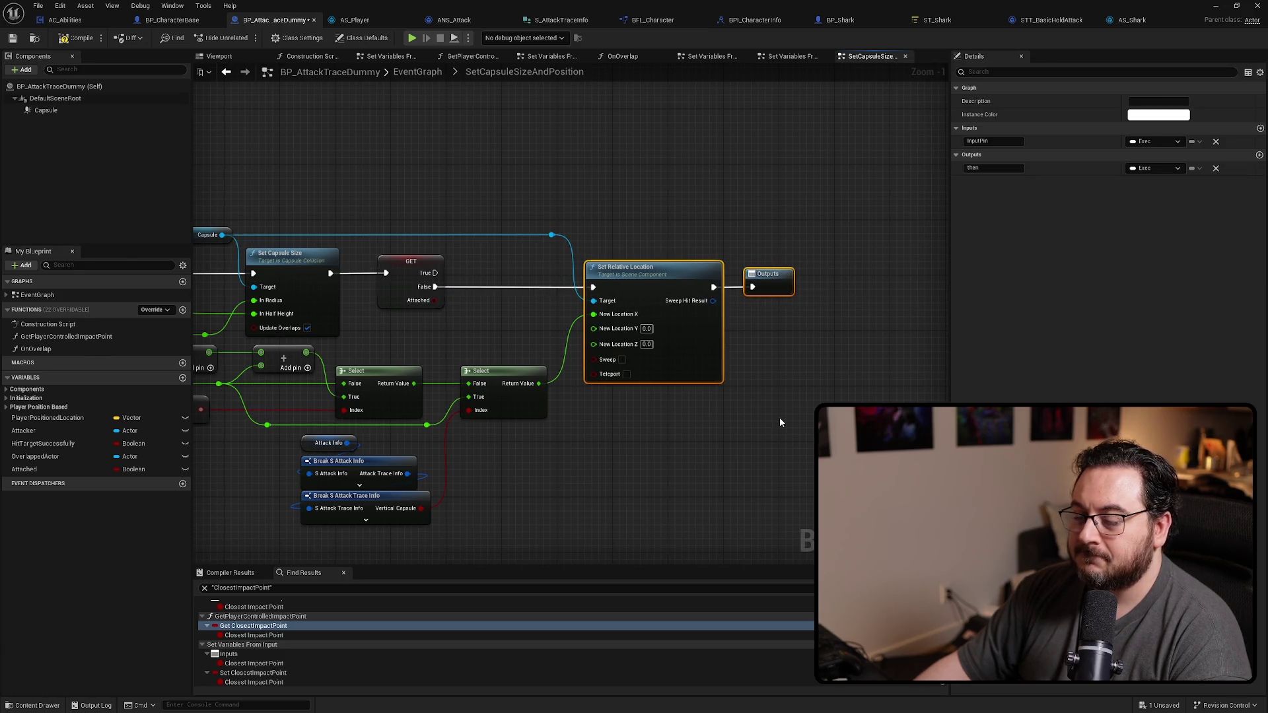
{"action": "left_click", "coordinate": [779, 416]}
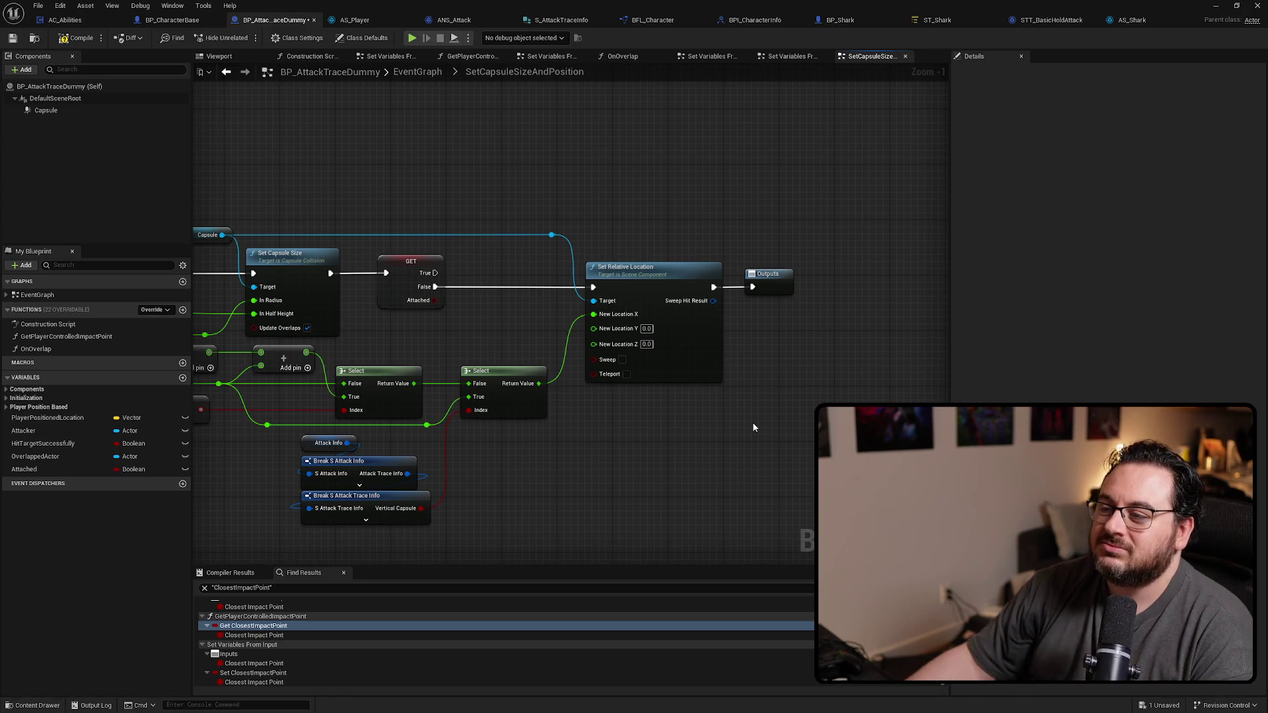
Step: Shift the Set Relative Location and Outputs nodes slightly right
{"action": "mouse_move", "coordinate": [872, 346]}
{"action": "left_mouse_down"}
{"action": "mouse_move", "coordinate": [646, 266]}
{"action": "mouse_move", "coordinate": [680, 275]}
{"action": "left_mouse_up"}
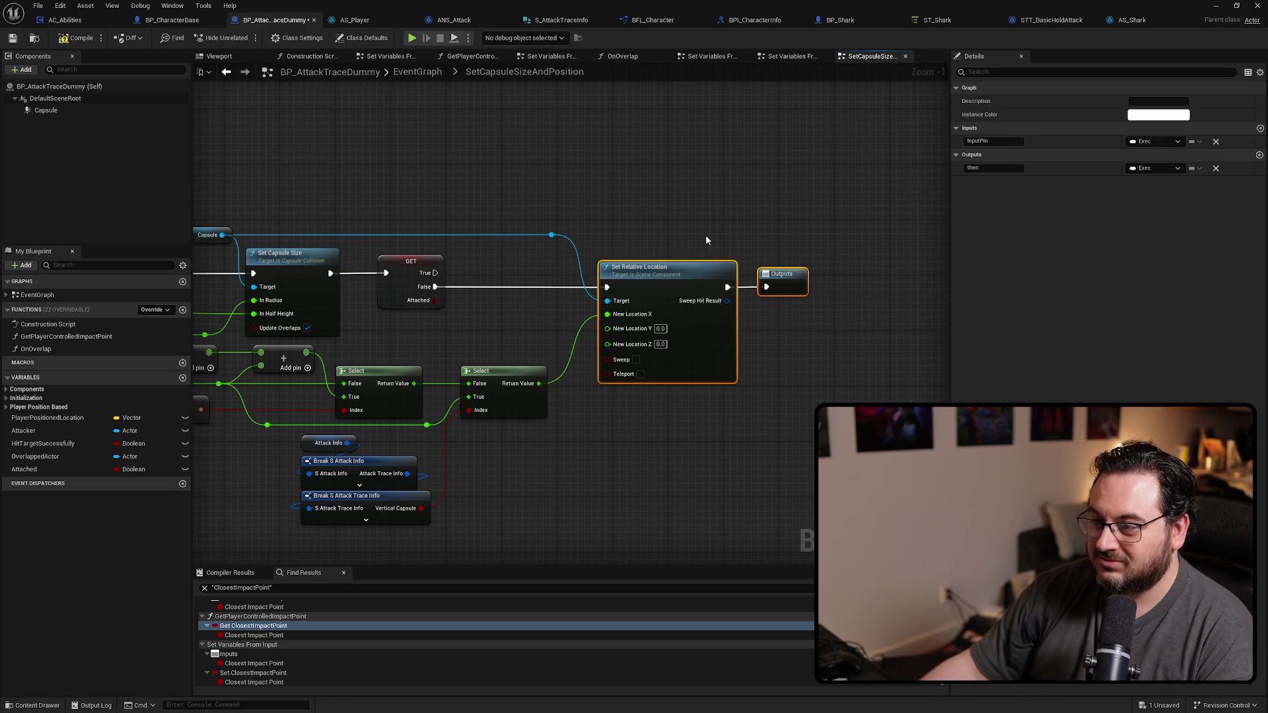
{"action": "left_click", "coordinate": [706, 235]}
{"action": "scroll", "coordinate": [498, 117], "scroll_direction": "down", "scroll_amount": 1}
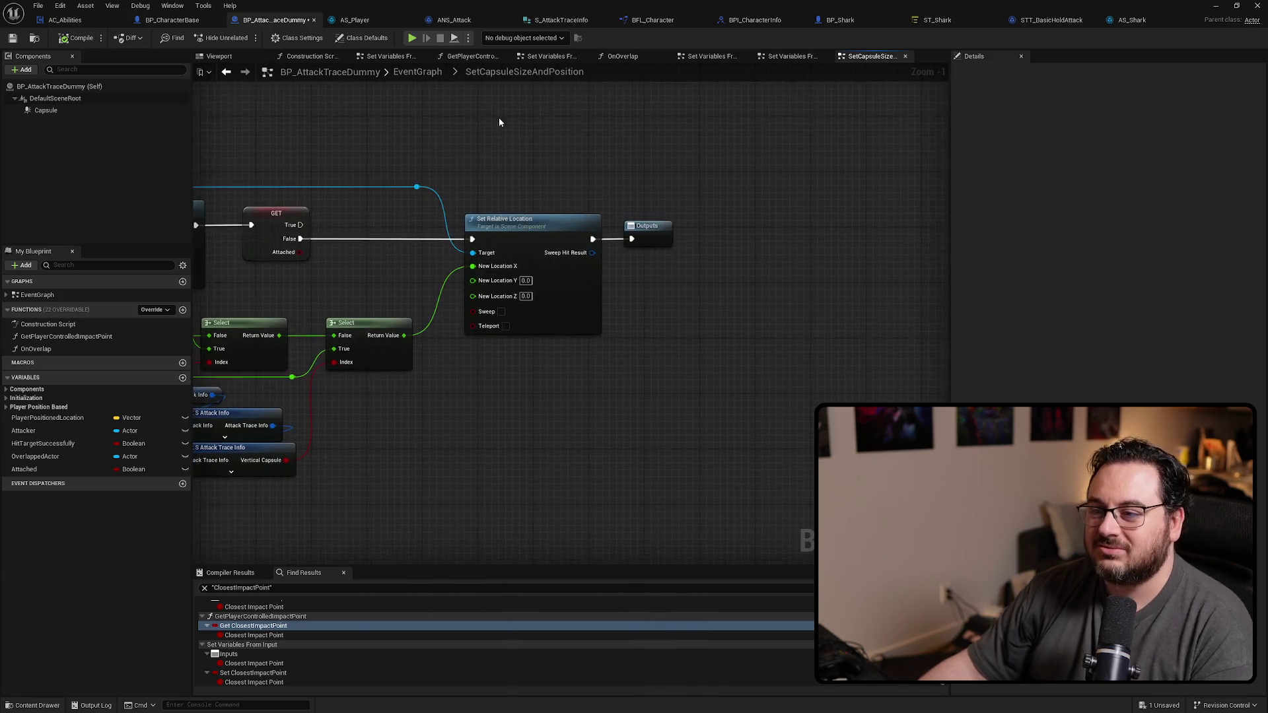
{"action": "scroll", "coordinate": [589, 179], "scroll_direction": "up", "scroll_amount": 2}
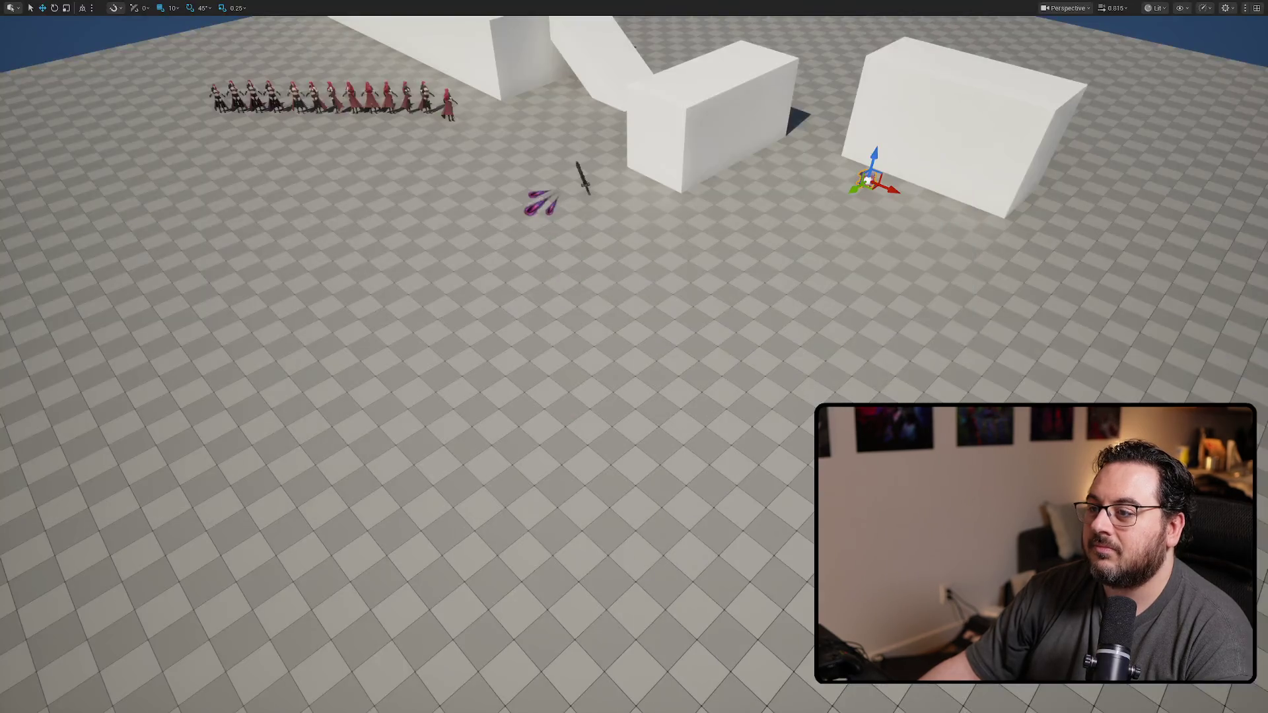
Step: Run a play session, move the character around with WASD, then stop back to the editor
{"action": "key", "text": "alt+p"}
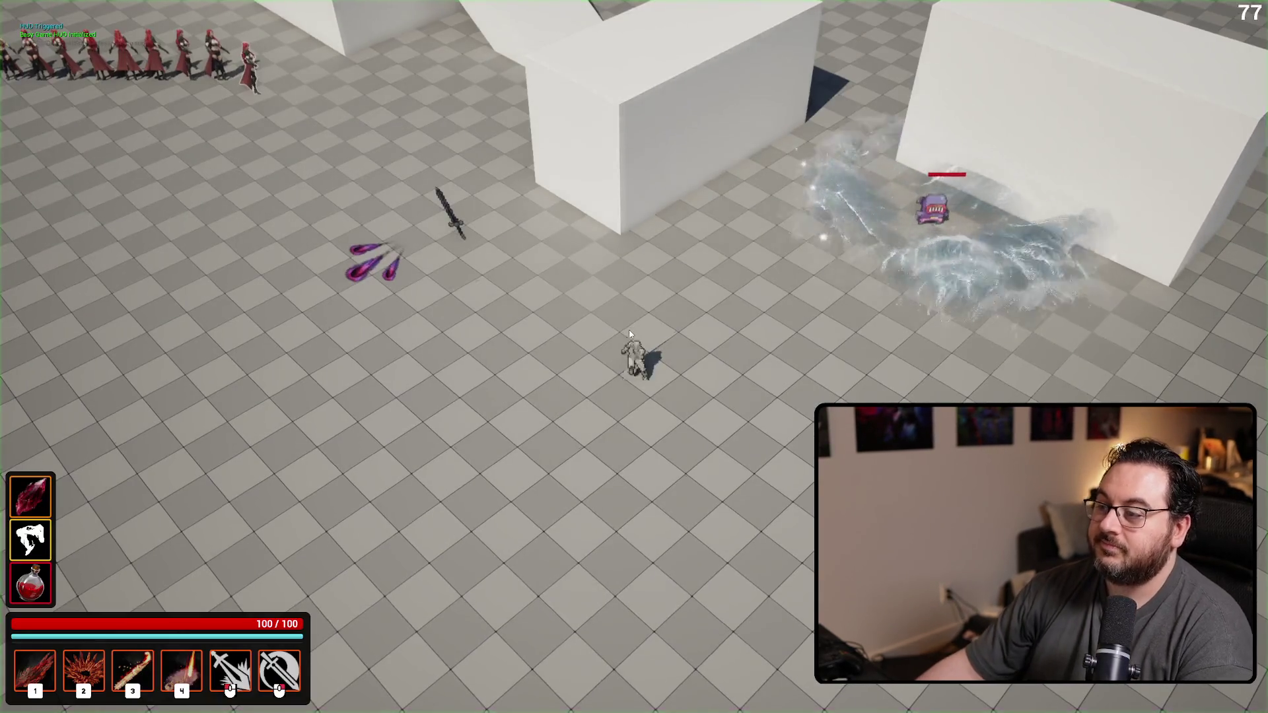
{"action": "key", "text": "w"}
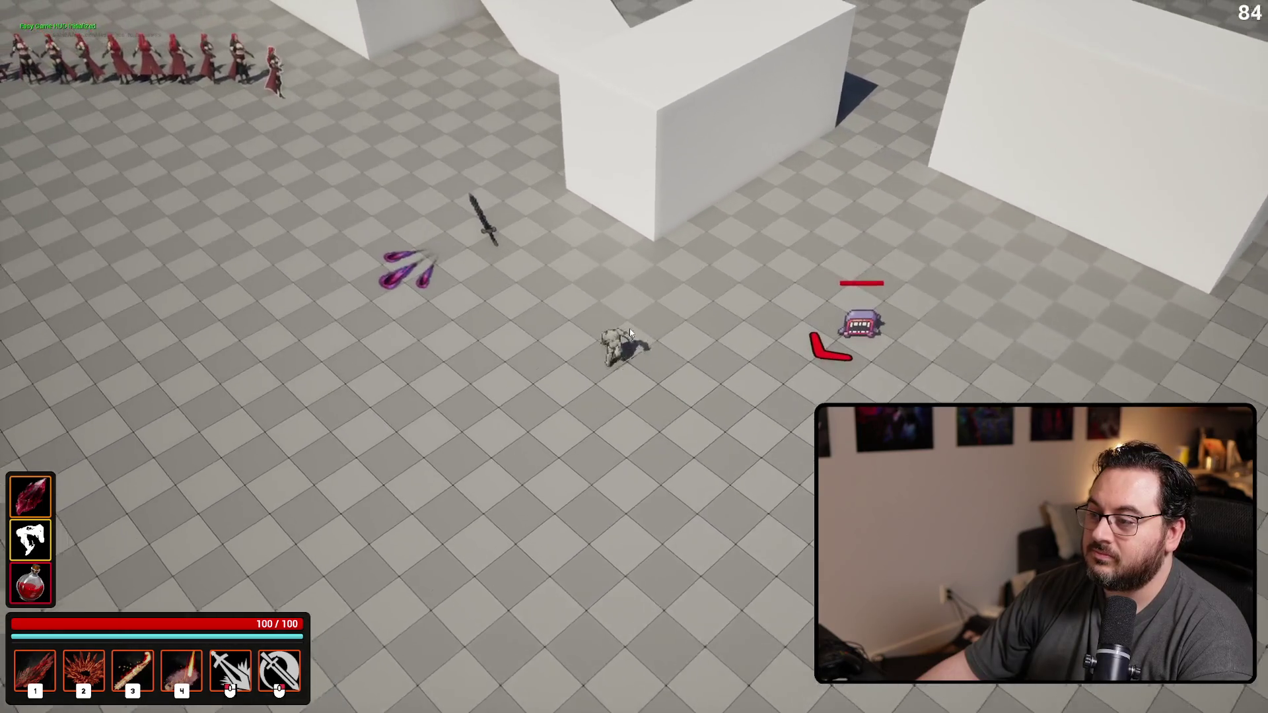
{"action": "key", "text": "s"}
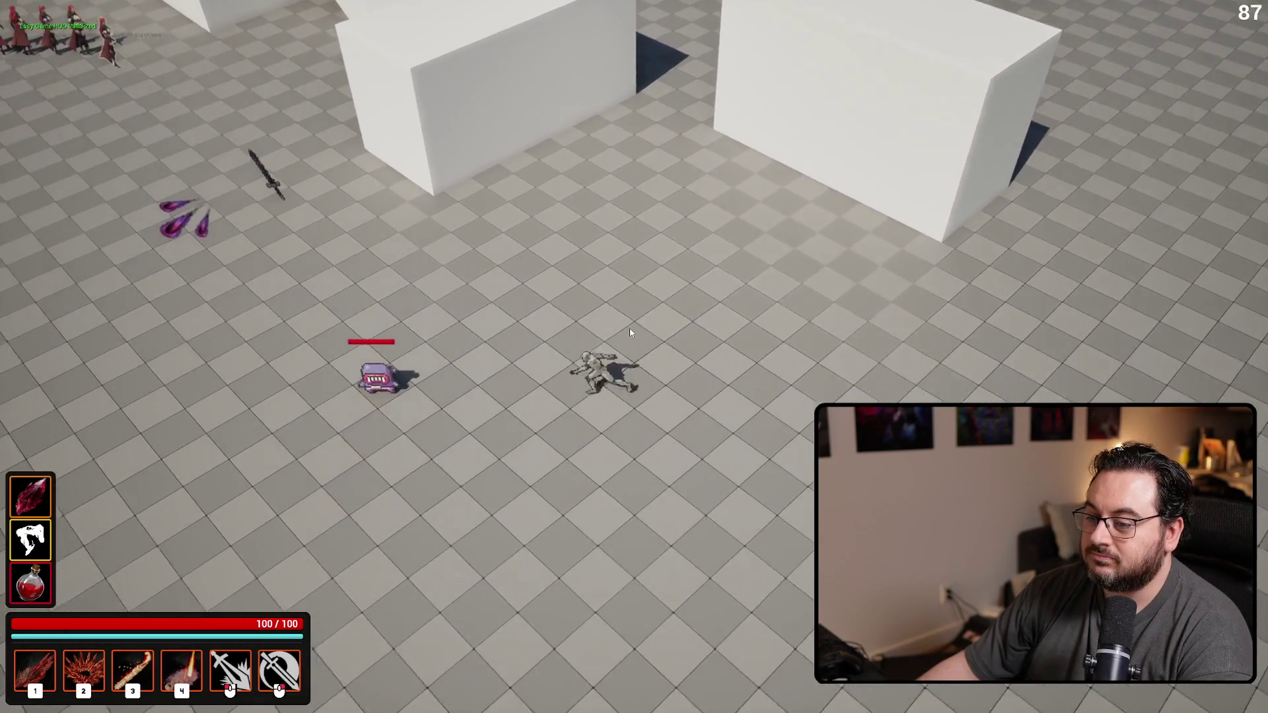
{"action": "key", "text": "a"}
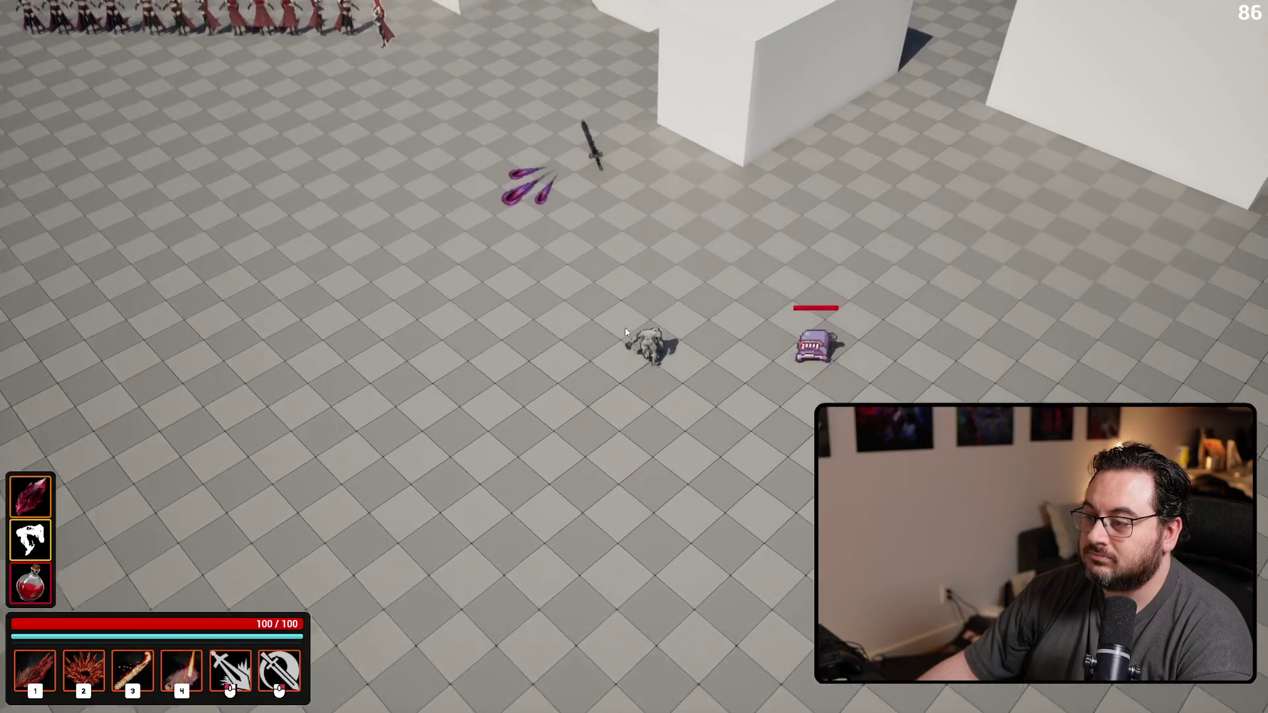
{"action": "key", "text": "d"}
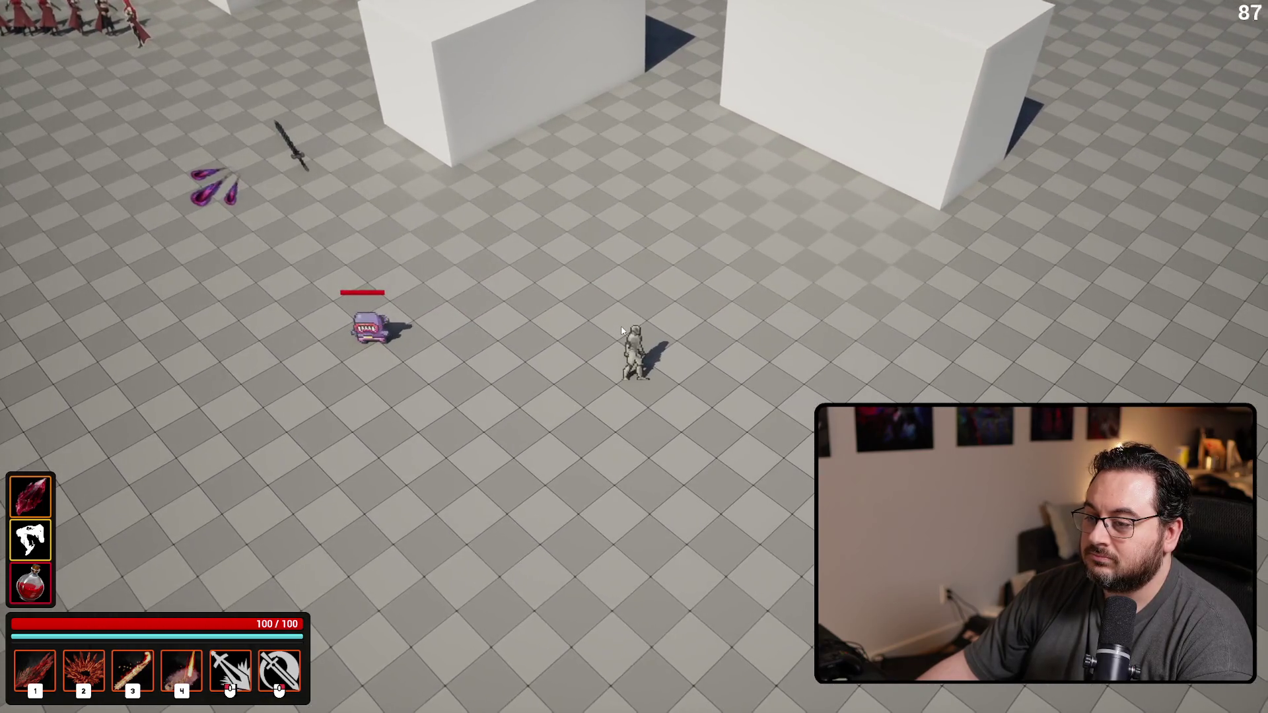
{"action": "key", "text": "a"}
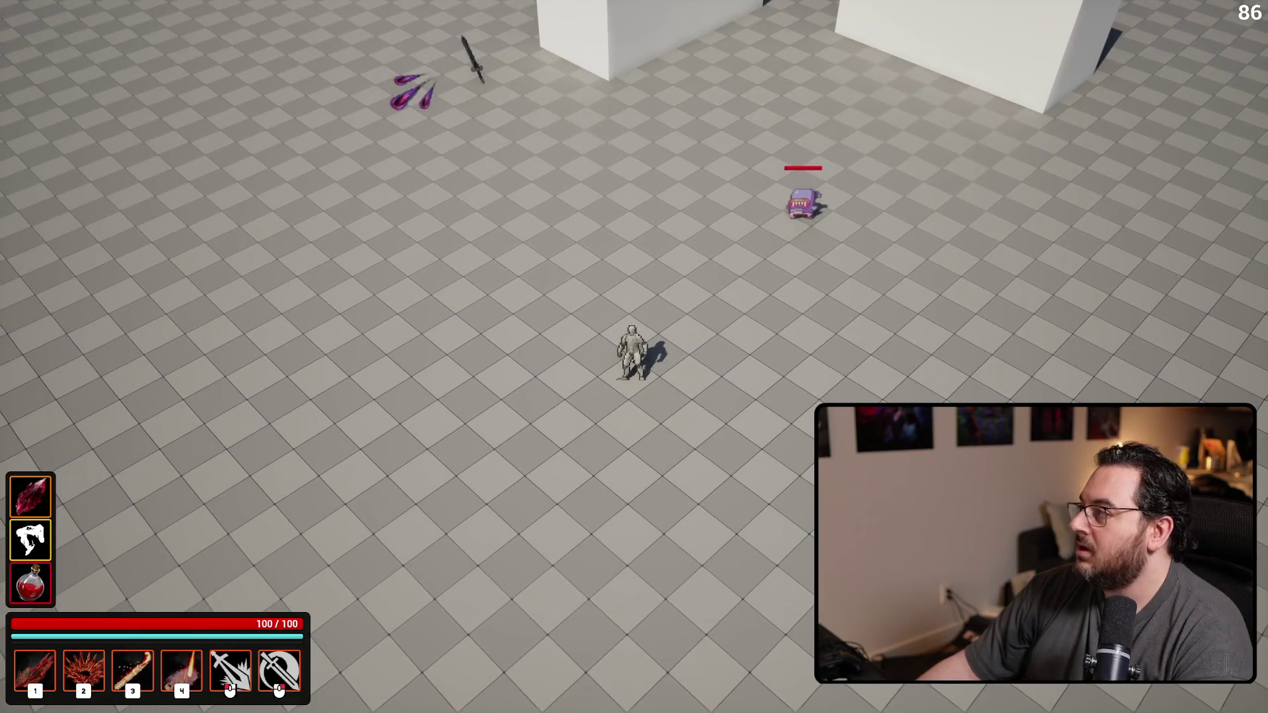
{"action": "key", "text": "Escape"}
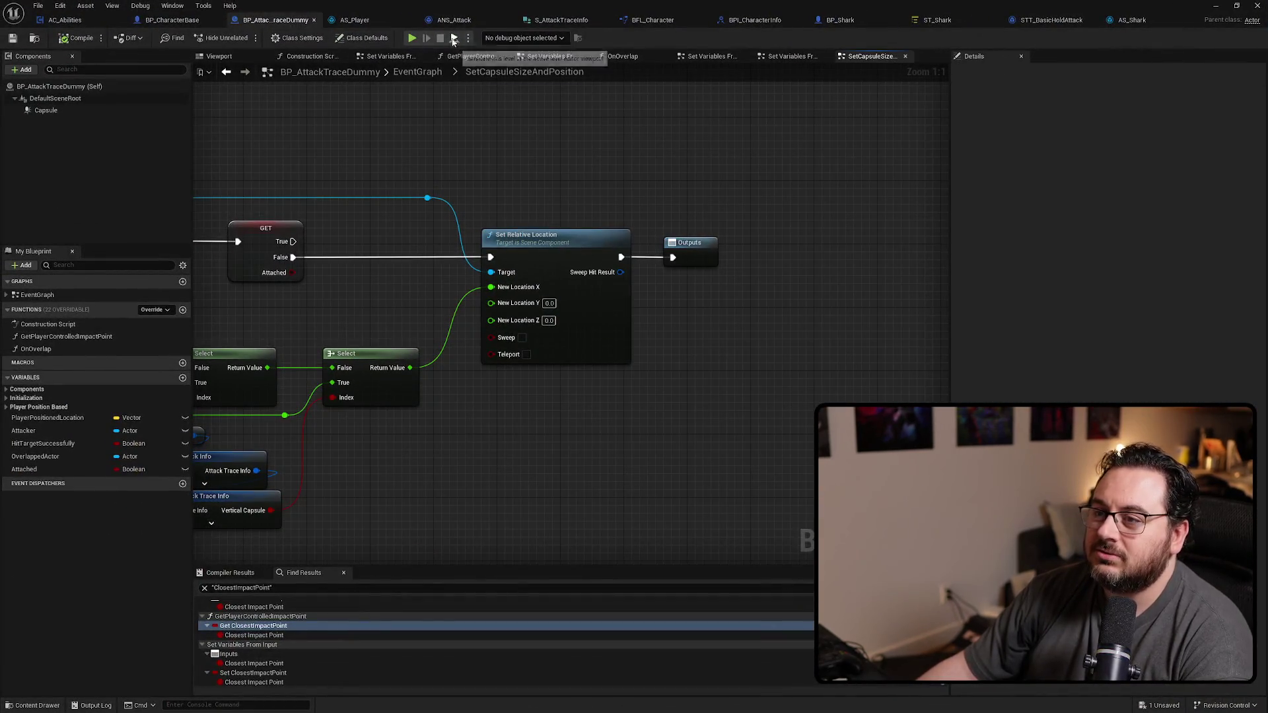
Step: Bring ANS_Attack's OnNotifyEnd nodes into view in its EventGraph
{"action": "left_click", "coordinate": [453, 22]}
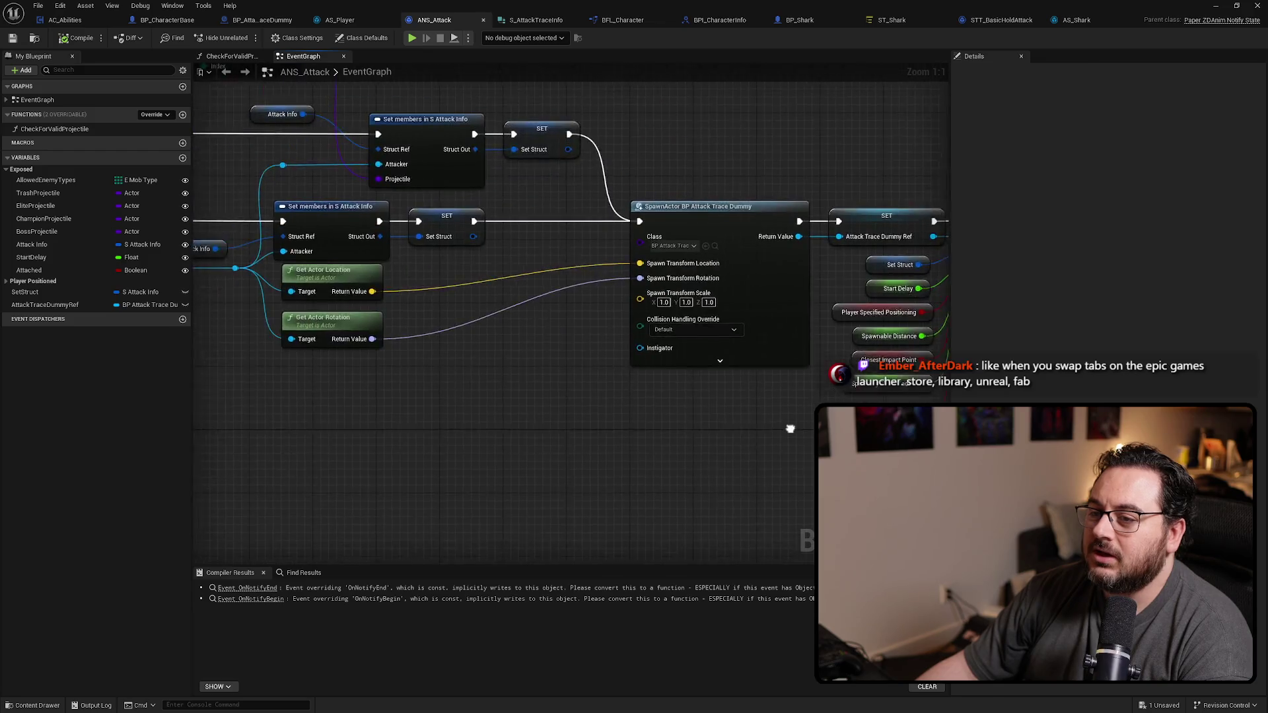
{"action": "scroll", "coordinate": [532, 439], "scroll_direction": "down", "scroll_amount": 5}
{"action": "scroll", "coordinate": [613, 351], "scroll_direction": "up", "scroll_amount": 4}
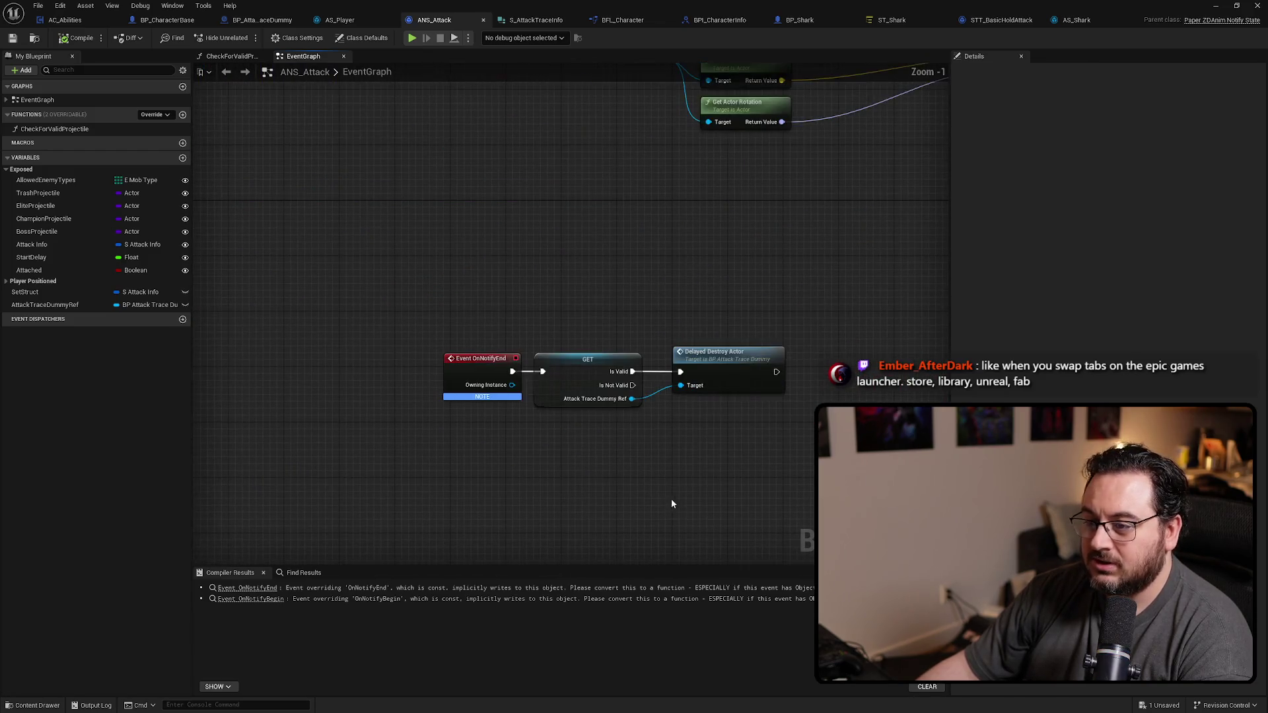
{"action": "left_click_drag", "start_coordinate": [671, 498], "coordinate": [637, 373]}
{"action": "left_click", "coordinate": [163, 116]}
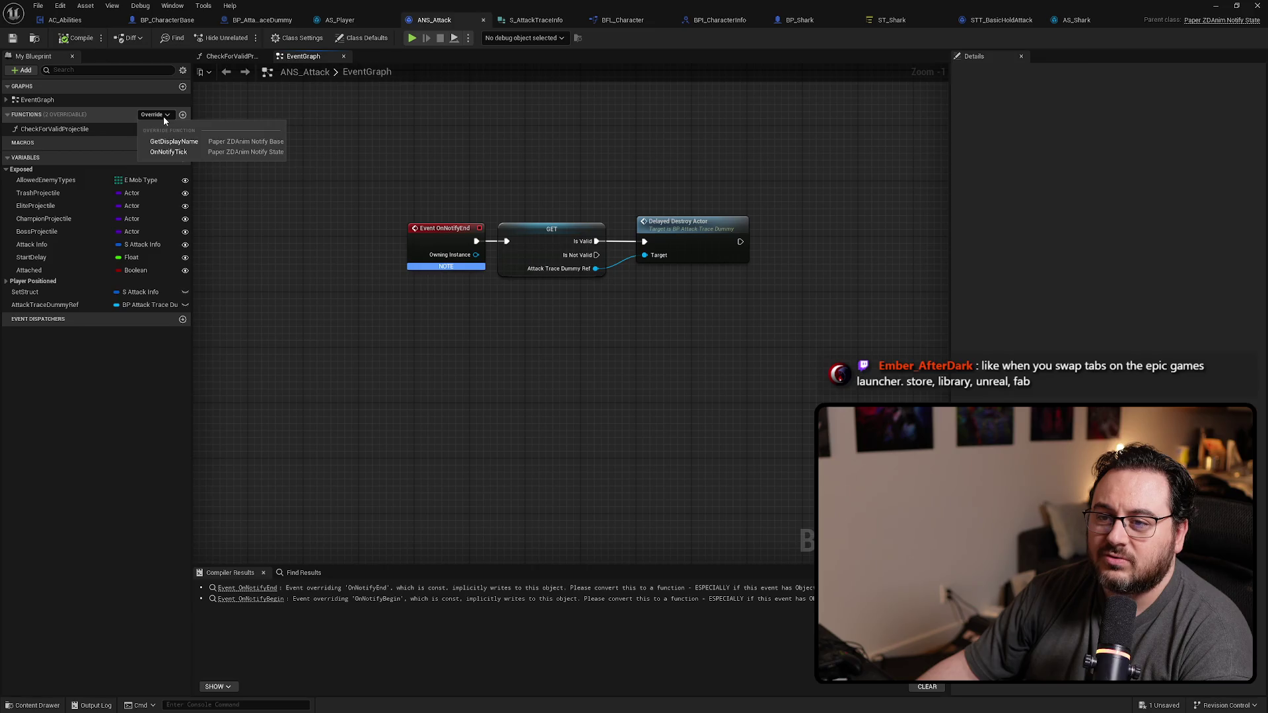
{"action": "left_click", "coordinate": [482, 411]}
{"action": "scroll", "coordinate": [698, 398], "scroll_direction": "down", "scroll_amount": 3}
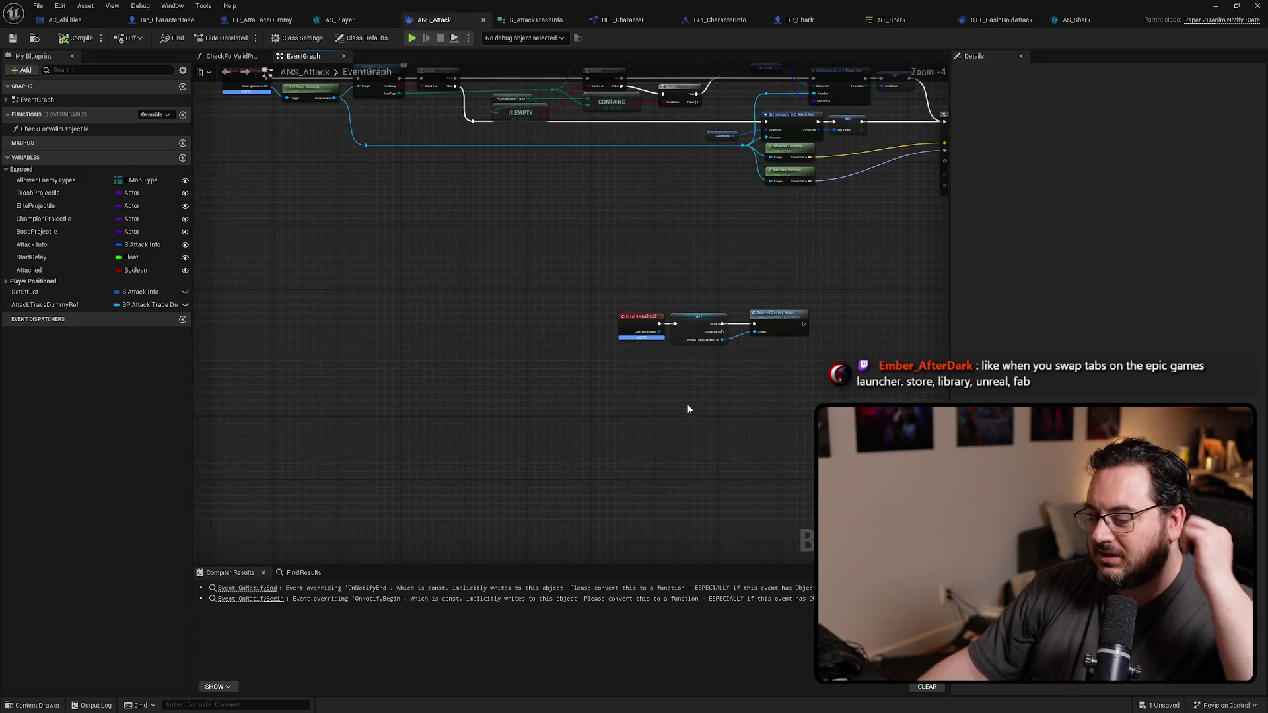
{"action": "left_click_drag", "start_coordinate": [688, 408], "coordinate": [619, 454]}
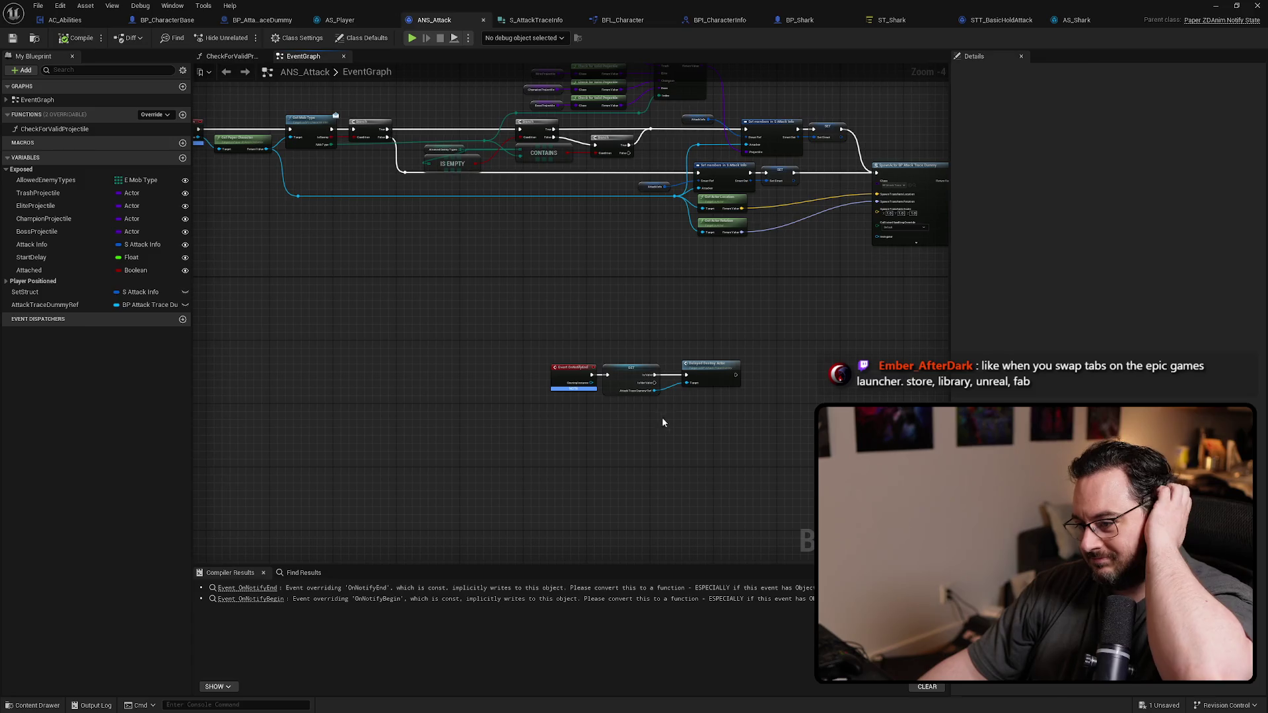
{"action": "mouse_move", "coordinate": [628, 335]}
{"action": "left_mouse_down"}
{"action": "mouse_move", "coordinate": [764, 356]}
{"action": "mouse_move", "coordinate": [492, 329]}
{"action": "mouse_move", "coordinate": [594, 351]}
{"action": "mouse_move", "coordinate": [719, 348]}
{"action": "mouse_move", "coordinate": [552, 340]}
{"action": "mouse_move", "coordinate": [425, 307]}
{"action": "mouse_move", "coordinate": [417, 290]}
{"action": "mouse_move", "coordinate": [361, 284]}
{"action": "left_mouse_up"}
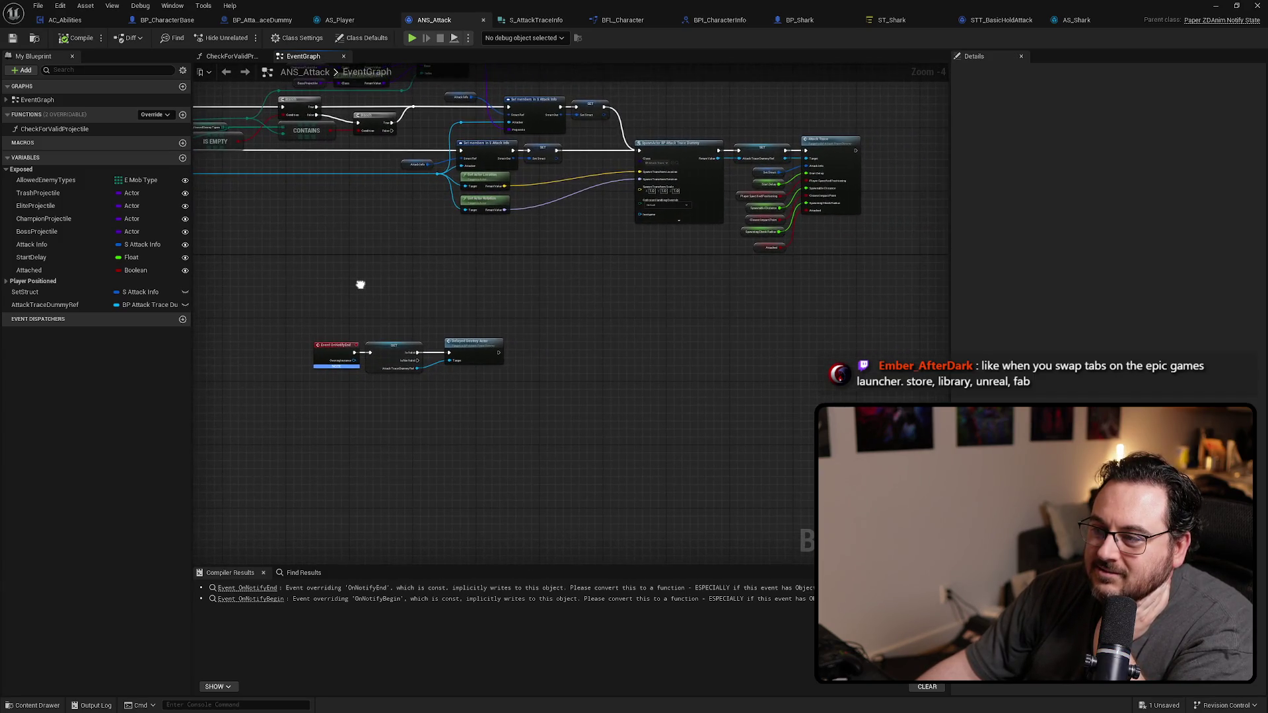
{"action": "scroll", "coordinate": [439, 359], "scroll_direction": "up", "scroll_amount": 2}
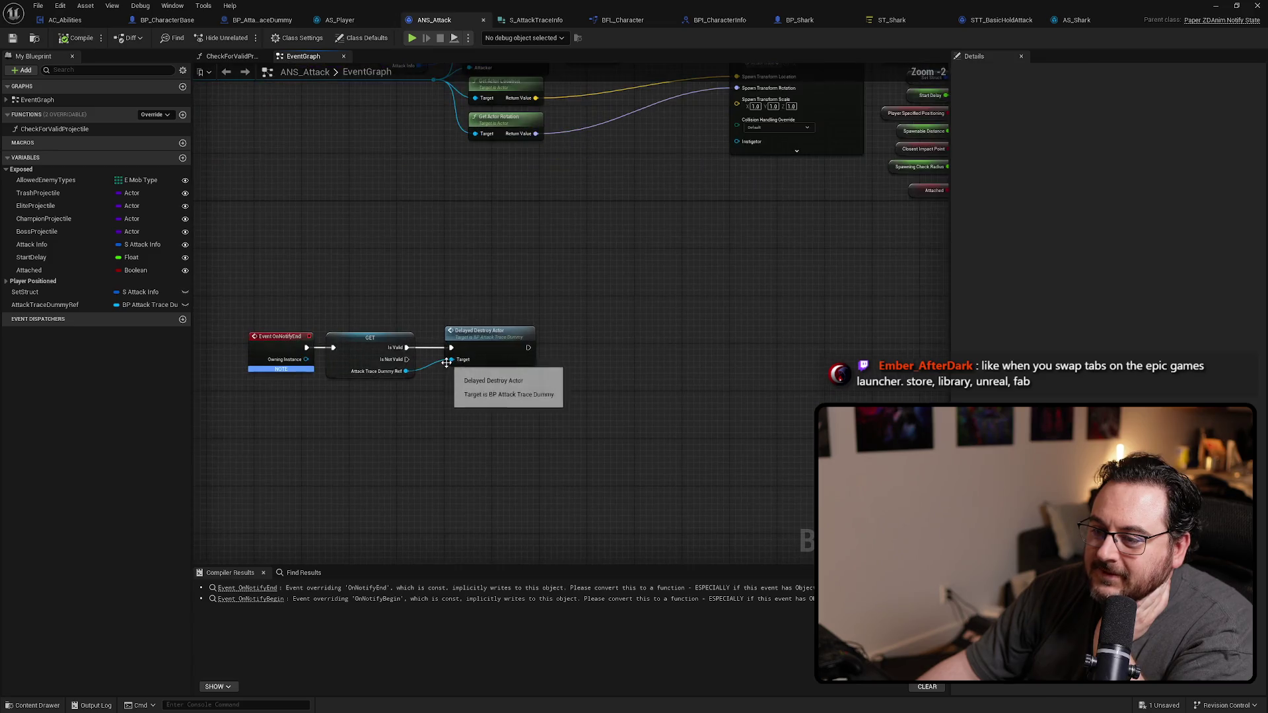
Step: Inspect the Delayed Destroy Actor node chain, then move to the AS_Shark animation
{"action": "left_click", "coordinate": [479, 324]}
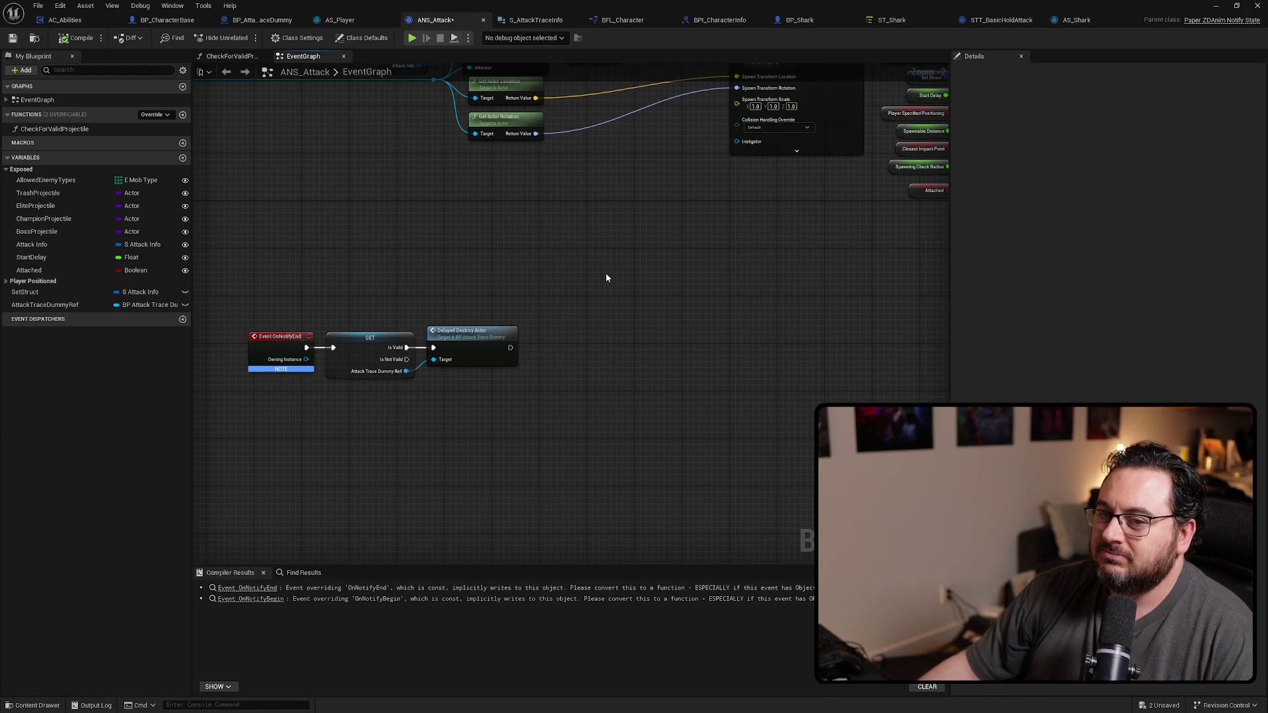
{"action": "scroll", "coordinate": [658, 333], "scroll_direction": "down", "scroll_amount": 2}
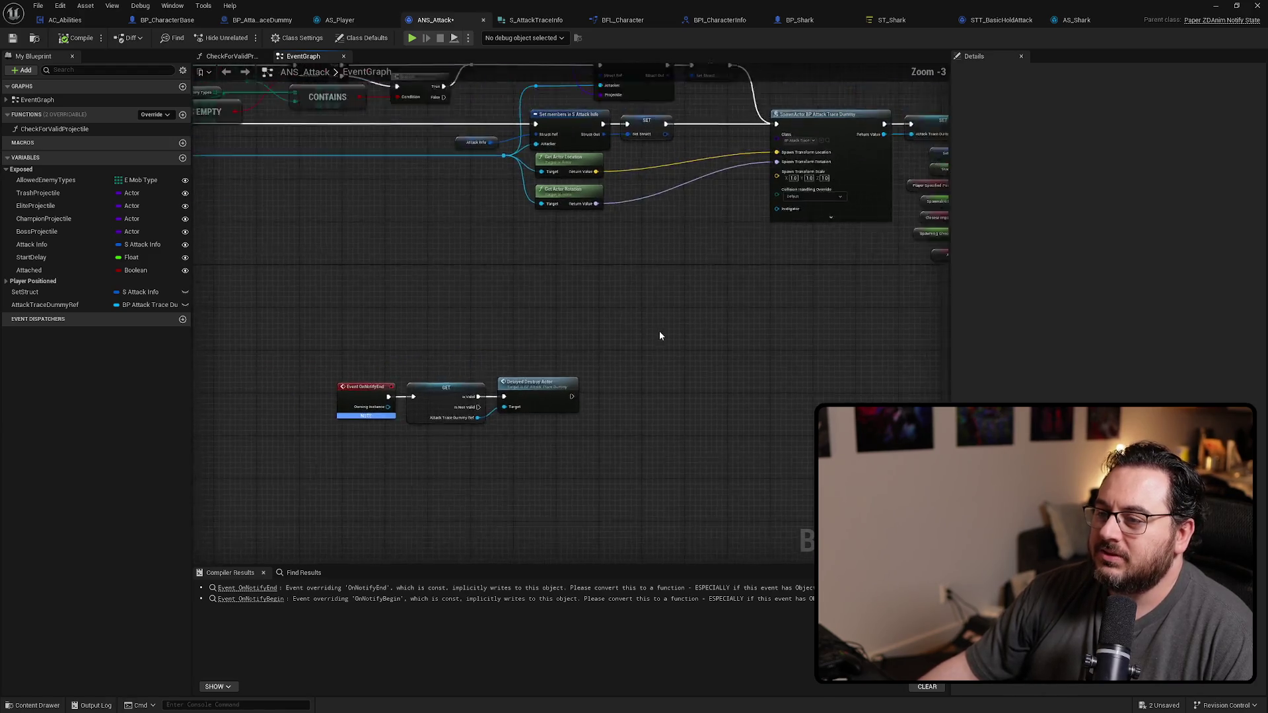
{"action": "scroll", "coordinate": [741, 331], "scroll_direction": "down", "scroll_amount": 3}
{"action": "left_click_drag", "start_coordinate": [704, 328], "coordinate": [697, 329]}
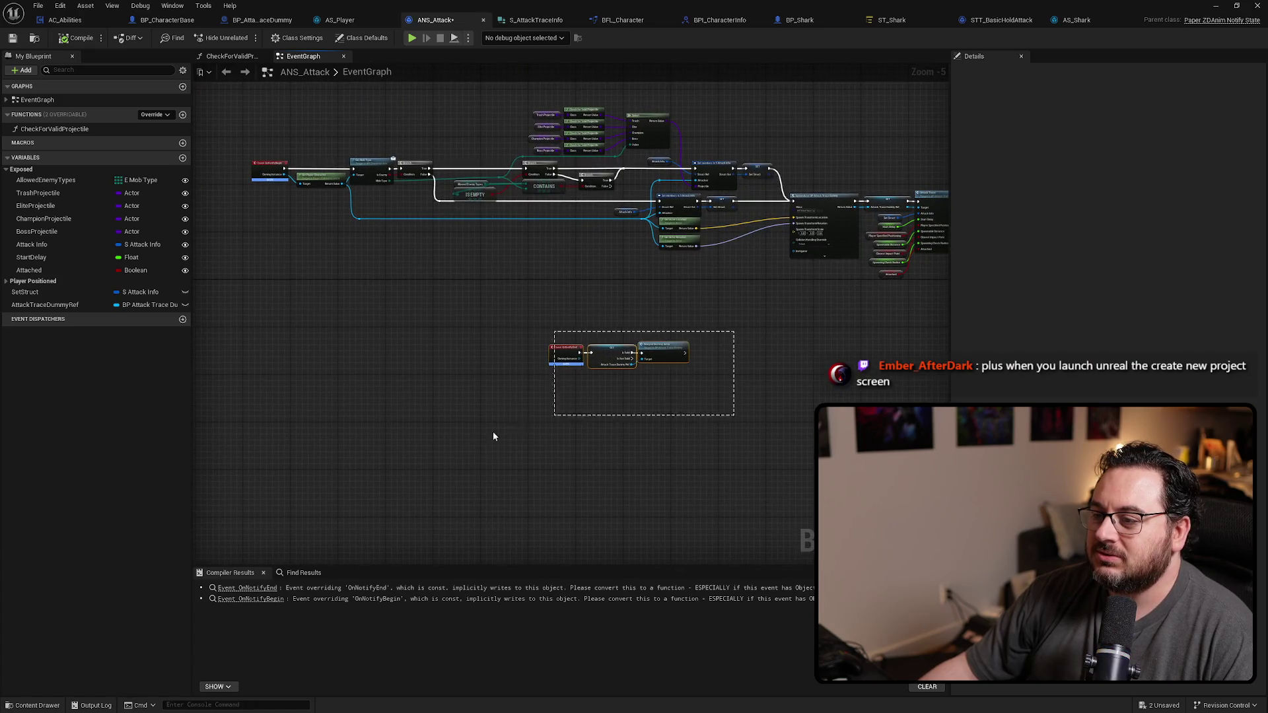
{"action": "left_click_drag", "start_coordinate": [493, 431], "coordinate": [630, 403]}
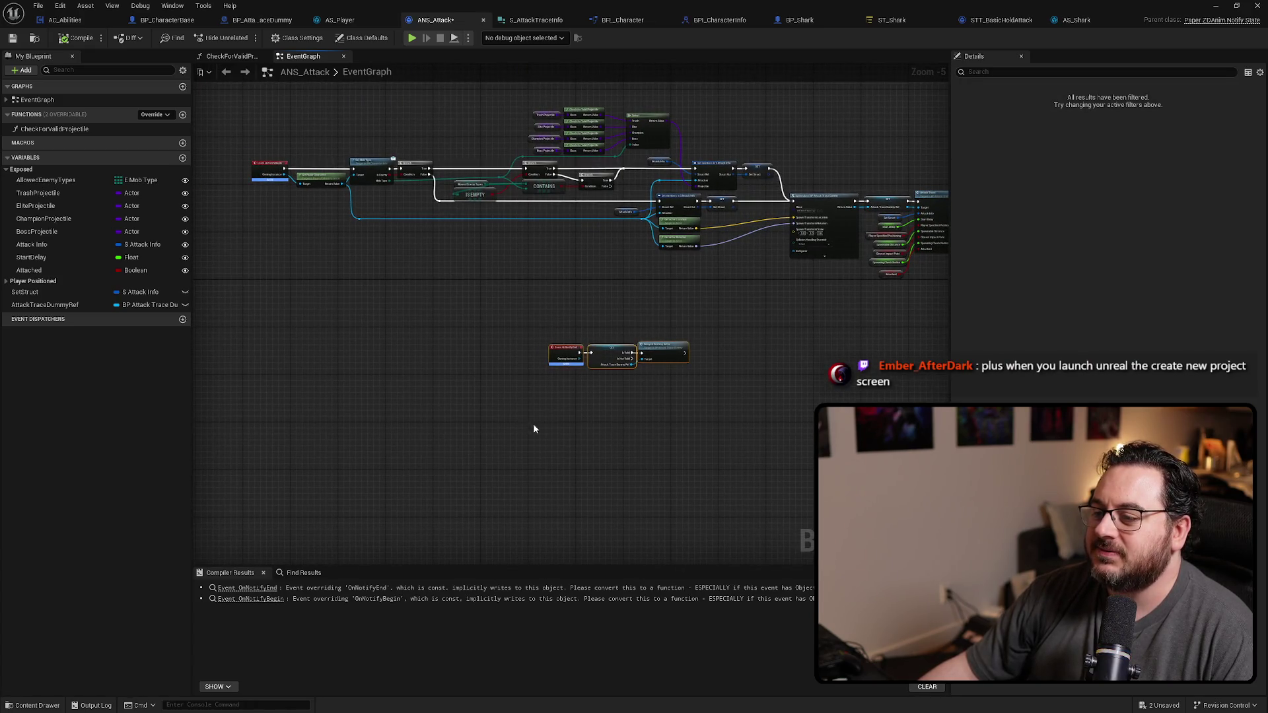
{"action": "scroll", "coordinate": [621, 360], "scroll_direction": "up", "scroll_amount": 4}
{"action": "scroll", "coordinate": [623, 365], "scroll_direction": "down", "scroll_amount": 3}
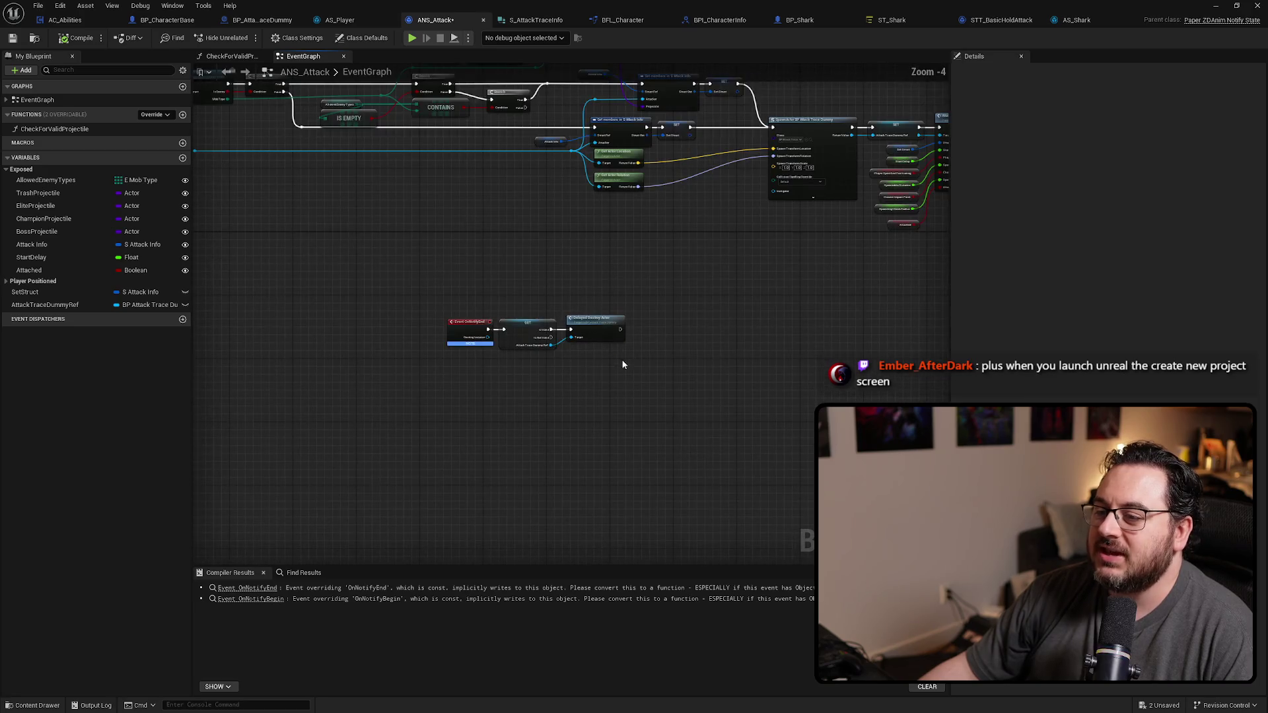
{"action": "left_click_drag", "start_coordinate": [643, 358], "coordinate": [584, 352]}
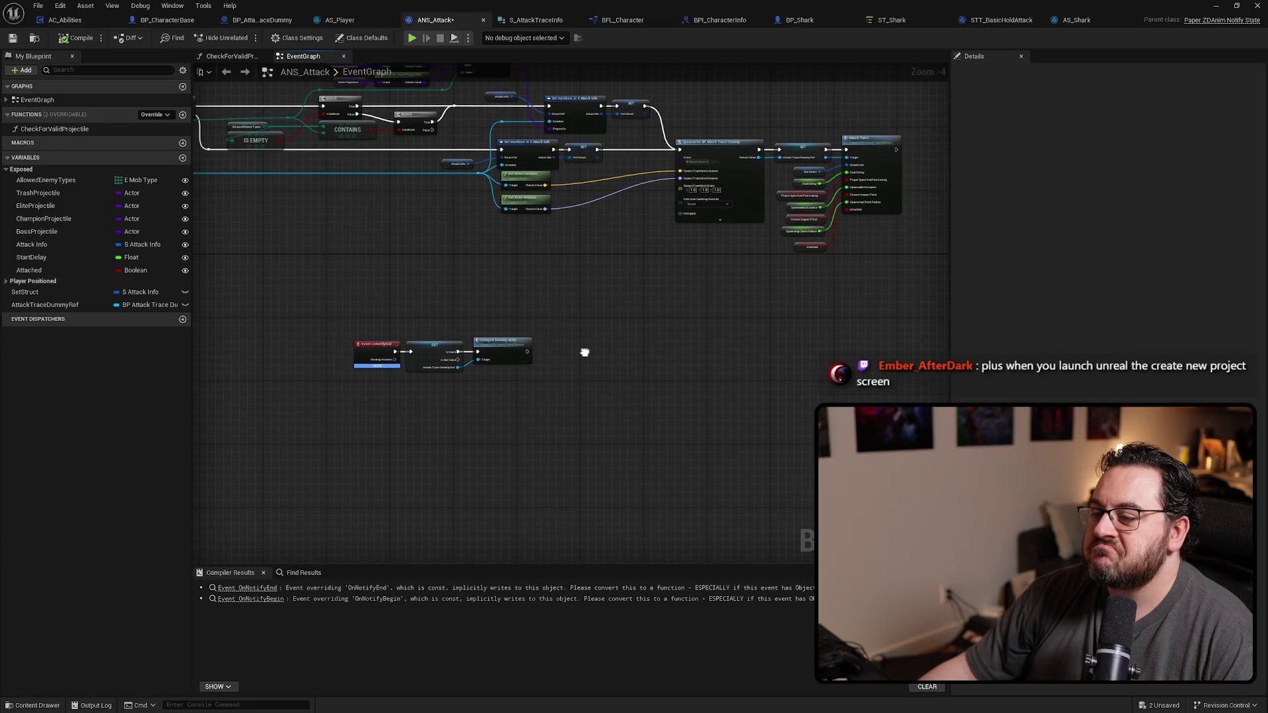
{"action": "left_click_drag", "start_coordinate": [584, 353], "coordinate": [589, 346]}
{"action": "left_click", "coordinate": [1075, 21]}
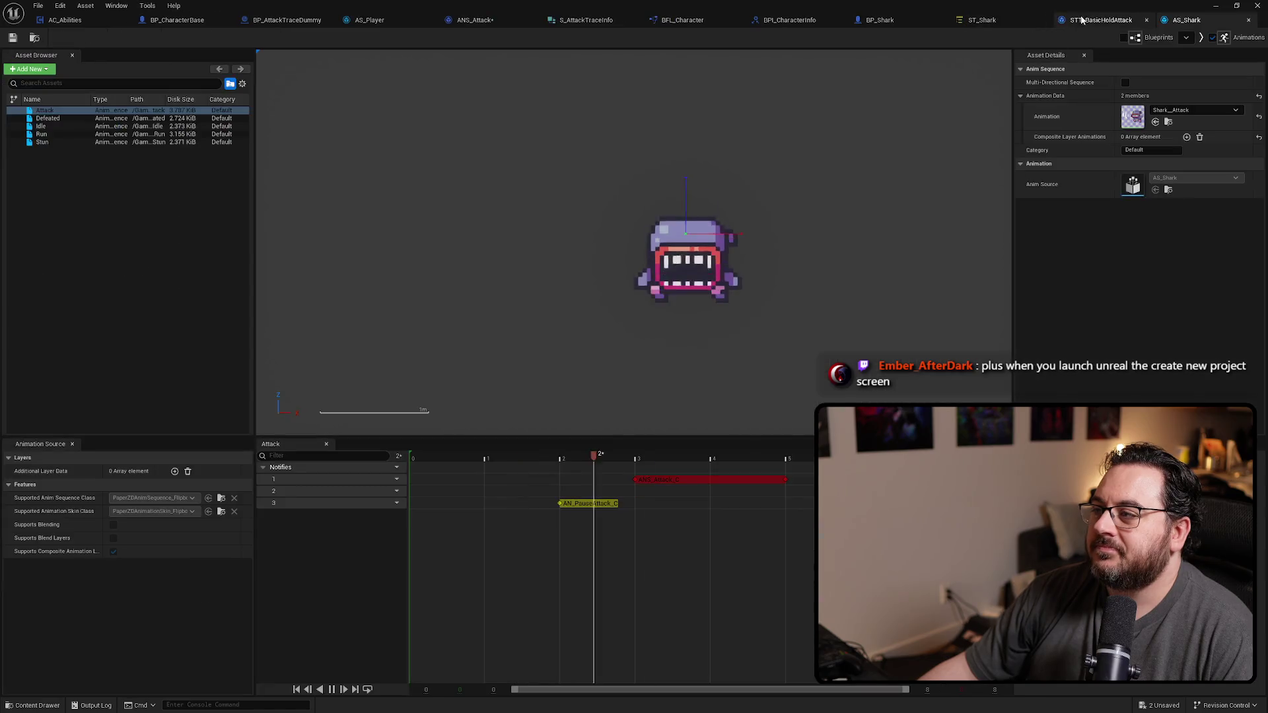
Step: Scrub the shark Attack timeline to the notify start, then return to ANS_Attack
{"action": "mouse_move", "coordinate": [745, 457]}
{"action": "left_mouse_down"}
{"action": "mouse_move", "coordinate": [714, 457]}
{"action": "mouse_move", "coordinate": [789, 458]}
{"action": "mouse_move", "coordinate": [565, 458]}
{"action": "mouse_move", "coordinate": [795, 482]}
{"action": "mouse_move", "coordinate": [542, 495]}
{"action": "mouse_move", "coordinate": [796, 486]}
{"action": "mouse_move", "coordinate": [578, 492]}
{"action": "left_mouse_up"}
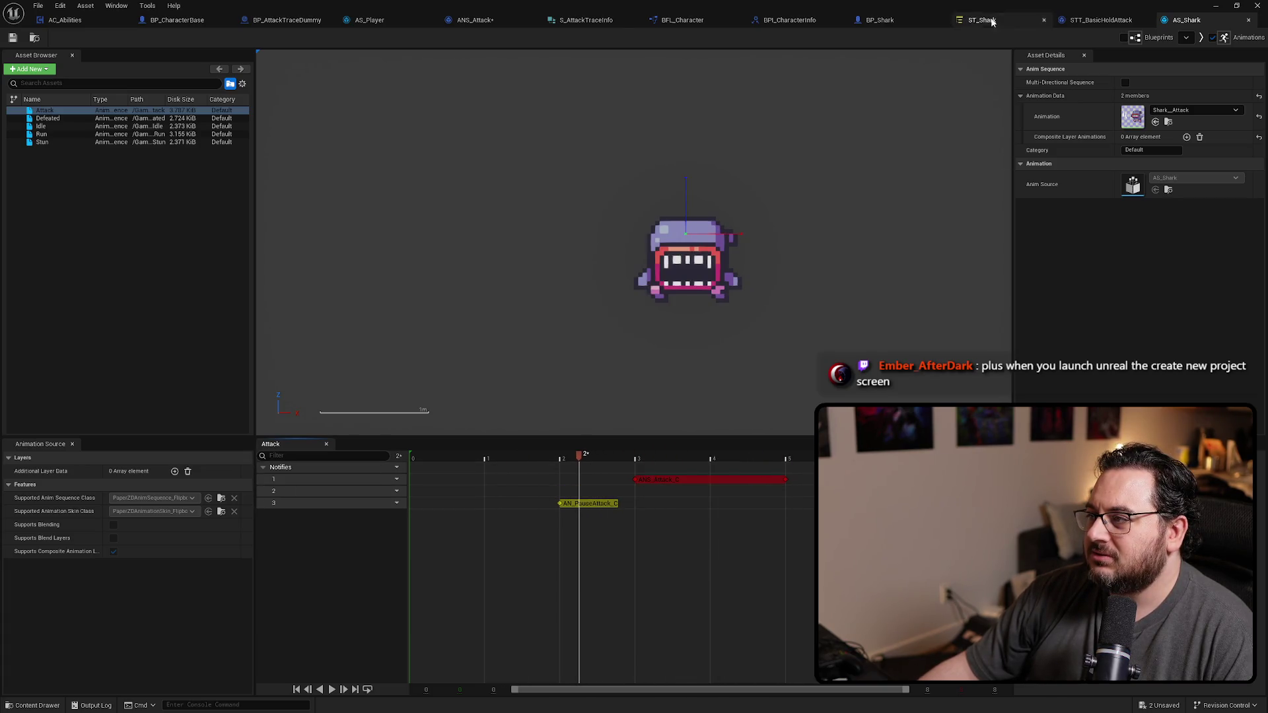
{"action": "left_click", "coordinate": [499, 26]}
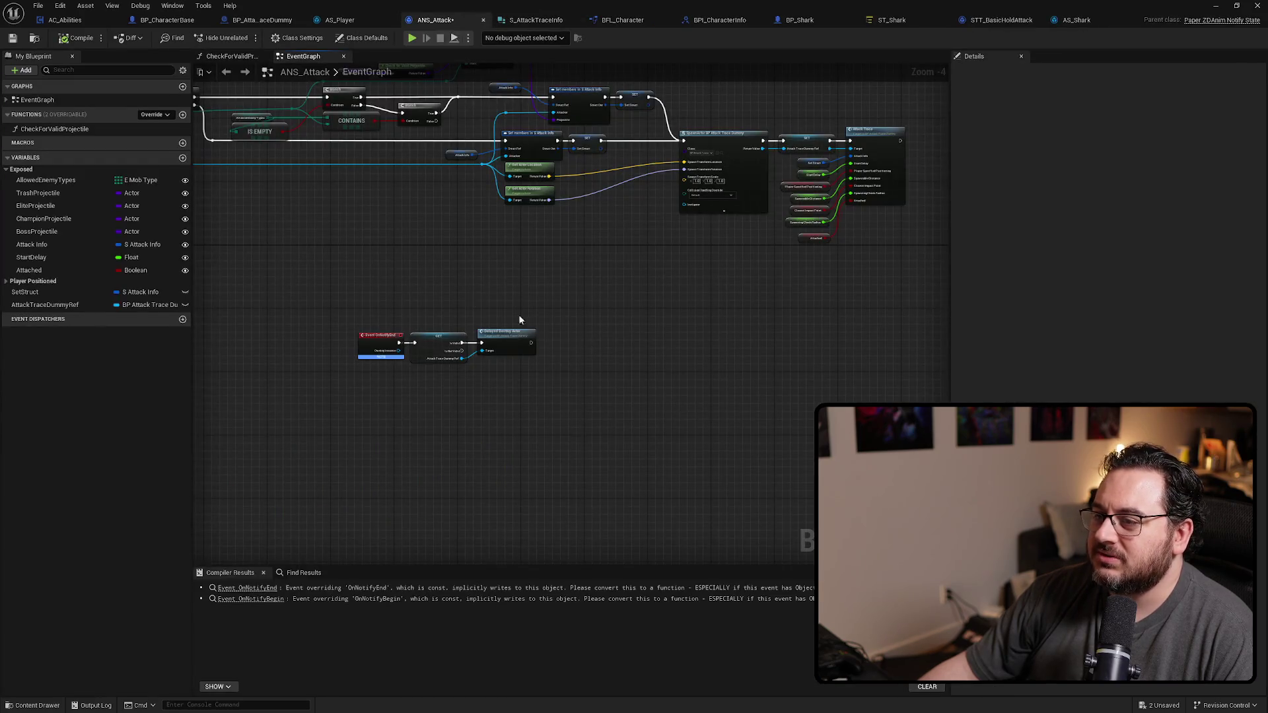
Step: Recentre the OnNotifyEnd event chain, then switch to the roadmap in the browser
{"action": "left_click", "coordinate": [157, 119]}
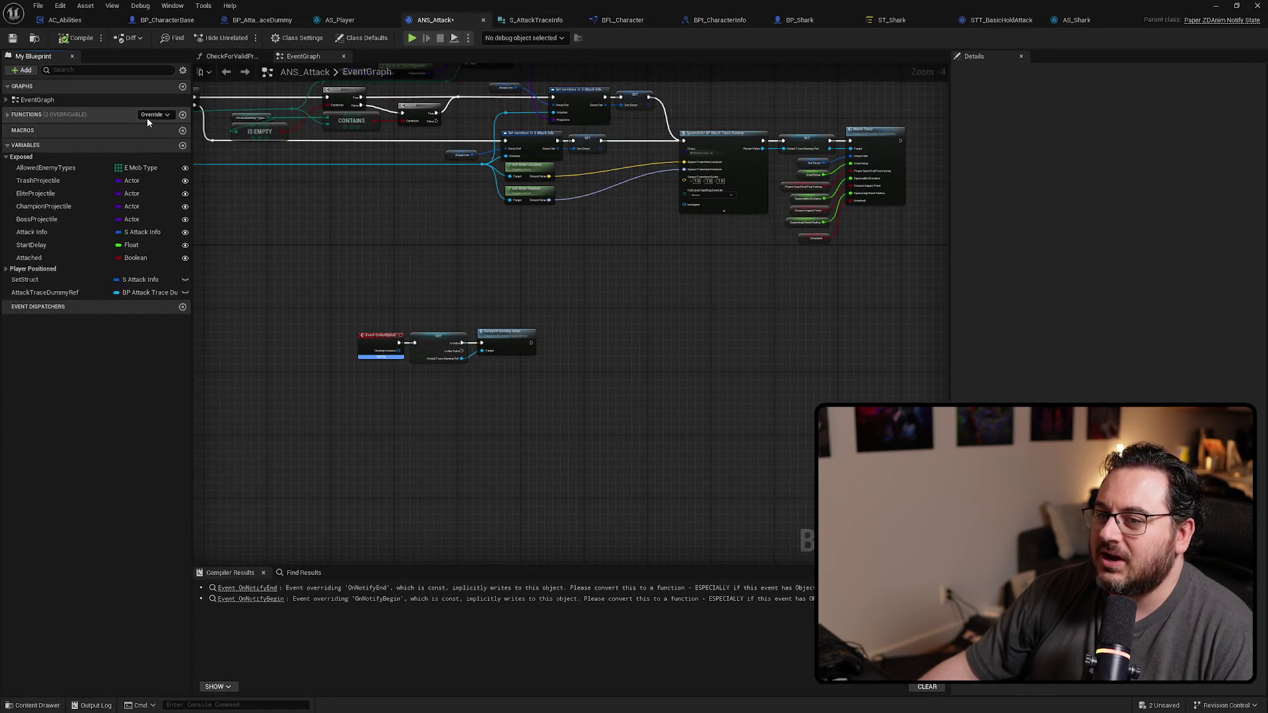
{"action": "left_click", "coordinate": [28, 119]}
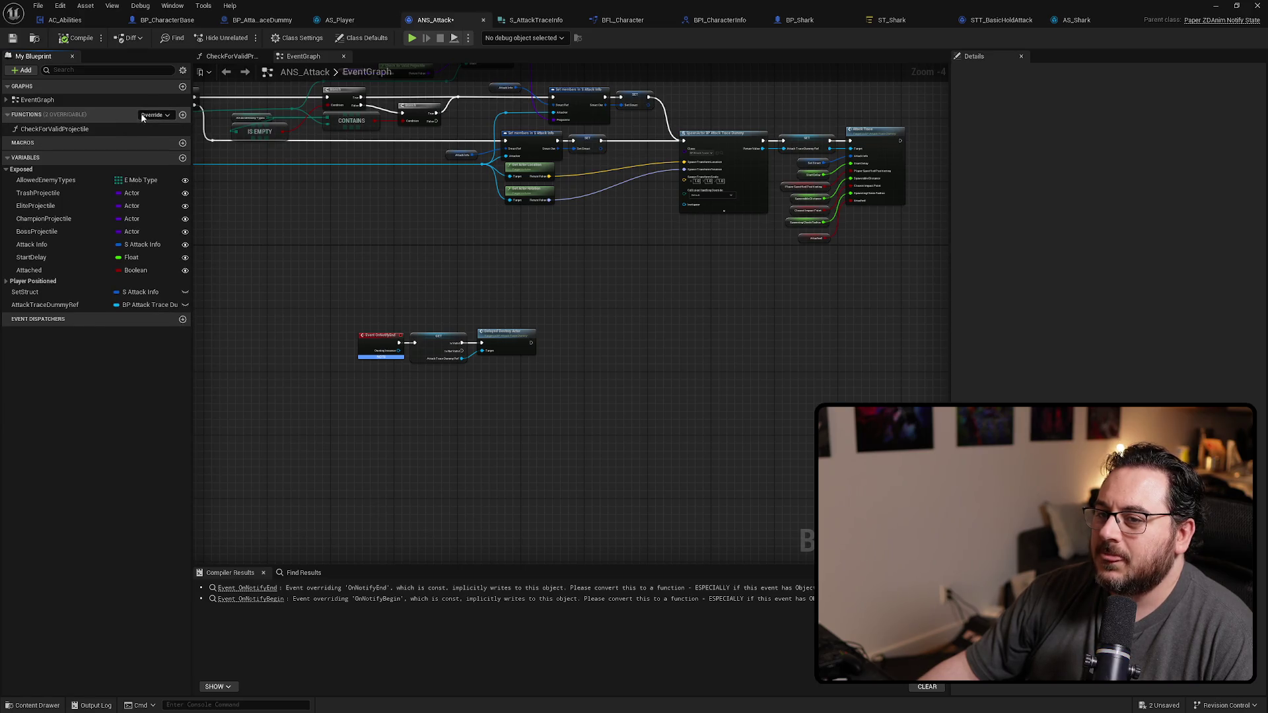
{"action": "left_click_drag", "start_coordinate": [437, 260], "coordinate": [735, 368]}
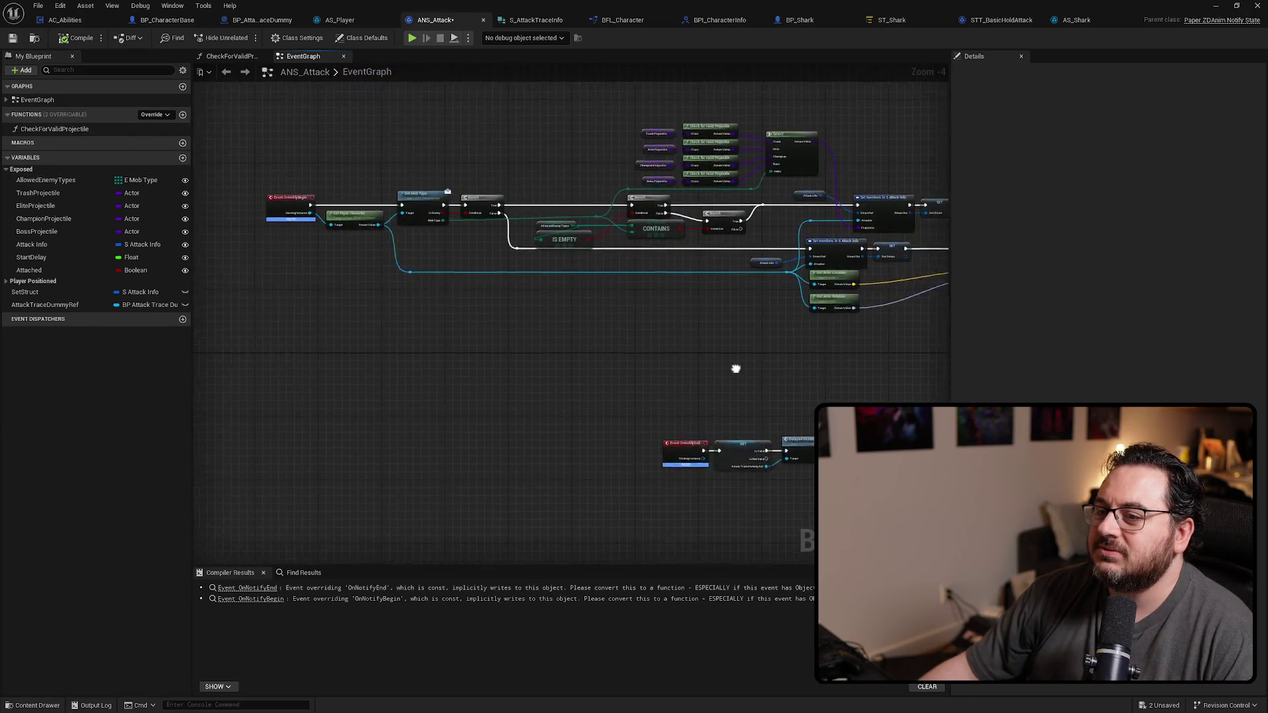
{"action": "scroll", "coordinate": [317, 227], "scroll_direction": "up", "scroll_amount": 3}
{"action": "scroll", "coordinate": [317, 229], "scroll_direction": "up", "scroll_amount": 2}
{"action": "scroll", "coordinate": [694, 396], "scroll_direction": "down", "scroll_amount": 5}
{"action": "scroll", "coordinate": [579, 352], "scroll_direction": "up", "scroll_amount": 5}
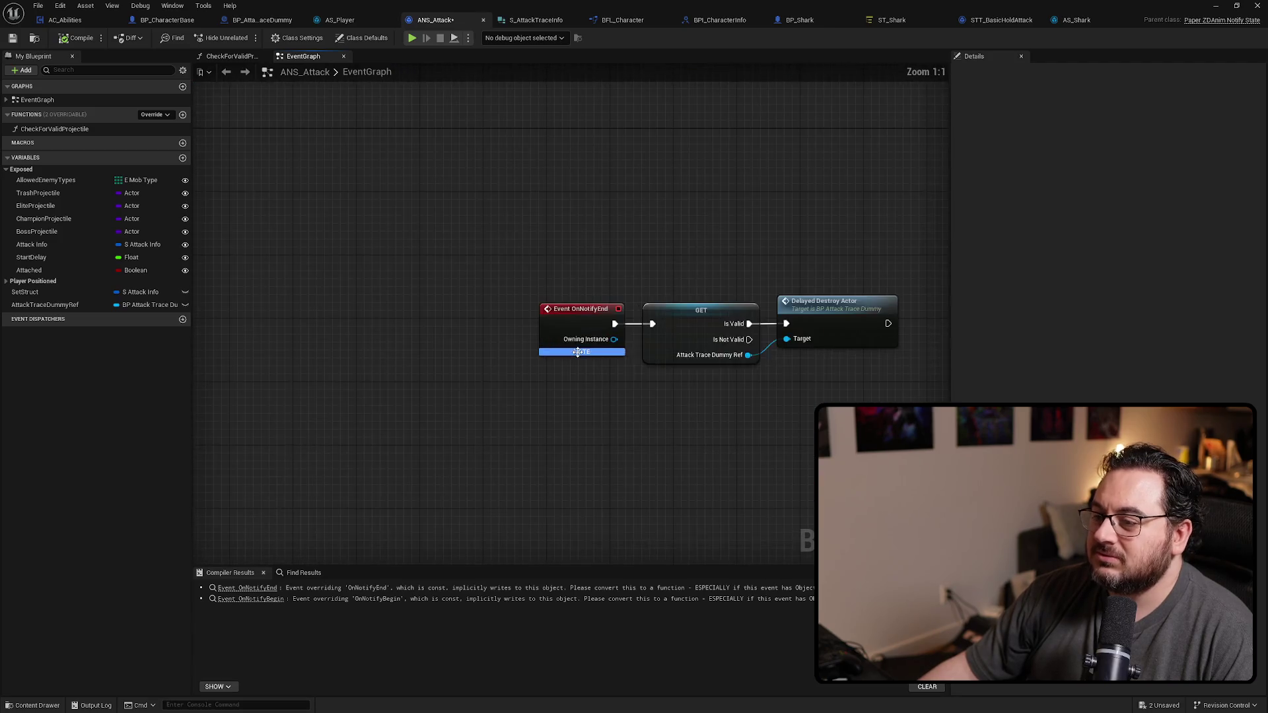
{"action": "mouse_move", "coordinate": [581, 311]}
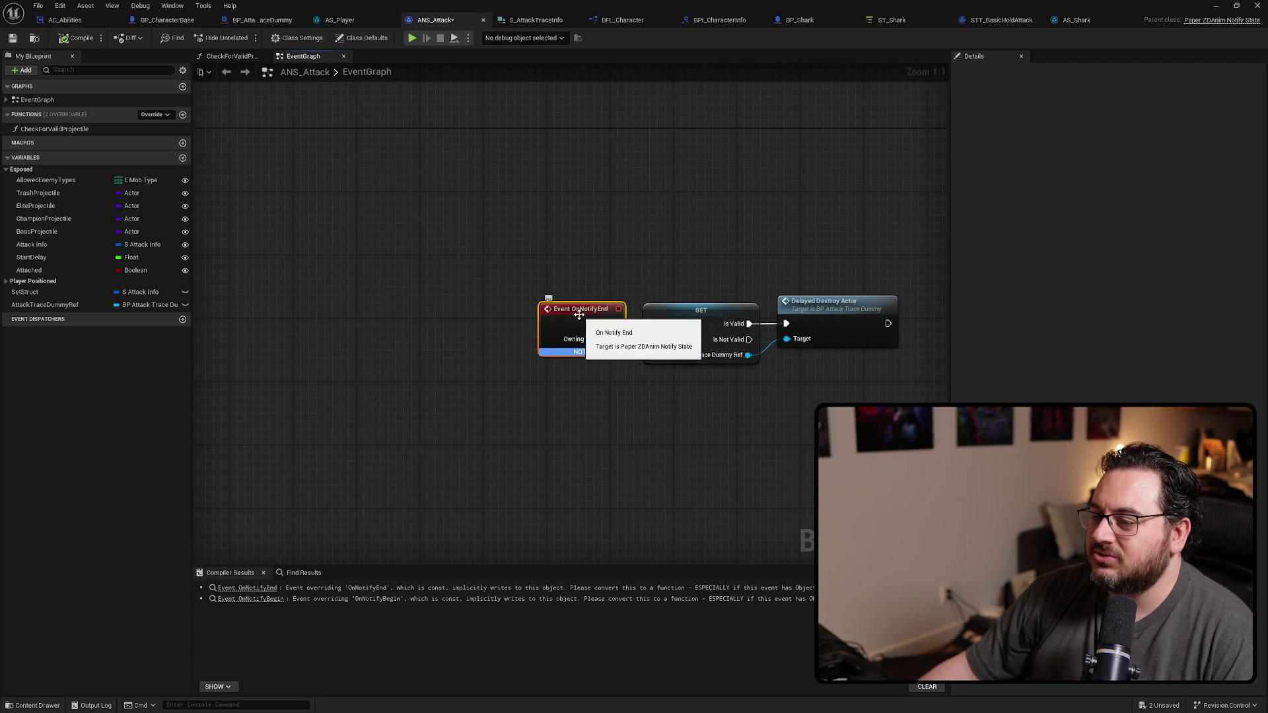
{"action": "scroll", "coordinate": [690, 225], "scroll_direction": "down", "scroll_amount": 1}
{"action": "scroll", "coordinate": [583, 236], "scroll_direction": "up", "scroll_amount": 1}
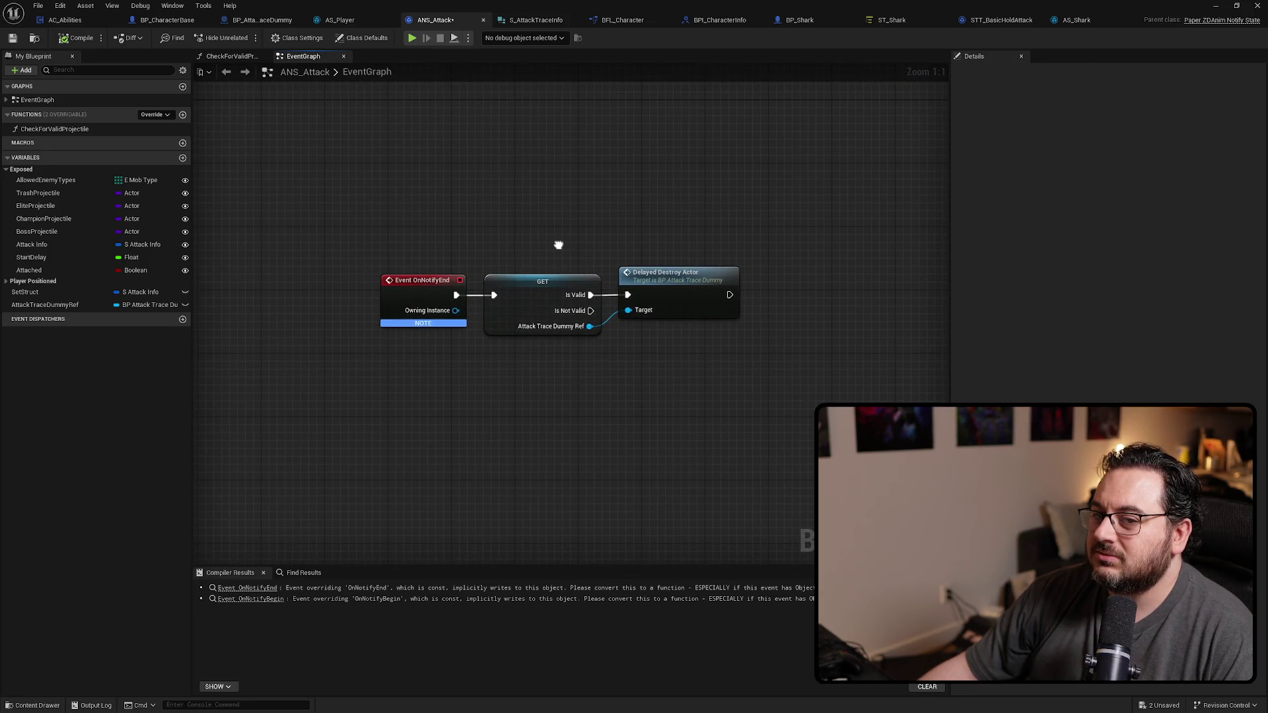
{"action": "left_click_drag", "start_coordinate": [558, 245], "coordinate": [525, 159]}
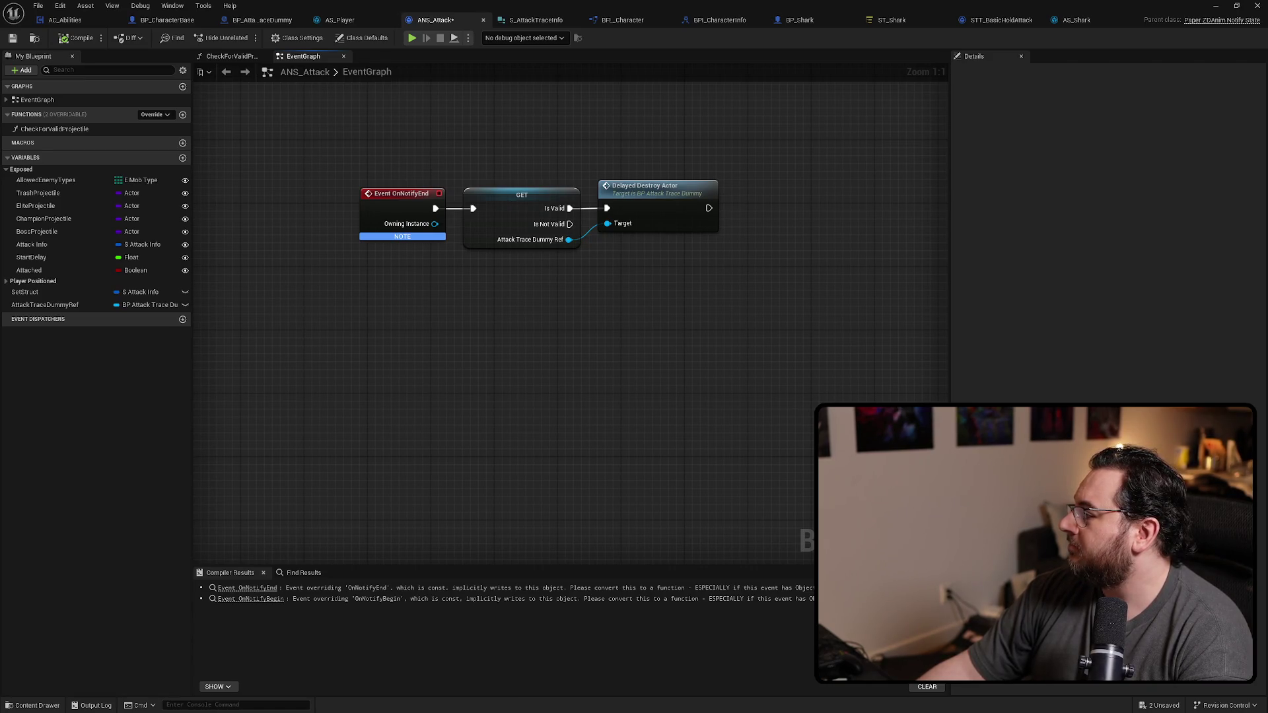
{"action": "key", "text": "alt+Tab"}
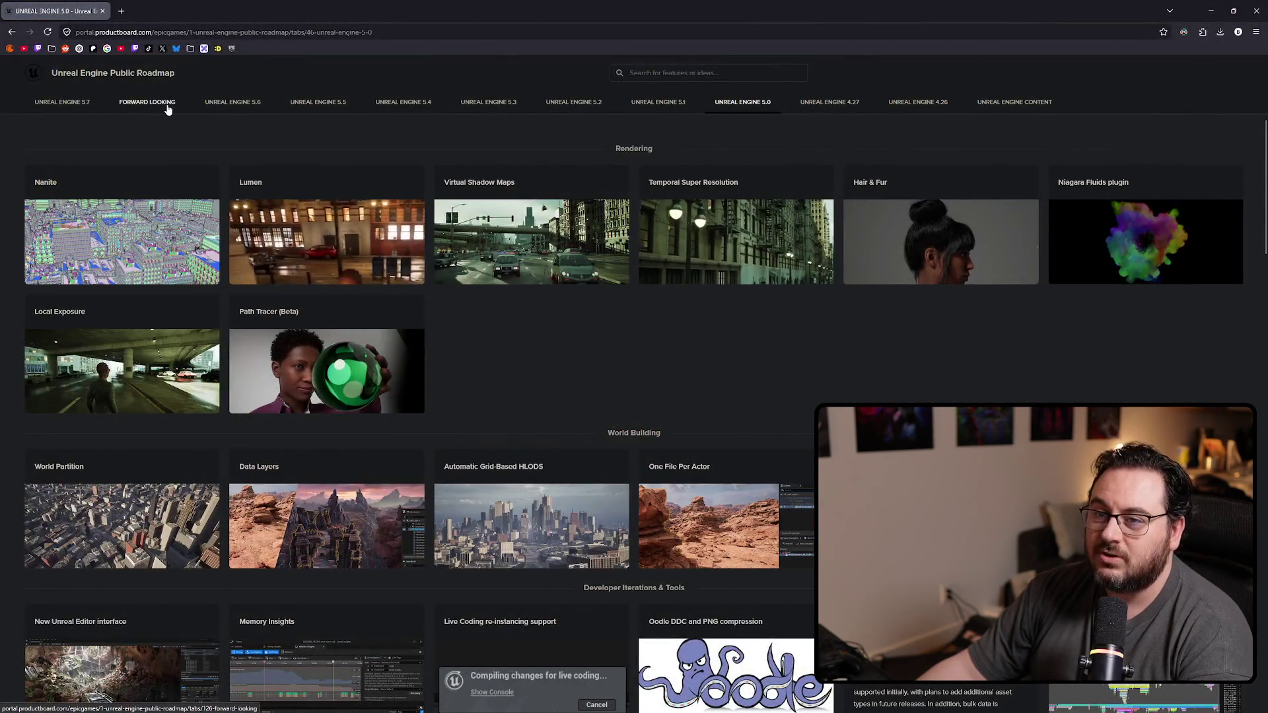
Step: Open the Home Screen feature card under Unreal Engine 5.7 Forward Looking and enlarge the page
{"action": "left_click", "coordinate": [147, 102]}
{"action": "left_click", "coordinate": [70, 103]}
{"action": "scroll", "coordinate": [525, 286], "scroll_direction": "down", "scroll_amount": 5}
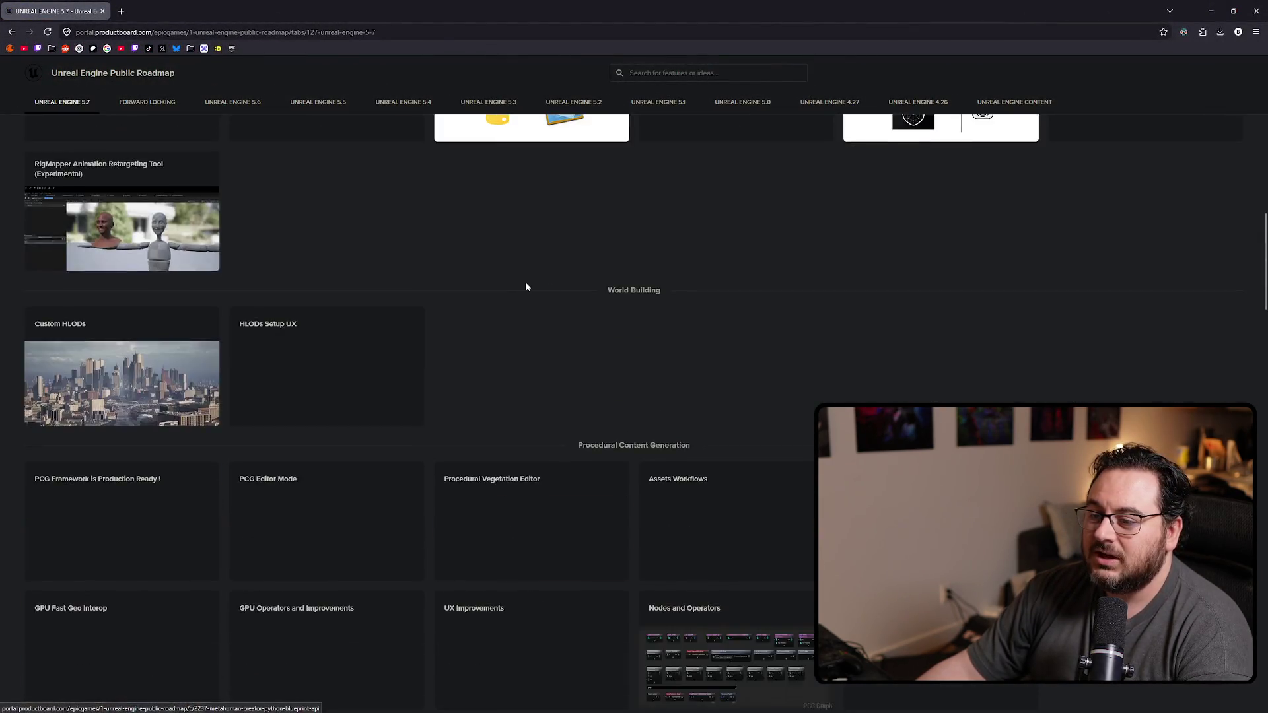
{"action": "middle_click", "coordinate": [620, 162]}
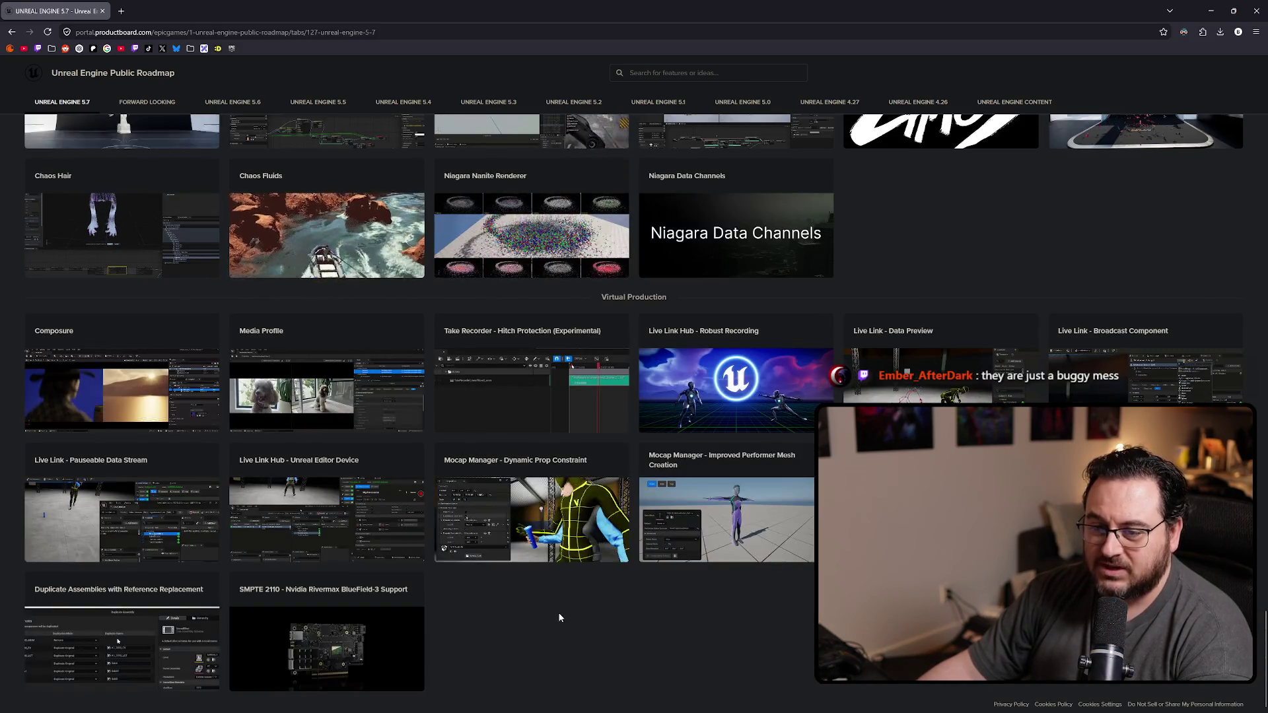
{"action": "scroll", "coordinate": [557, 616], "scroll_direction": "up", "scroll_amount": 1}
{"action": "scroll", "coordinate": [557, 618], "scroll_direction": "up", "scroll_amount": 1}
{"action": "scroll", "coordinate": [557, 618], "scroll_direction": "up", "scroll_amount": 2}
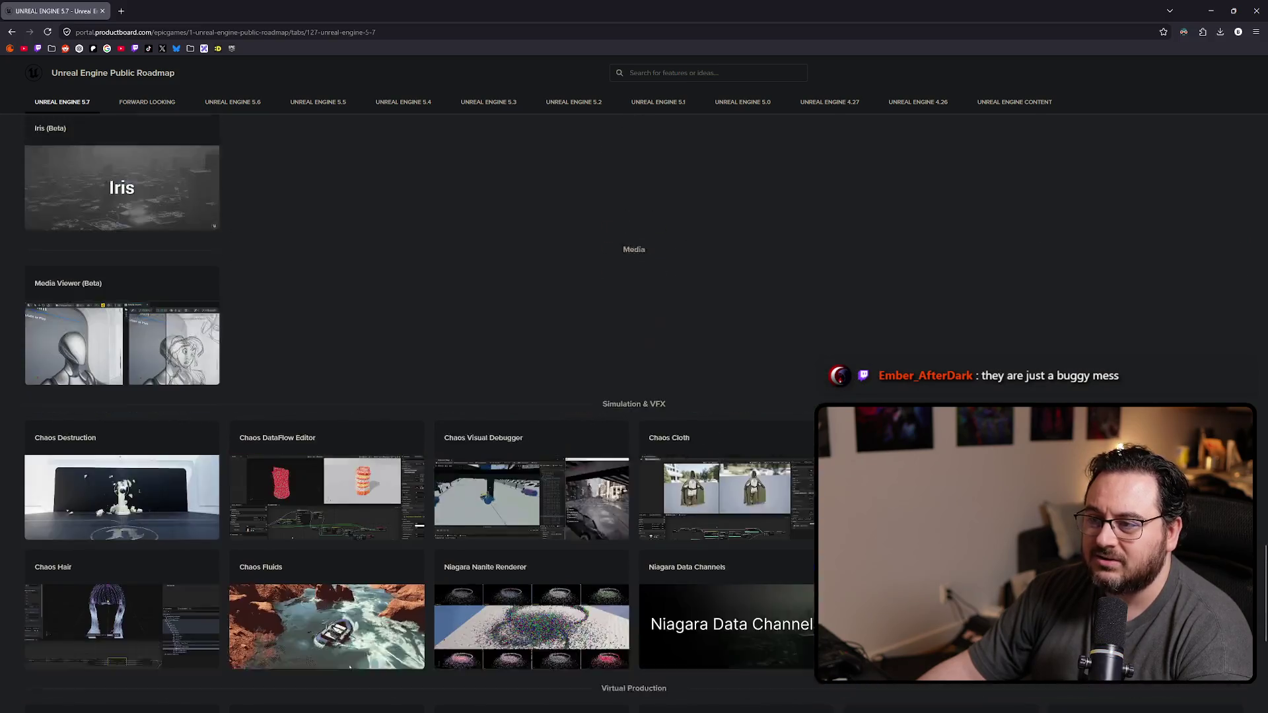
{"action": "scroll", "coordinate": [620, 440], "scroll_direction": "up", "scroll_amount": 3}
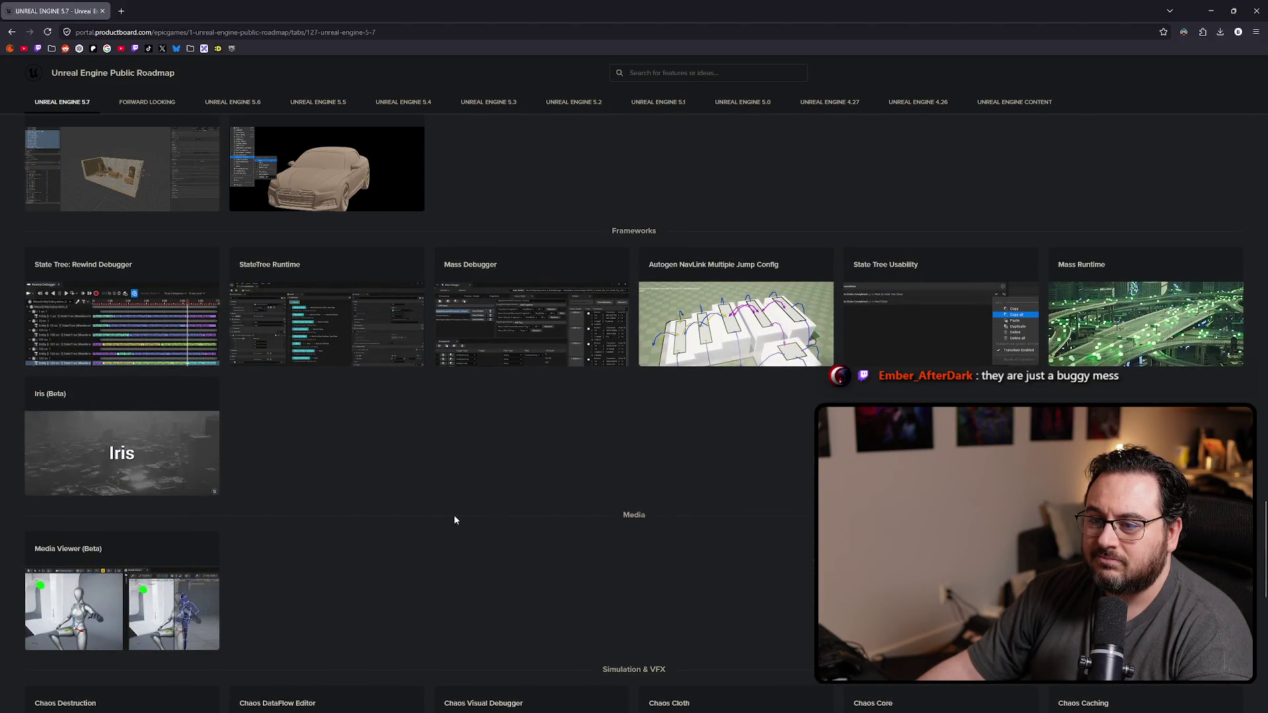
{"action": "scroll", "coordinate": [454, 514], "scroll_direction": "up", "scroll_amount": 3}
{"action": "scroll", "coordinate": [517, 469], "scroll_direction": "up", "scroll_amount": 3}
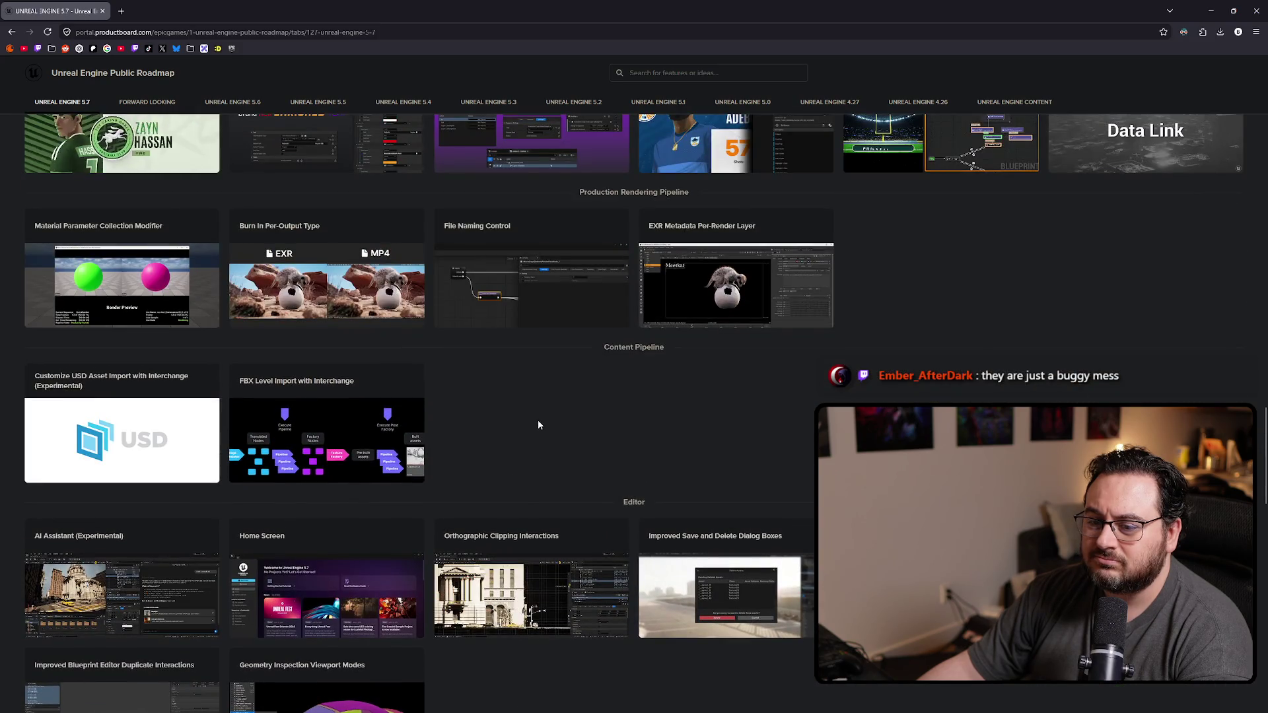
{"action": "scroll", "coordinate": [543, 418], "scroll_direction": "down", "scroll_amount": 2}
{"action": "left_click", "coordinate": [327, 383]}
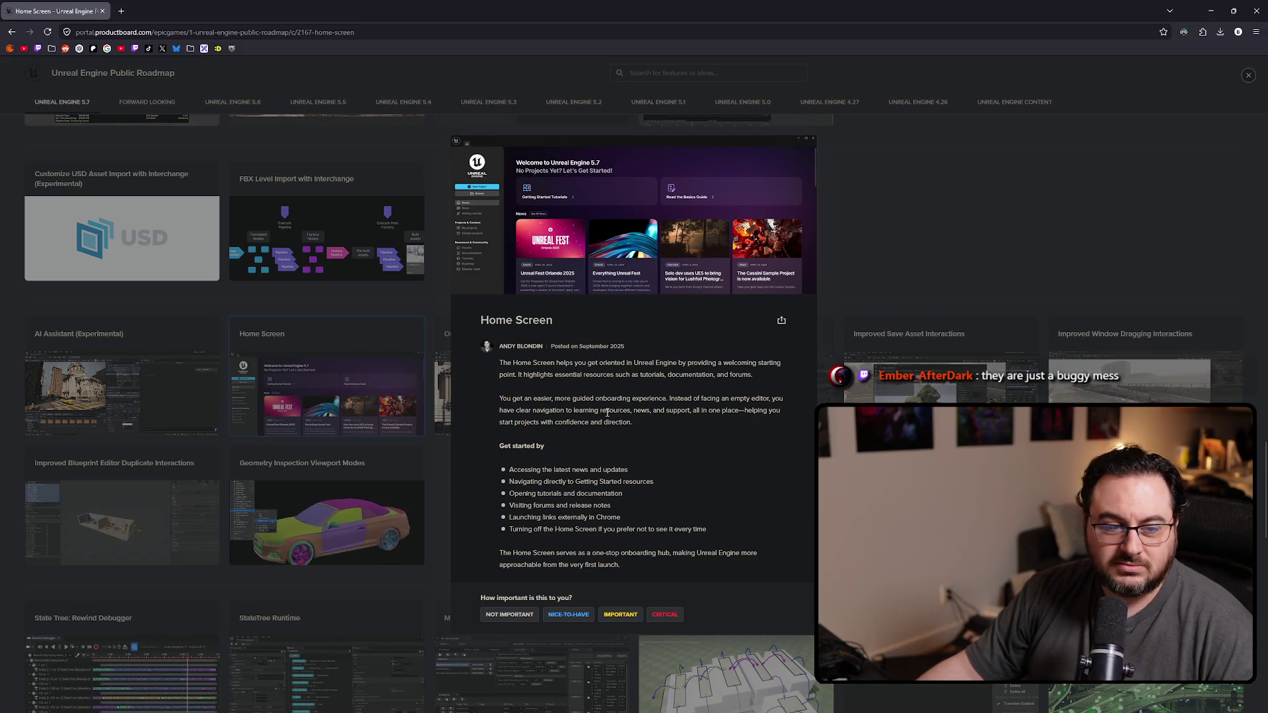
{"action": "key", "text": "ctrl+plus"}
{"action": "key", "text": "ctrl+plus"}
{"action": "key", "text": "ctrl+plus"}
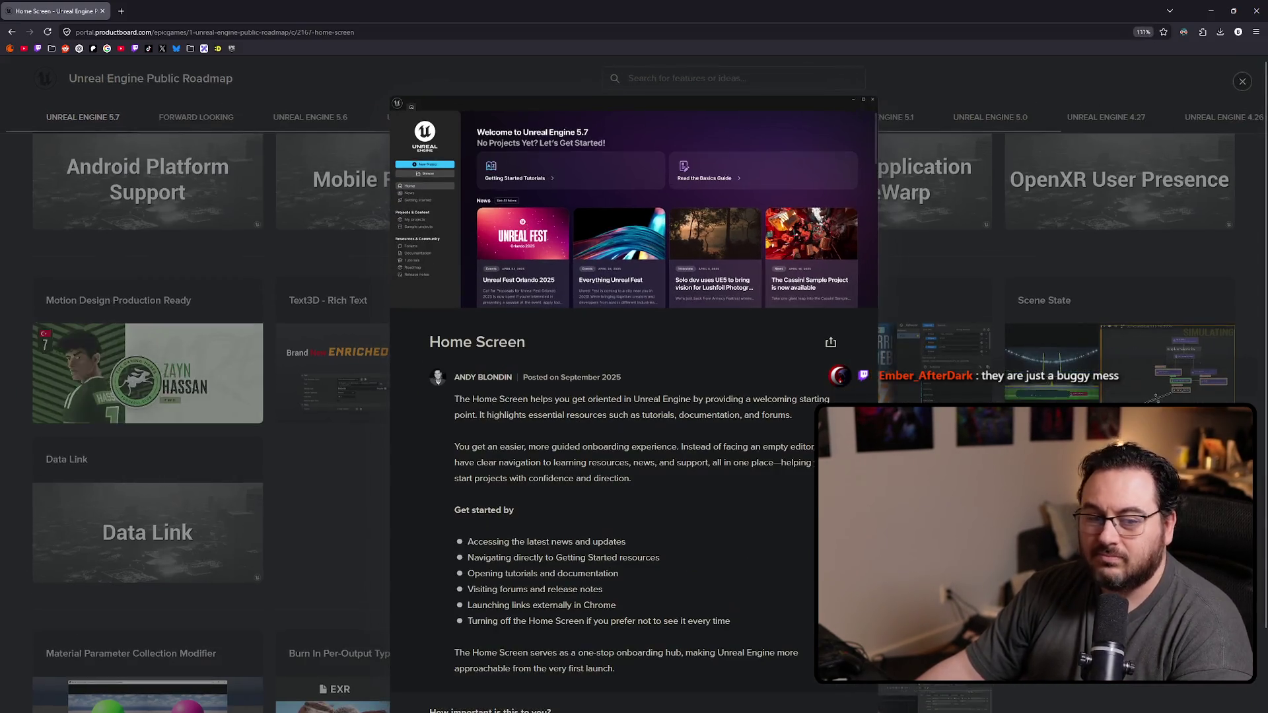
{"action": "scroll", "coordinate": [497, 279], "scroll_direction": "down", "scroll_amount": 1}
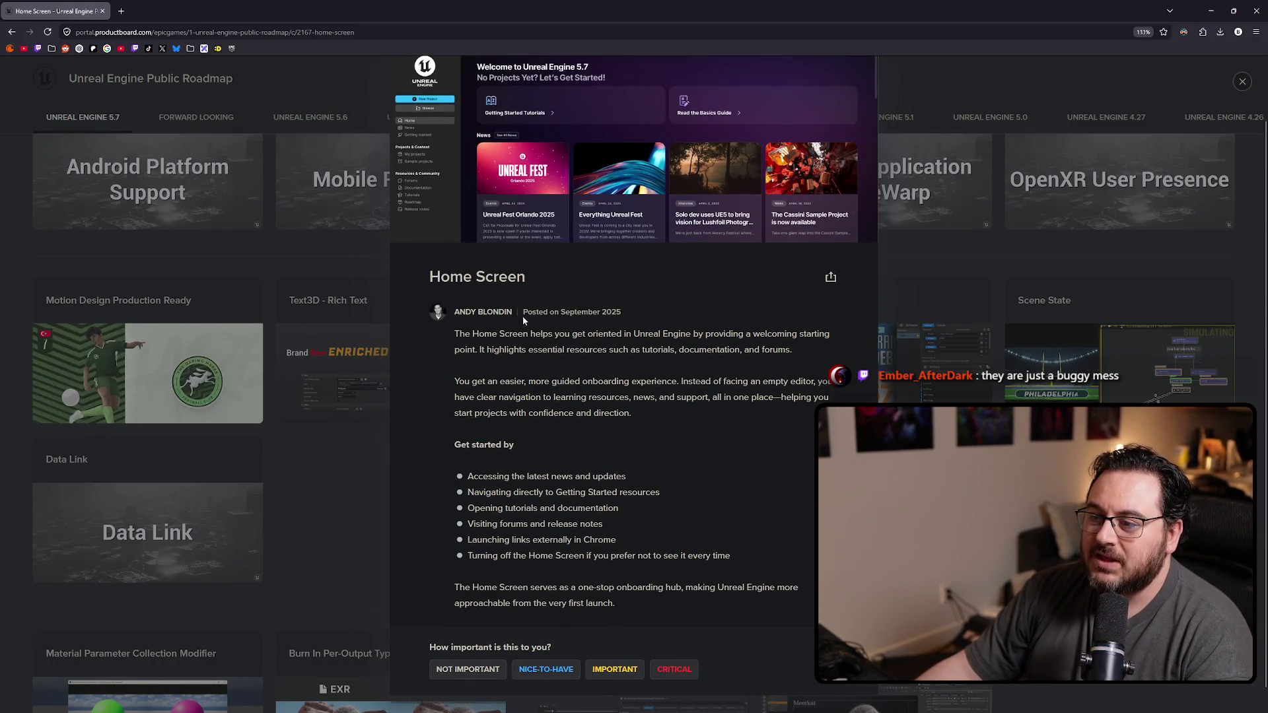
Step: Highlight and read the Home Screen description, then switch to the Epic Games Launcher
{"action": "mouse_move", "coordinate": [533, 335]}
{"action": "left_mouse_down"}
{"action": "mouse_move", "coordinate": [713, 336]}
{"action": "mouse_move", "coordinate": [462, 346]}
{"action": "mouse_move", "coordinate": [591, 361]}
{"action": "mouse_move", "coordinate": [744, 352]}
{"action": "left_mouse_up"}
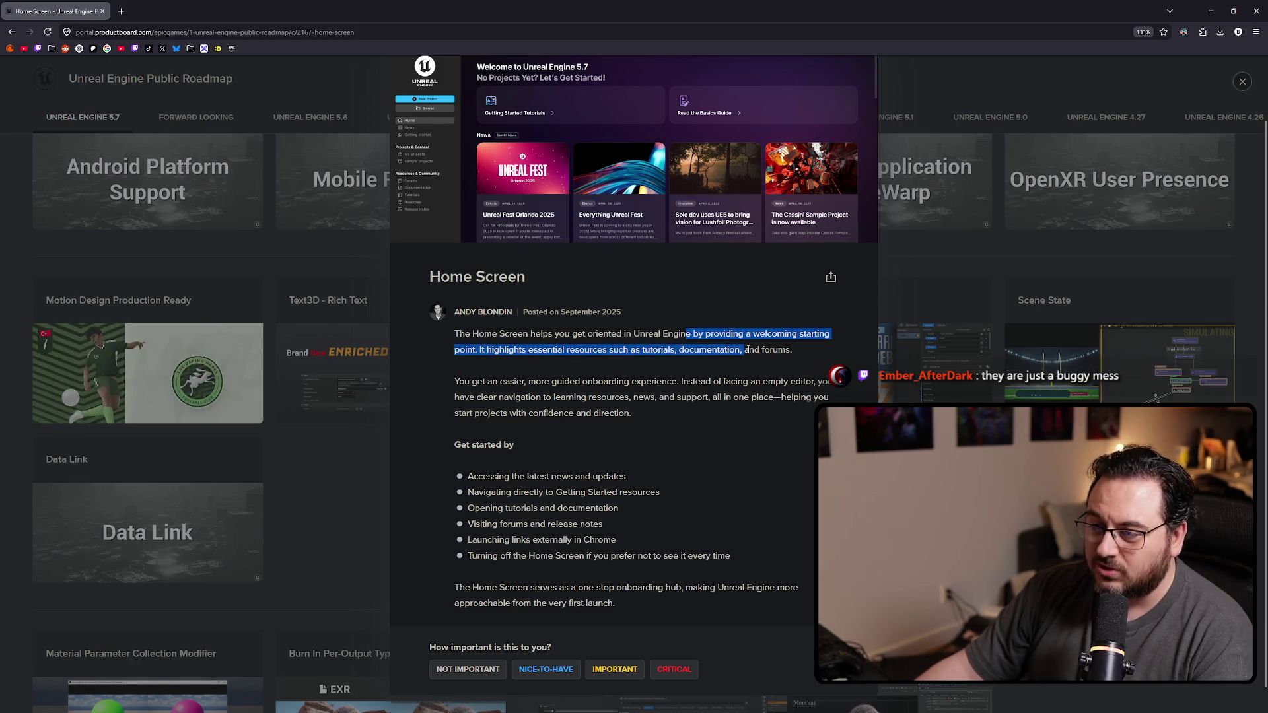
{"action": "left_click", "coordinate": [768, 433]}
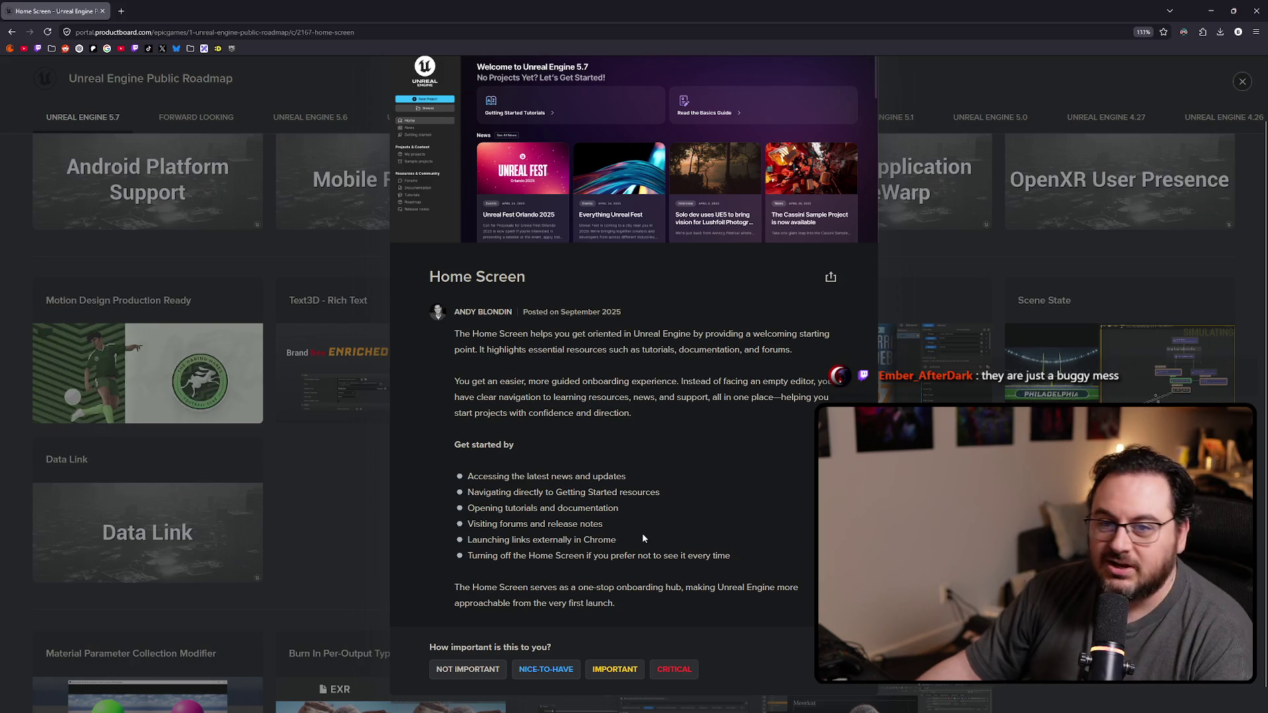
{"action": "left_click_drag", "start_coordinate": [656, 597], "coordinate": [468, 315]}
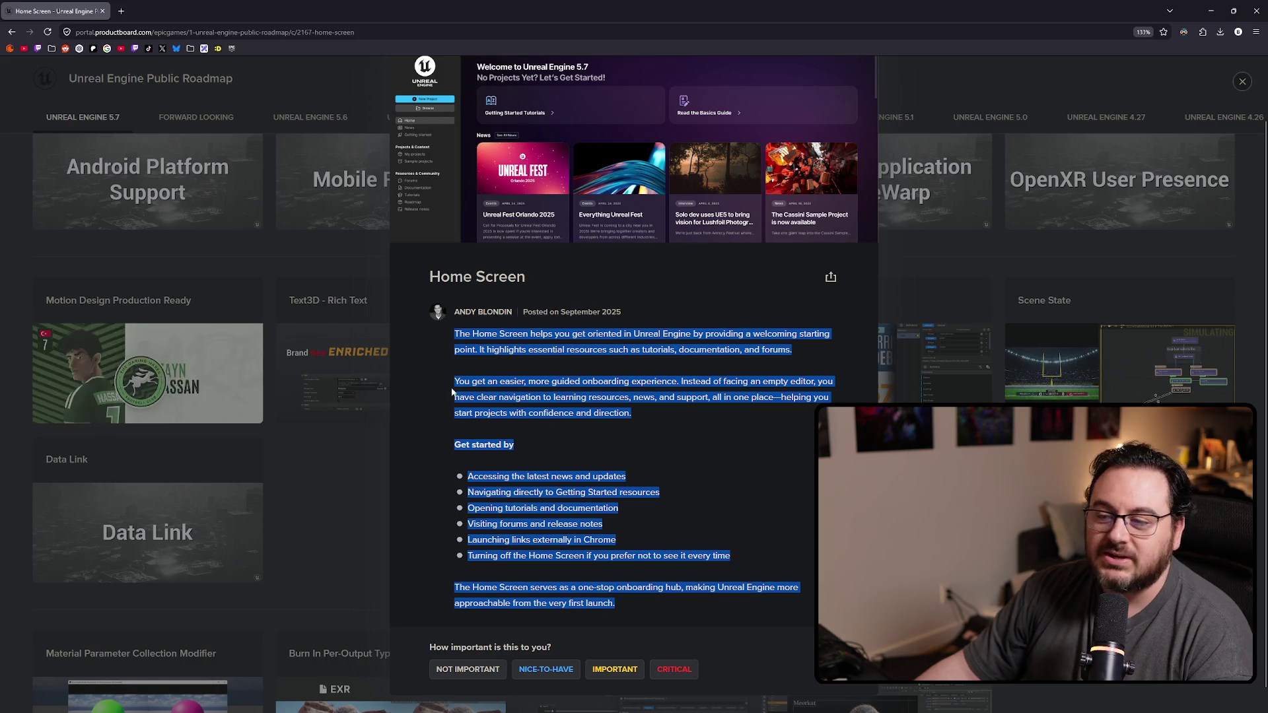
{"action": "left_click", "coordinate": [474, 383]}
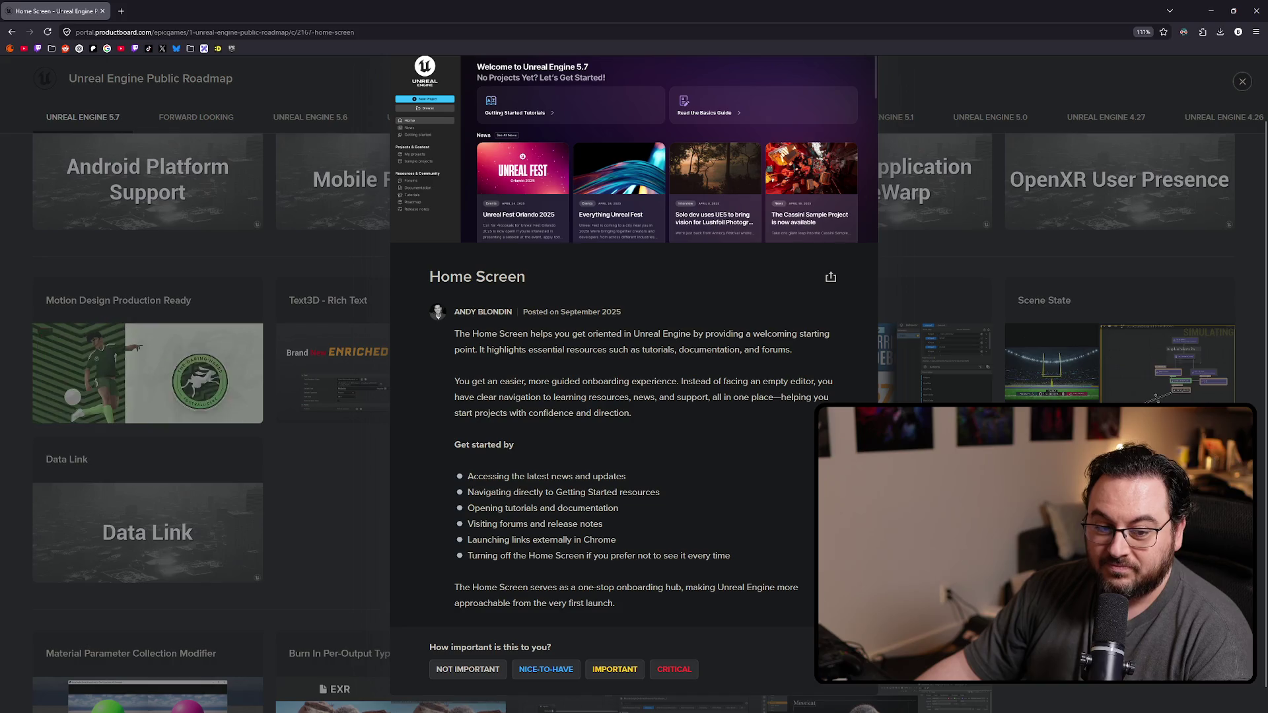
{"action": "key", "text": "alt+Tab"}
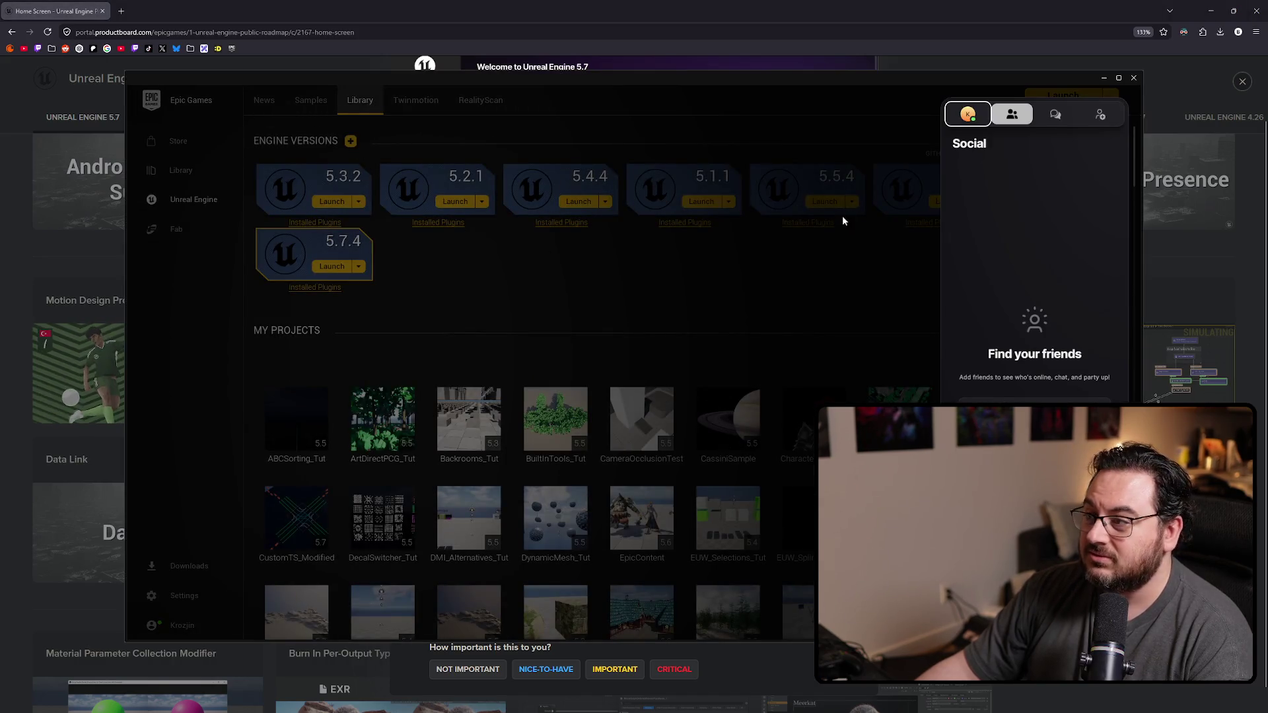
Step: Check the launcher's news feed, return to the library, and close the launcher
{"action": "left_click", "coordinate": [769, 273]}
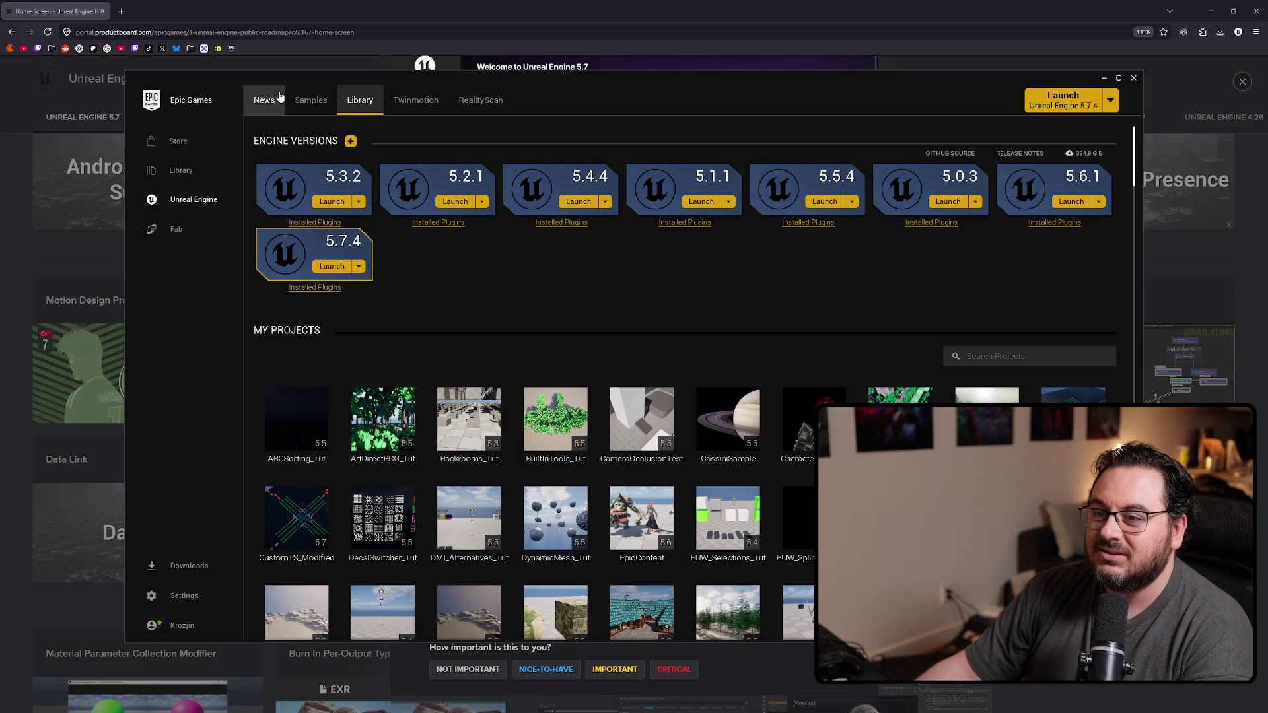
{"action": "left_click", "coordinate": [277, 105]}
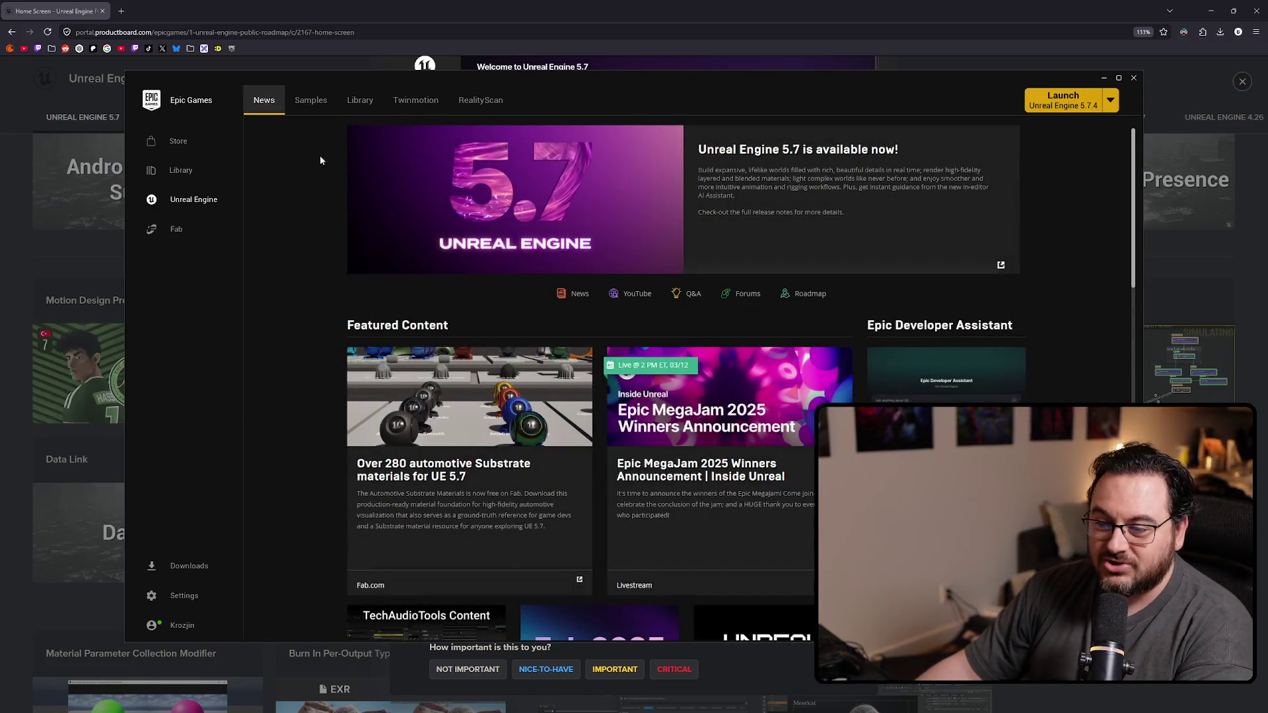
{"action": "scroll", "coordinate": [475, 343], "scroll_direction": "down", "scroll_amount": 3}
{"action": "scroll", "coordinate": [475, 342], "scroll_direction": "down", "scroll_amount": 3}
{"action": "scroll", "coordinate": [469, 344], "scroll_direction": "up", "scroll_amount": 3}
{"action": "scroll", "coordinate": [355, 277], "scroll_direction": "up", "scroll_amount": 2}
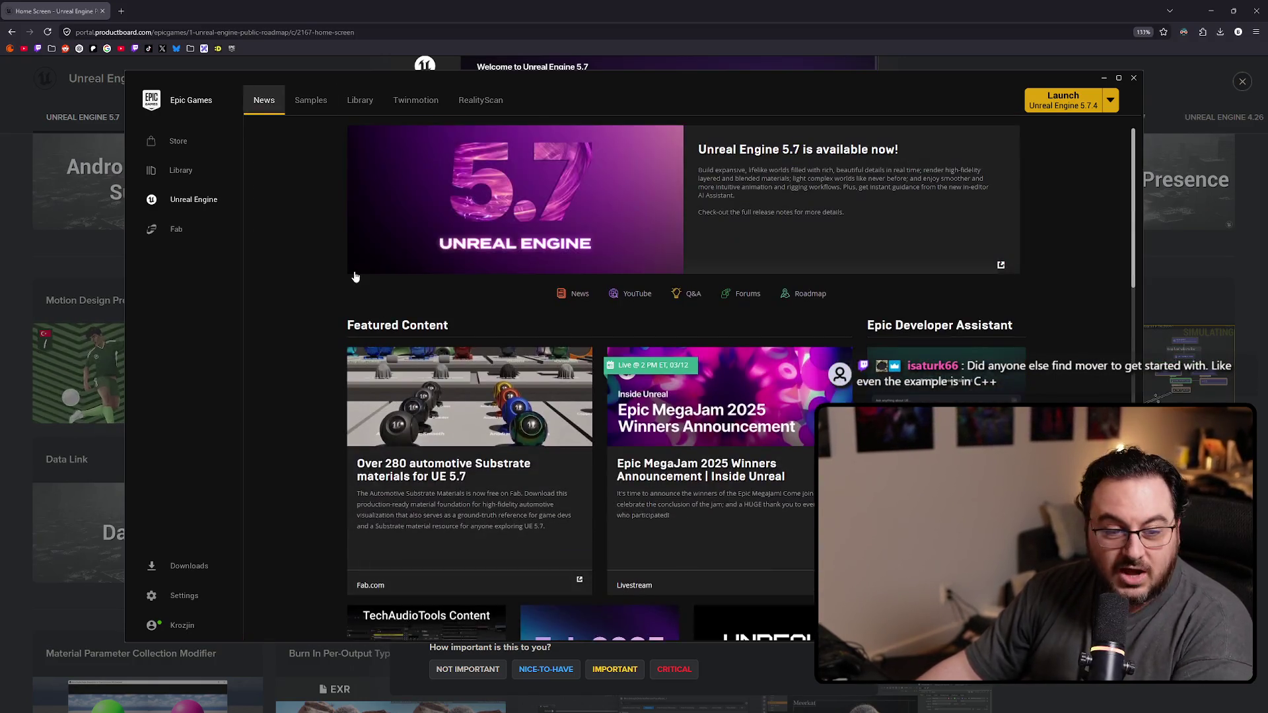
{"action": "left_click", "coordinate": [360, 100]}
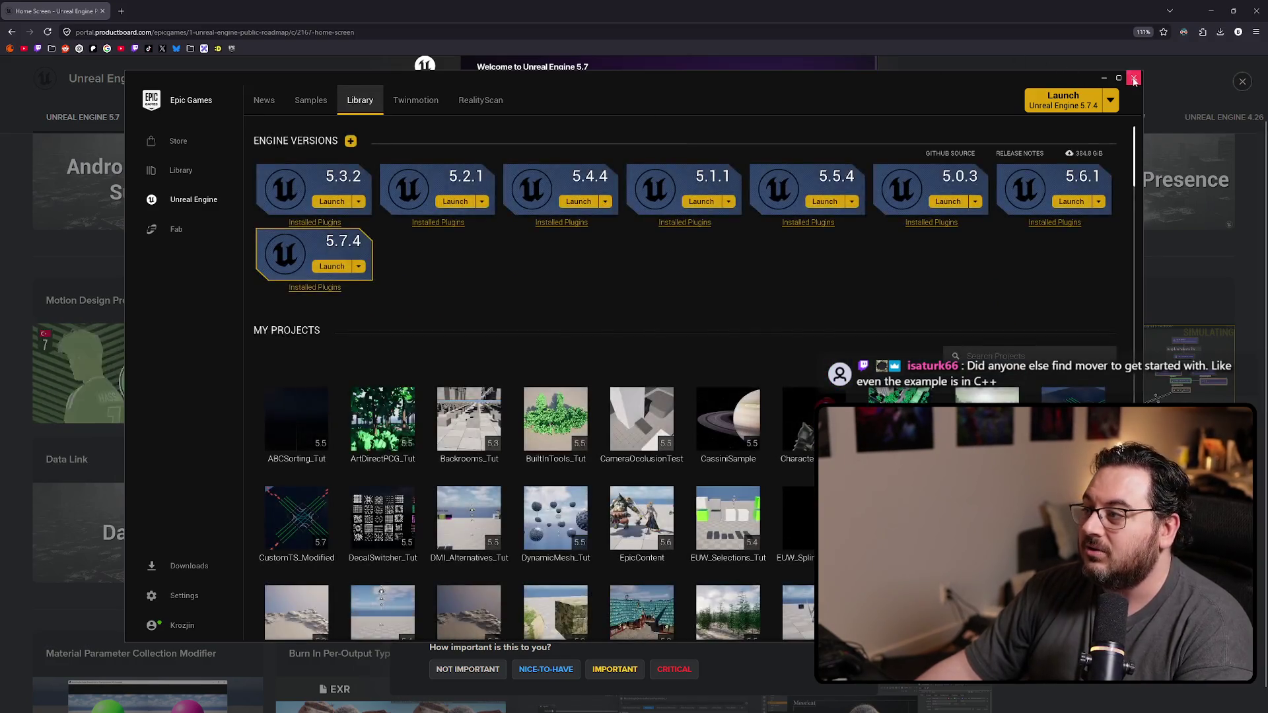
{"action": "left_click", "coordinate": [1134, 78]}
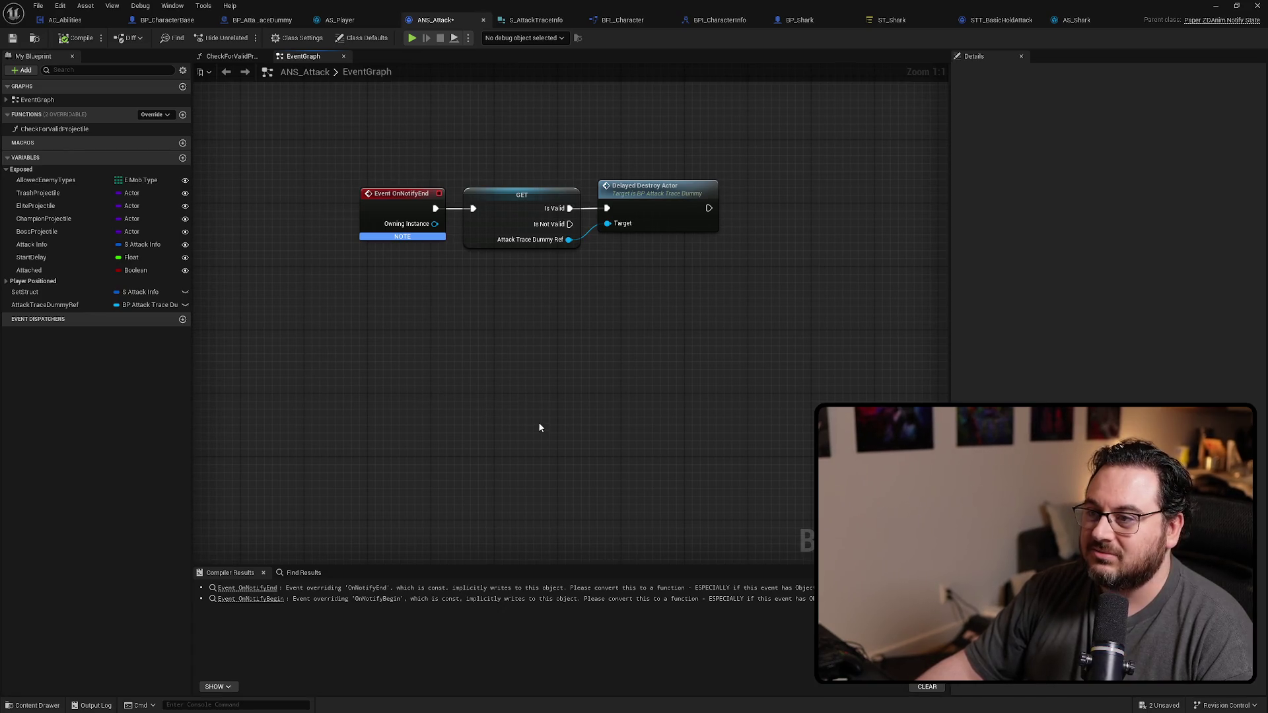
Step: Save the ANS_Attack blueprint, then switch to the Epic Games Launcher
{"action": "left_click_drag", "start_coordinate": [608, 356], "coordinate": [616, 354]}
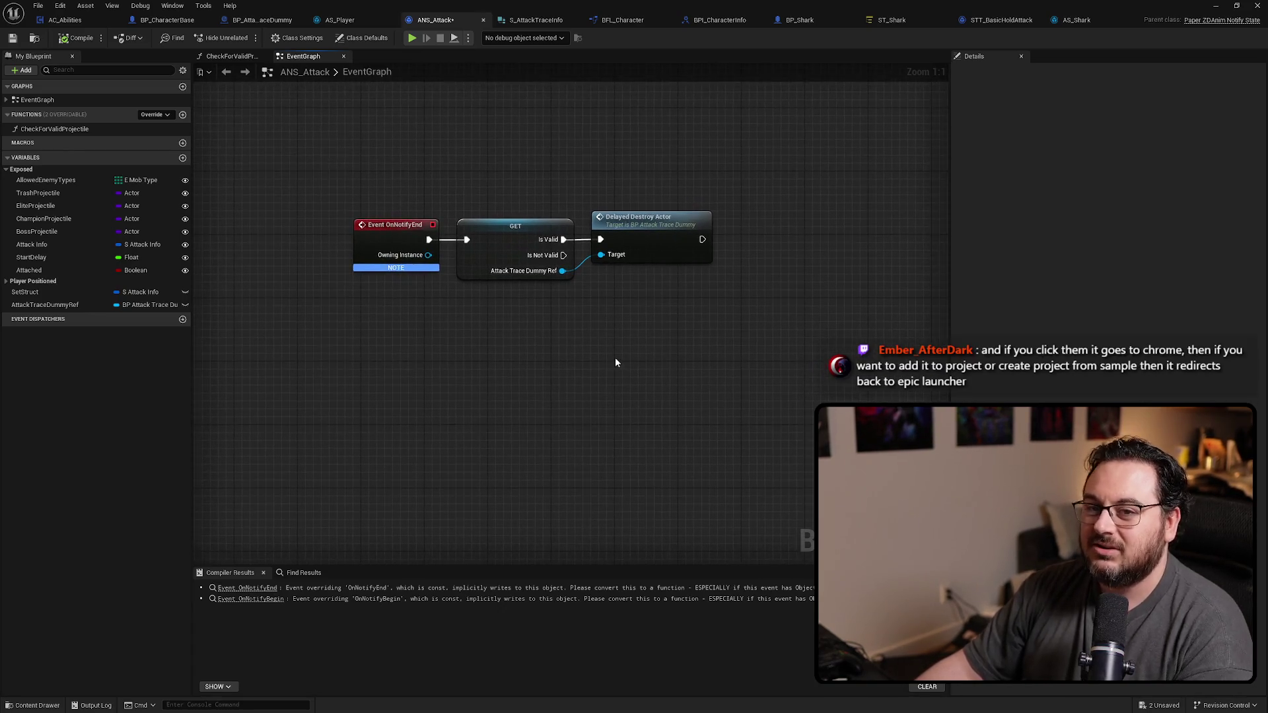
{"action": "key", "text": "ctrl+s"}
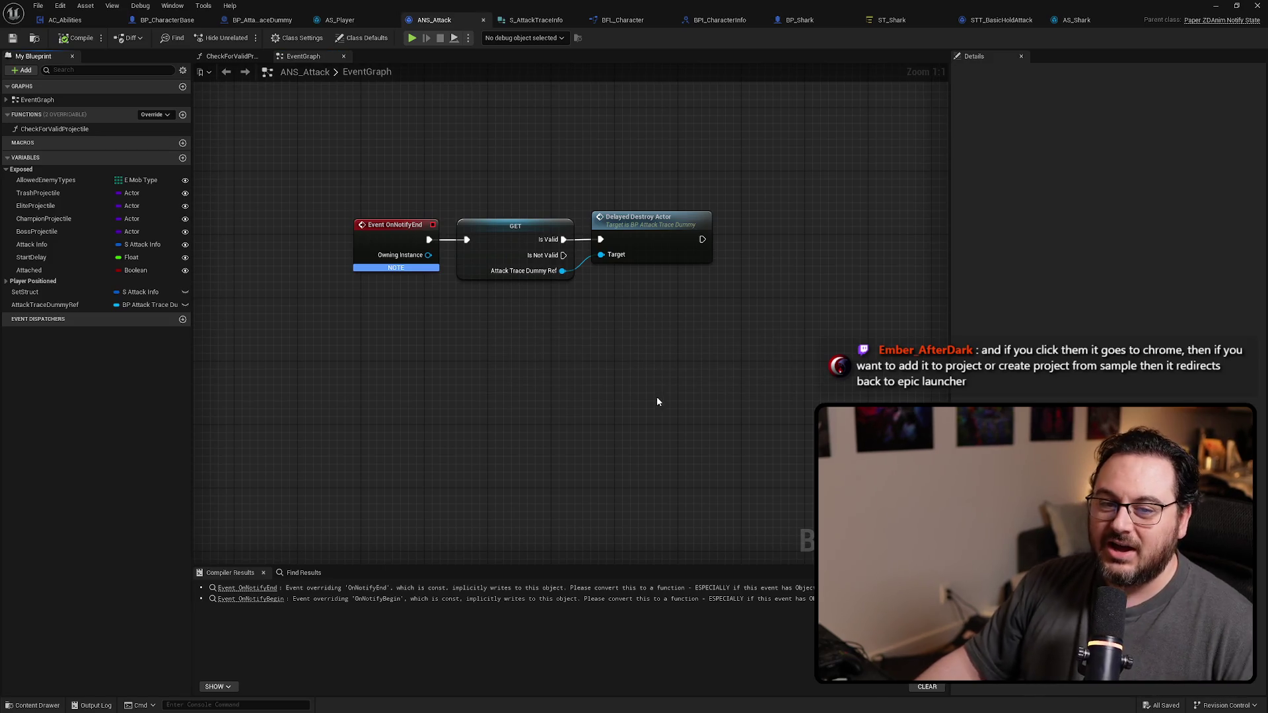
{"action": "left_click_drag", "start_coordinate": [724, 213], "coordinate": [587, 396]}
{"action": "scroll", "coordinate": [586, 397], "scroll_direction": "down", "scroll_amount": 3}
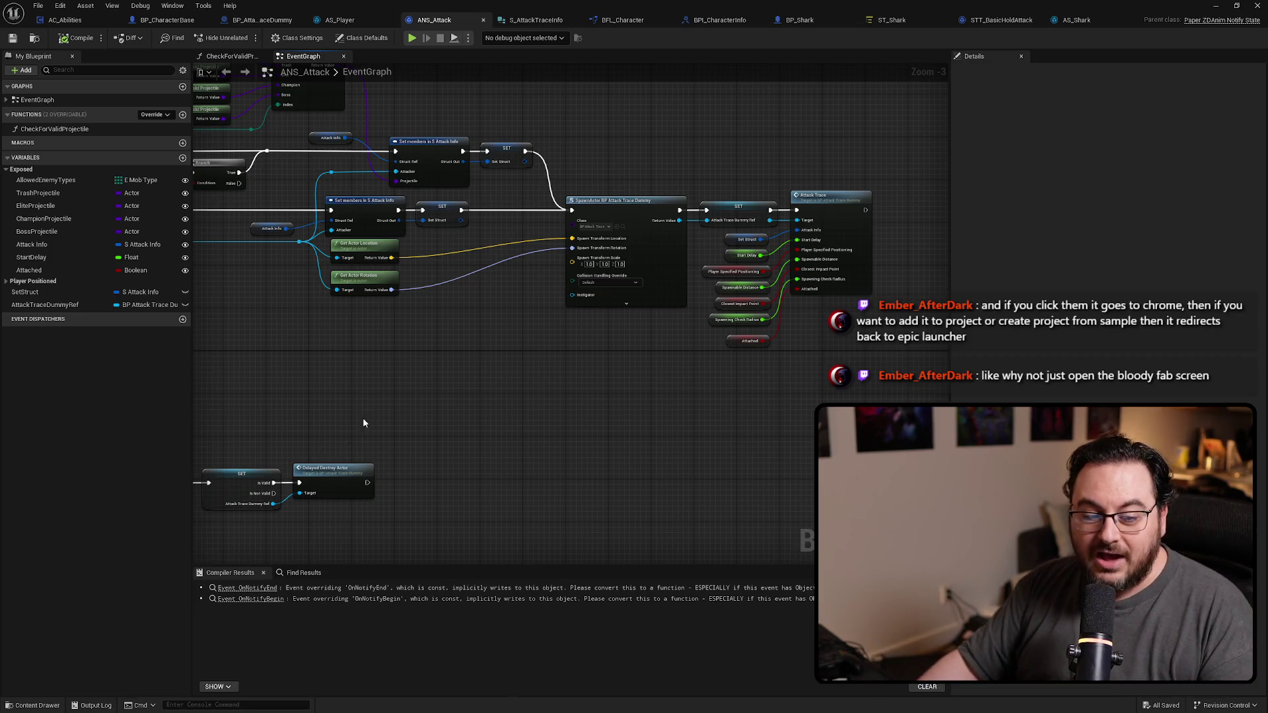
{"action": "key", "text": "alt+Tab"}
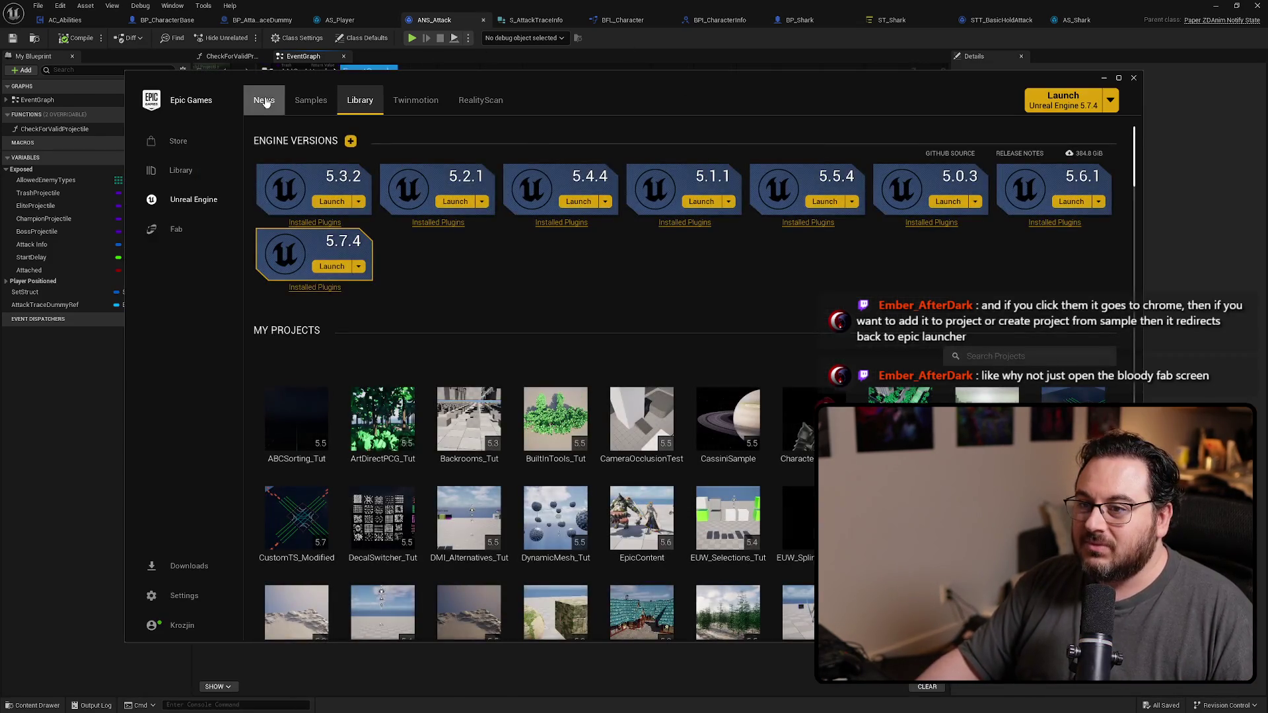
{"action": "left_click", "coordinate": [263, 99]}
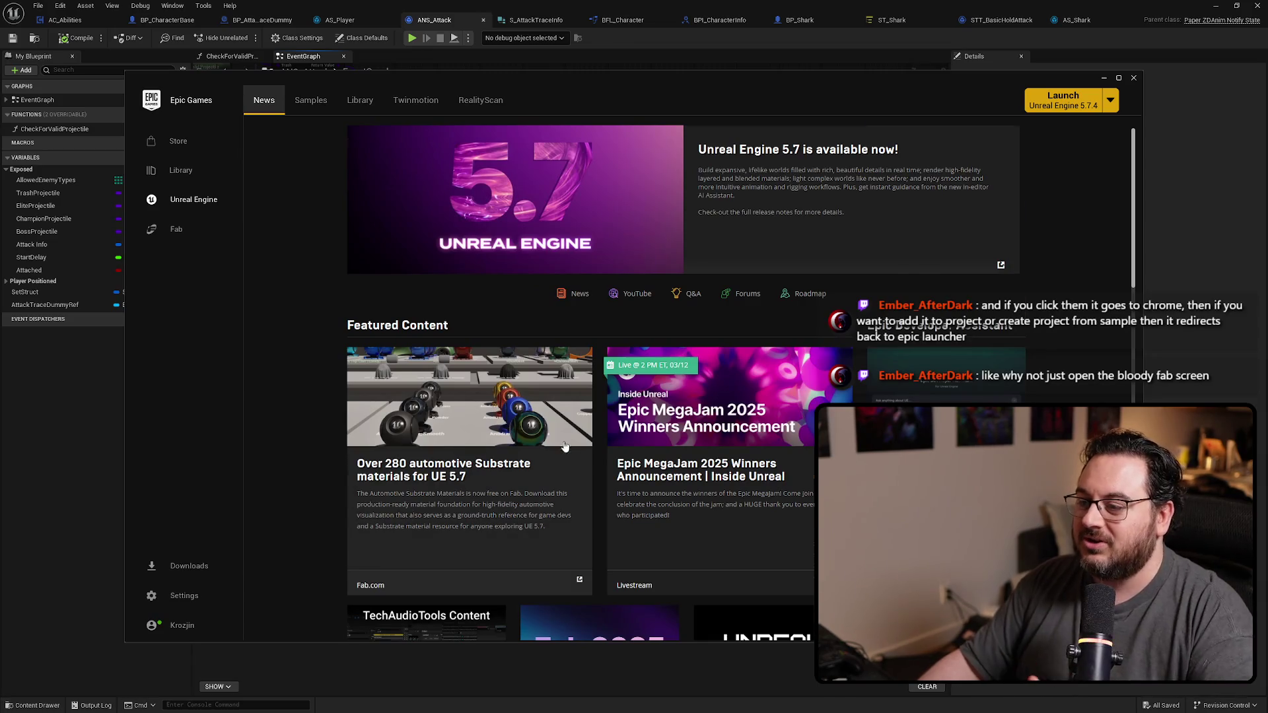
{"action": "scroll", "coordinate": [614, 436], "scroll_direction": "down", "scroll_amount": 2}
{"action": "scroll", "coordinate": [683, 419], "scroll_direction": "down", "scroll_amount": 2}
{"action": "scroll", "coordinate": [683, 419], "scroll_direction": "up", "scroll_amount": 2}
{"action": "scroll", "coordinate": [671, 428], "scroll_direction": "up", "scroll_amount": 2}
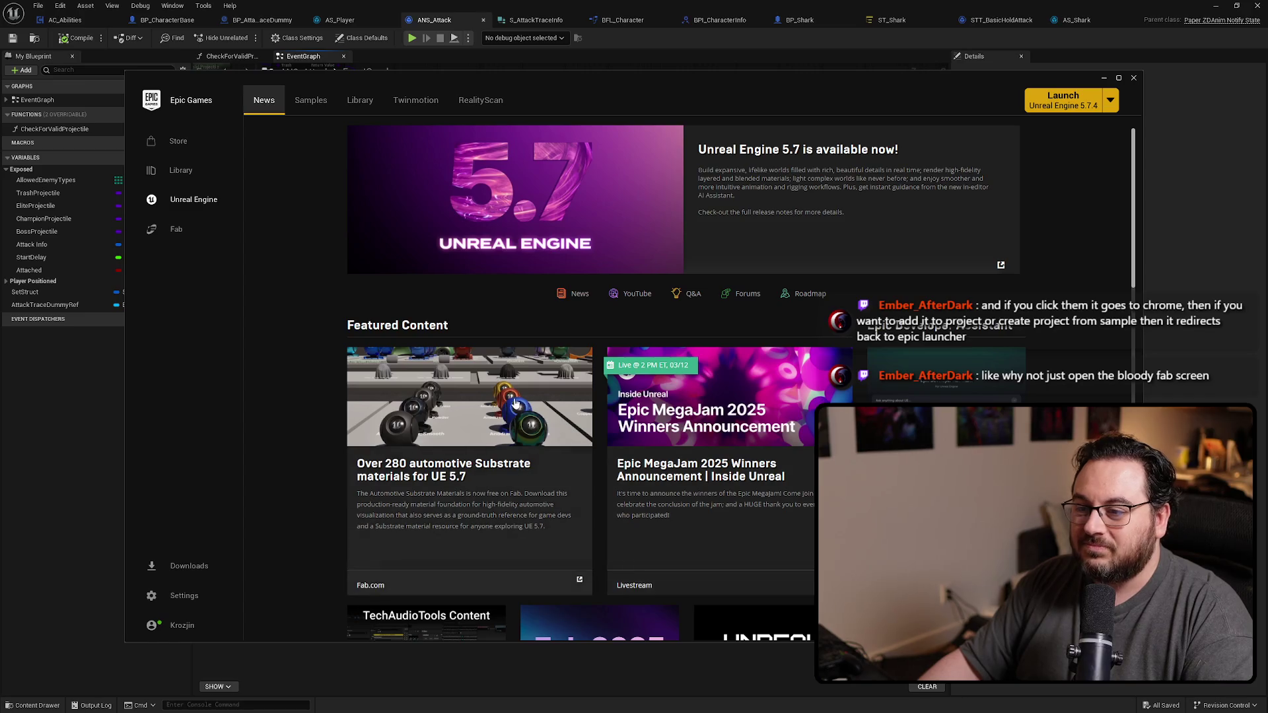
{"action": "scroll", "coordinate": [633, 419], "scroll_direction": "down", "scroll_amount": 1}
{"action": "scroll", "coordinate": [344, 354], "scroll_direction": "down", "scroll_amount": 2}
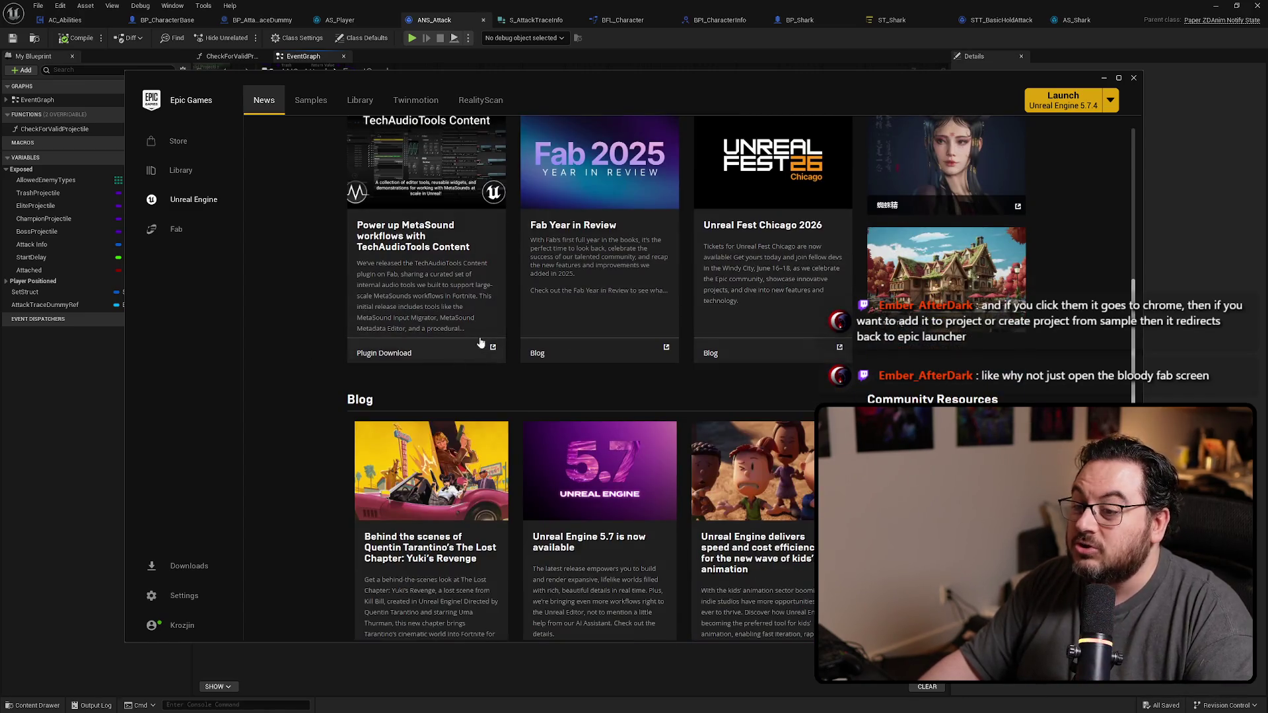
{"action": "scroll", "coordinate": [575, 178], "scroll_direction": "down", "scroll_amount": 2}
{"action": "scroll", "coordinate": [683, 398], "scroll_direction": "down", "scroll_amount": 3}
{"action": "scroll", "coordinate": [435, 322], "scroll_direction": "up", "scroll_amount": 3}
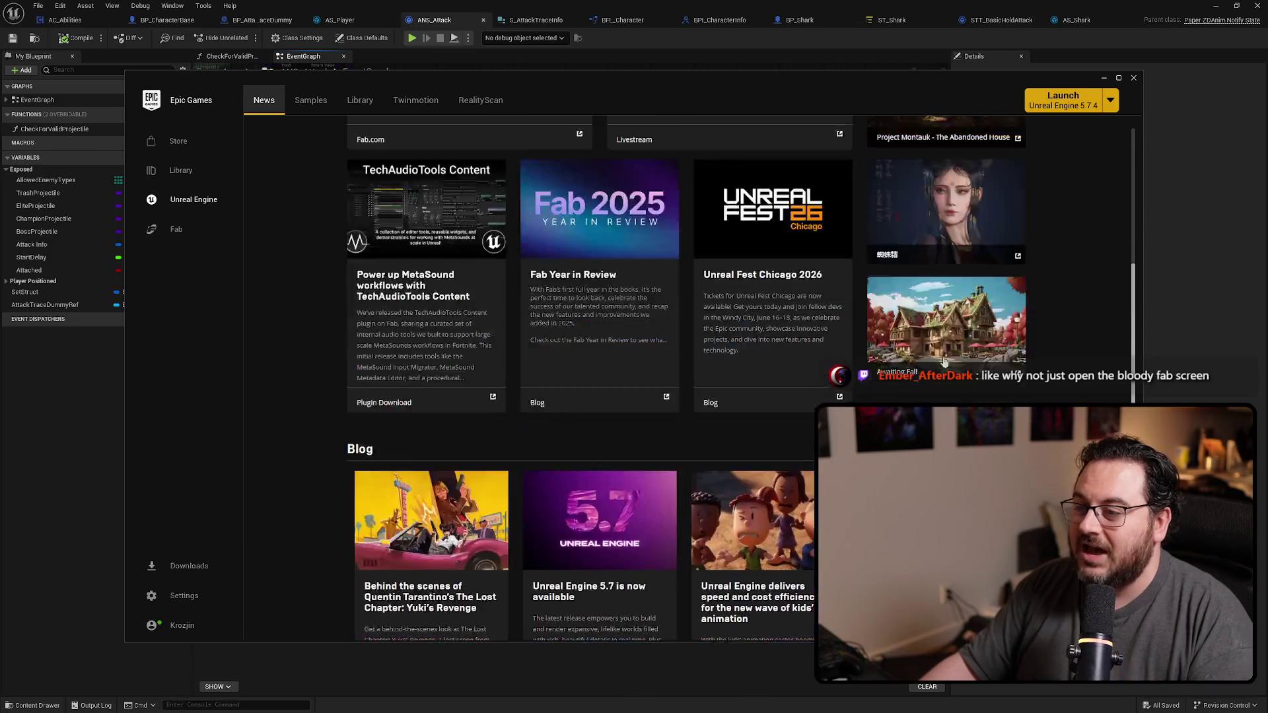
{"action": "scroll", "coordinate": [456, 259], "scroll_direction": "up", "scroll_amount": 3}
{"action": "scroll", "coordinate": [478, 198], "scroll_direction": "up", "scroll_amount": 2}
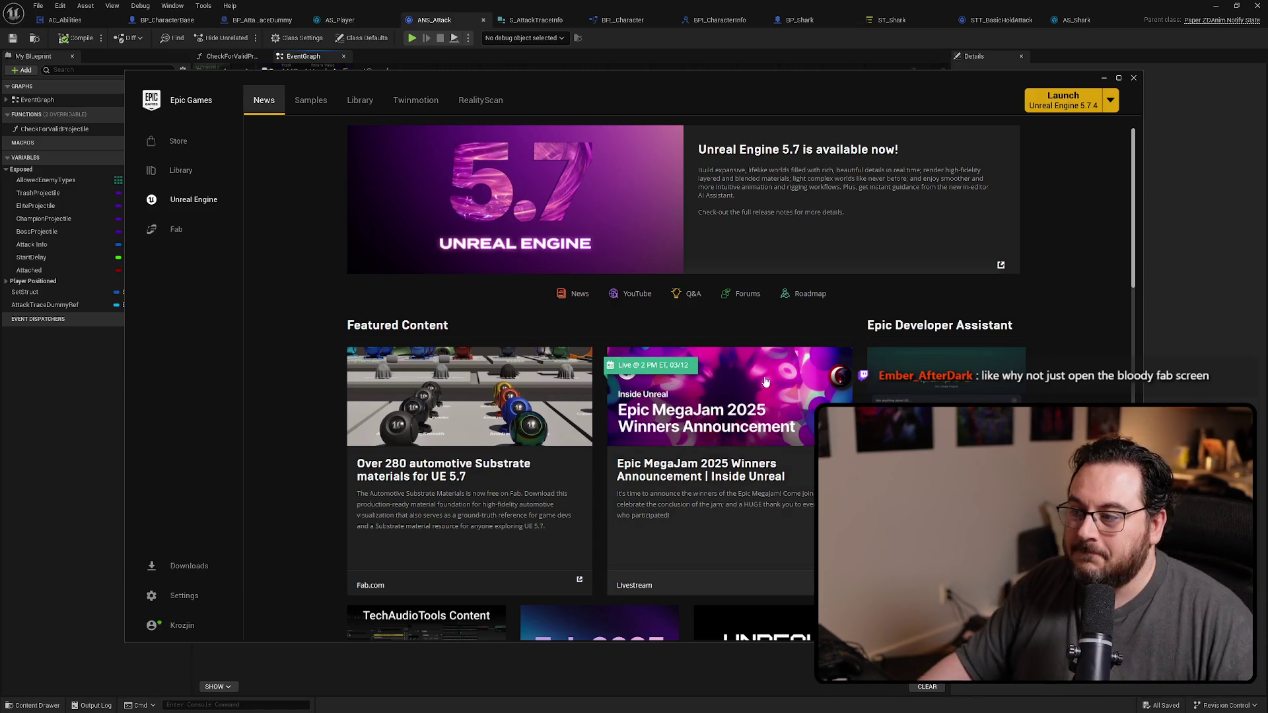
{"action": "scroll", "coordinate": [792, 358], "scroll_direction": "down", "scroll_amount": 3}
{"action": "scroll", "coordinate": [1013, 362], "scroll_direction": "down", "scroll_amount": 2}
{"action": "scroll", "coordinate": [1013, 362], "scroll_direction": "down", "scroll_amount": 3}
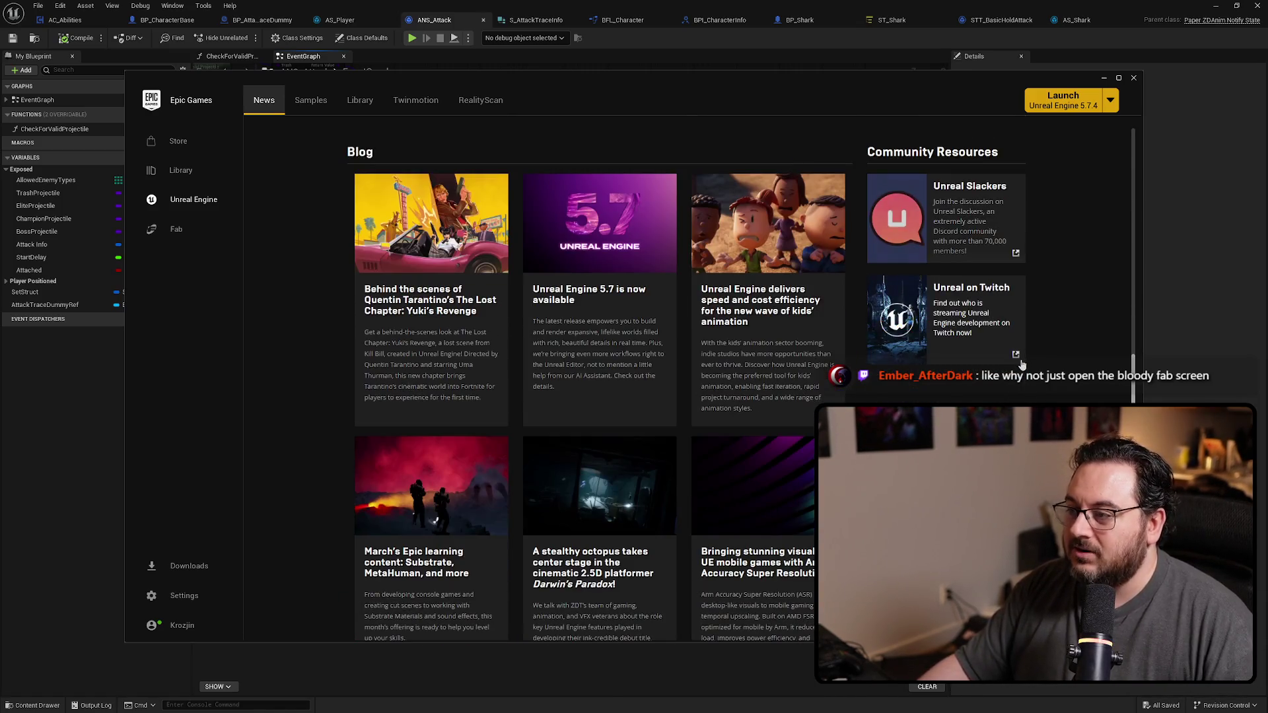
{"action": "scroll", "coordinate": [1042, 384], "scroll_direction": "down", "scroll_amount": 2}
{"action": "scroll", "coordinate": [1039, 383], "scroll_direction": "down", "scroll_amount": 2}
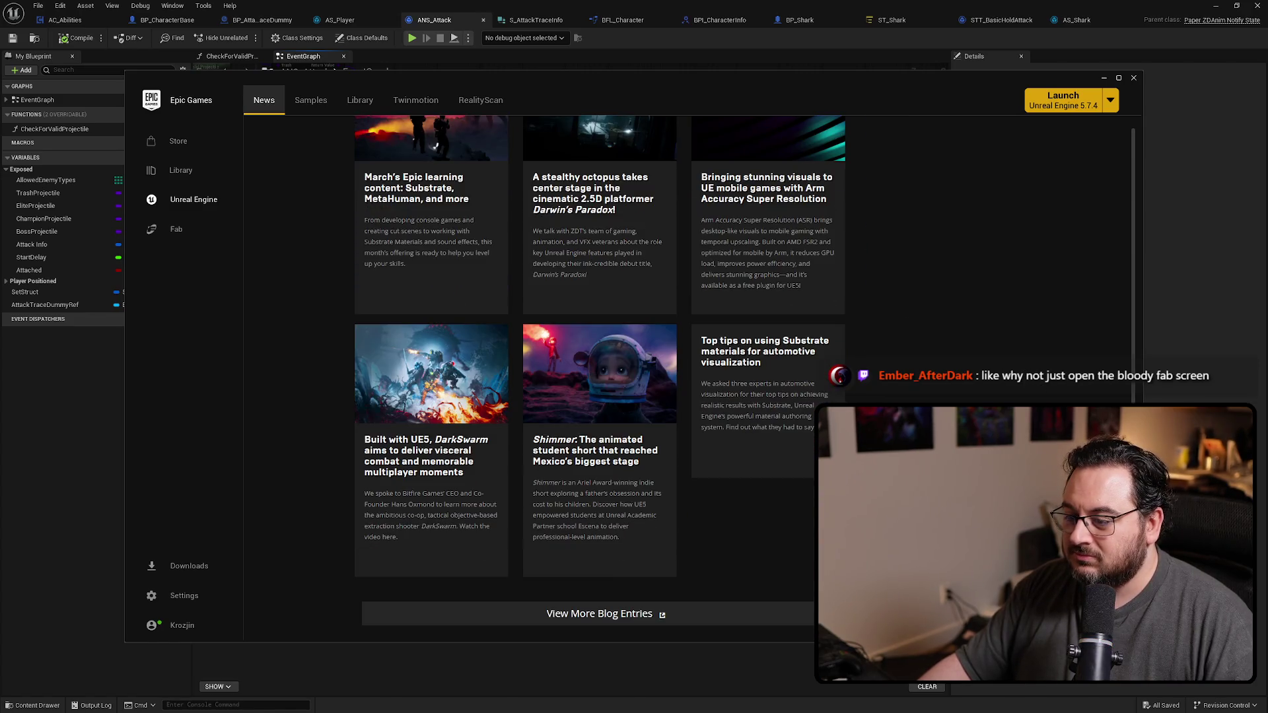
{"action": "scroll", "coordinate": [1039, 383], "scroll_direction": "up", "scroll_amount": 4}
{"action": "scroll", "coordinate": [499, 315], "scroll_direction": "up", "scroll_amount": 3}
{"action": "scroll", "coordinate": [498, 315], "scroll_direction": "up", "scroll_amount": 3}
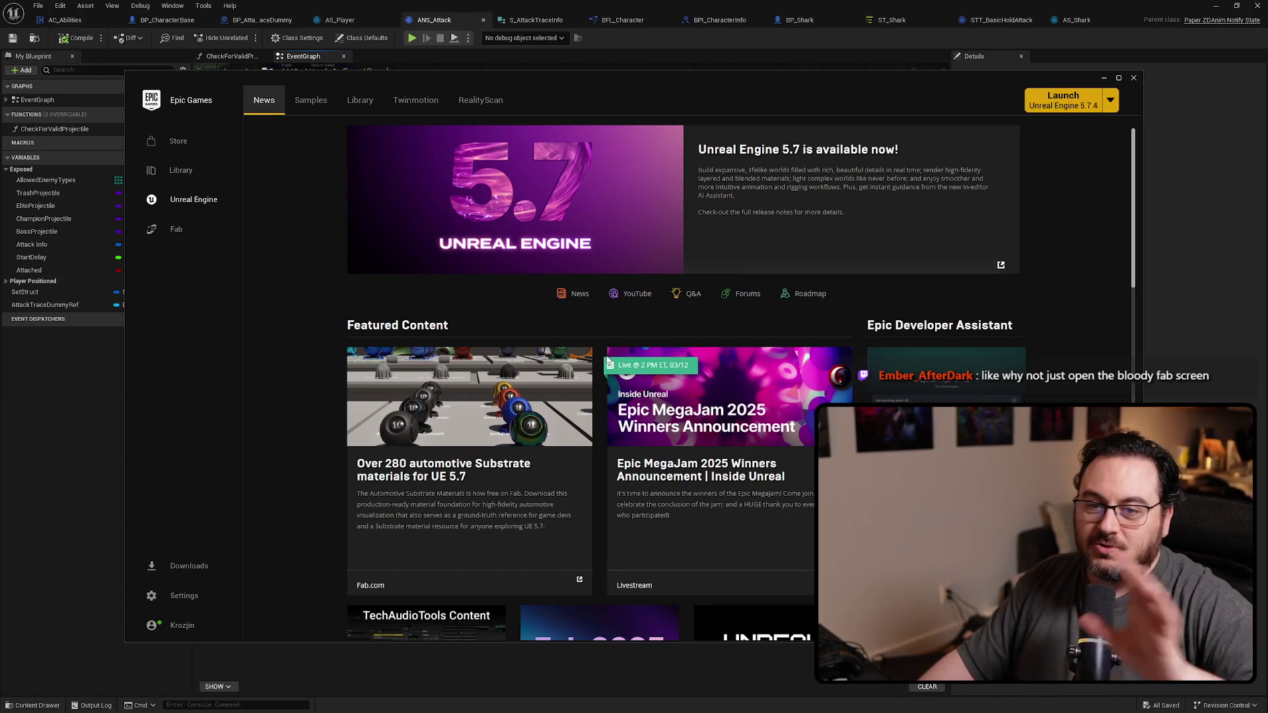
Step: Browse the Samples page and News, then return to the engine library
{"action": "left_click", "coordinate": [309, 100]}
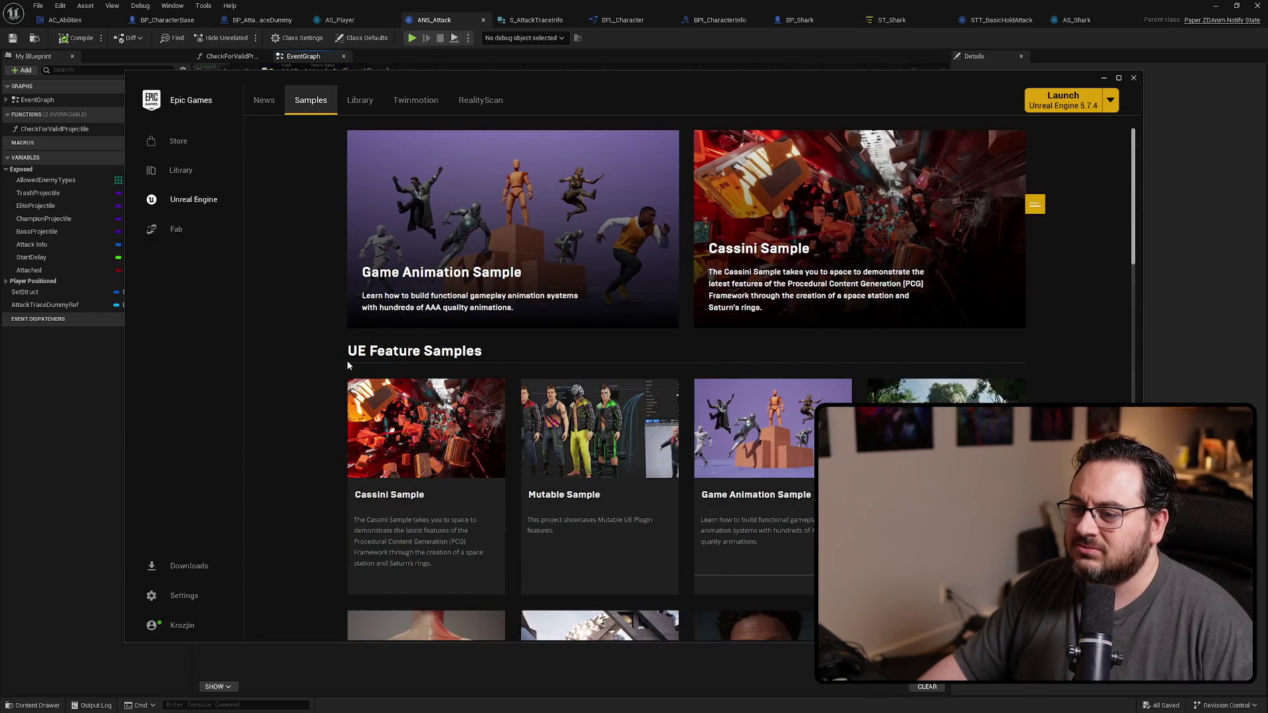
{"action": "scroll", "coordinate": [352, 356], "scroll_direction": "down", "scroll_amount": 3}
{"action": "scroll", "coordinate": [372, 345], "scroll_direction": "down", "scroll_amount": 3}
{"action": "scroll", "coordinate": [386, 344], "scroll_direction": "up", "scroll_amount": 4}
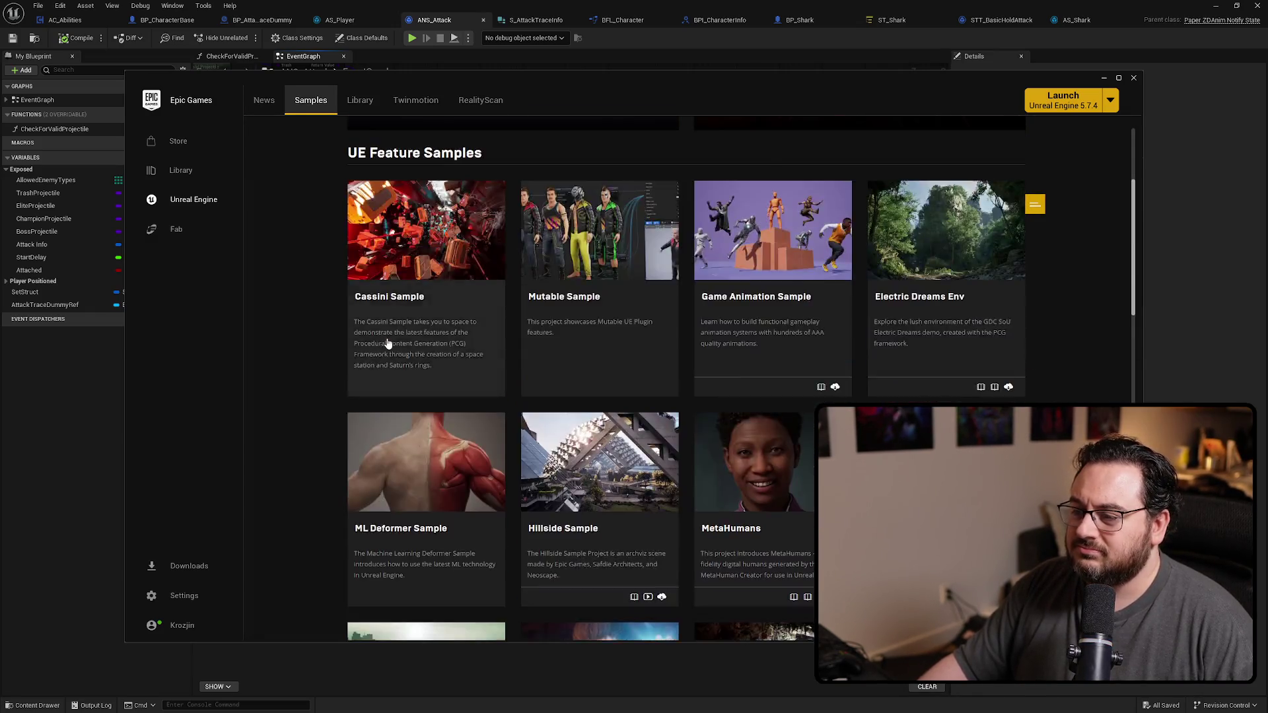
{"action": "scroll", "coordinate": [387, 344], "scroll_direction": "up", "scroll_amount": 2}
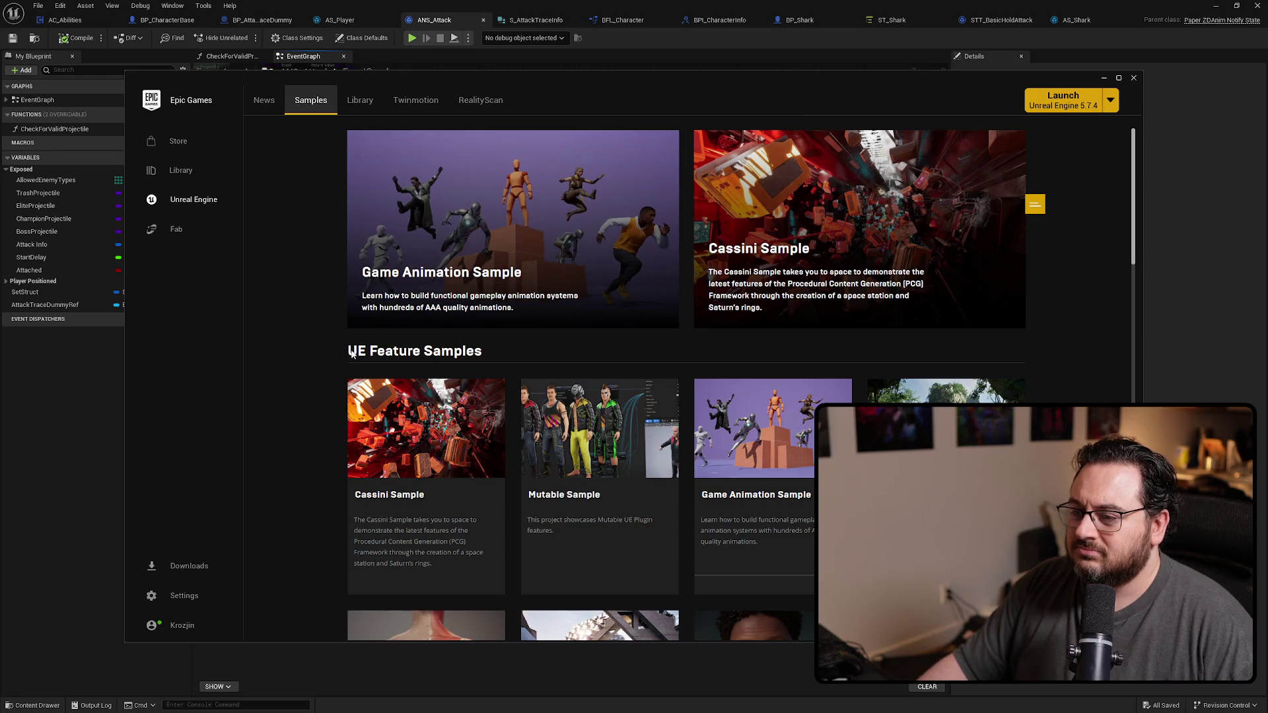
{"action": "scroll", "coordinate": [563, 358], "scroll_direction": "down", "scroll_amount": 1}
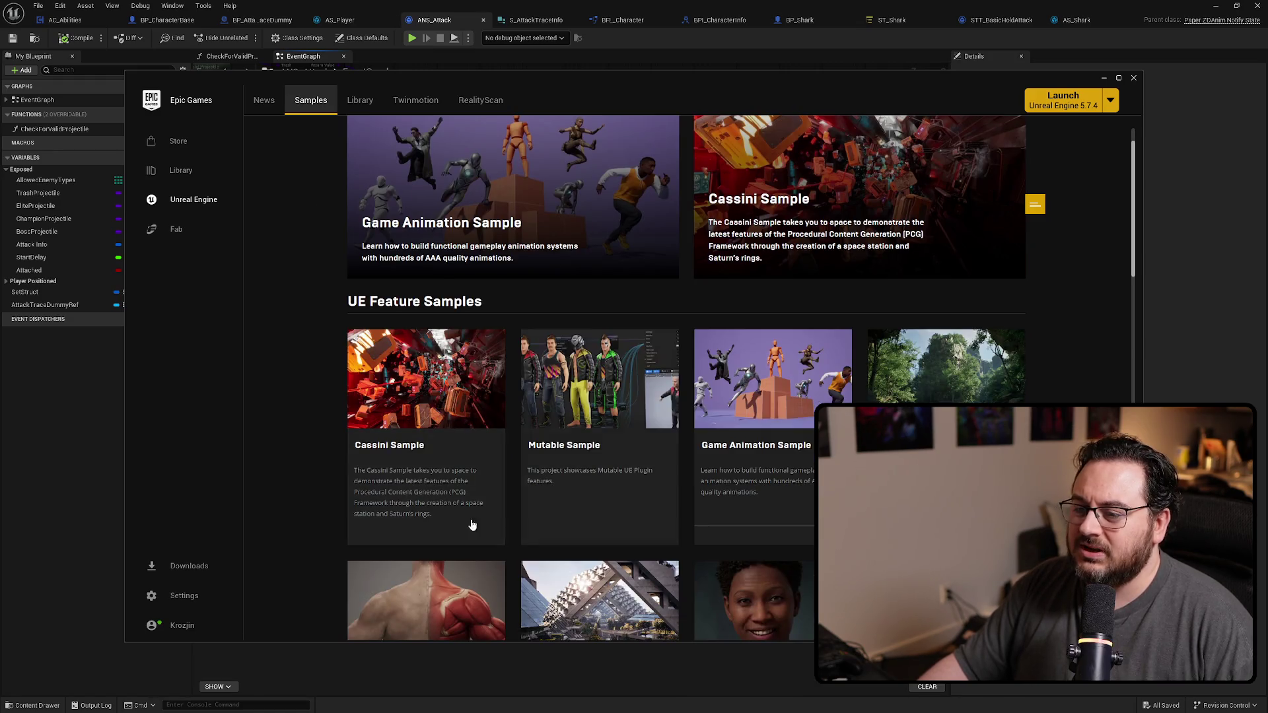
{"action": "scroll", "coordinate": [528, 340], "scroll_direction": "up", "scroll_amount": 1}
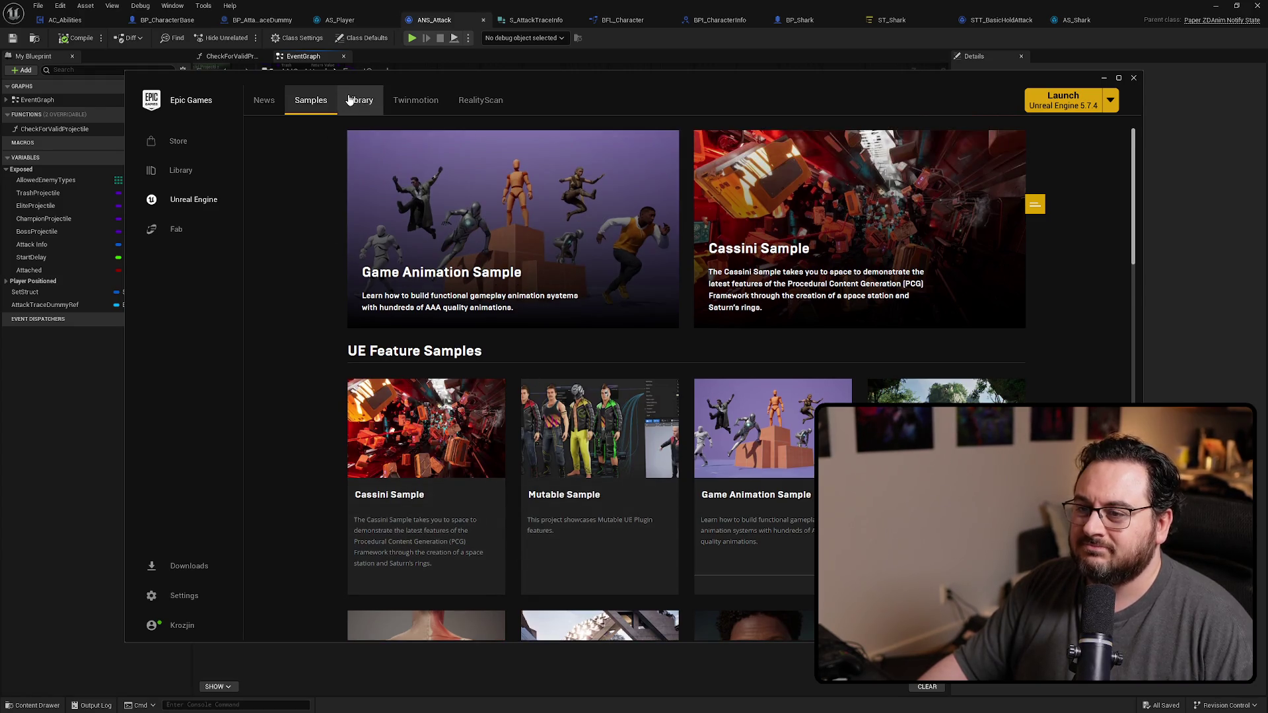
{"action": "left_click", "coordinate": [268, 99]}
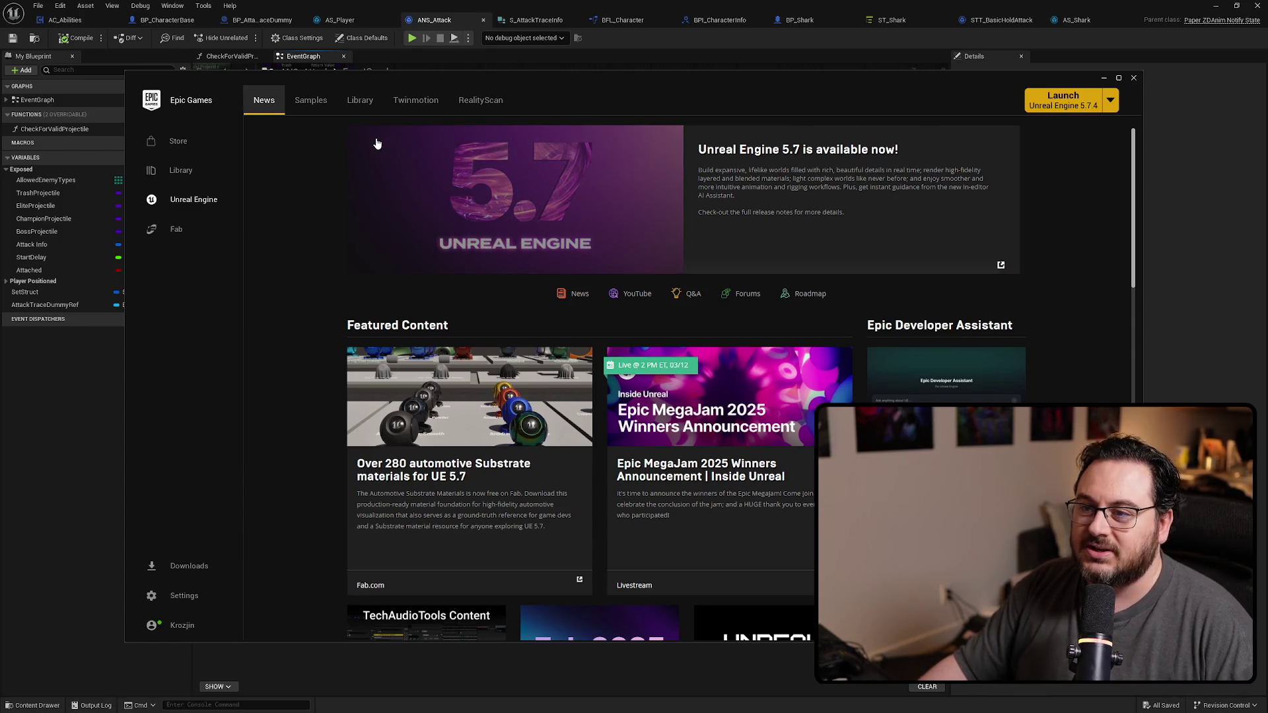
{"action": "left_click", "coordinate": [360, 100]}
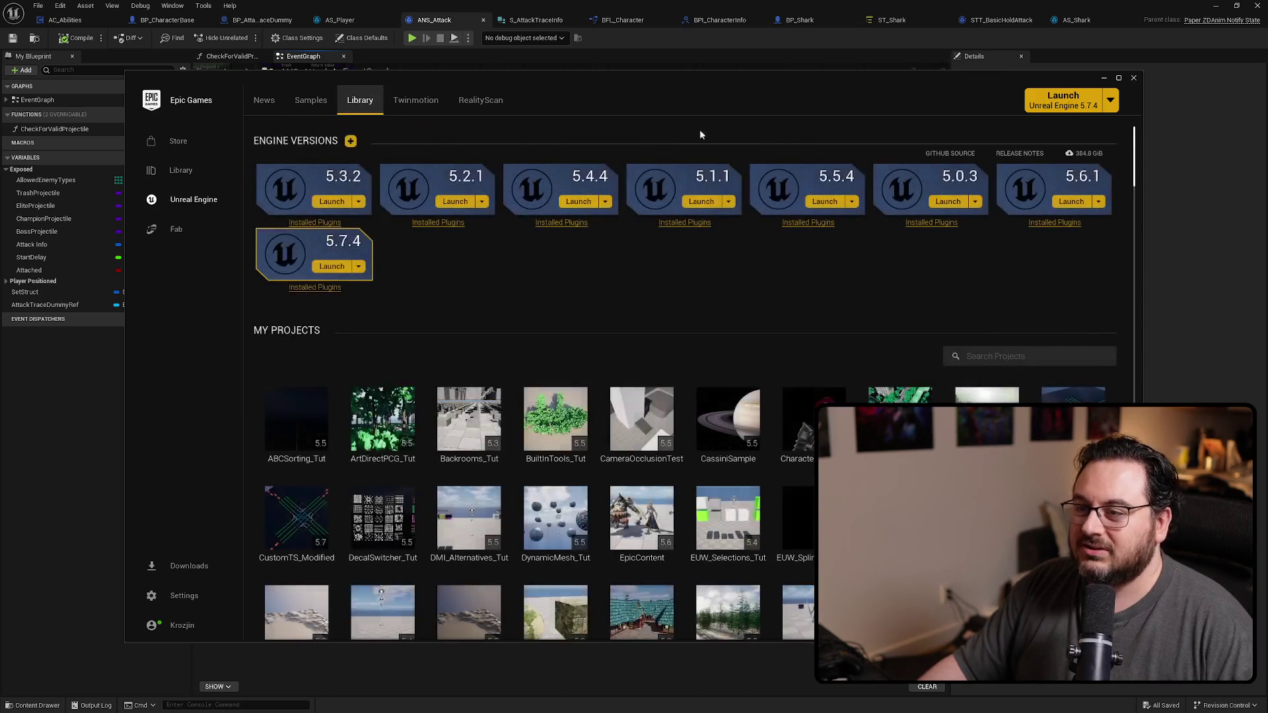
Step: Close the launcher, review the Attached node by the Attack Trace call, and save ANS_Attack
{"action": "left_click", "coordinate": [1134, 78]}
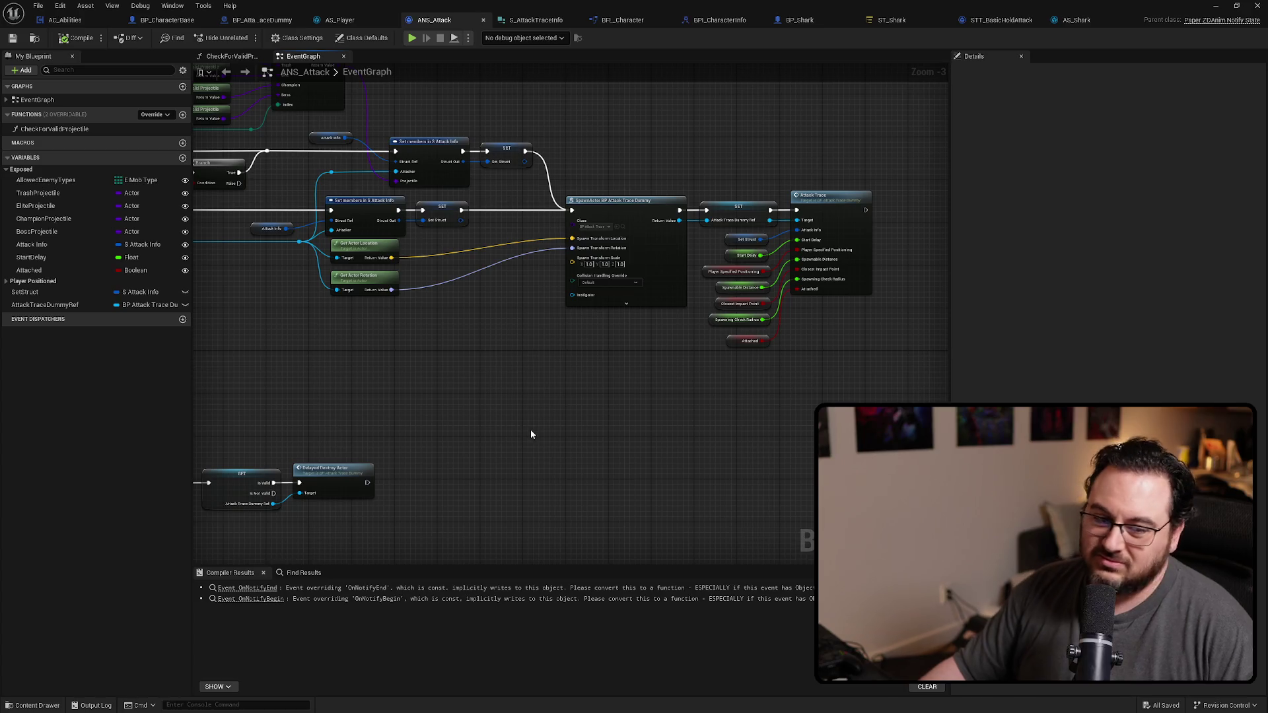
{"action": "scroll", "coordinate": [758, 348], "scroll_direction": "up", "scroll_amount": 3}
{"action": "left_click_drag", "start_coordinate": [758, 347], "coordinate": [679, 389]}
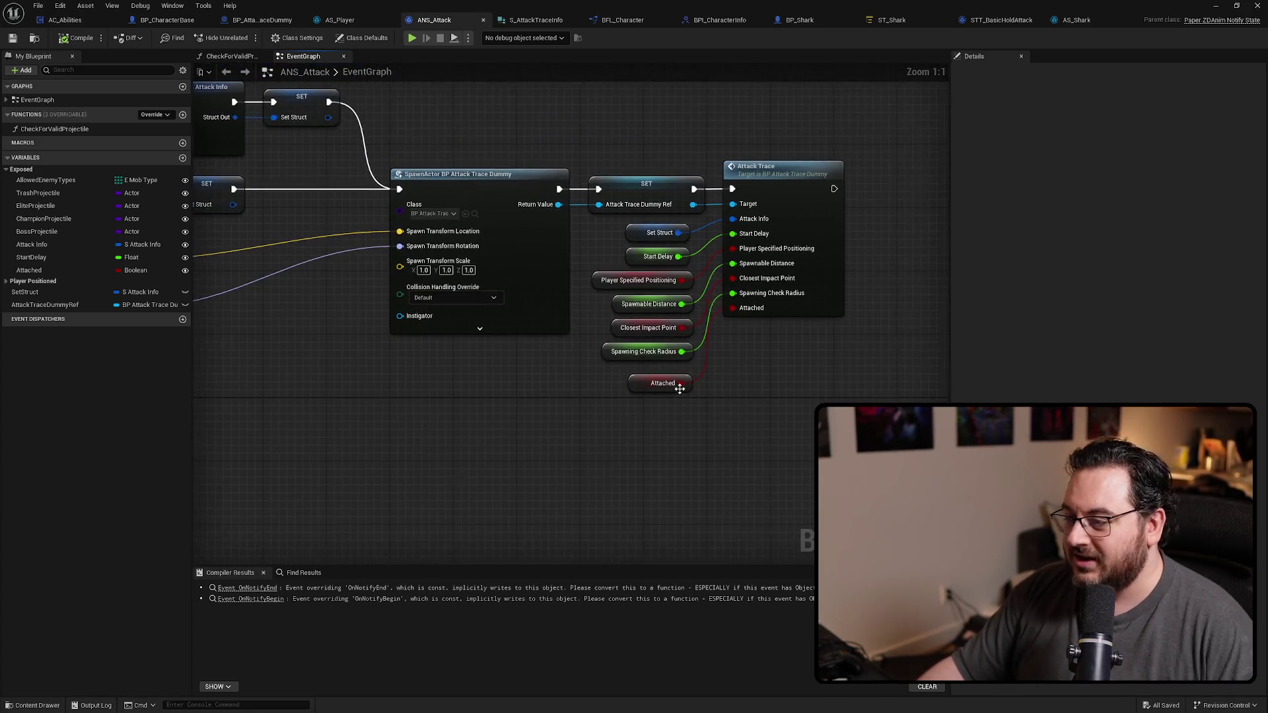
{"action": "left_click", "coordinate": [644, 385]}
{"action": "left_click", "coordinate": [680, 431]}
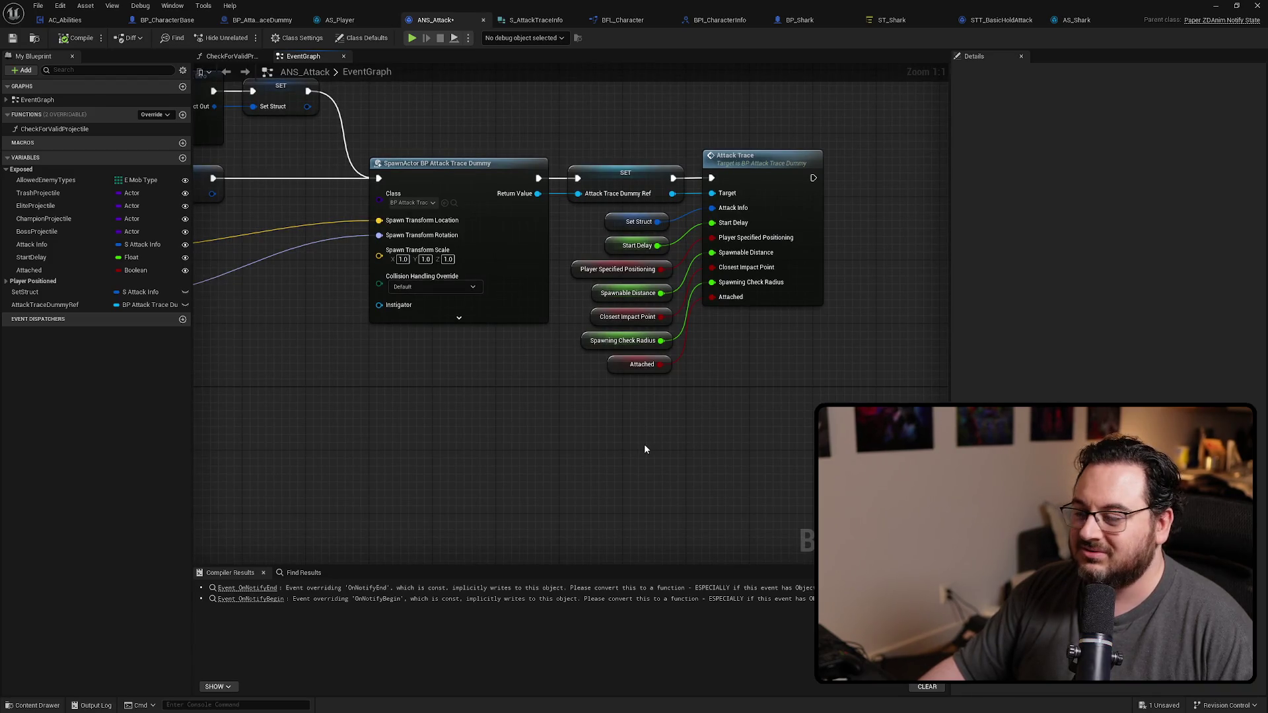
{"action": "scroll", "coordinate": [572, 456], "scroll_direction": "down", "scroll_amount": 1}
{"action": "scroll", "coordinate": [465, 427], "scroll_direction": "down", "scroll_amount": 3}
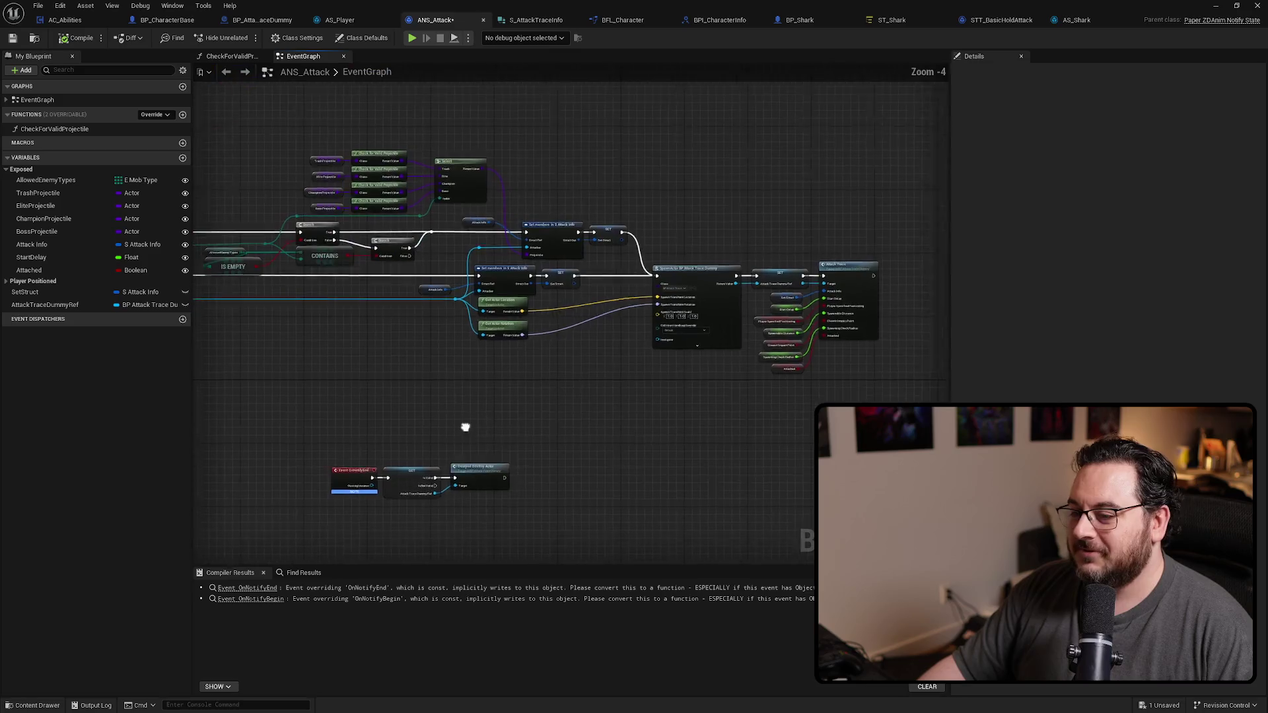
{"action": "left_click_drag", "start_coordinate": [764, 161], "coordinate": [787, 190]}
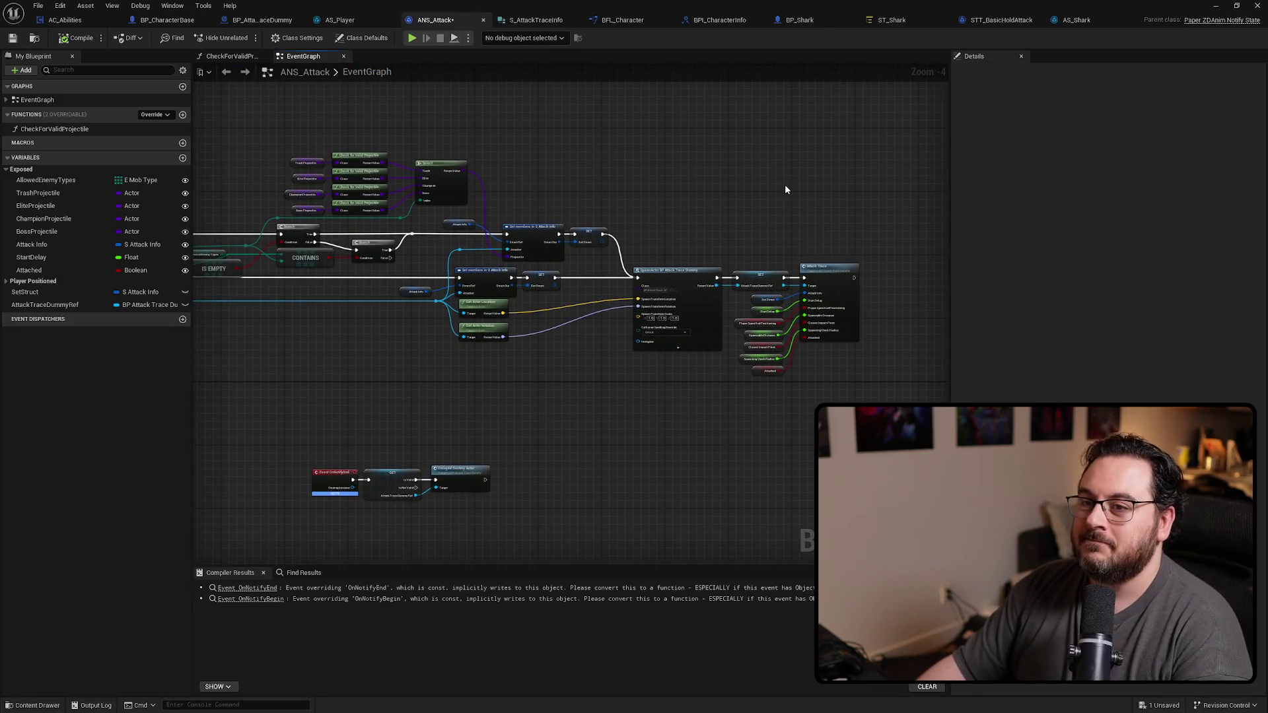
{"action": "key", "text": "ctrl+s"}
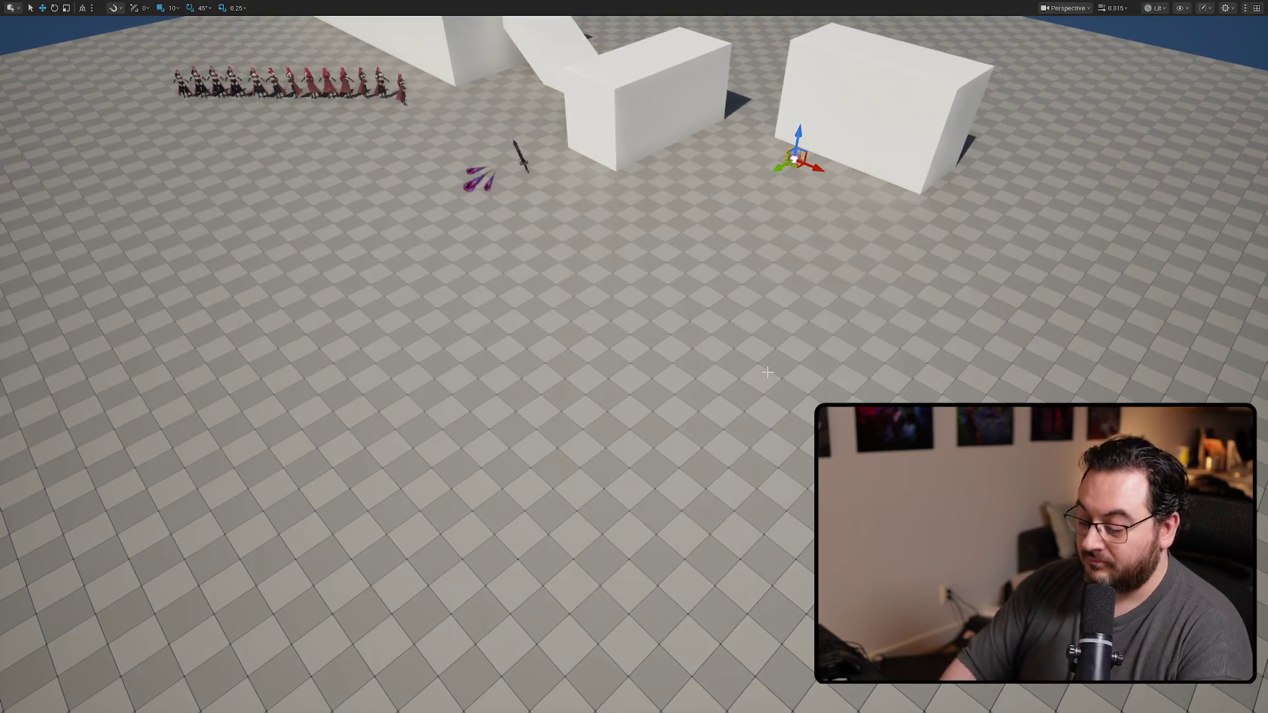
{"action": "key", "text": "alt+p"}
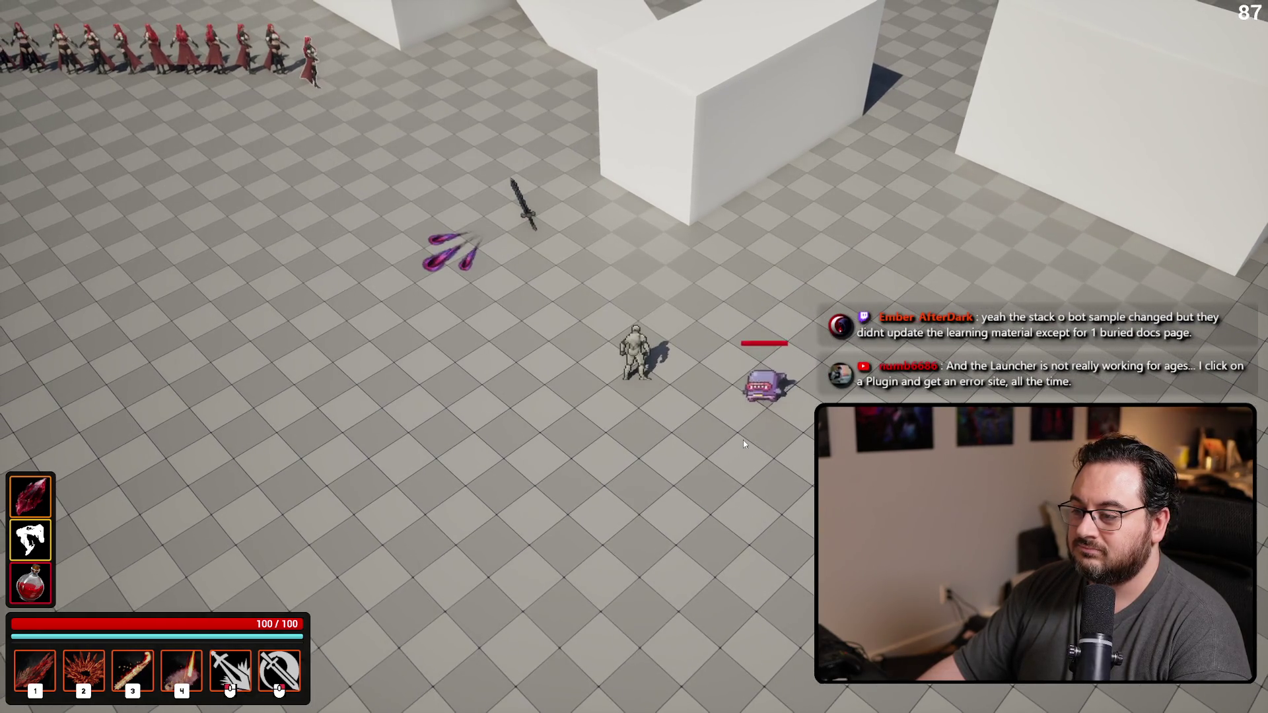
{"action": "key", "text": "space"}
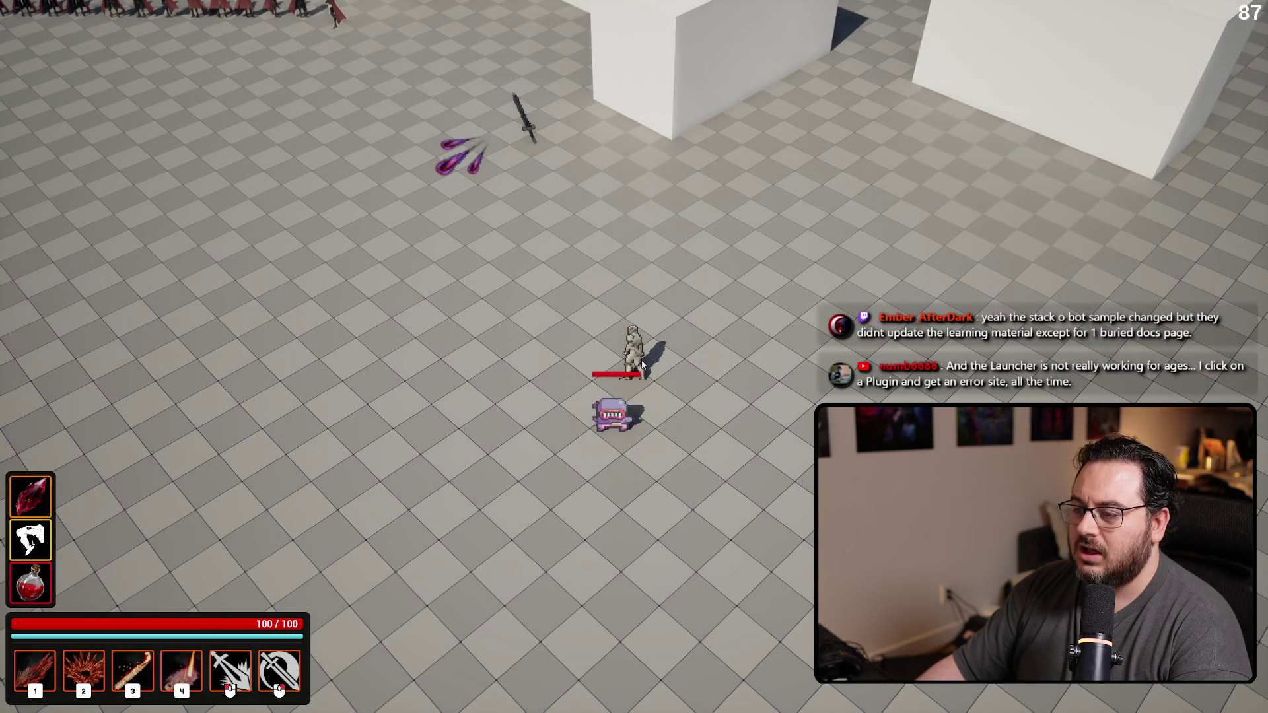
{"action": "key", "text": "space"}
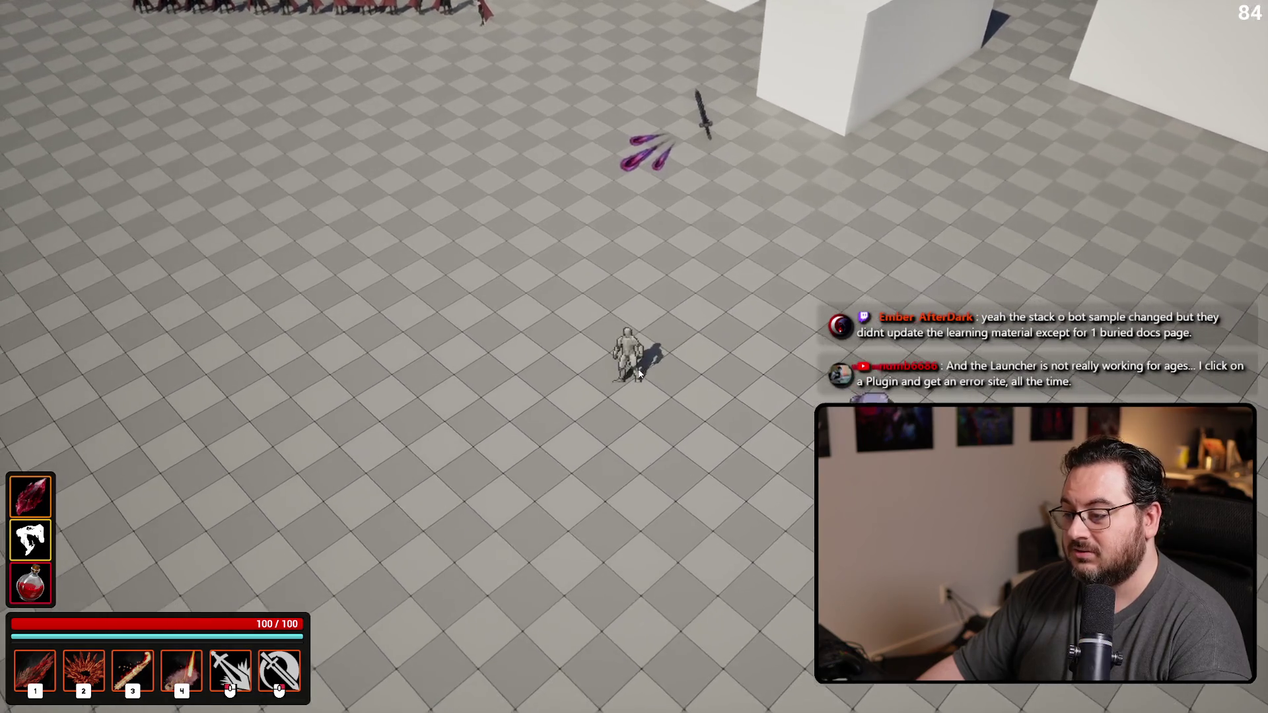
{"action": "key", "text": "space"}
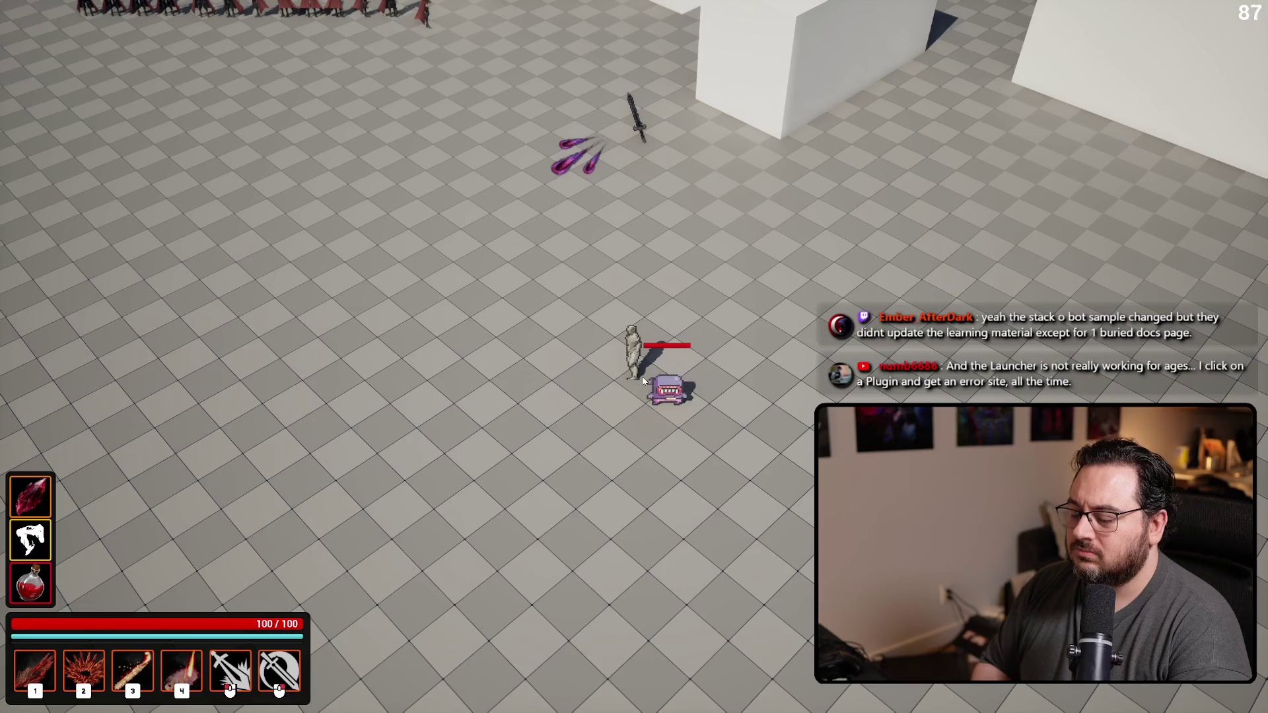
{"action": "key", "text": "Escape"}
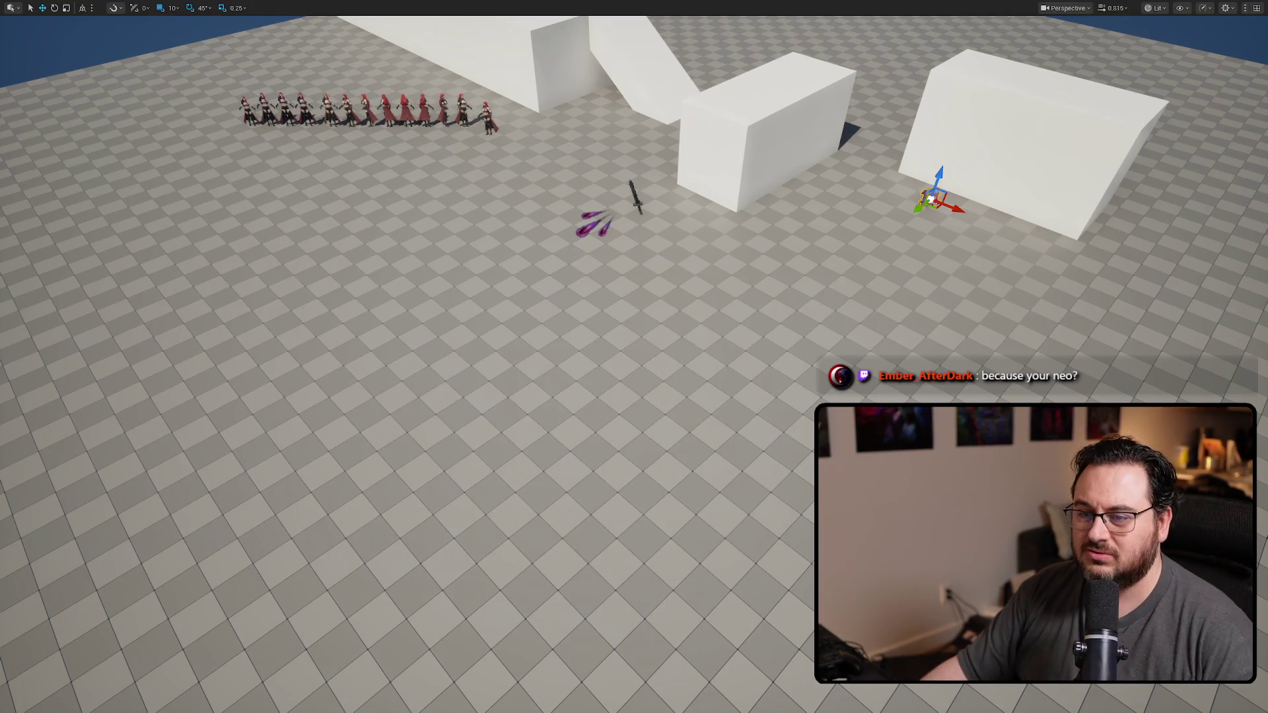
{"action": "key", "text": "alt+Tab"}
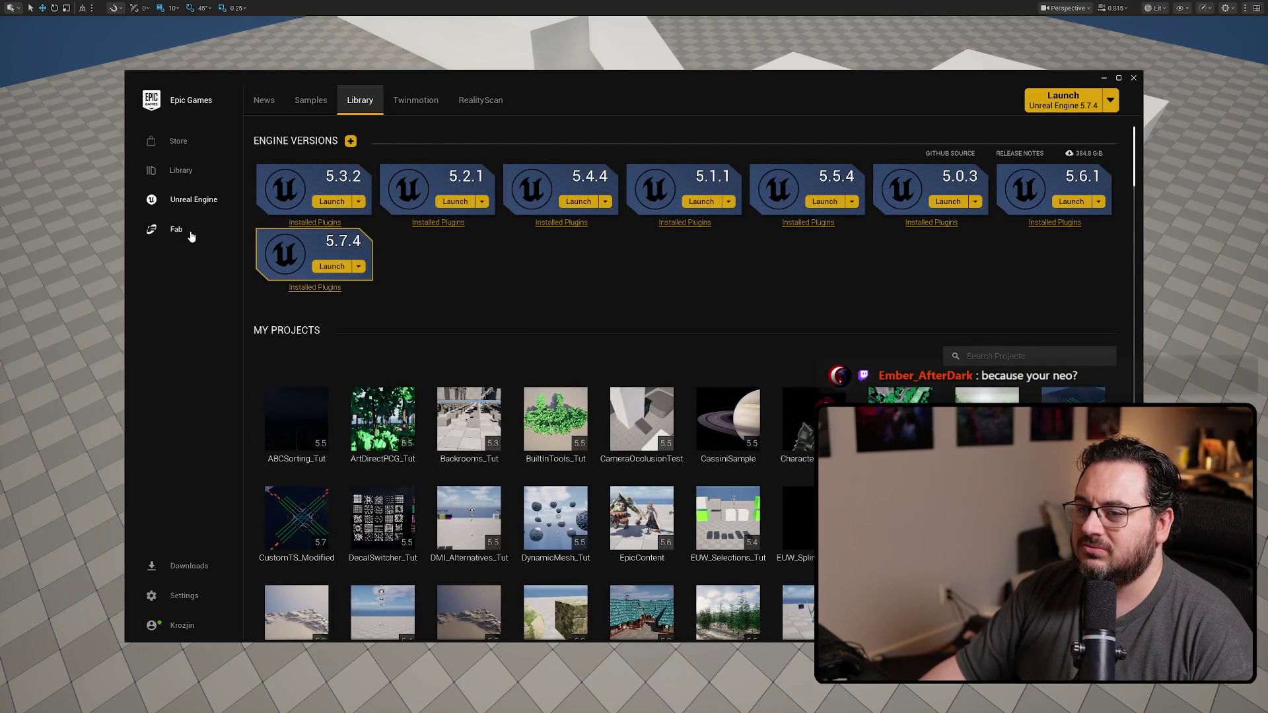
{"action": "scroll", "coordinate": [824, 294], "scroll_direction": "down", "scroll_amount": 1}
{"action": "scroll", "coordinate": [824, 295], "scroll_direction": "down", "scroll_amount": 2}
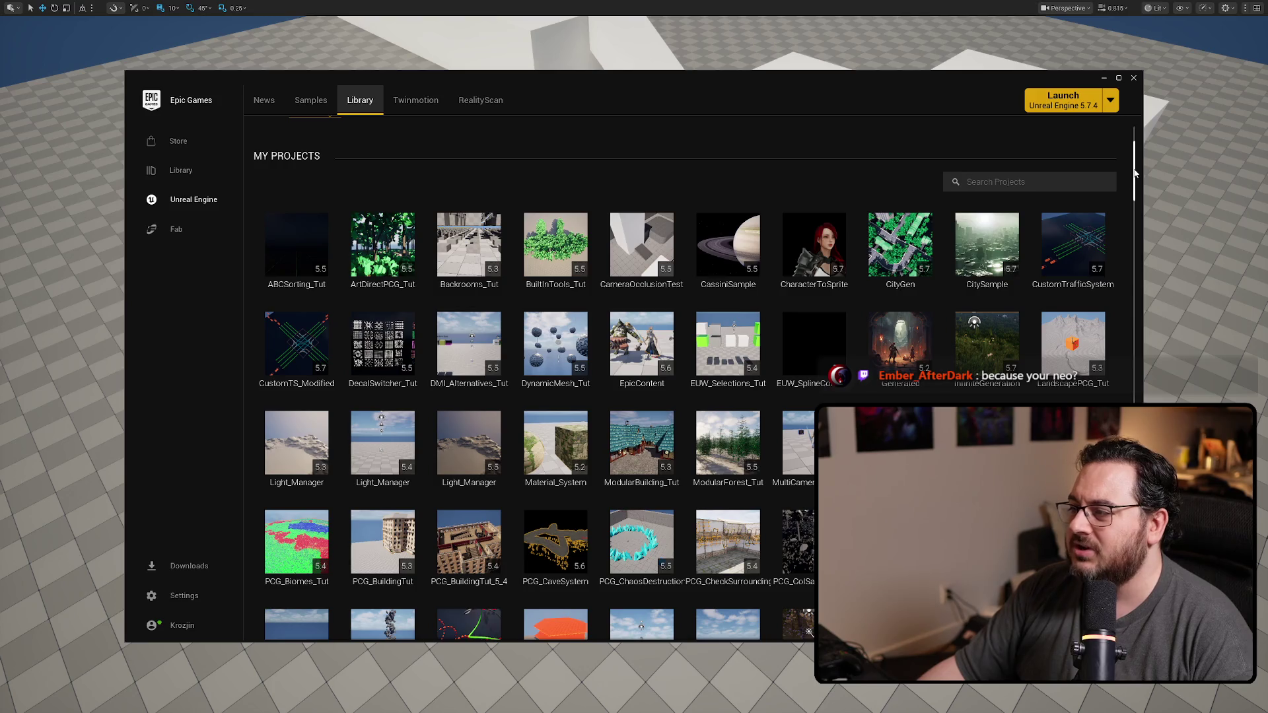
Step: Scroll the Library past My Projects into the alphabetical Fab Library asset list
{"action": "mouse_move", "coordinate": [1135, 174]}
{"action": "left_mouse_down"}
{"action": "mouse_move", "coordinate": [1125, 211]}
{"action": "mouse_move", "coordinate": [1119, 165]}
{"action": "mouse_move", "coordinate": [1115, 225]}
{"action": "mouse_move", "coordinate": [1114, 170]}
{"action": "left_mouse_up"}
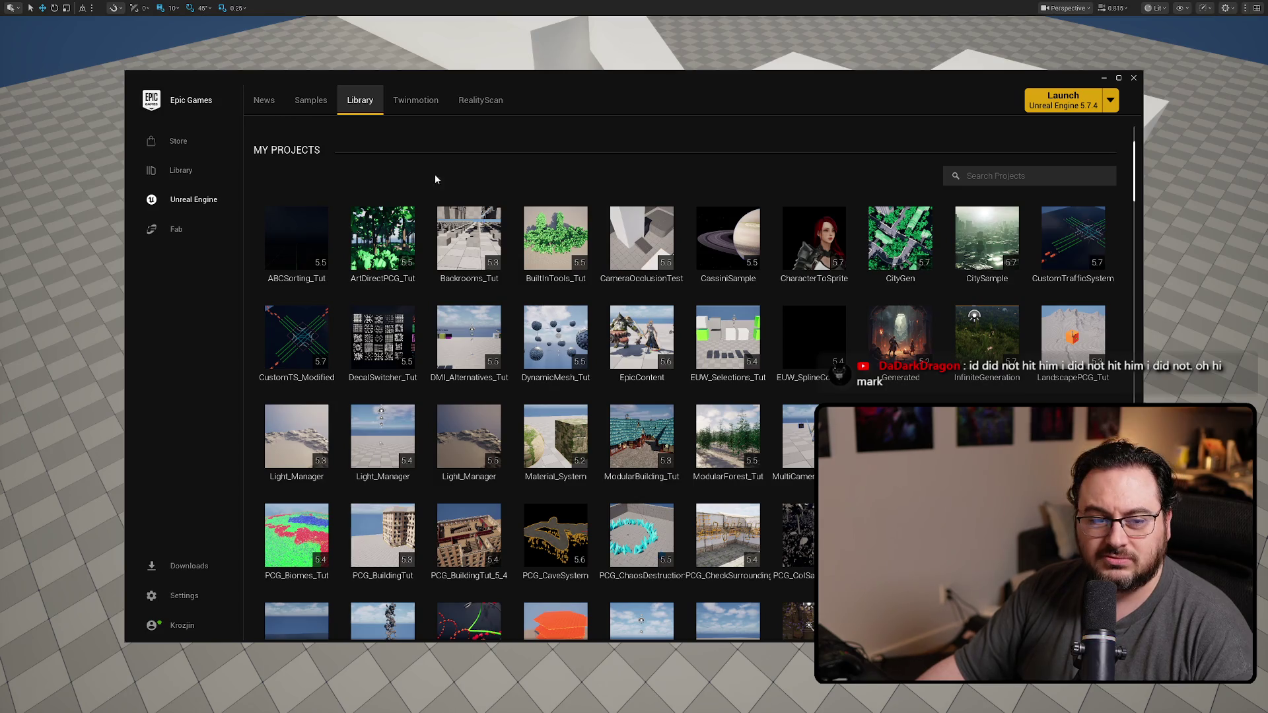
{"action": "scroll", "coordinate": [450, 186], "scroll_direction": "down", "scroll_amount": 3}
{"action": "scroll", "coordinate": [510, 206], "scroll_direction": "down", "scroll_amount": 2}
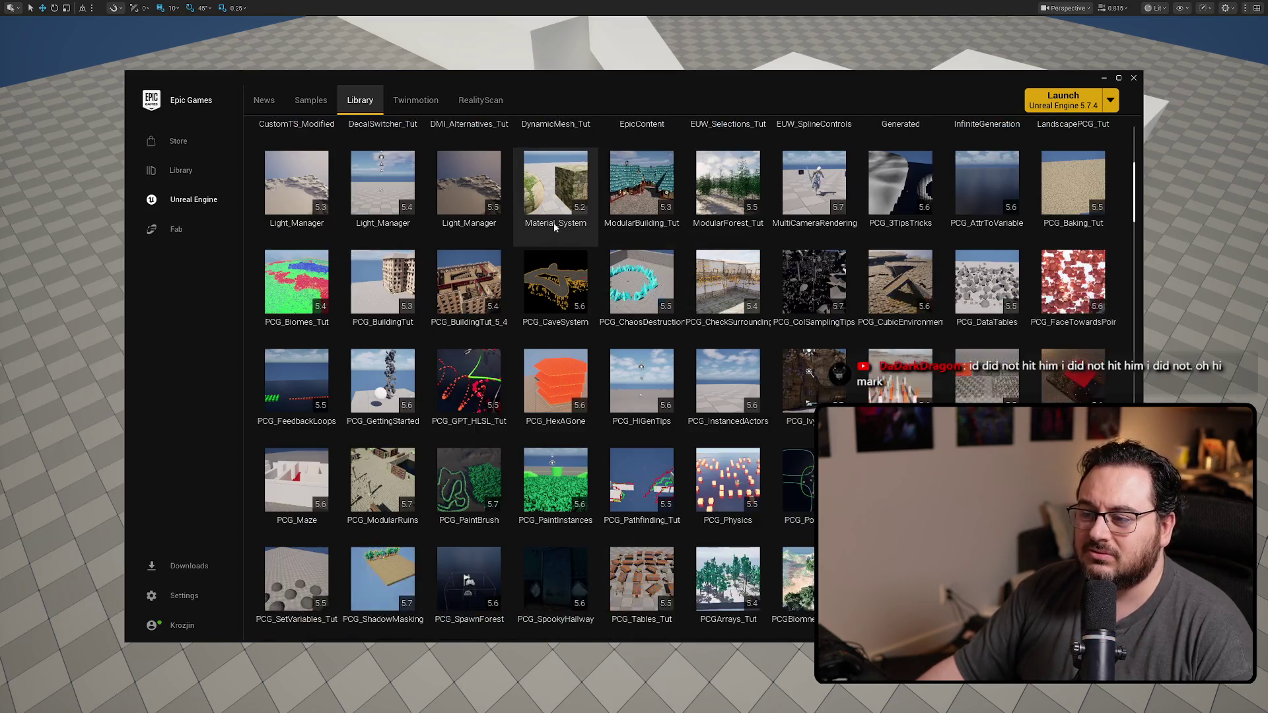
{"action": "scroll", "coordinate": [555, 228], "scroll_direction": "down", "scroll_amount": 2}
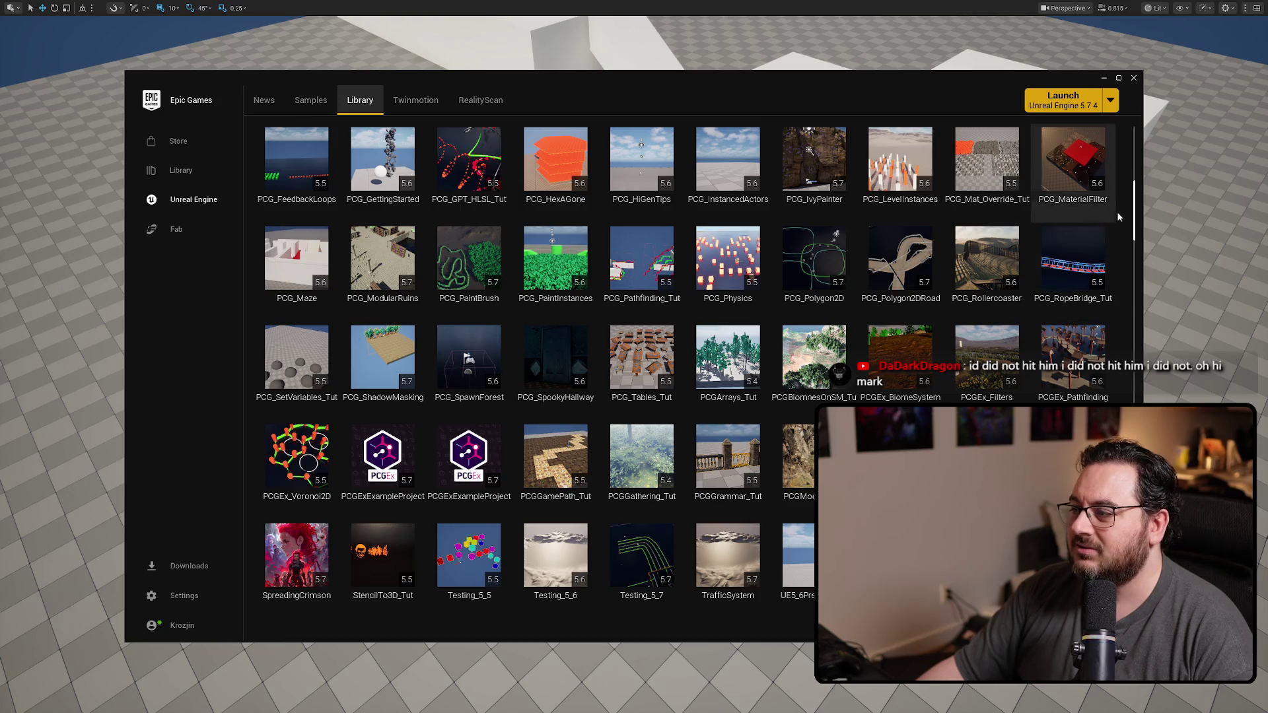
{"action": "scroll", "coordinate": [1131, 220], "scroll_direction": "down", "scroll_amount": 2}
{"action": "mouse_move", "coordinate": [1132, 222]}
{"action": "left_mouse_down"}
{"action": "mouse_move", "coordinate": [1093, 386]}
{"action": "mouse_move", "coordinate": [1094, 475]}
{"action": "mouse_move", "coordinate": [1082, 252]}
{"action": "left_mouse_up"}
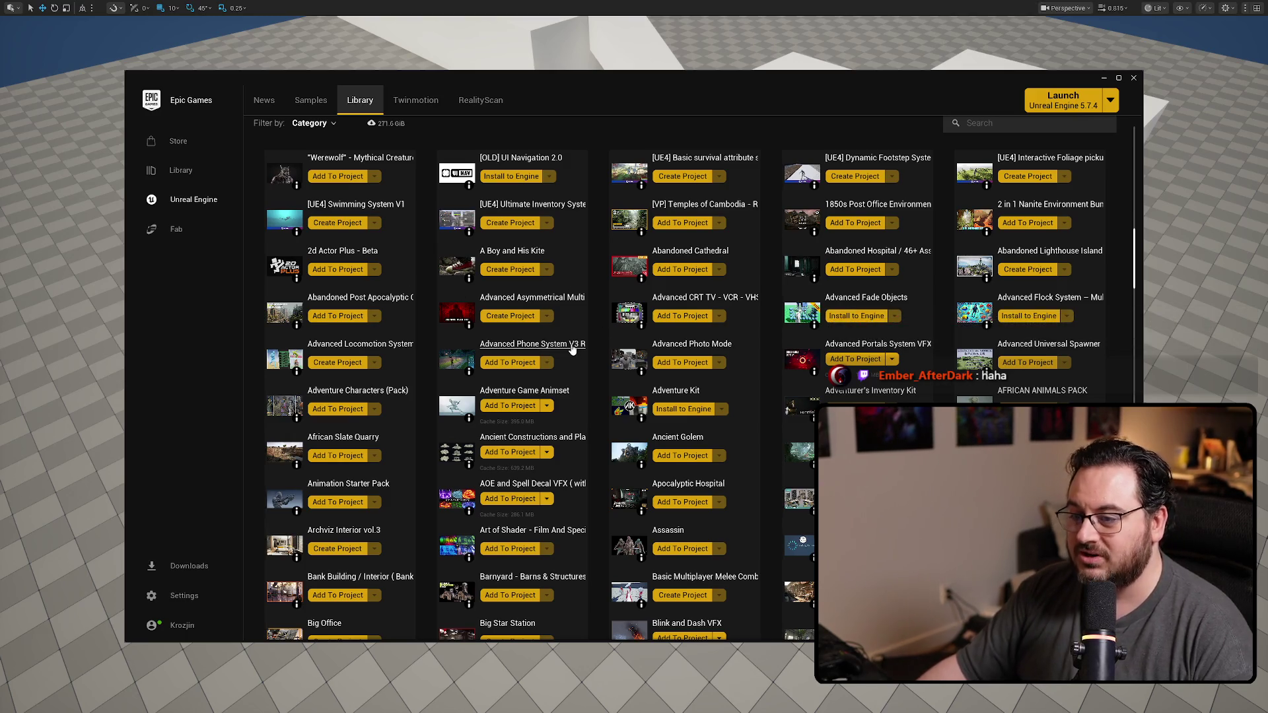
{"action": "scroll", "coordinate": [595, 228], "scroll_direction": "down", "scroll_amount": 2}
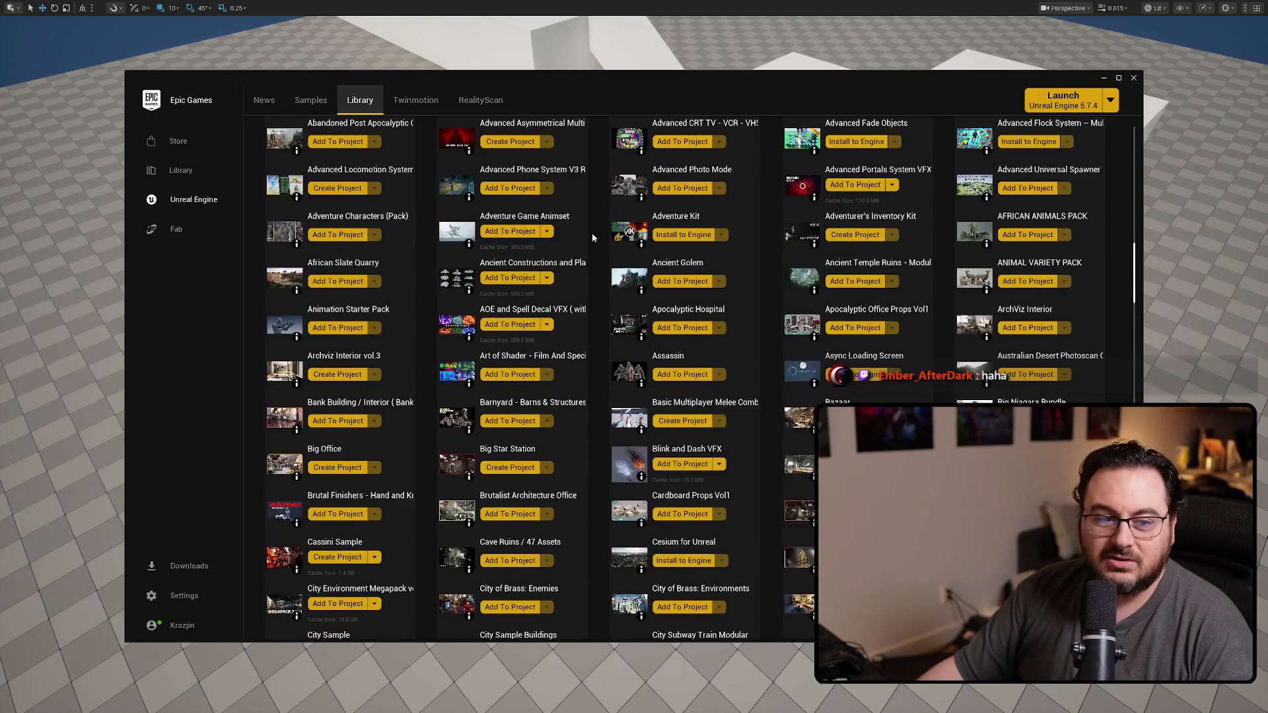
{"action": "scroll", "coordinate": [615, 236], "scroll_direction": "down", "scroll_amount": 3}
{"action": "scroll", "coordinate": [623, 236], "scroll_direction": "down", "scroll_amount": 2}
{"action": "scroll", "coordinate": [628, 242], "scroll_direction": "down", "scroll_amount": 2}
{"action": "scroll", "coordinate": [634, 248], "scroll_direction": "down", "scroll_amount": 2}
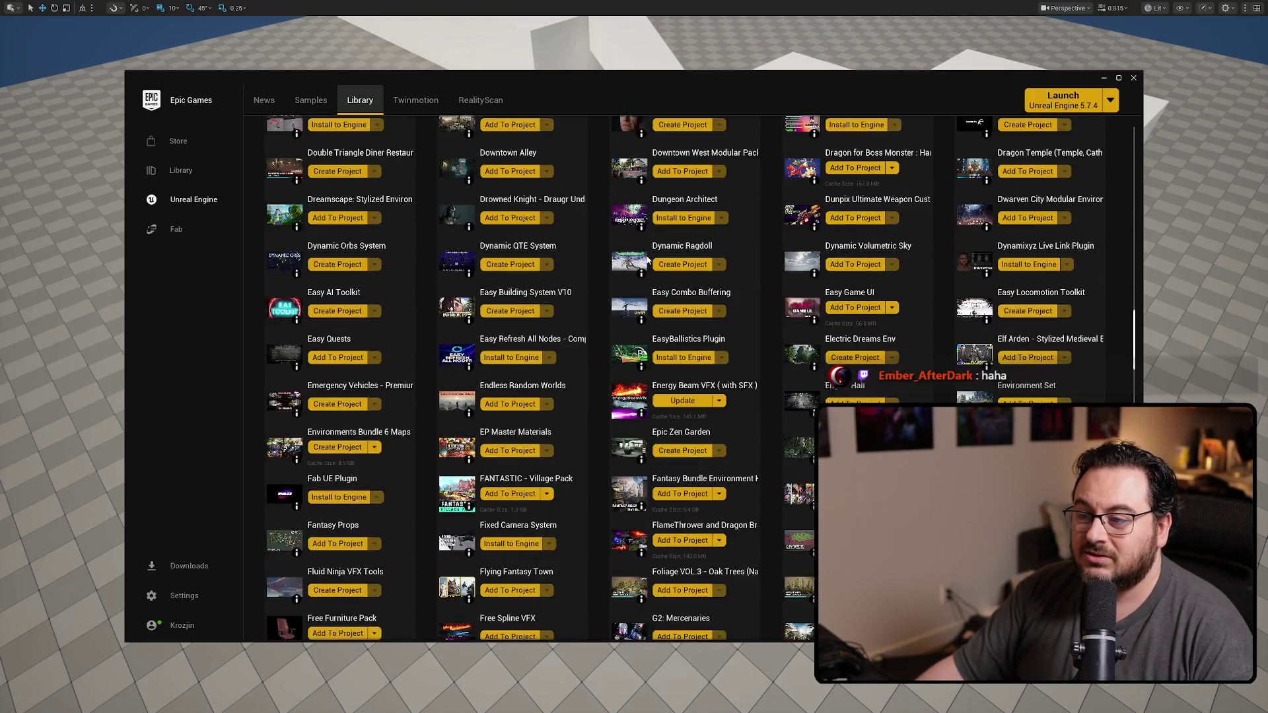
{"action": "scroll", "coordinate": [640, 254], "scroll_direction": "down", "scroll_amount": 2}
{"action": "scroll", "coordinate": [642, 255], "scroll_direction": "down", "scroll_amount": 3}
{"action": "scroll", "coordinate": [721, 241], "scroll_direction": "down", "scroll_amount": 3}
{"action": "scroll", "coordinate": [801, 225], "scroll_direction": "down", "scroll_amount": 3}
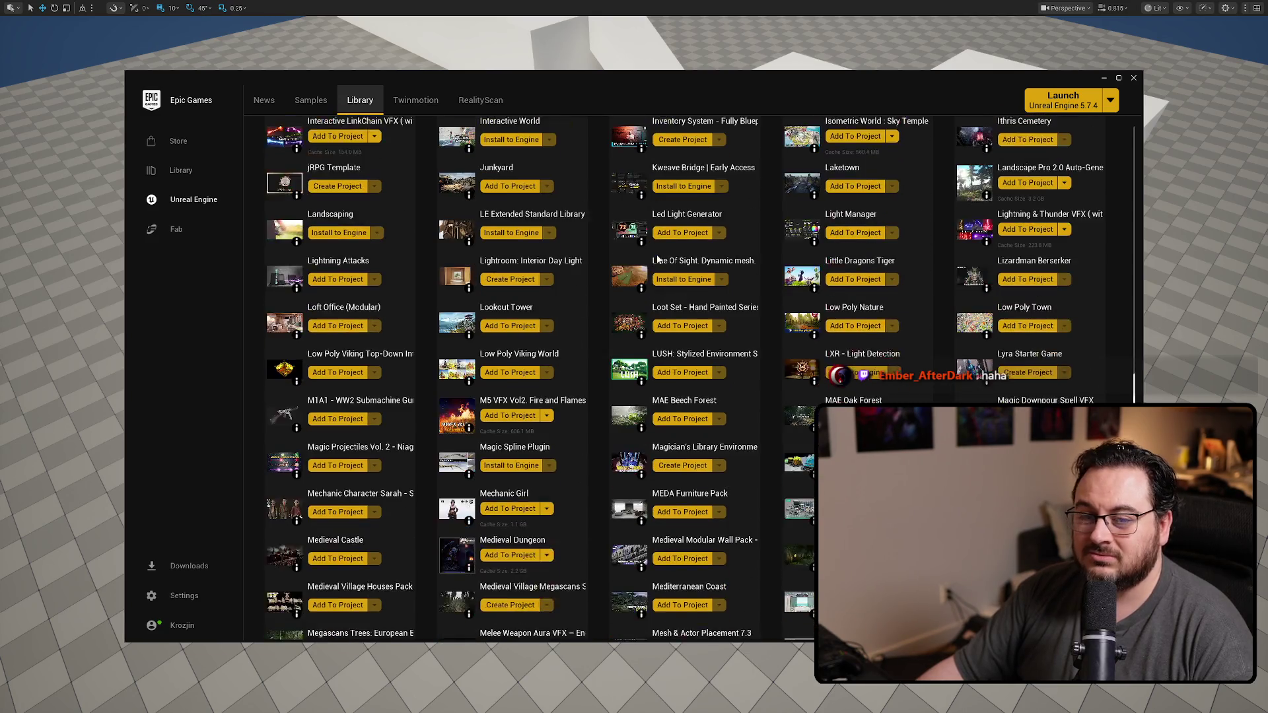
{"action": "scroll", "coordinate": [879, 210], "scroll_direction": "down", "scroll_amount": 3}
{"action": "scroll", "coordinate": [1011, 267], "scroll_direction": "up", "scroll_amount": 3}
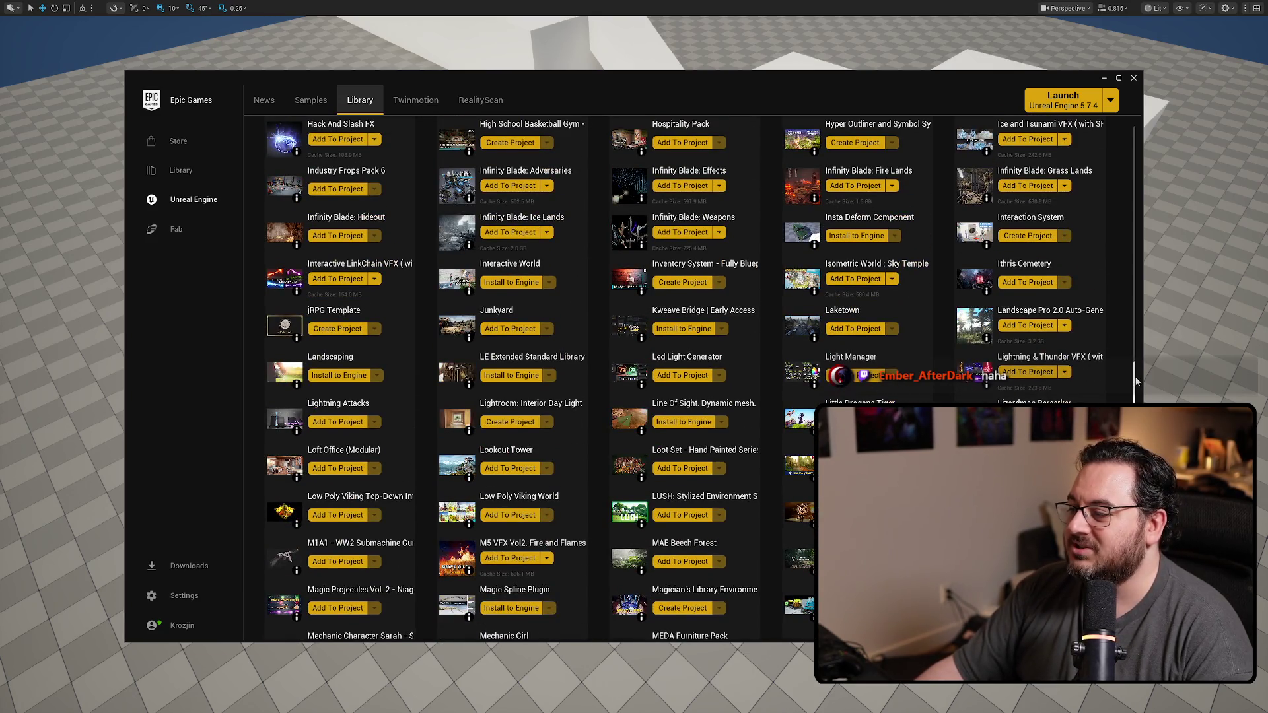
{"action": "left_click_drag", "start_coordinate": [1137, 379], "coordinate": [1137, 238]}
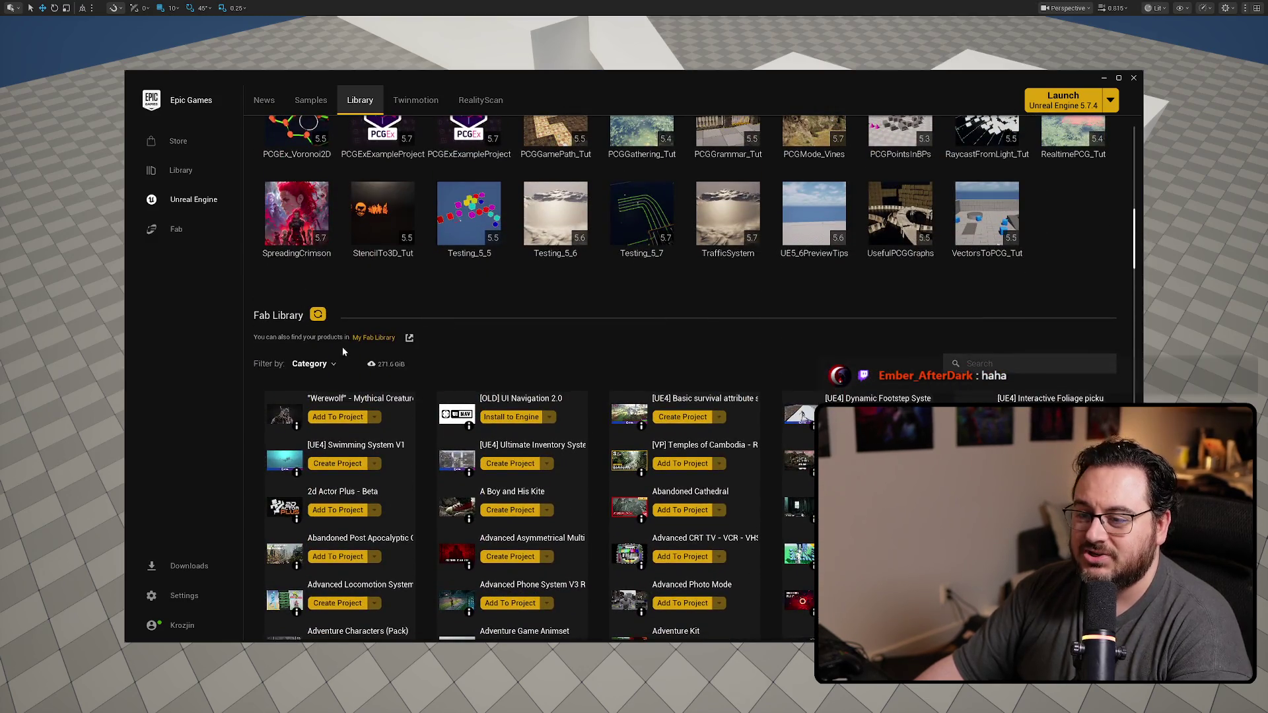
Step: Review the Fab Library Category filter choices, then close the launcher to return to the level
{"action": "left_click", "coordinate": [315, 364]}
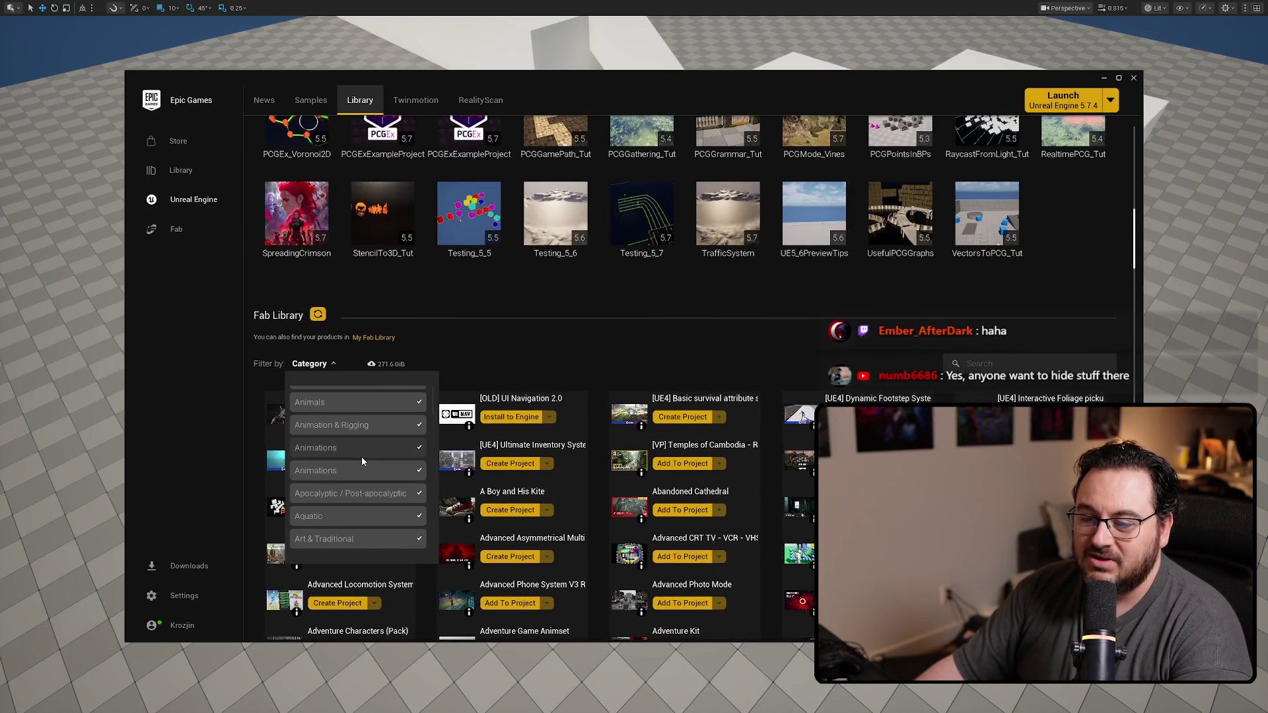
{"action": "scroll", "coordinate": [361, 456], "scroll_direction": "down", "scroll_amount": 1}
{"action": "scroll", "coordinate": [366, 456], "scroll_direction": "down", "scroll_amount": 2}
{"action": "scroll", "coordinate": [368, 456], "scroll_direction": "down", "scroll_amount": 1}
{"action": "scroll", "coordinate": [374, 466], "scroll_direction": "down", "scroll_amount": 2}
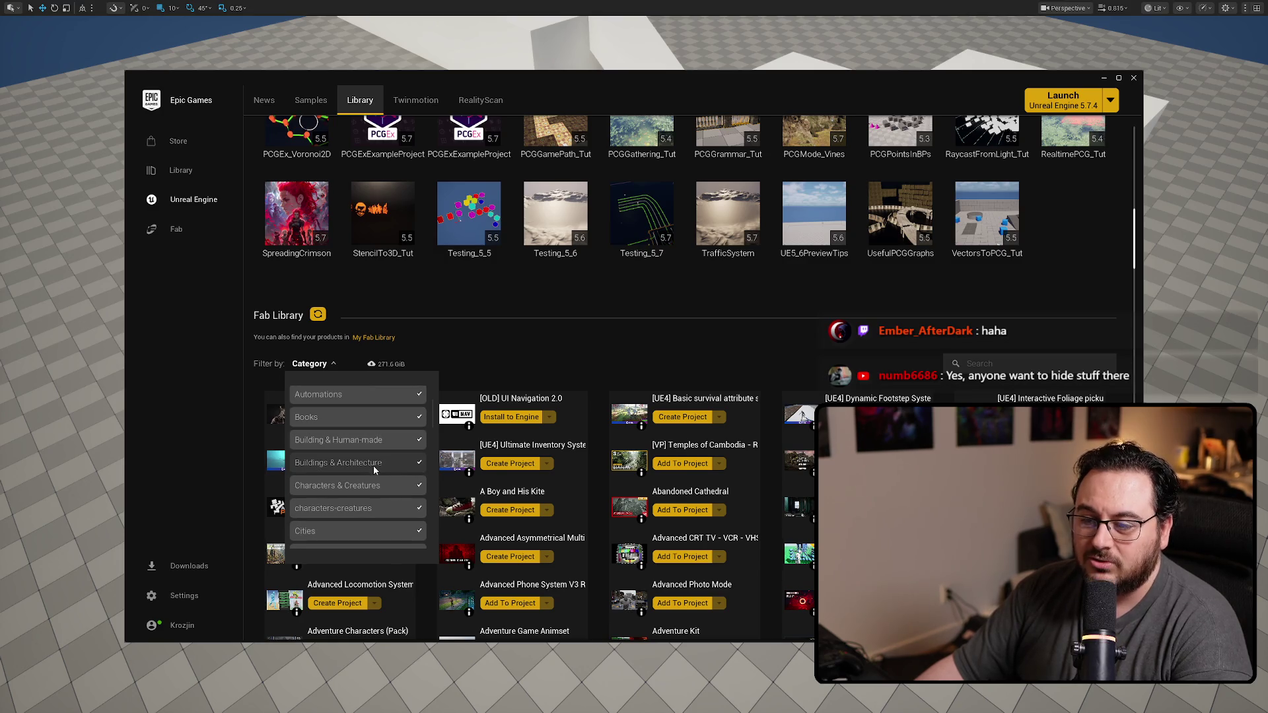
{"action": "scroll", "coordinate": [350, 472], "scroll_direction": "down", "scroll_amount": 1}
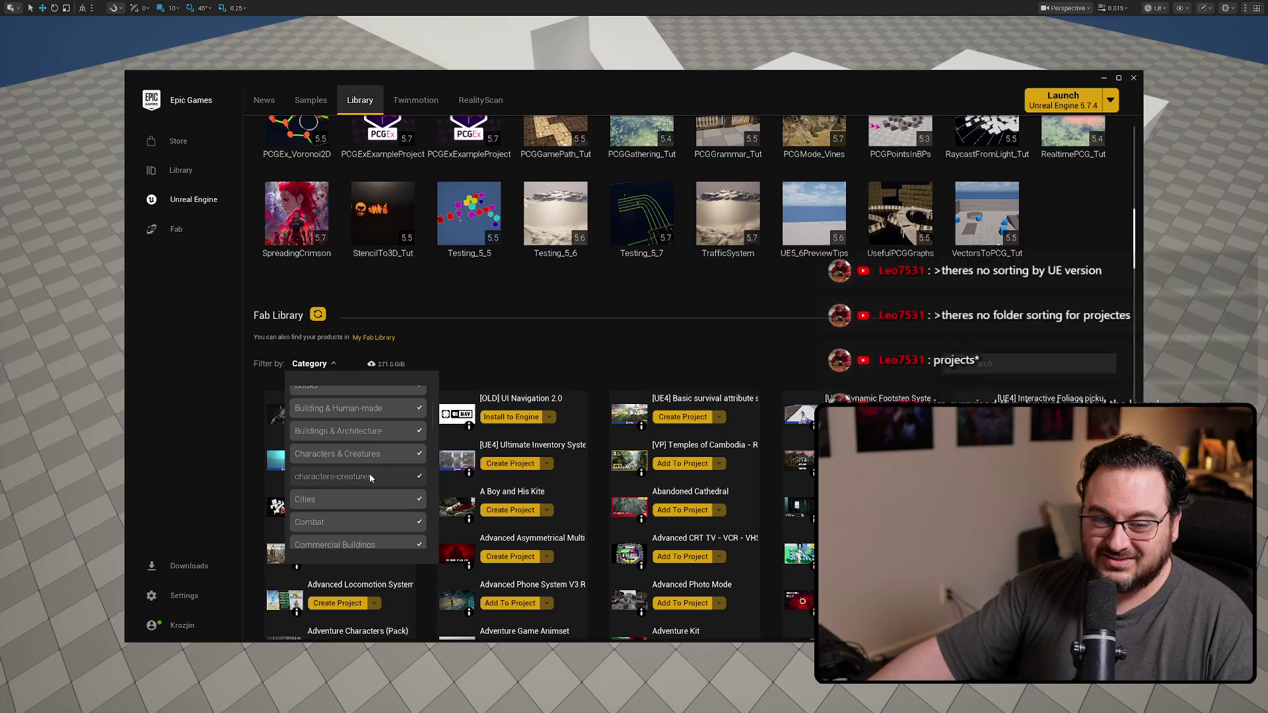
{"action": "left_click", "coordinate": [711, 361]}
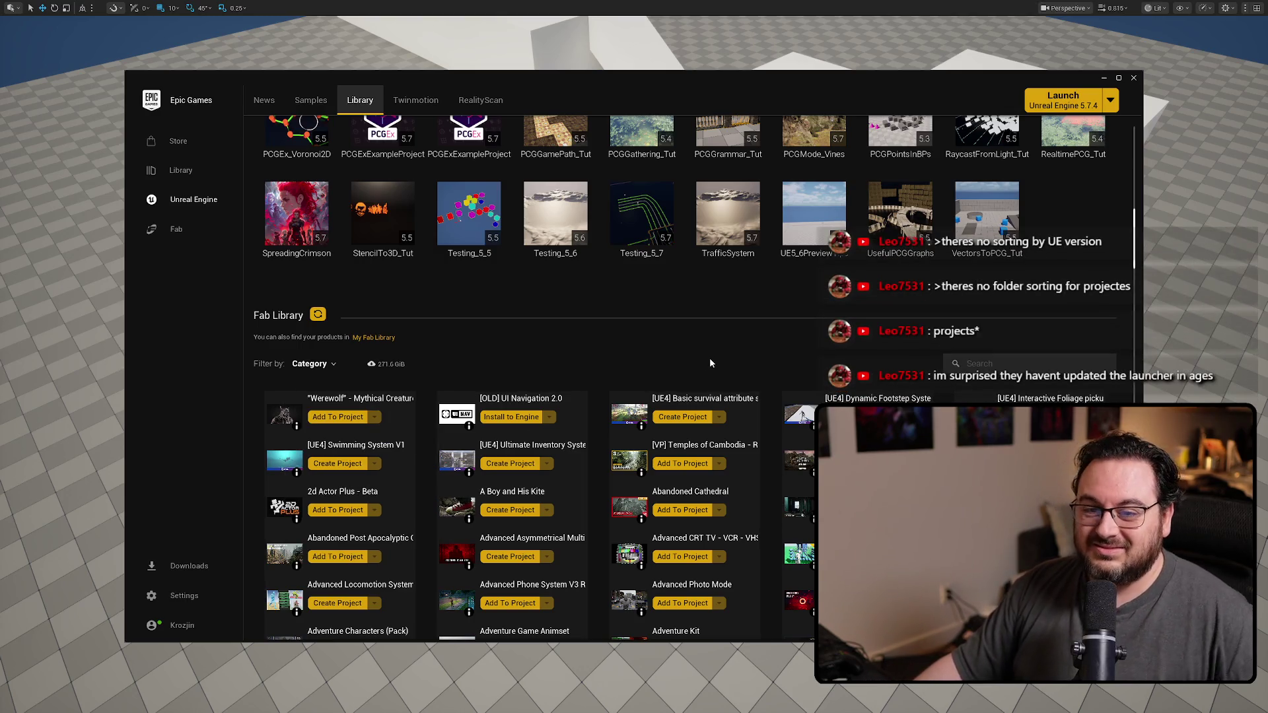
{"action": "left_click", "coordinate": [1133, 78]}
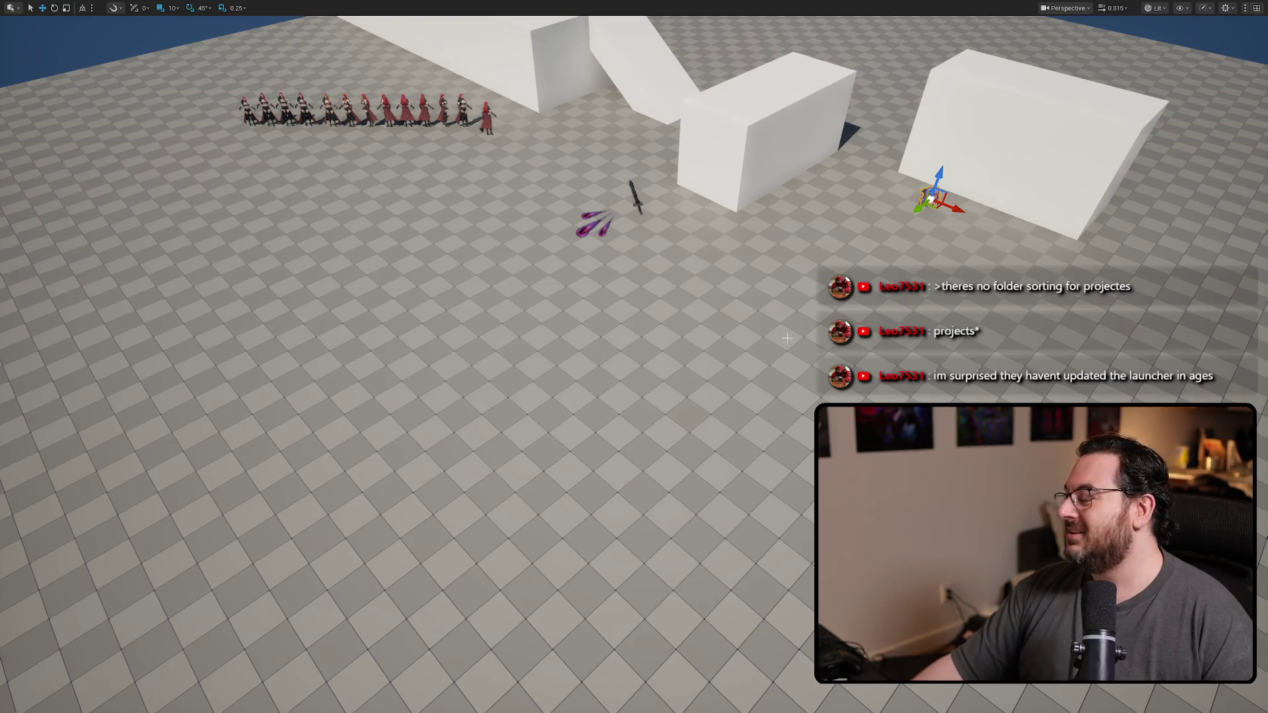
Step: Run a quick in-editor playtest of the shark level, stop it, and return to the ANS_Attack graph
{"action": "key", "text": "alt+p"}
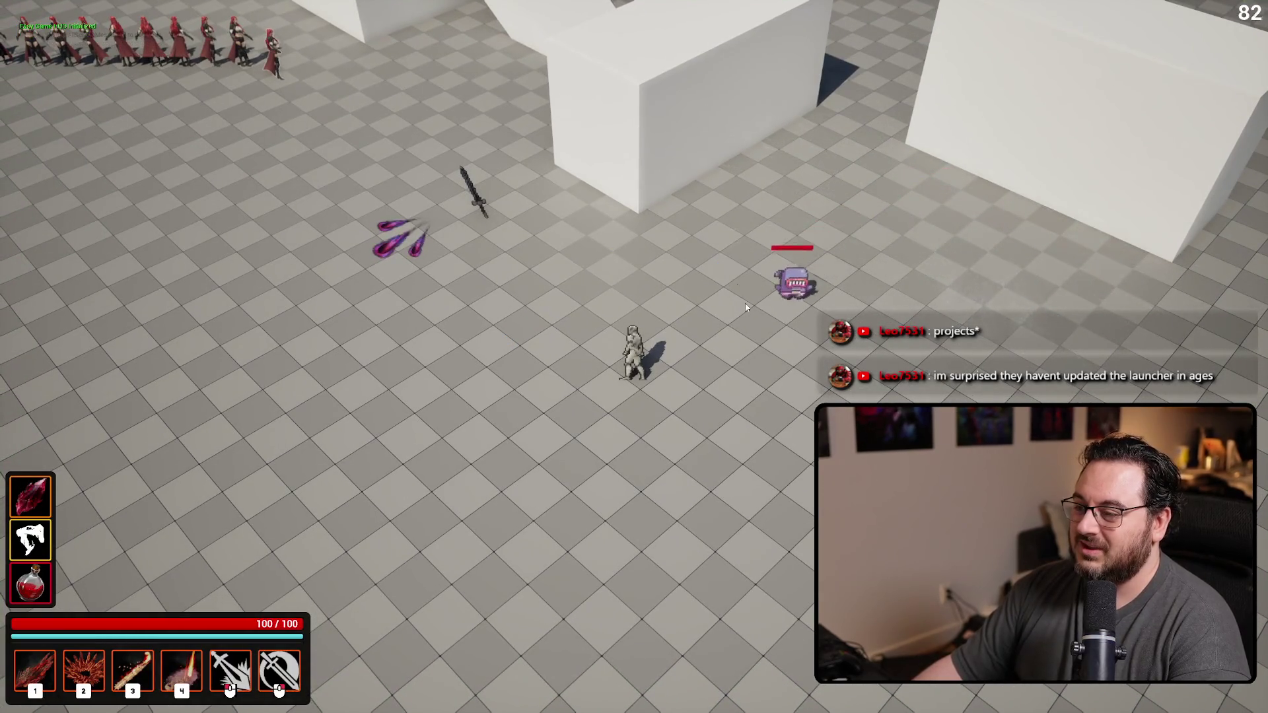
{"action": "key", "text": "a"}
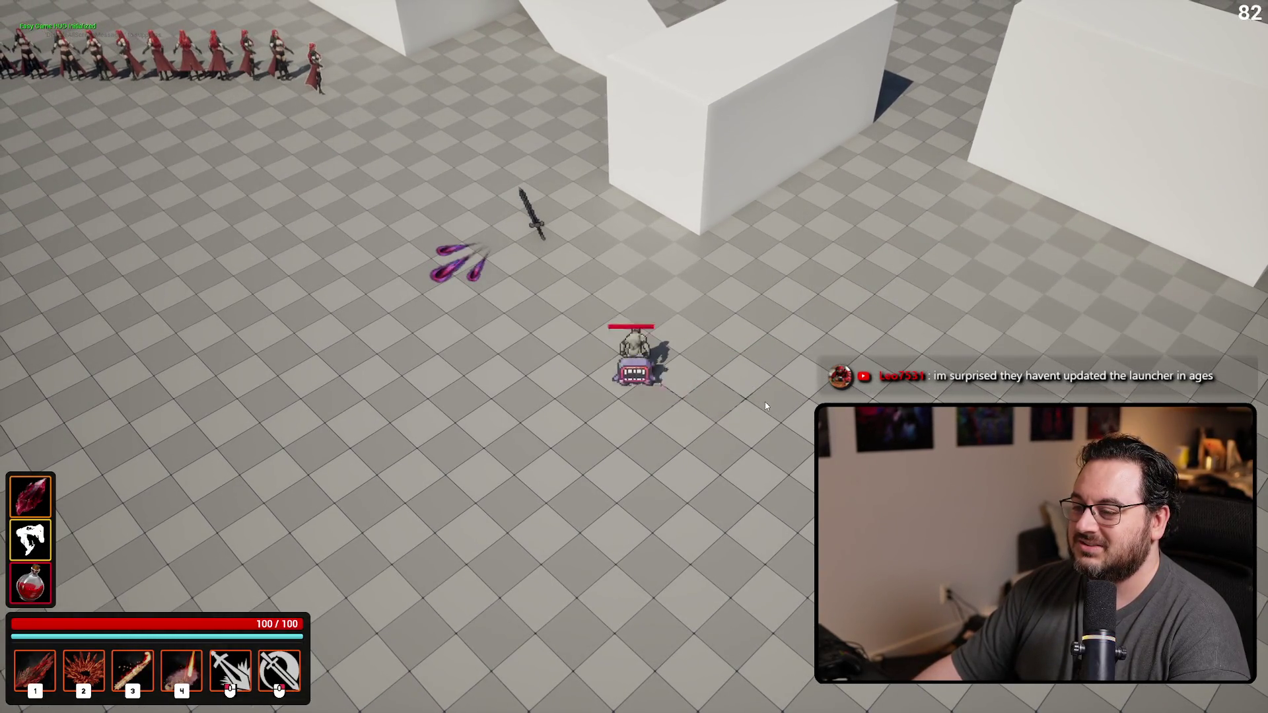
{"action": "key", "text": "Escape"}
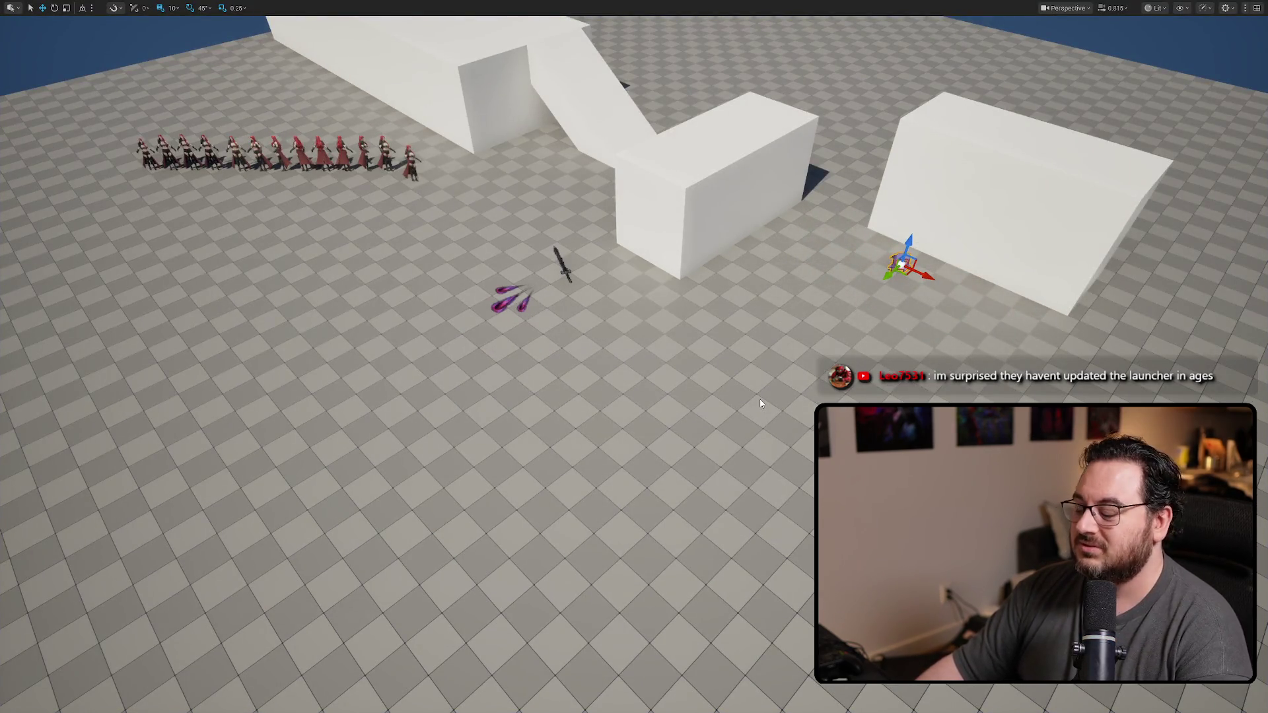
{"action": "key", "text": "alt+Tab"}
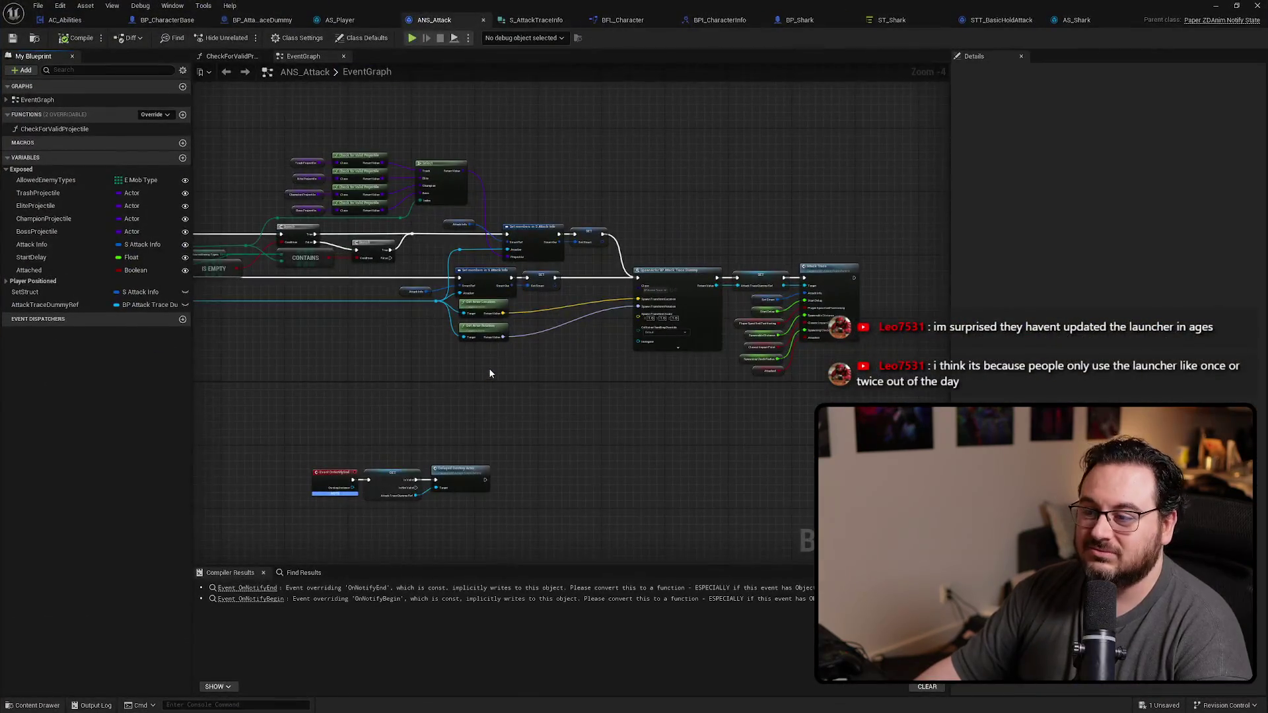
{"action": "scroll", "coordinate": [489, 367], "scroll_direction": "down", "scroll_amount": 2}
{"action": "scroll", "coordinate": [490, 295], "scroll_direction": "up", "scroll_amount": 2}
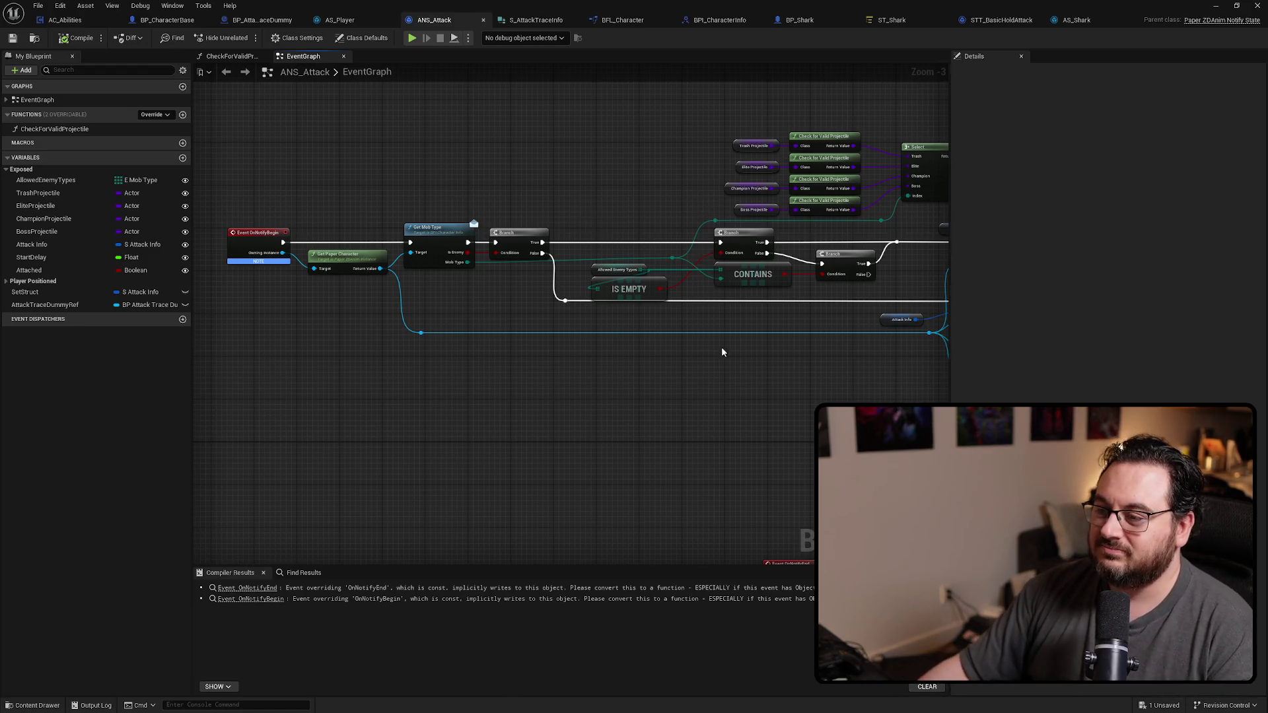
Step: Pan across ANS_Attack's SpawnActor and attack-trace nodes, then switch to the Grok browser page
{"action": "mouse_move", "coordinate": [722, 354]}
{"action": "left_mouse_down"}
{"action": "mouse_move", "coordinate": [372, 392]}
{"action": "mouse_move", "coordinate": [284, 367]}
{"action": "left_mouse_up"}
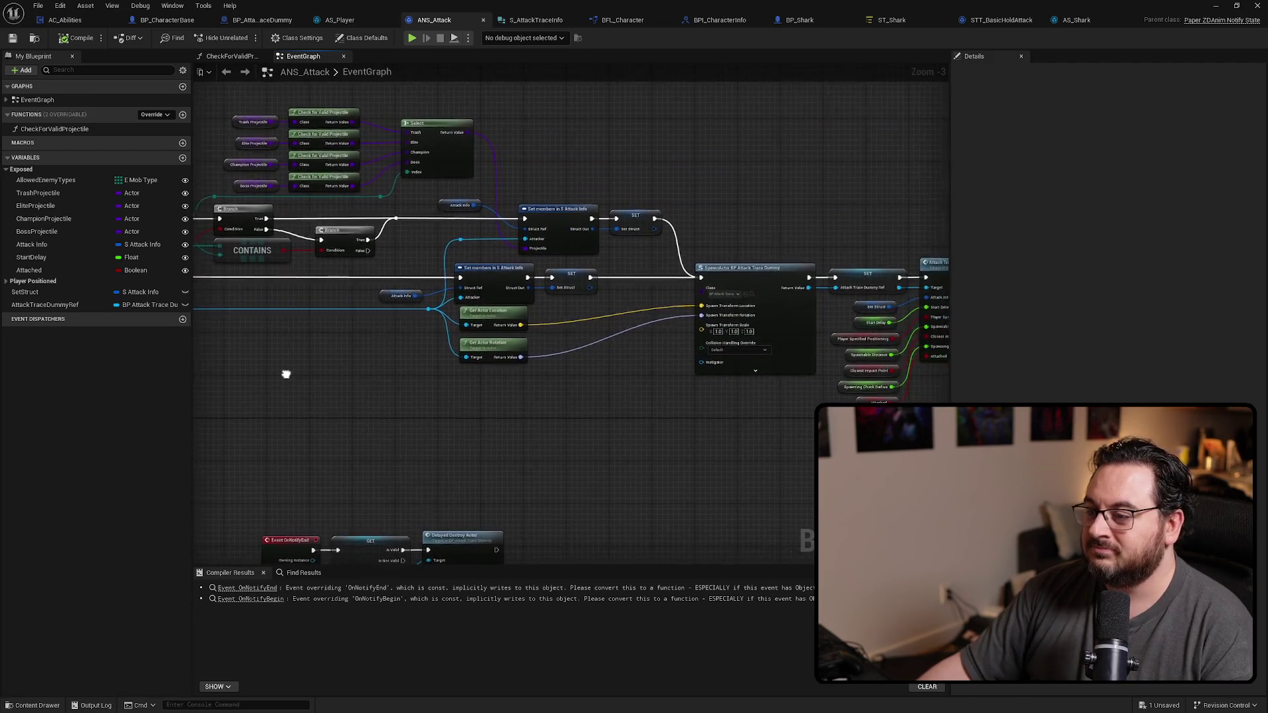
{"action": "mouse_move", "coordinate": [751, 476]}
{"action": "left_mouse_down"}
{"action": "mouse_move", "coordinate": [671, 453]}
{"action": "mouse_move", "coordinate": [865, 463]}
{"action": "left_mouse_up"}
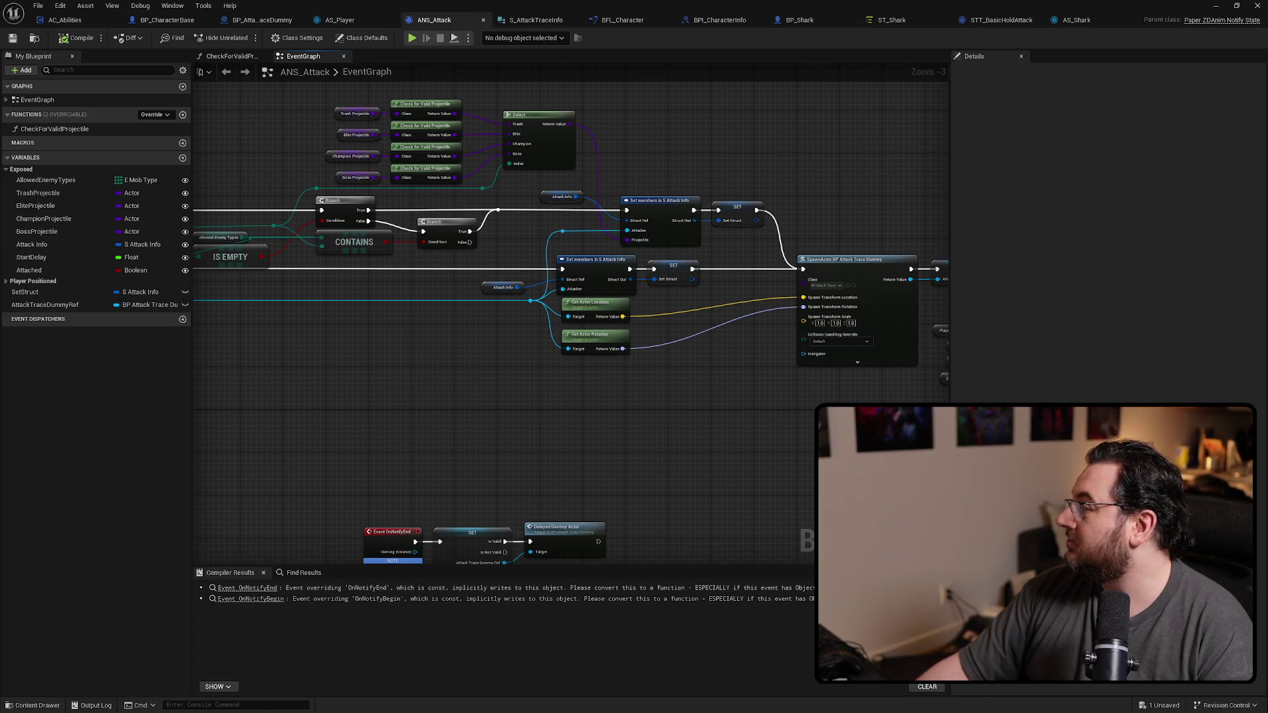
{"action": "key", "text": "alt+Tab"}
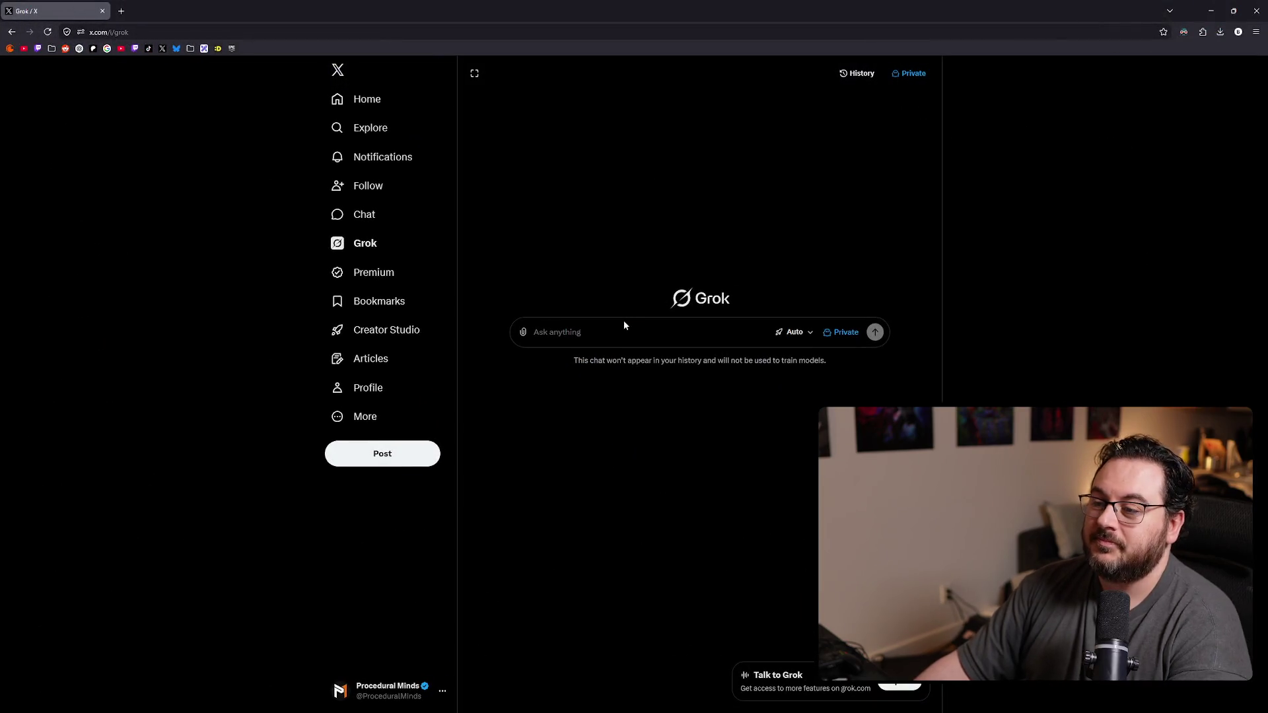
Step: Ask Grok how a fast-moving UE5 capsule collision can sweep its whole path regardless of framerate
{"action": "left_click", "coordinate": [622, 327]}
{"action": "type", "text": "In UE54"}
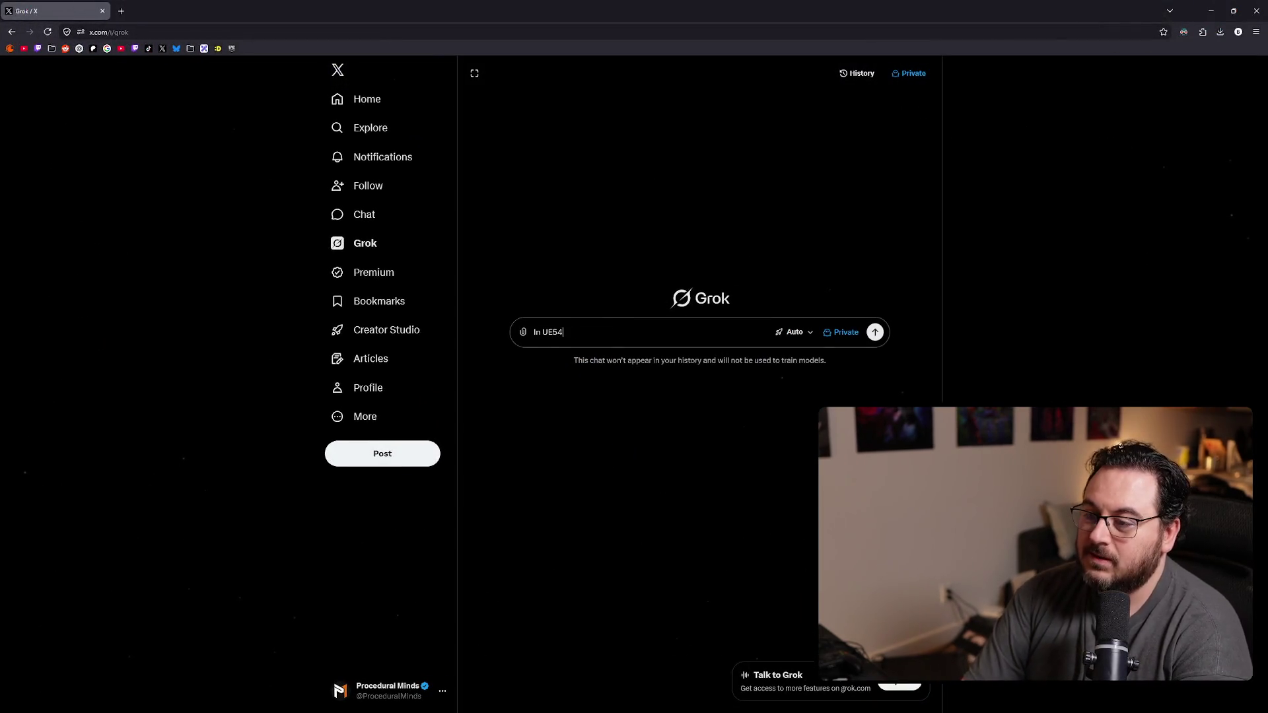
{"action": "key", "text": "BackSpace"}
{"action": "type", "text": "I have a "}
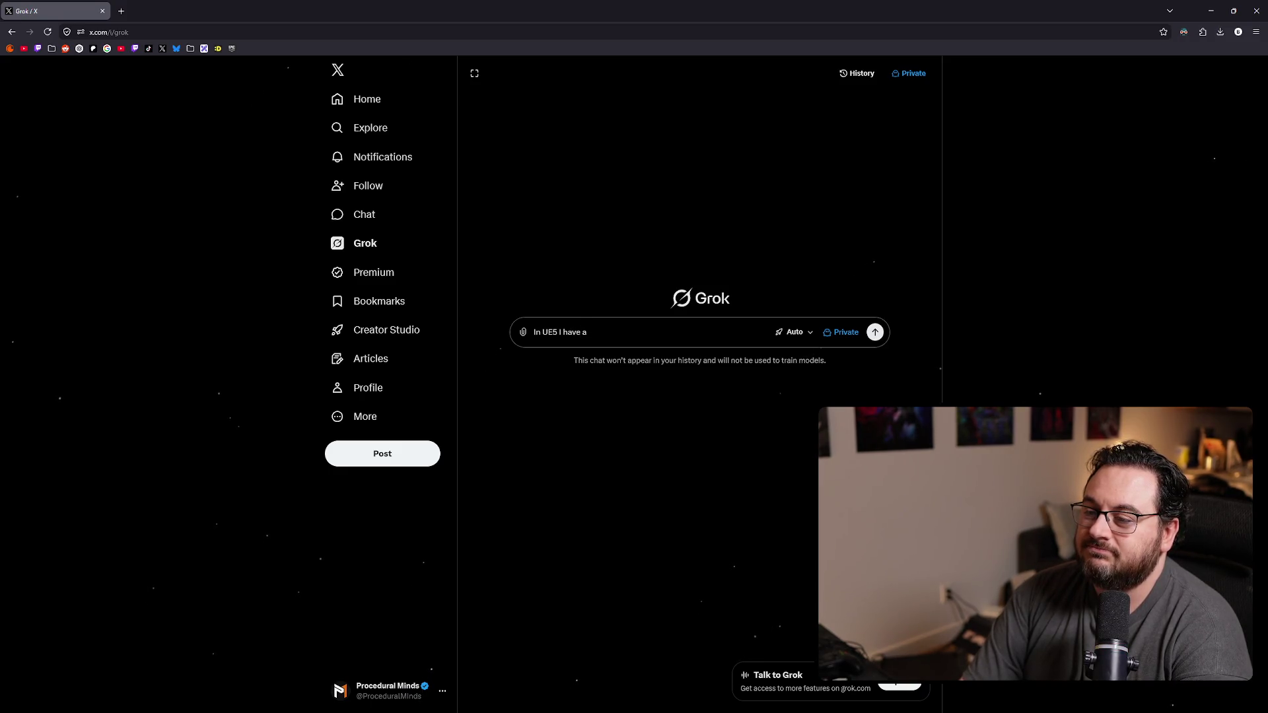
{"action": "type", "text": " capsu"}
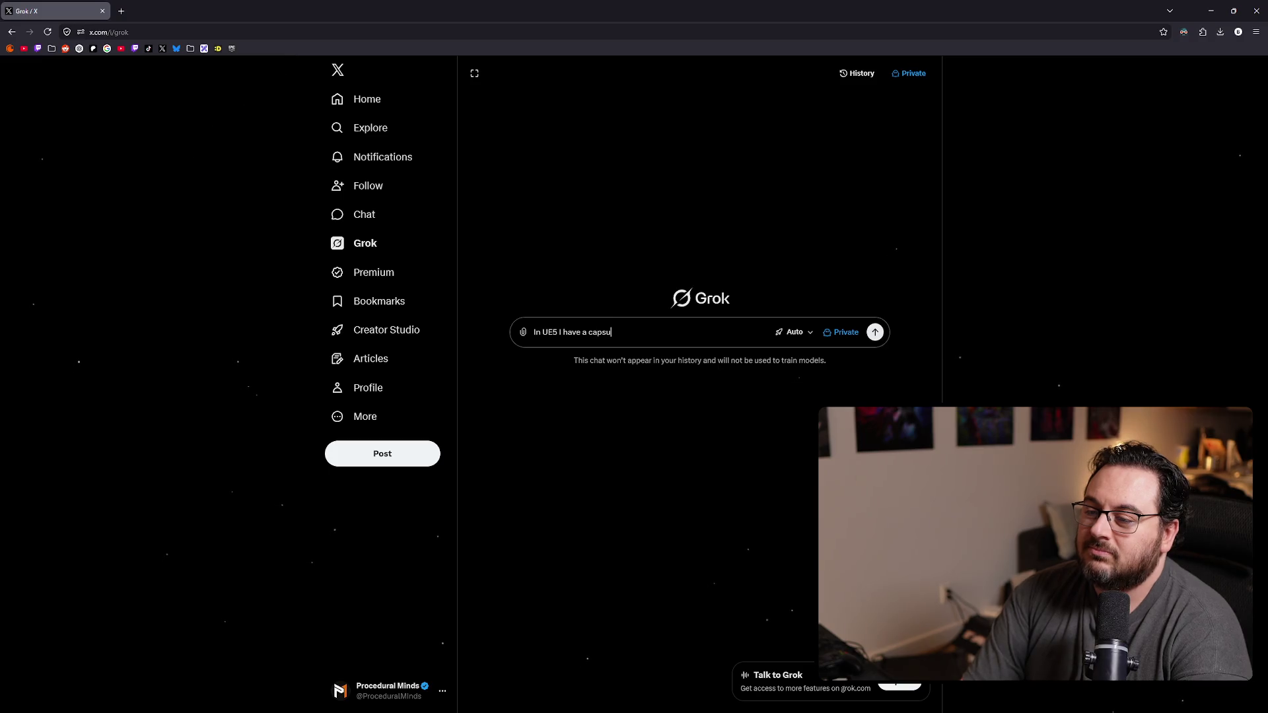
{"action": "type", "text": "le collision comp"}
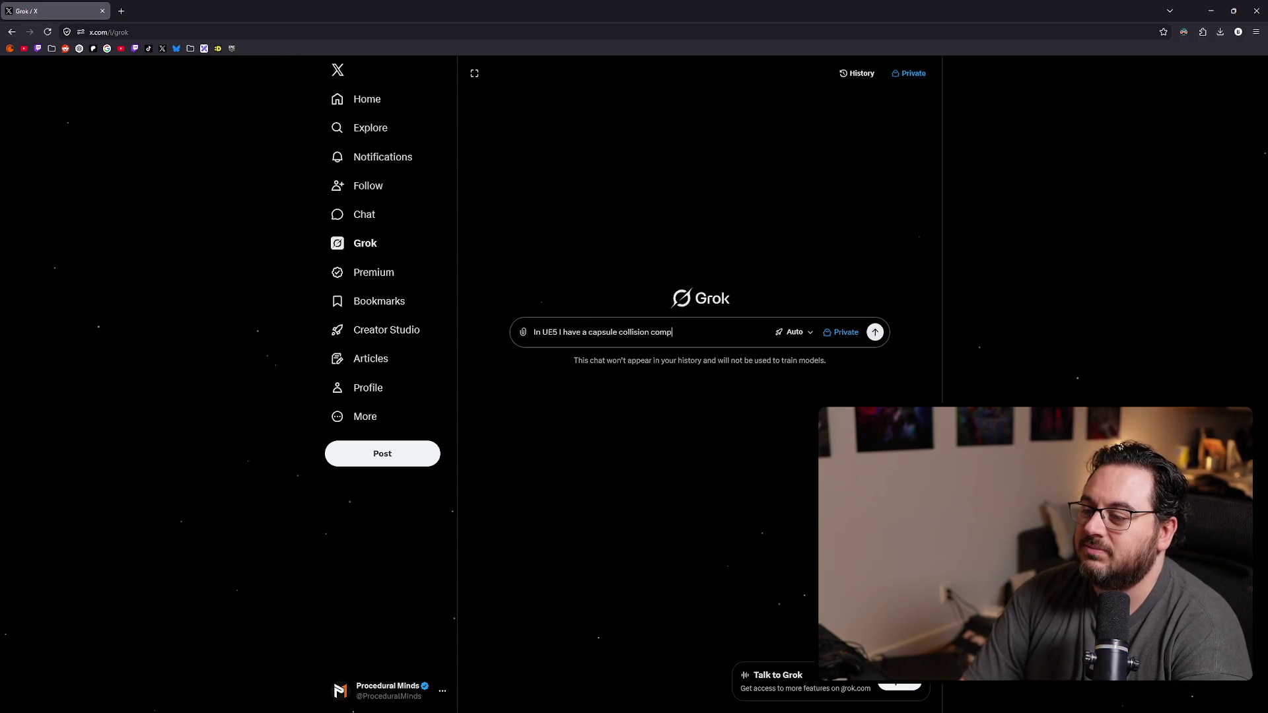
{"action": "type", "text": "onent attached to an"}
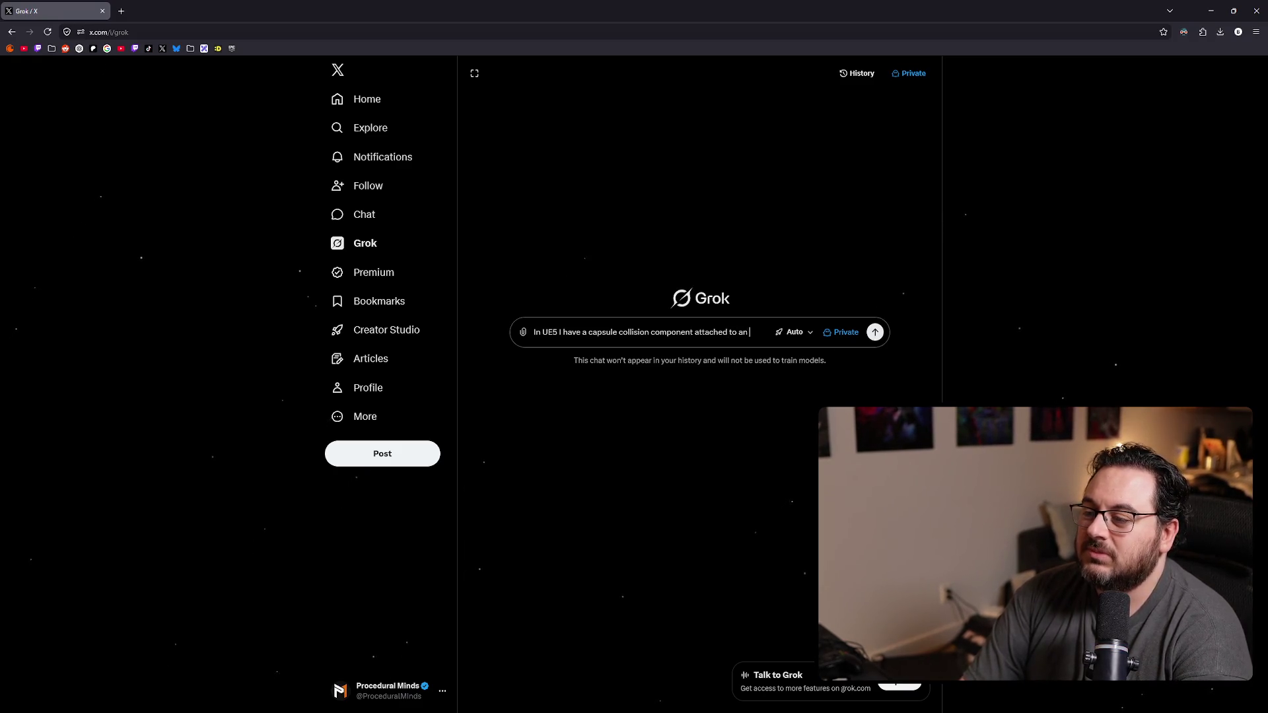
{"action": "type", "text": "actor that's movei"}
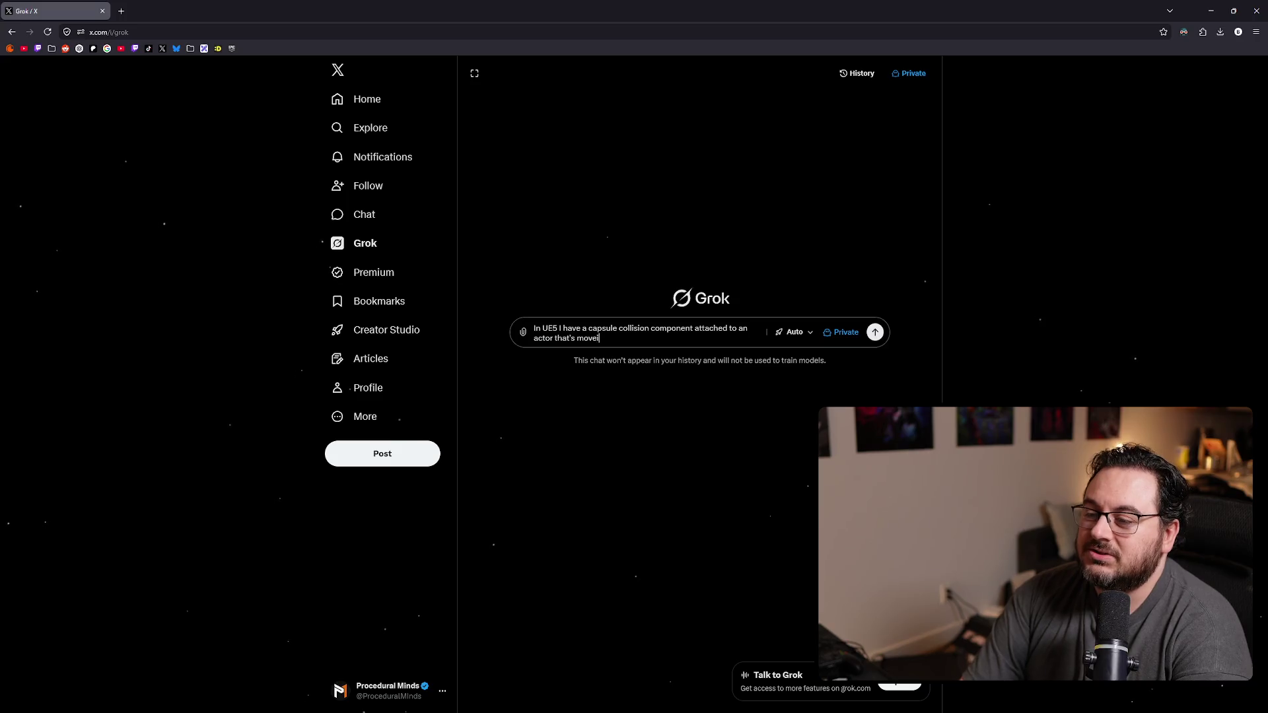
{"action": "type", "text": "g relaly "}
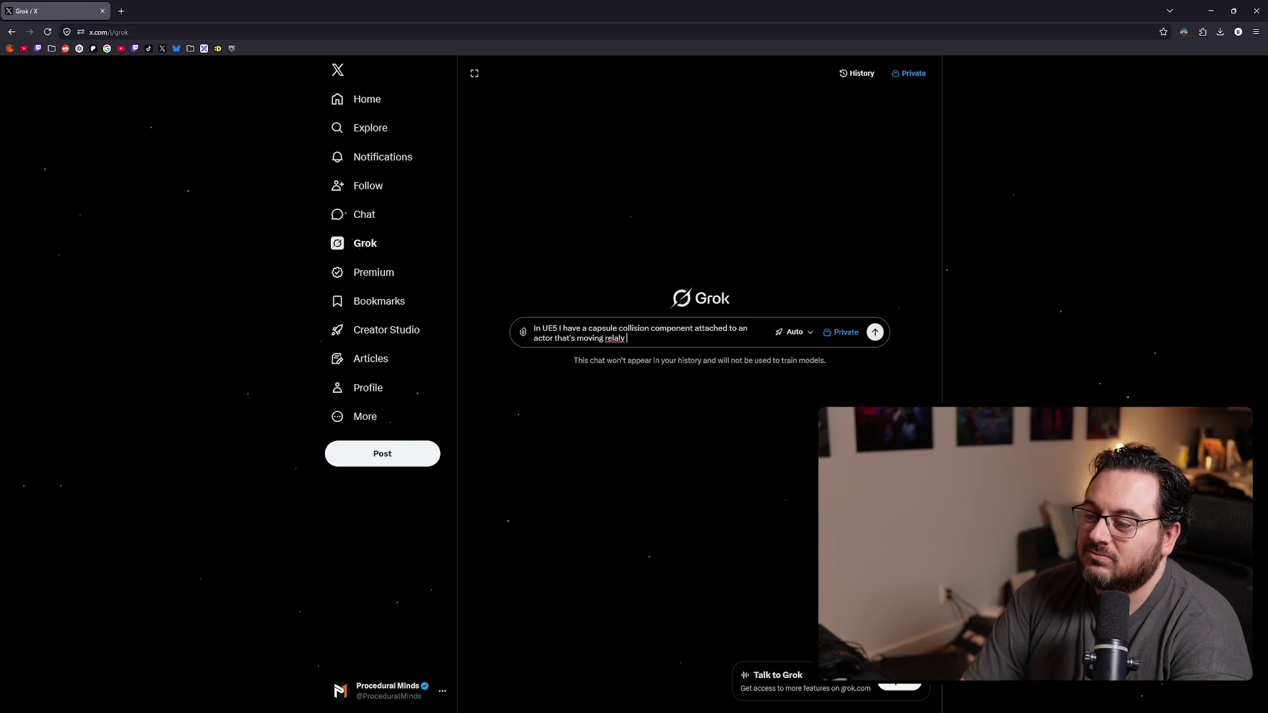
{"action": "key", "text": "BackSpace"}
{"action": "key", "text": "BackSpace"}
{"action": "key", "text": "BackSpace"}
{"action": "key", "text": "BackSpace"}
{"action": "key", "text": "BackSpace"}
{"action": "type", "text": "ally fast "}
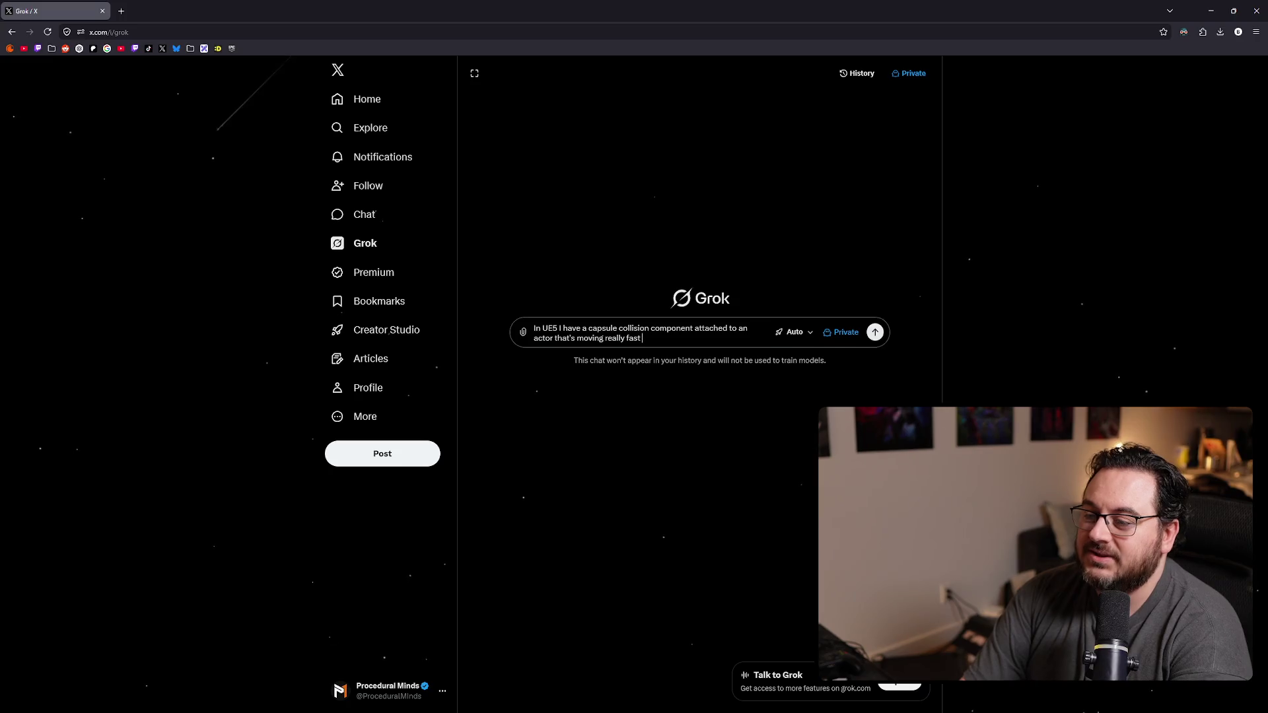
{"action": "type", "text": "across. I need to detect overlap"}
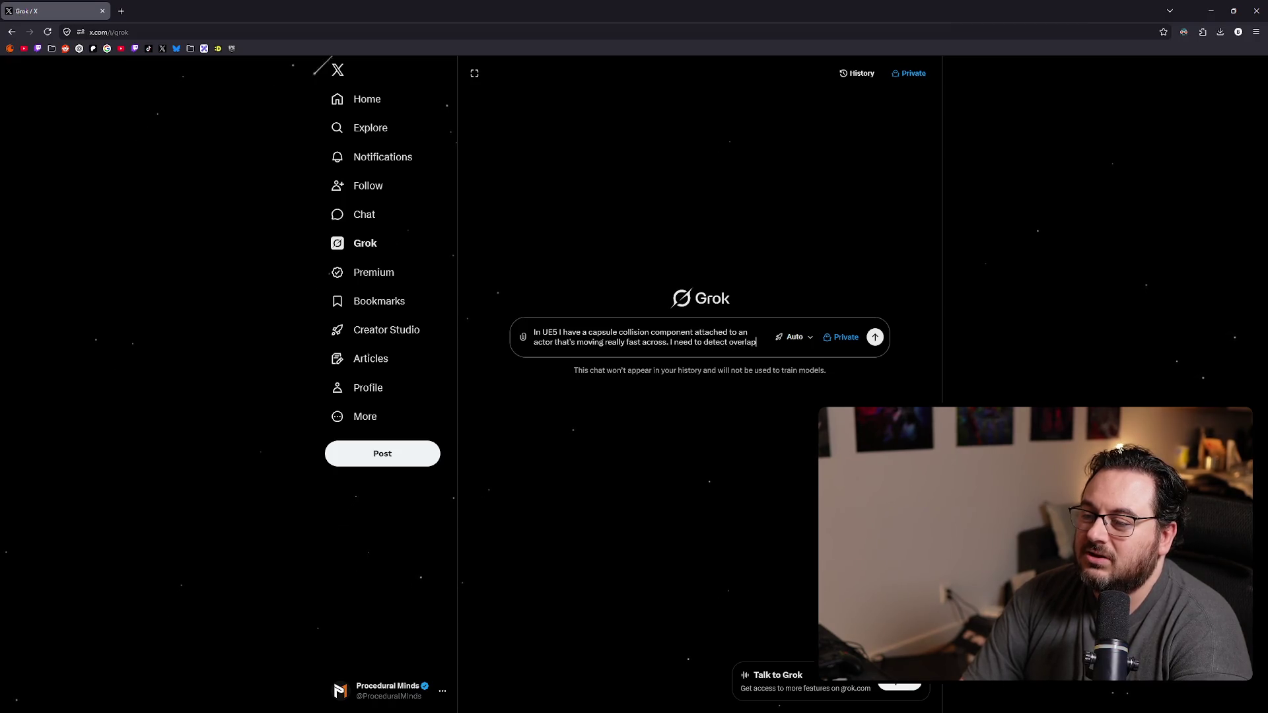
{"action": "type", "text": "s acros"}
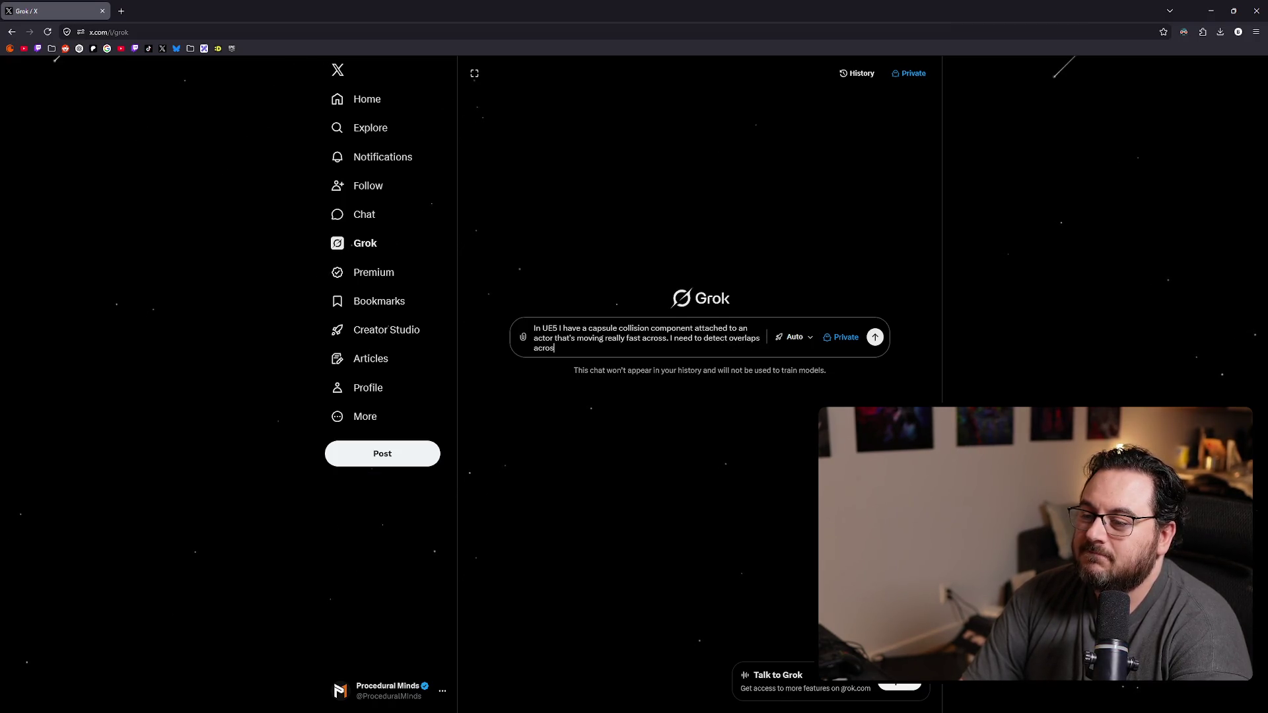
{"action": "type", "text": " the entire distire dist"}
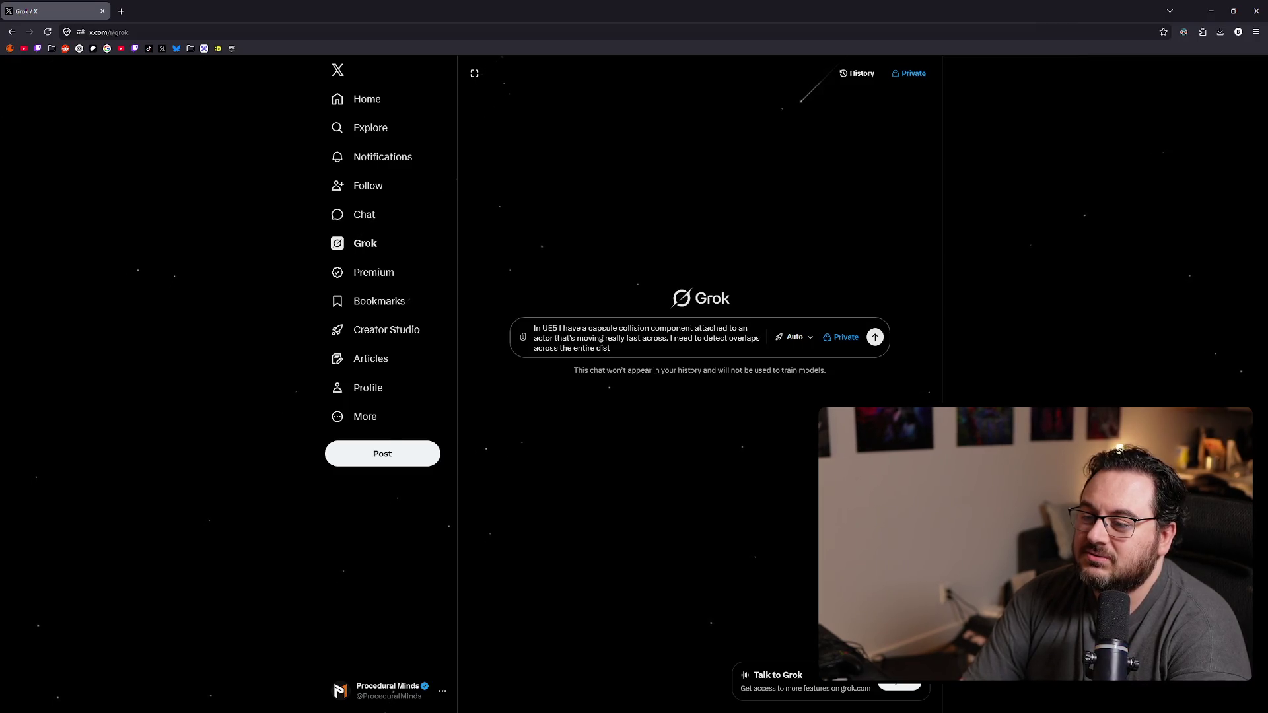
{"action": "type", "text": "ance,"}
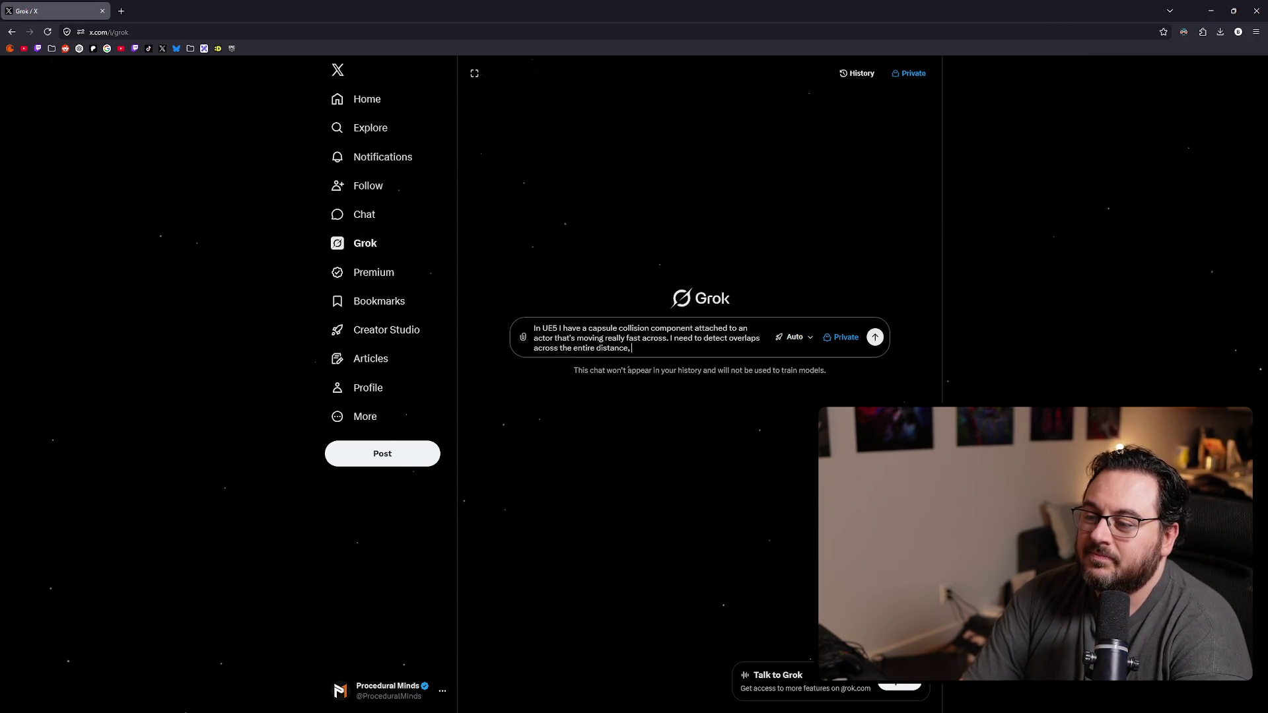
{"action": "type", "text": " regardless of"}
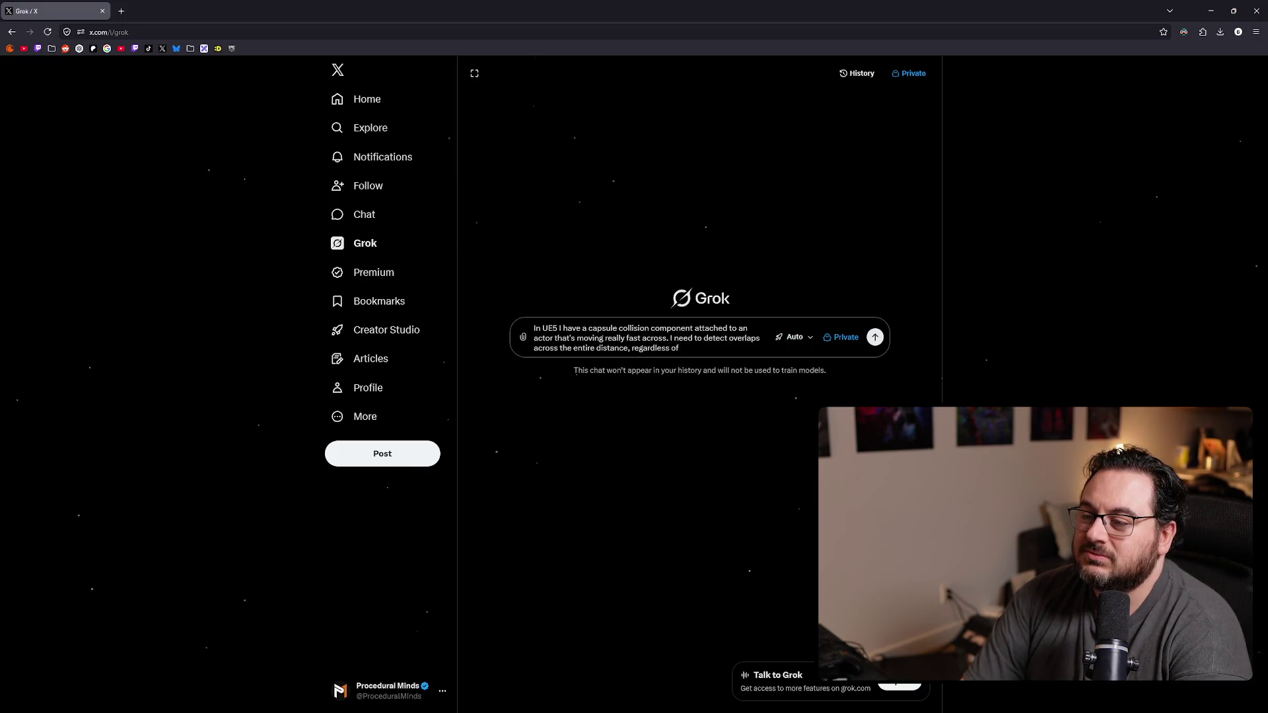
{"action": "type", "text": ". "}
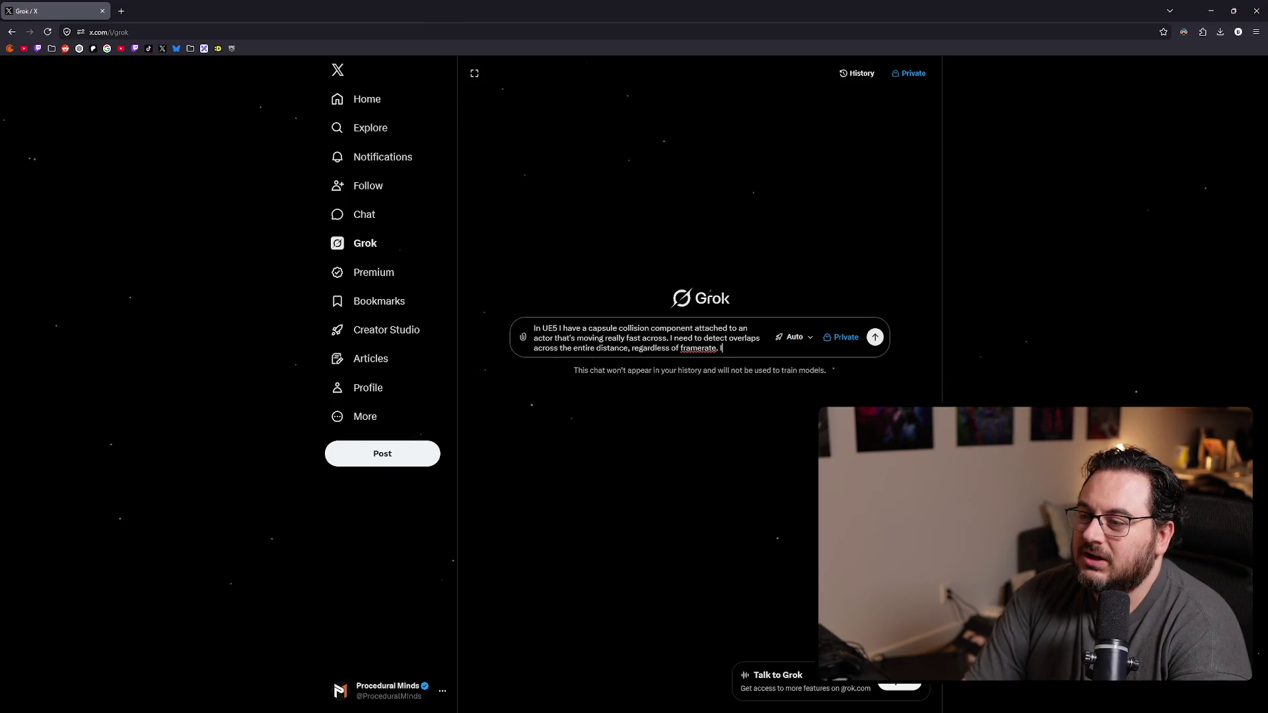
{"action": "type", "text": "I s there a way"}
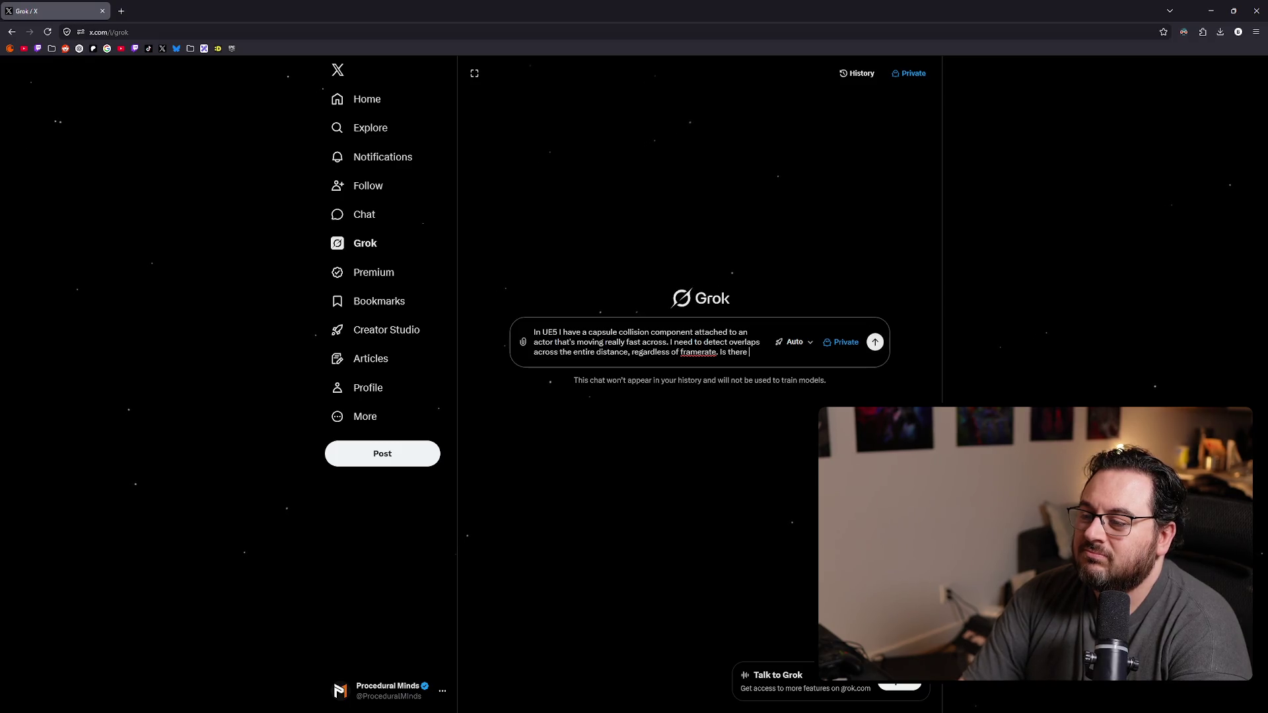
{"action": "type", "text": " to make sure it sweeps th"}
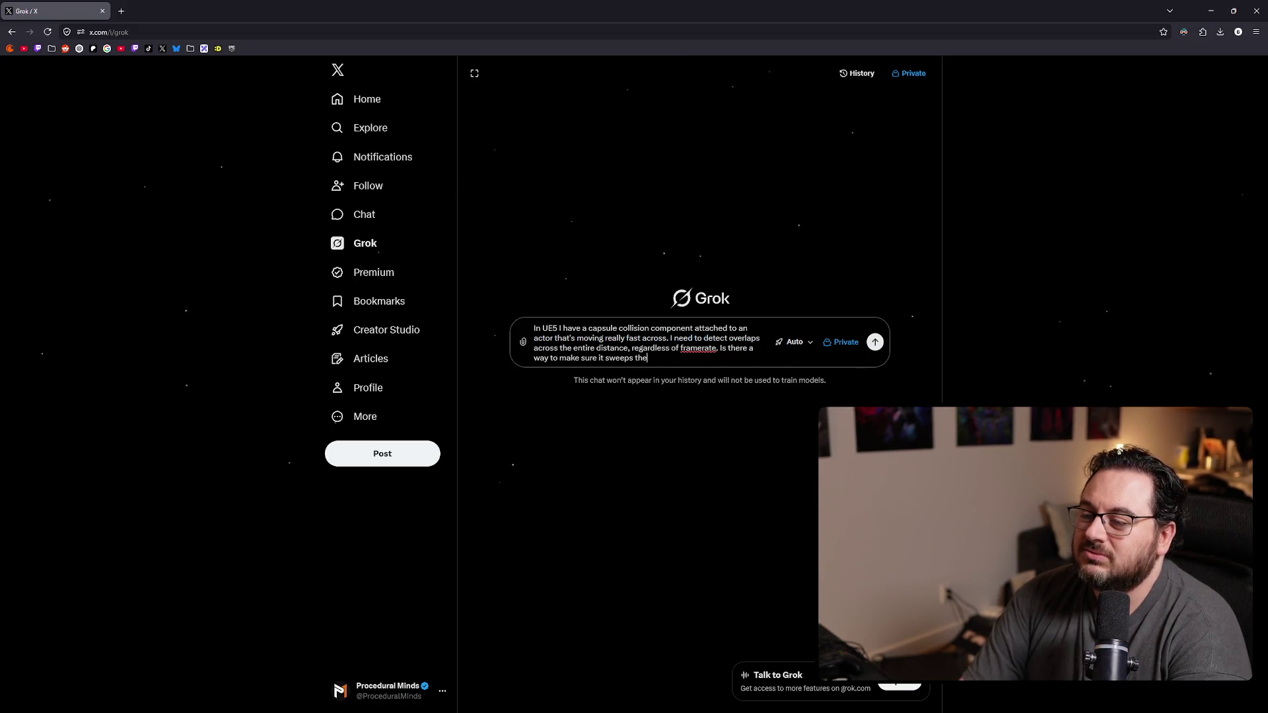
{"action": "type", "text": " entire distance"}
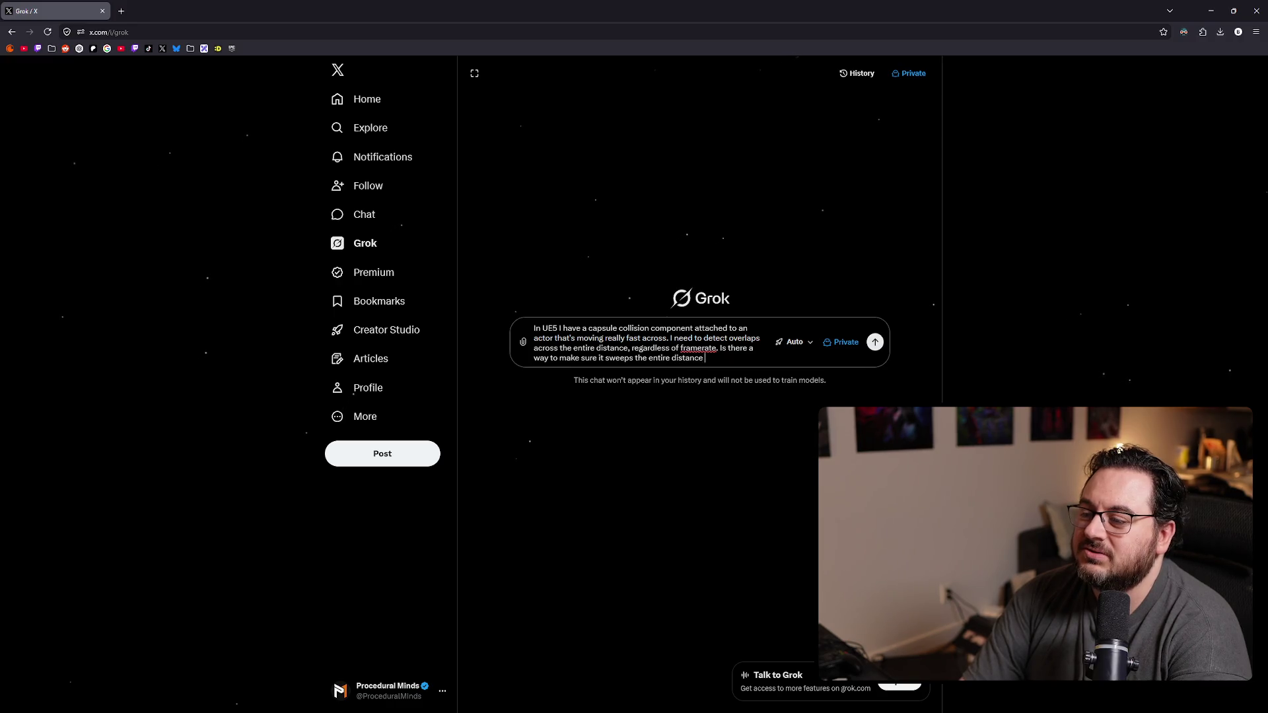
{"action": "type", "text": "oes?"}
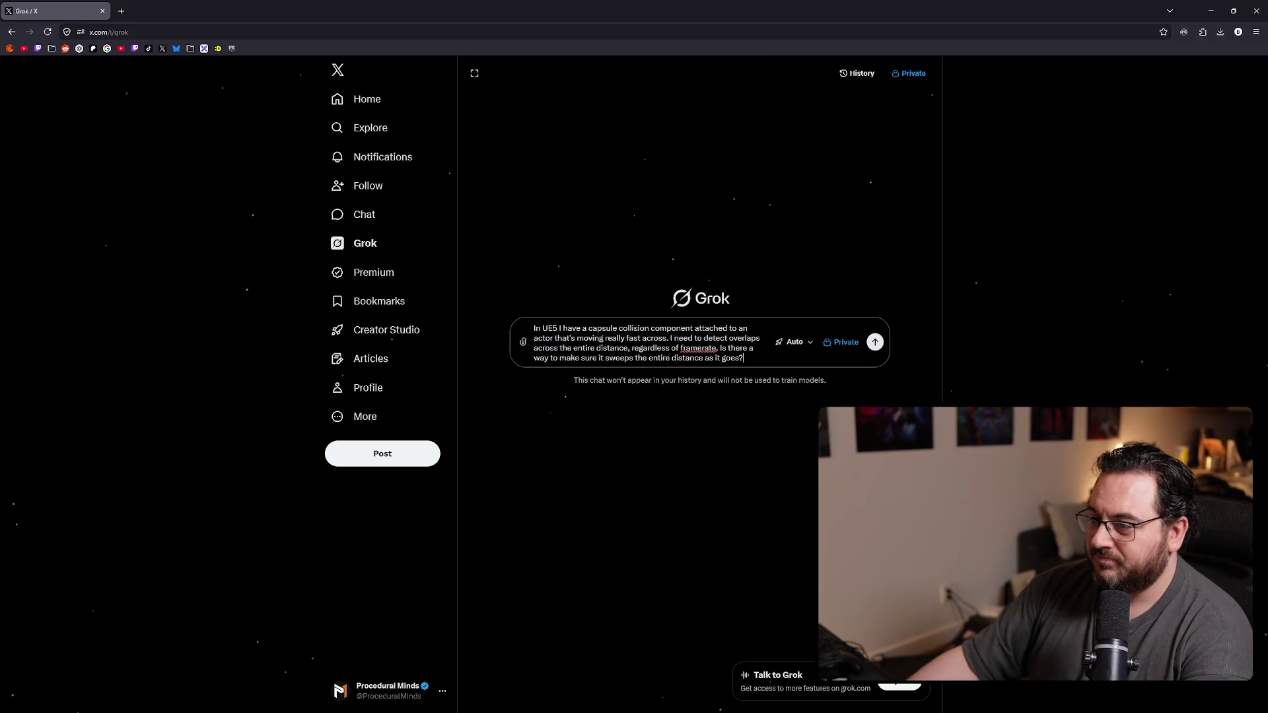
{"action": "key", "text": "Return"}
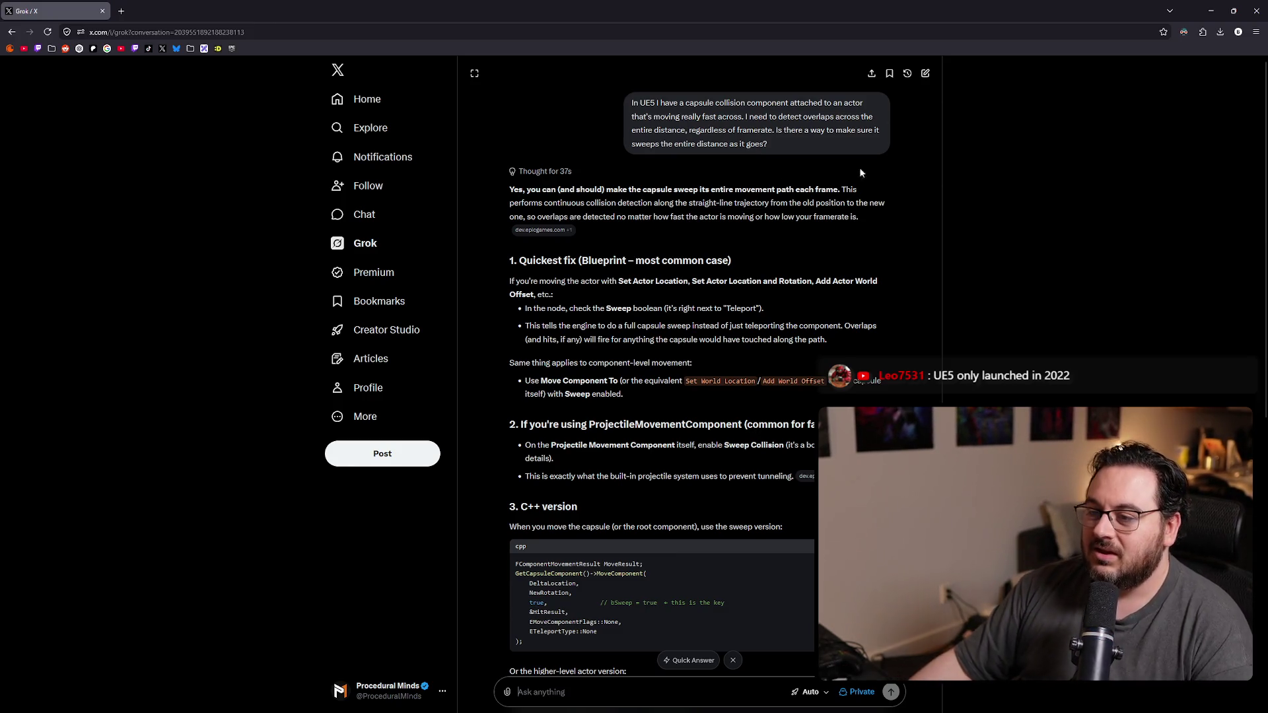
Step: Read Grok's capsule-sweep answer, highlighting the Sweep boolean tip and other passages along the way
{"action": "left_click_drag", "start_coordinate": [568, 282], "coordinate": [863, 281]}
{"action": "scroll", "coordinate": [793, 277], "scroll_direction": "down", "scroll_amount": 1}
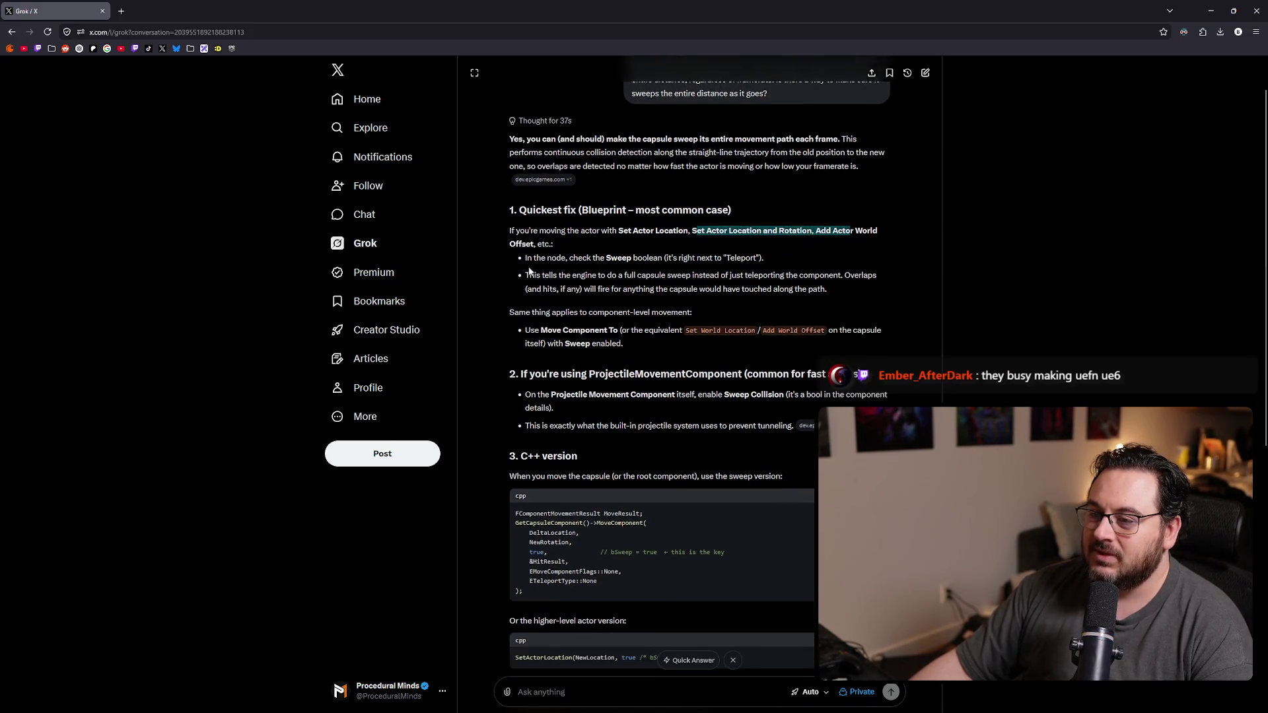
{"action": "left_click_drag", "start_coordinate": [525, 259], "coordinate": [750, 257]}
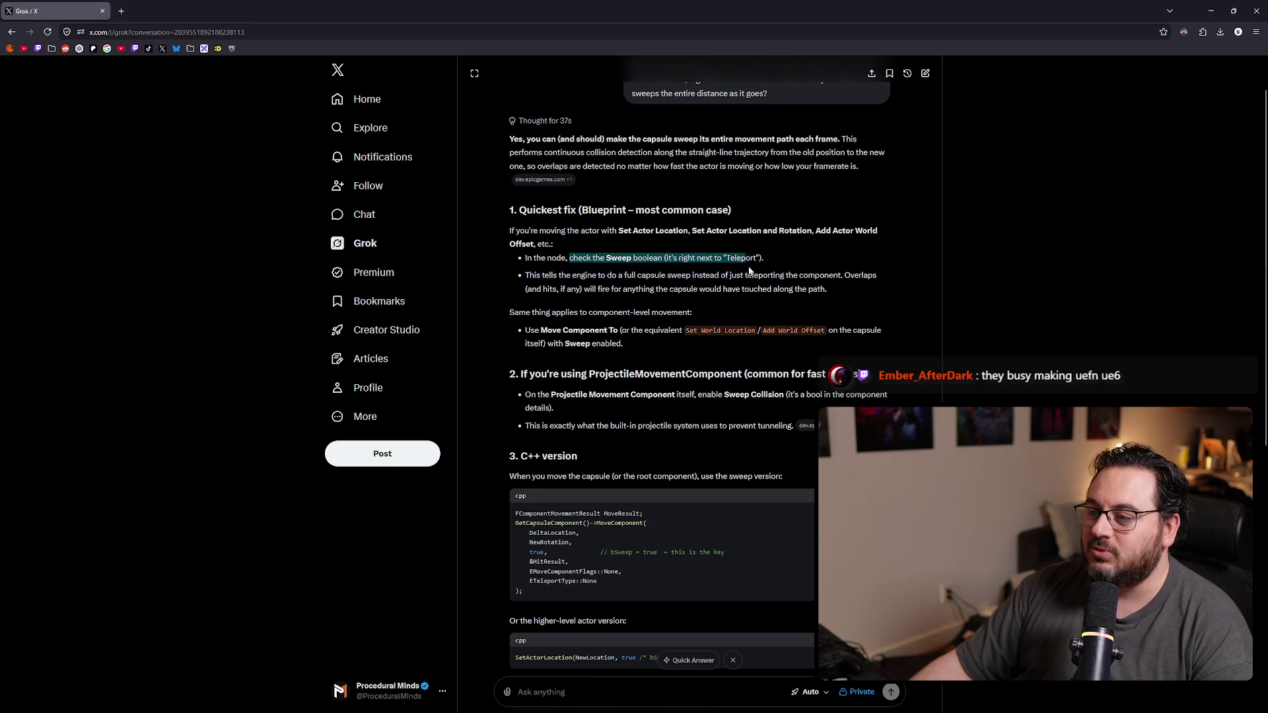
{"action": "left_click", "coordinate": [775, 259]}
{"action": "left_click_drag", "start_coordinate": [666, 267], "coordinate": [764, 257]}
{"action": "left_click", "coordinate": [766, 260]}
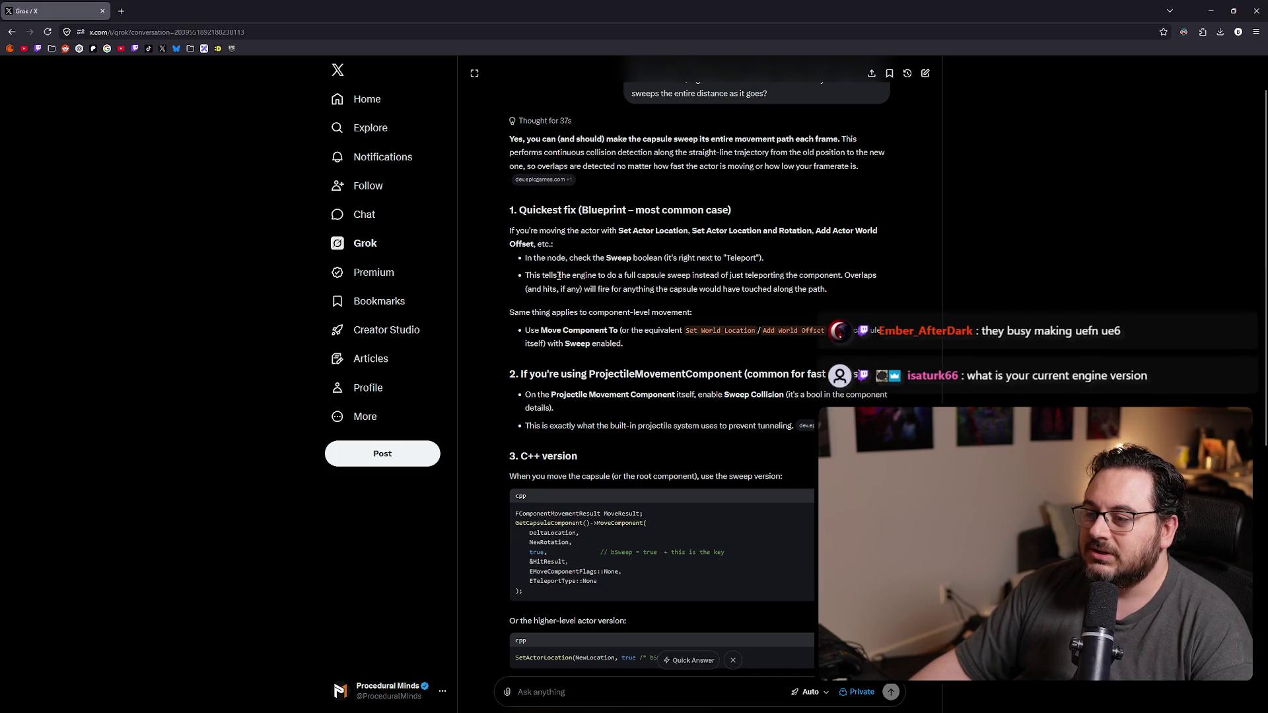
{"action": "scroll", "coordinate": [559, 279], "scroll_direction": "down", "scroll_amount": 2}
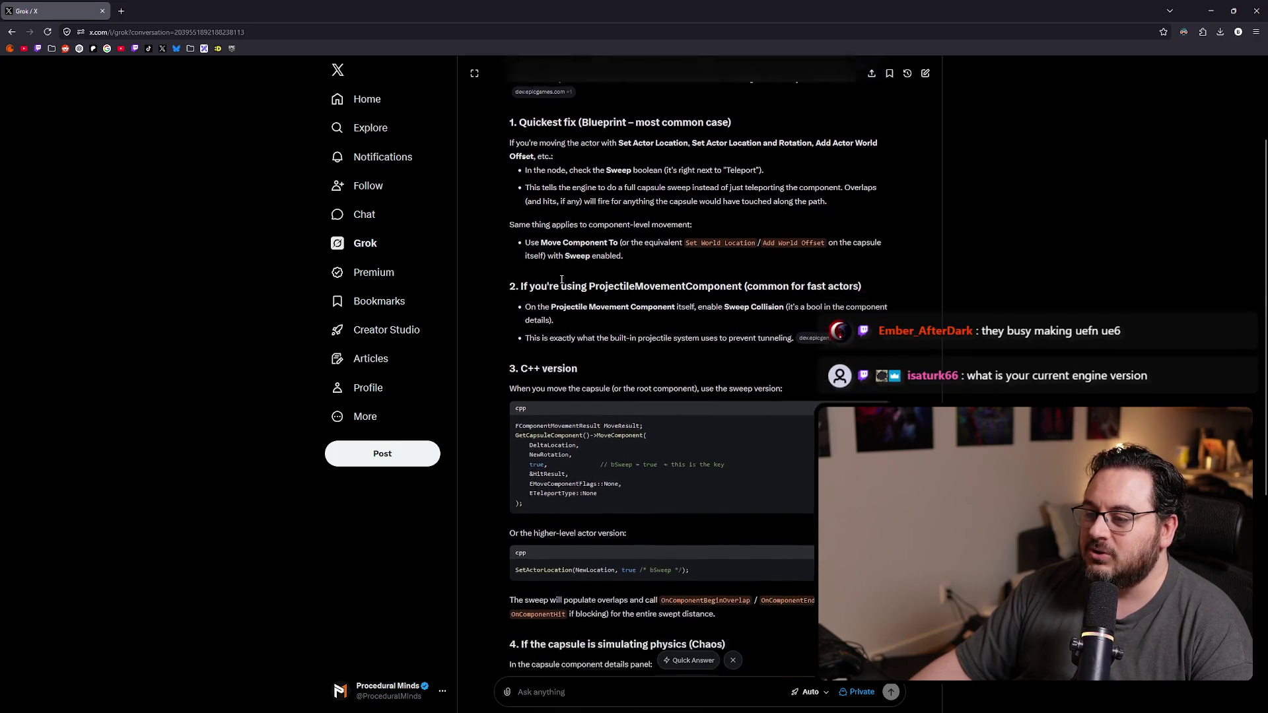
{"action": "scroll", "coordinate": [607, 291], "scroll_direction": "down", "scroll_amount": 2}
{"action": "scroll", "coordinate": [608, 293], "scroll_direction": "down", "scroll_amount": 1}
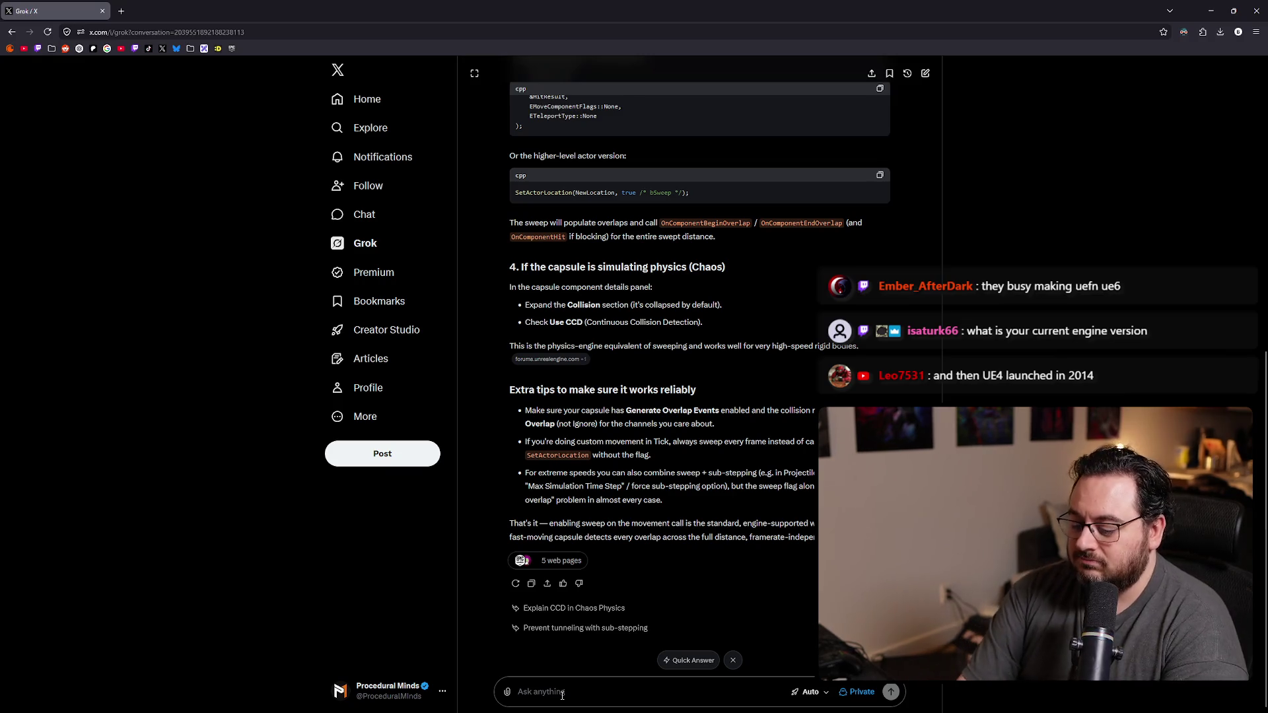
{"action": "type", "text": "The actor that's moving"}
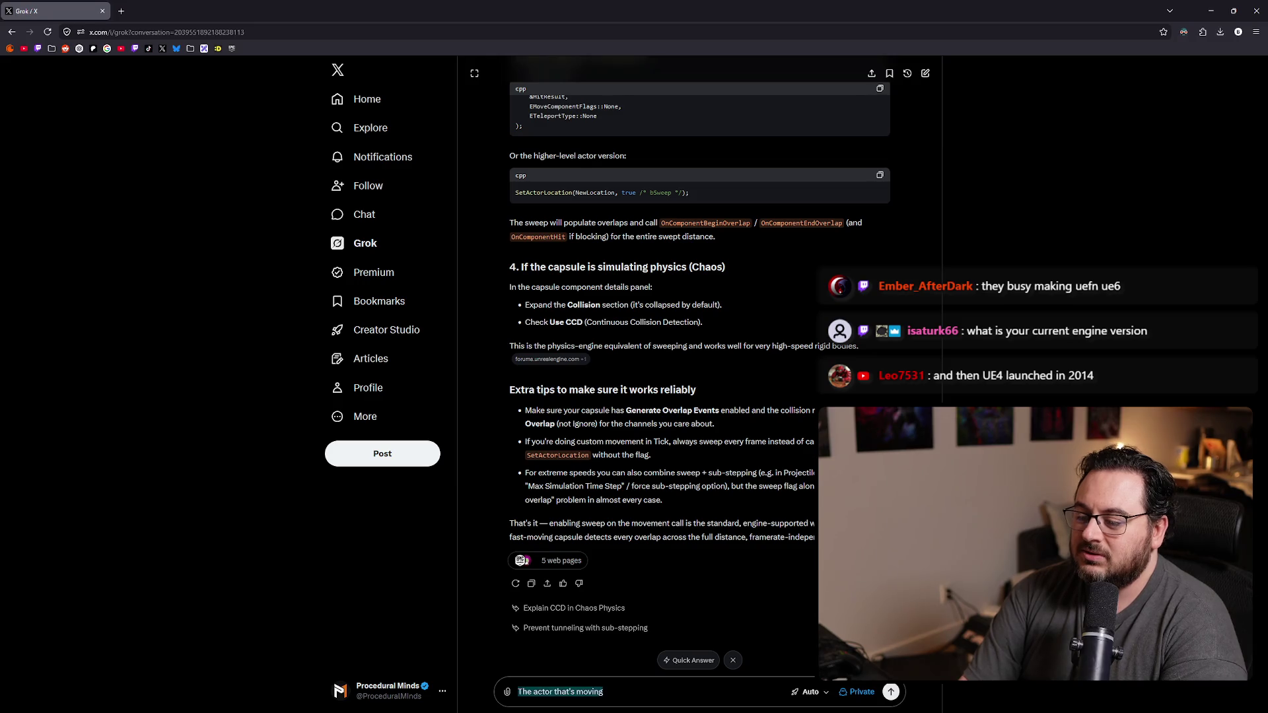
{"action": "type", "text": " needs to"}
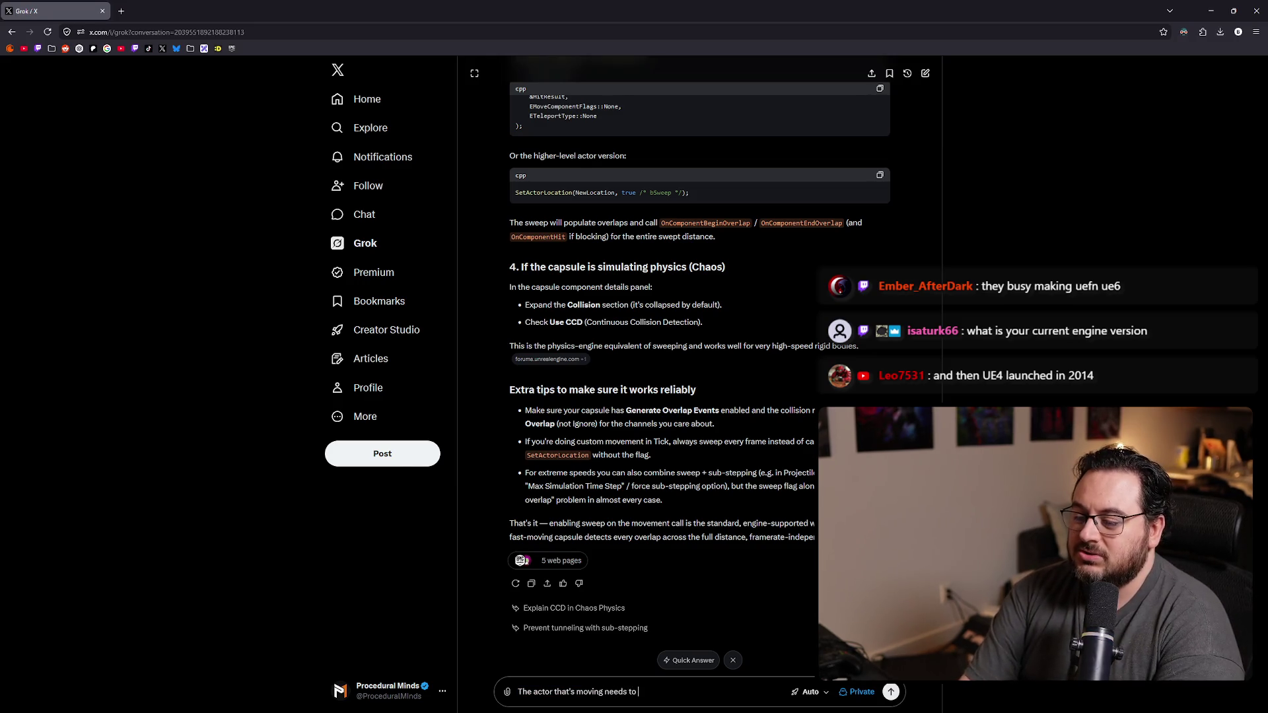
{"action": "type", "text": " have sweep"}
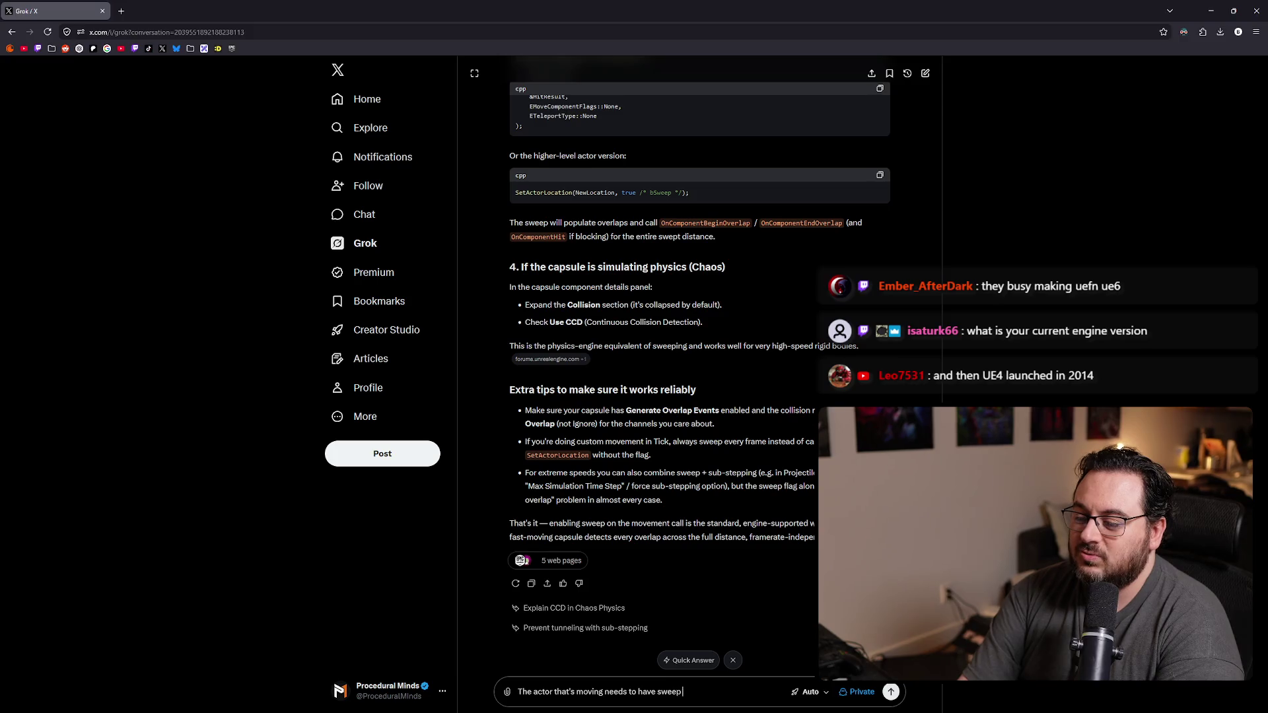
{"action": "type", "text": " on? Or the actor t"}
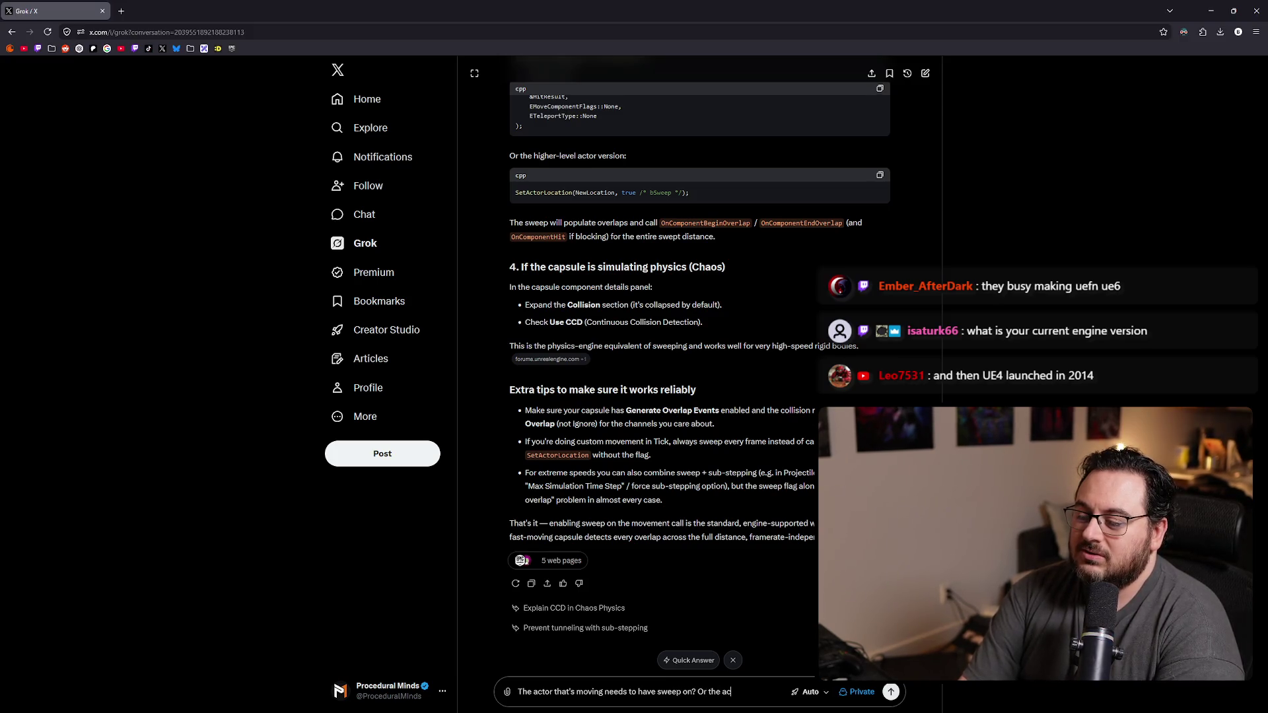
Step: Ask Grok whether sweep belongs on the moving actor or the one holding the attached capsule
{"action": "key", "text": "BackSpace"}
{"action": "type", "text": "w"}
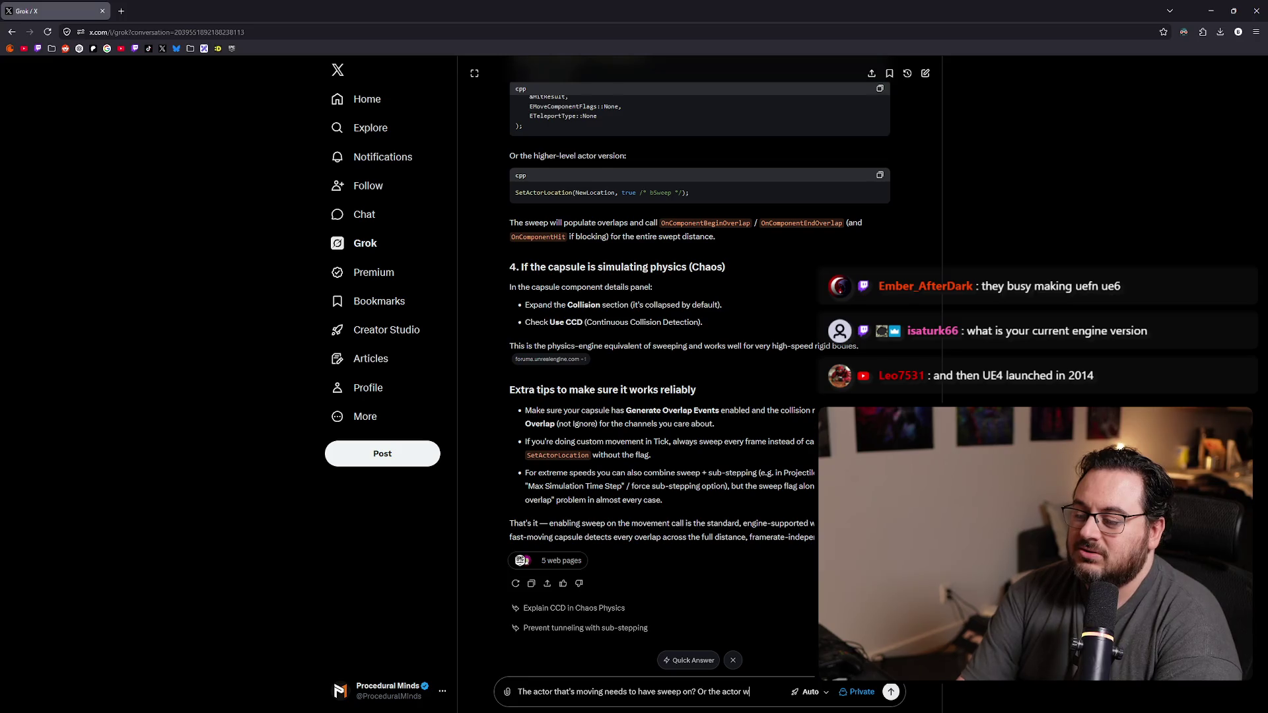
{"action": "type", "text": "ith the capcule"}
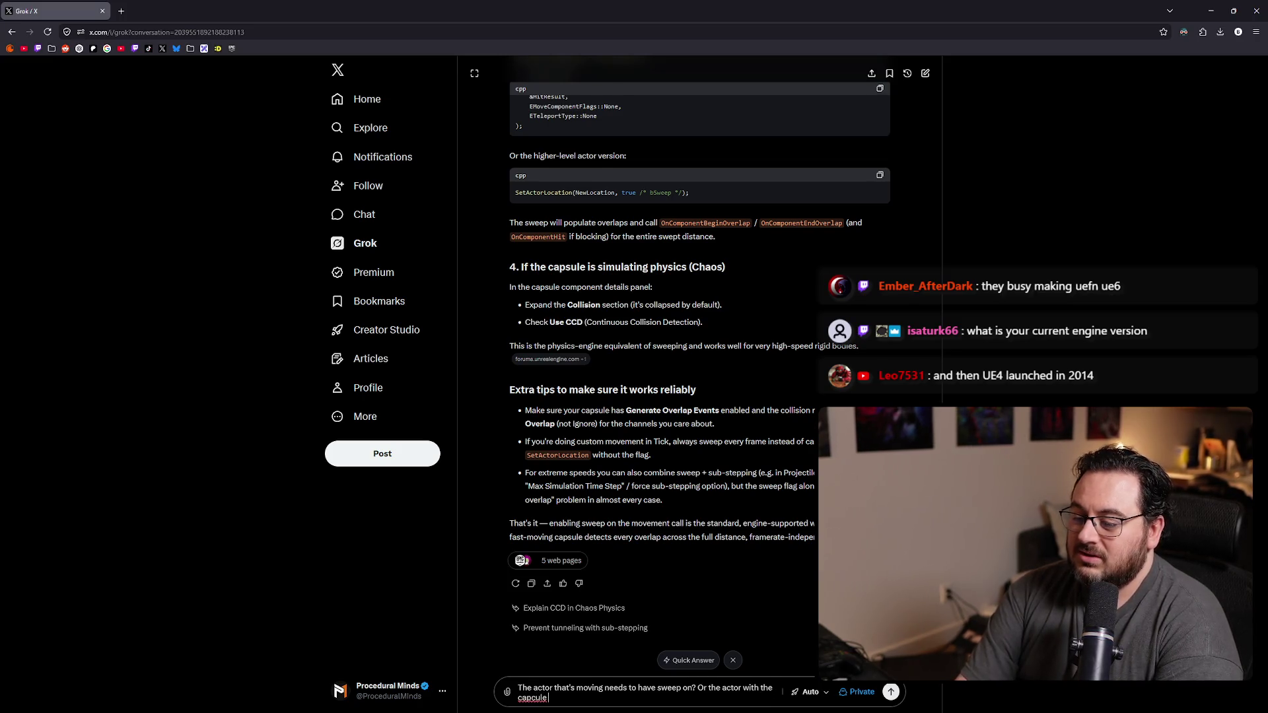
{"action": "type", "text": " component "}
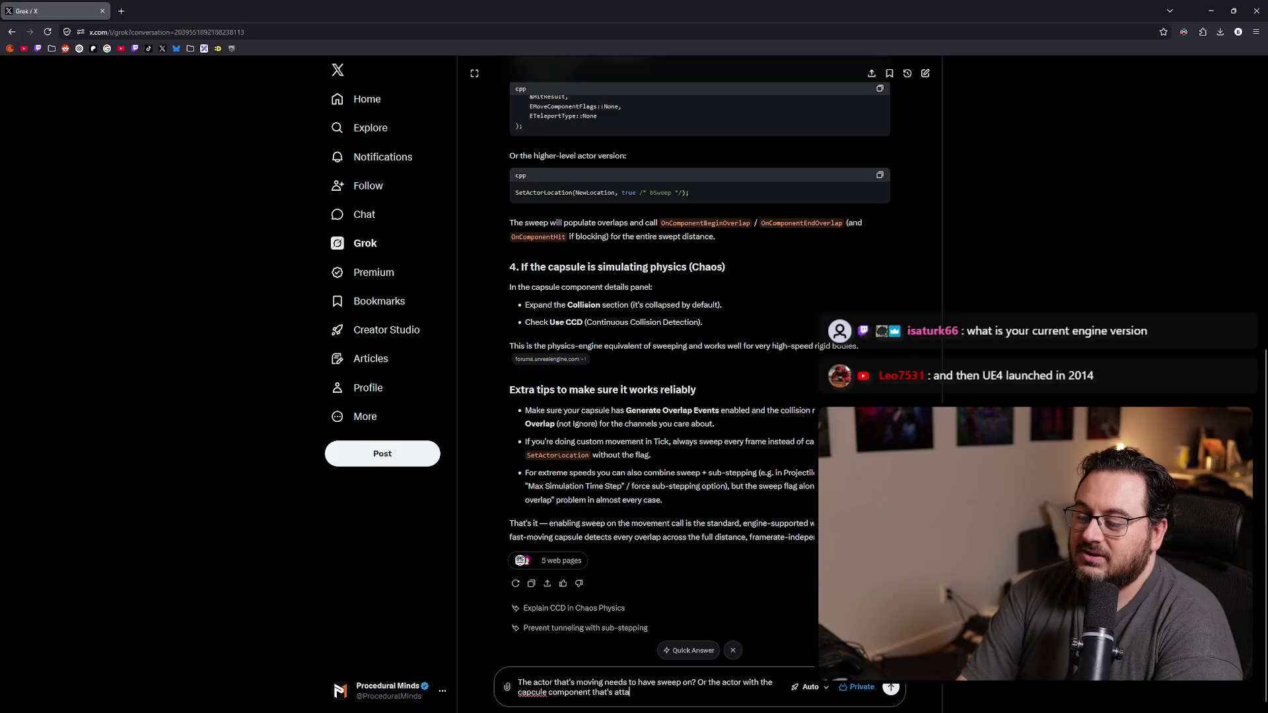
{"action": "type", "text": " that ac"}
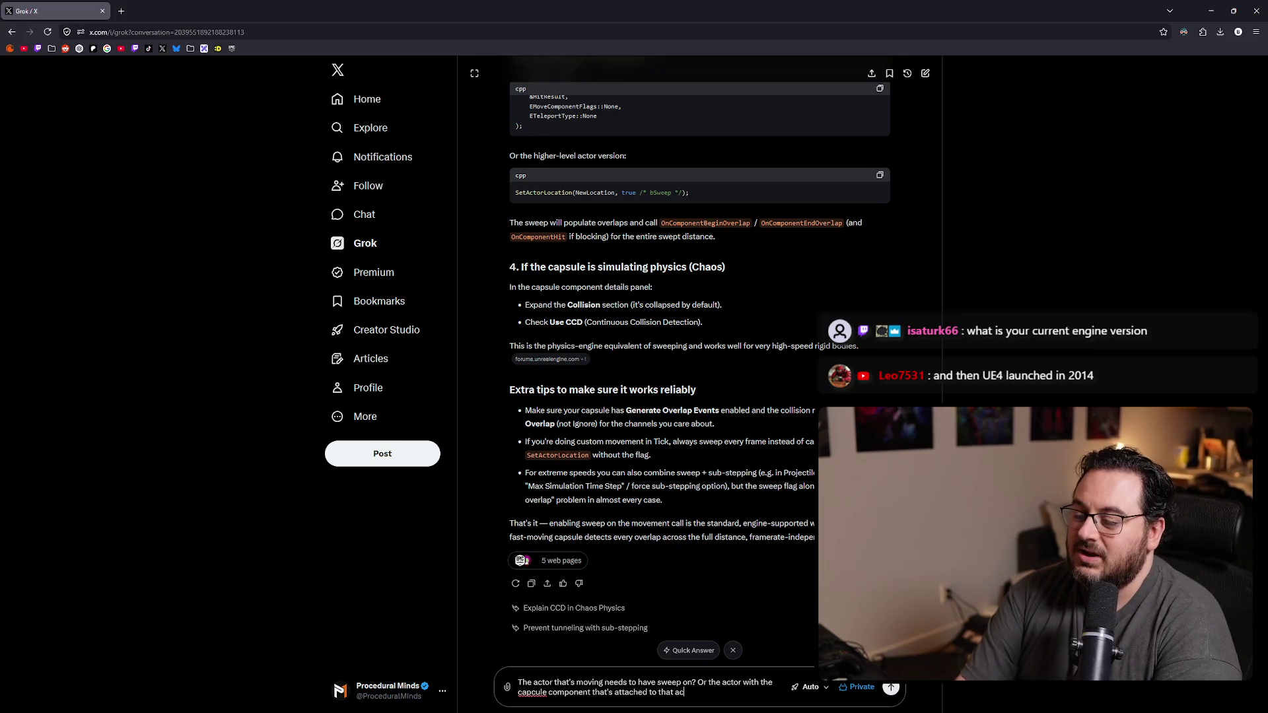
{"action": "type", "text": "tor?"}
{"action": "key", "text": "Return"}
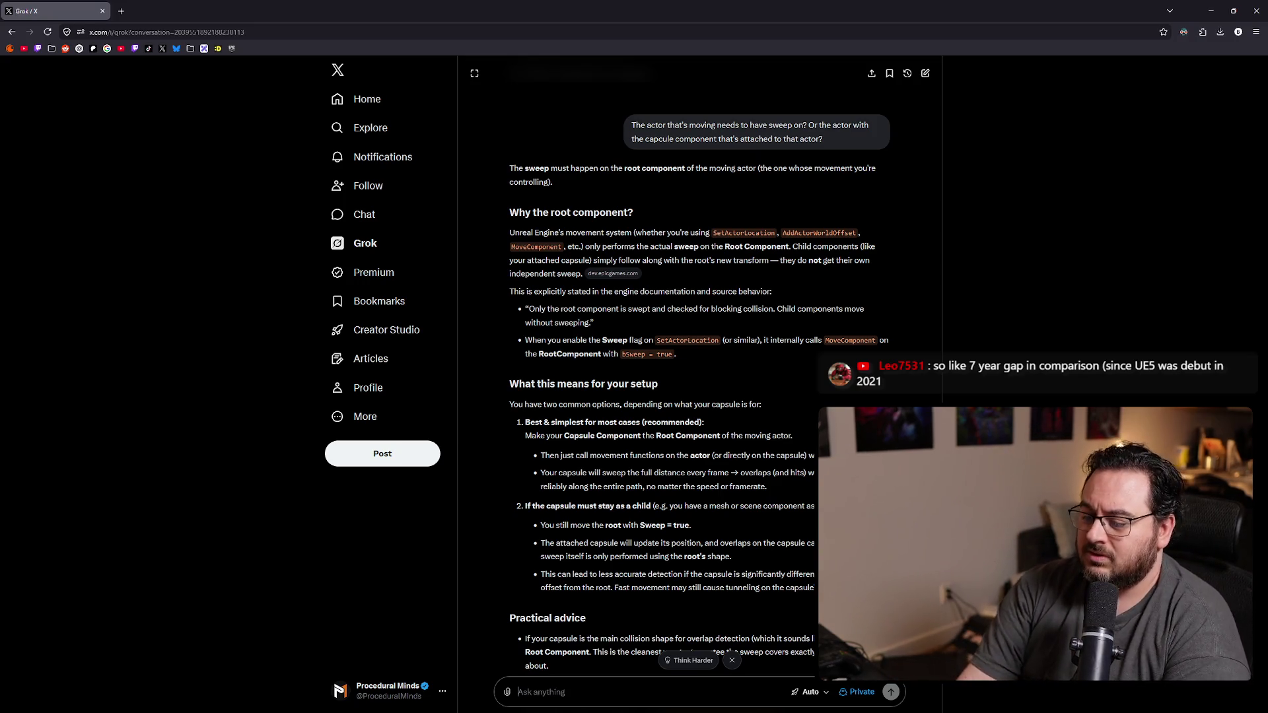
{"action": "type", "text": "So attached act"}
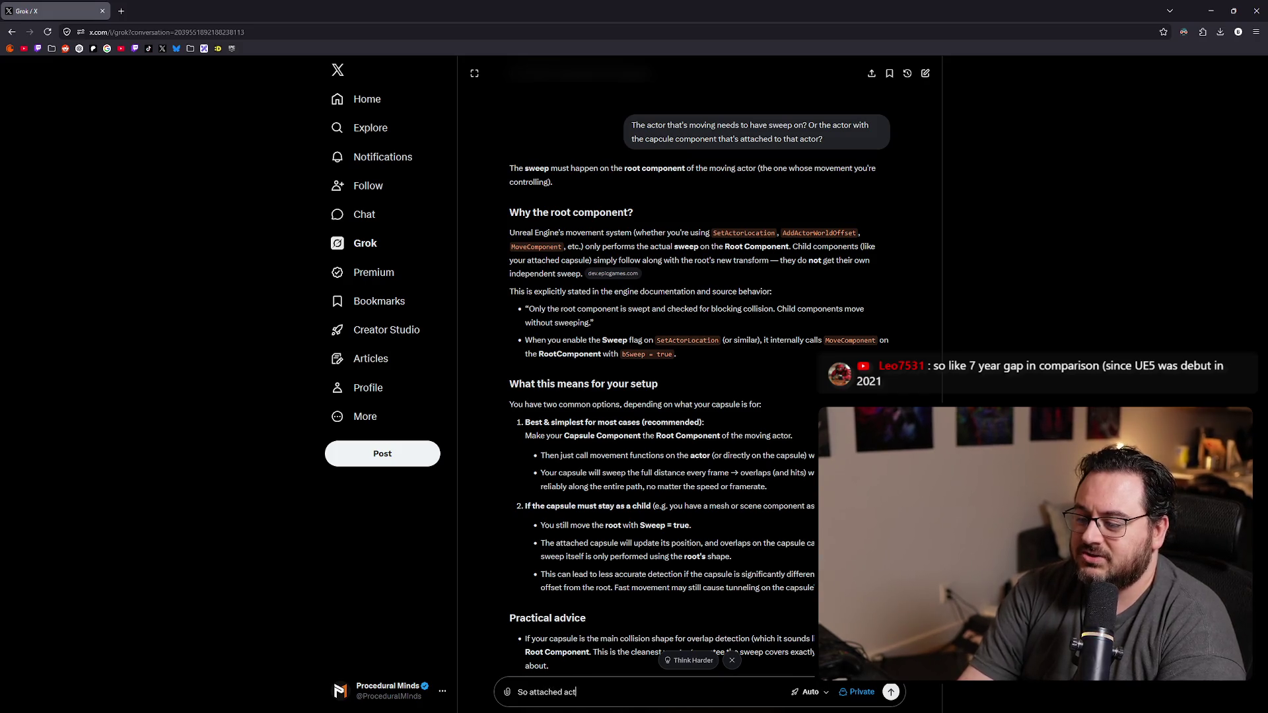
{"action": "type", "text": "ors use"}
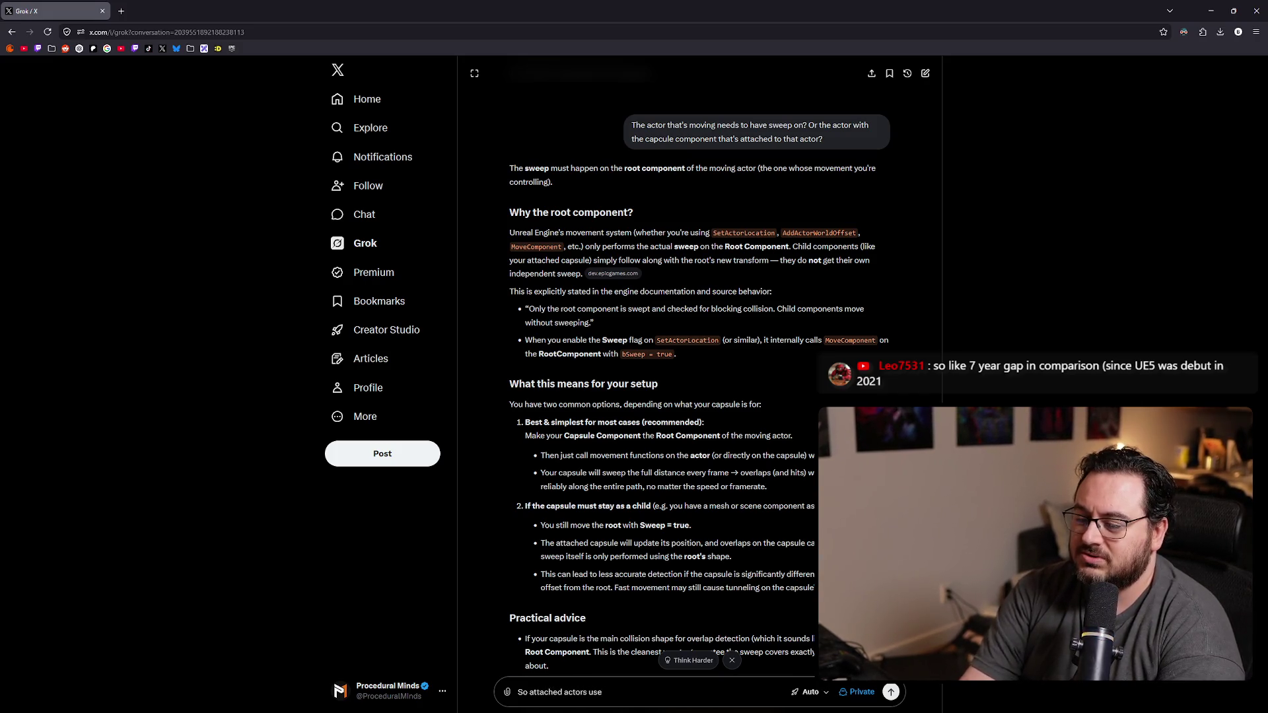
{"action": "type", "text": " the sweep setting"}
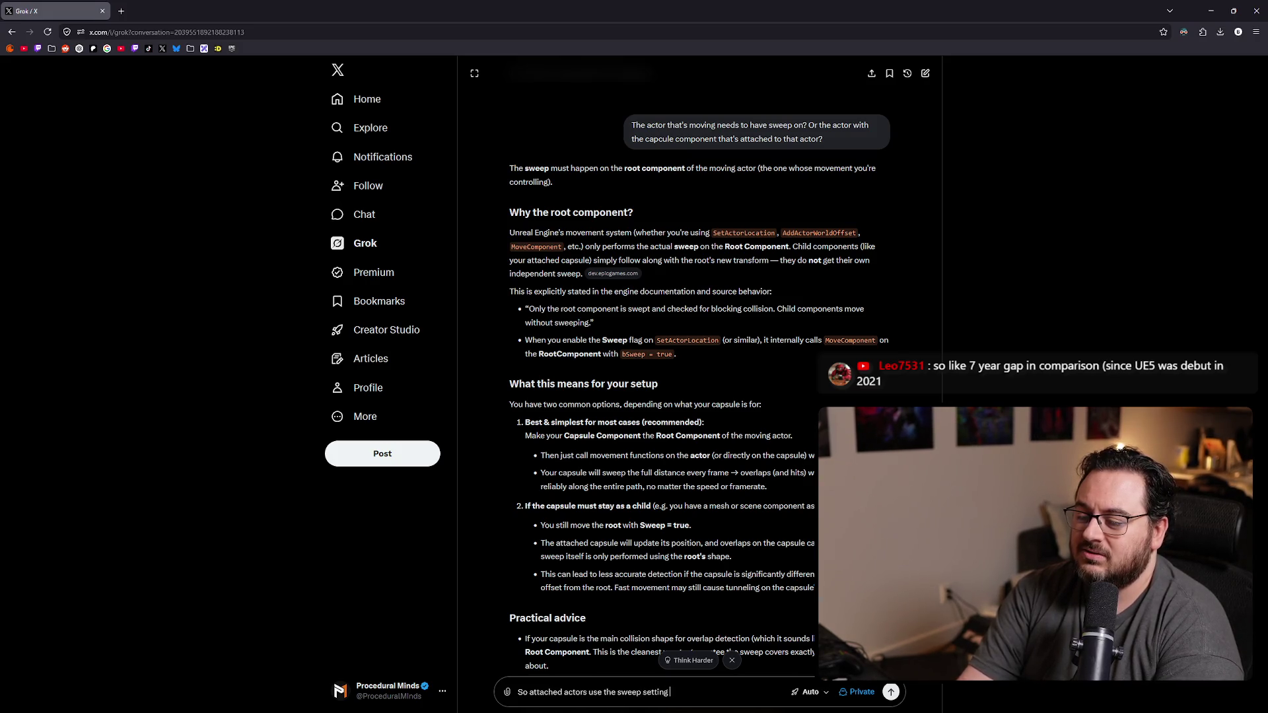
{"action": "type", "text": " of the actor they're atta"}
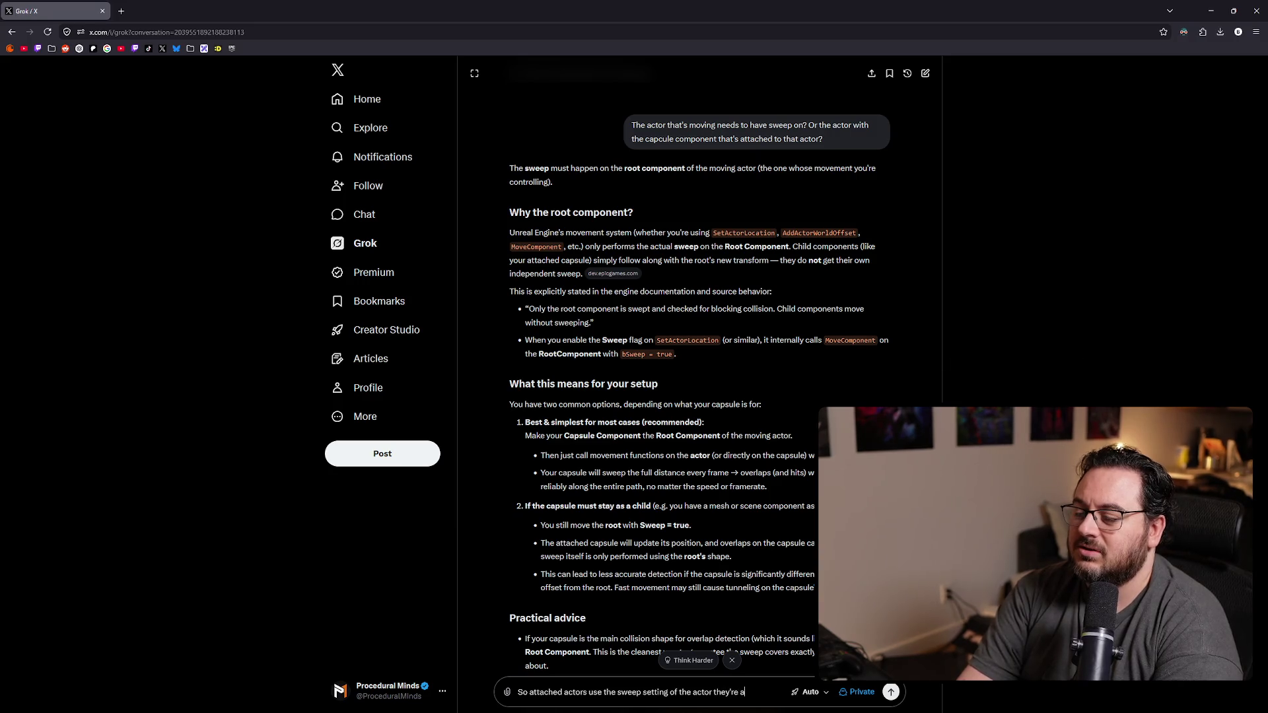
{"action": "type", "text": "ched to?"}
Step: Ask Grok whether attached actors inherit their parent's sweep setting
{"action": "key", "text": "Return"}
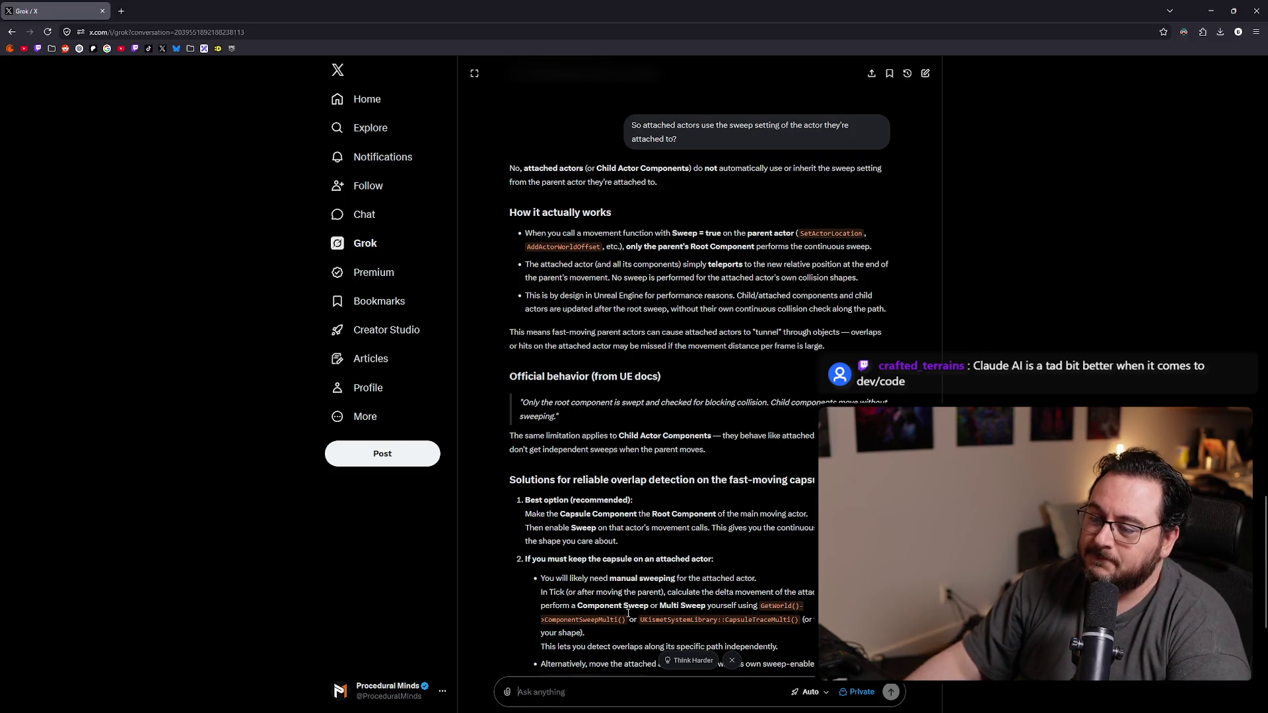
{"action": "scroll", "coordinate": [757, 349], "scroll_direction": "down", "scroll_amount": 3}
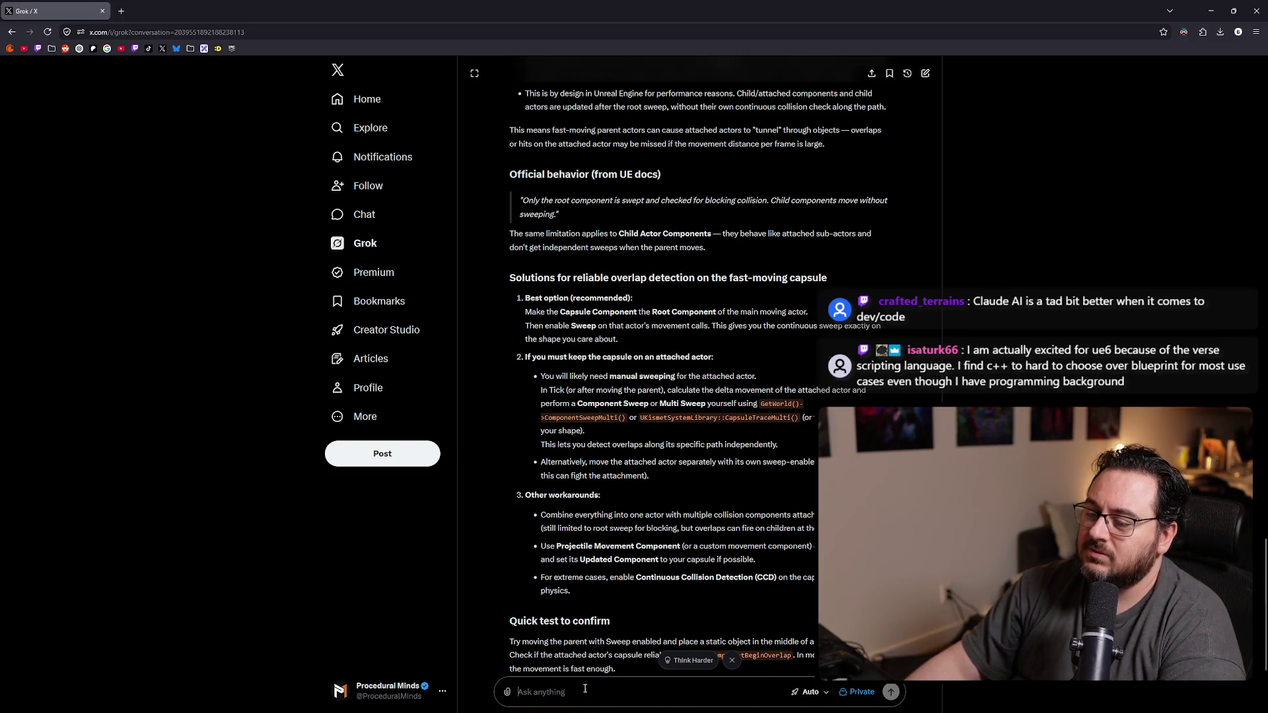
{"action": "type", "text": "Can't have"}
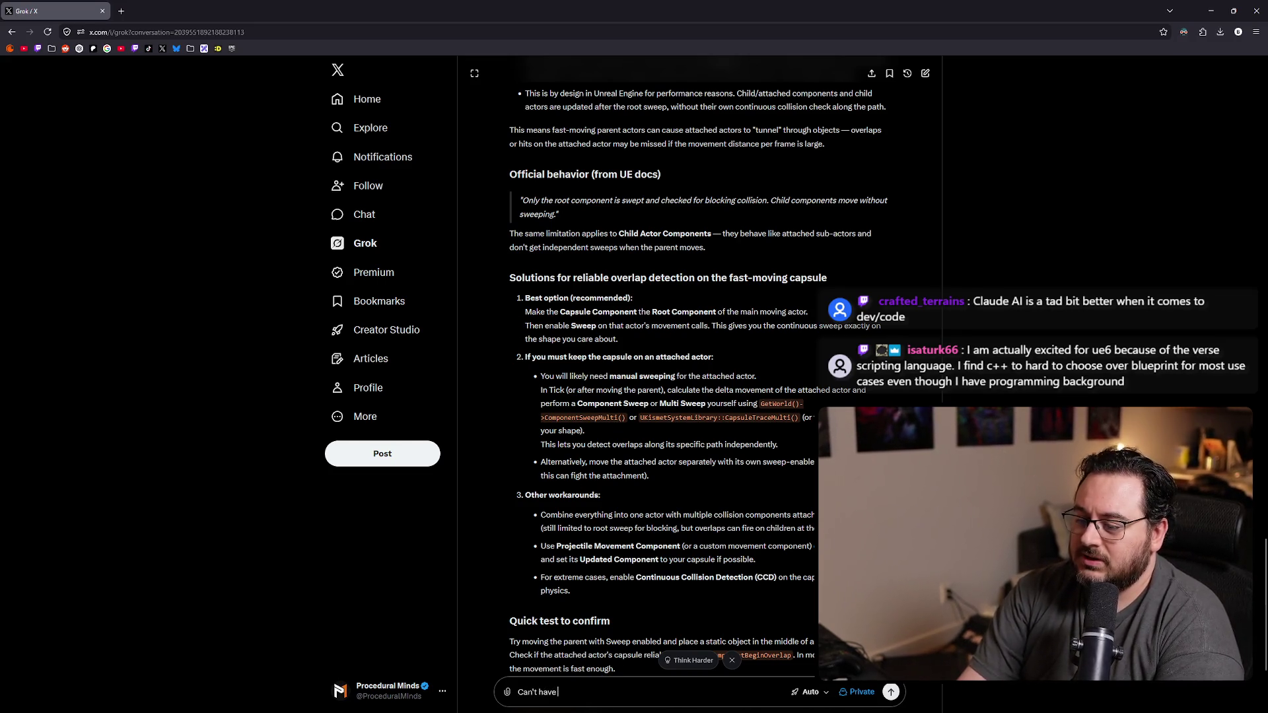
{"action": "type", "text": " capsule com"}
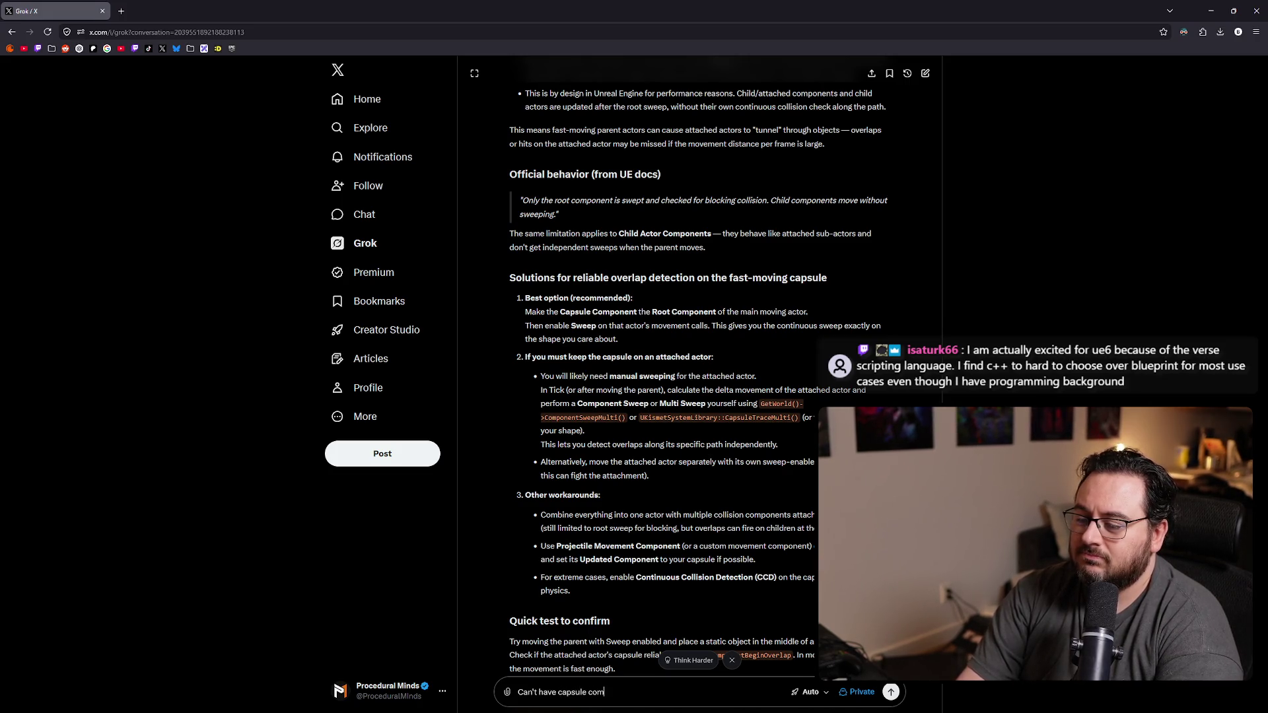
{"action": "type", "text": "ponent be the"}
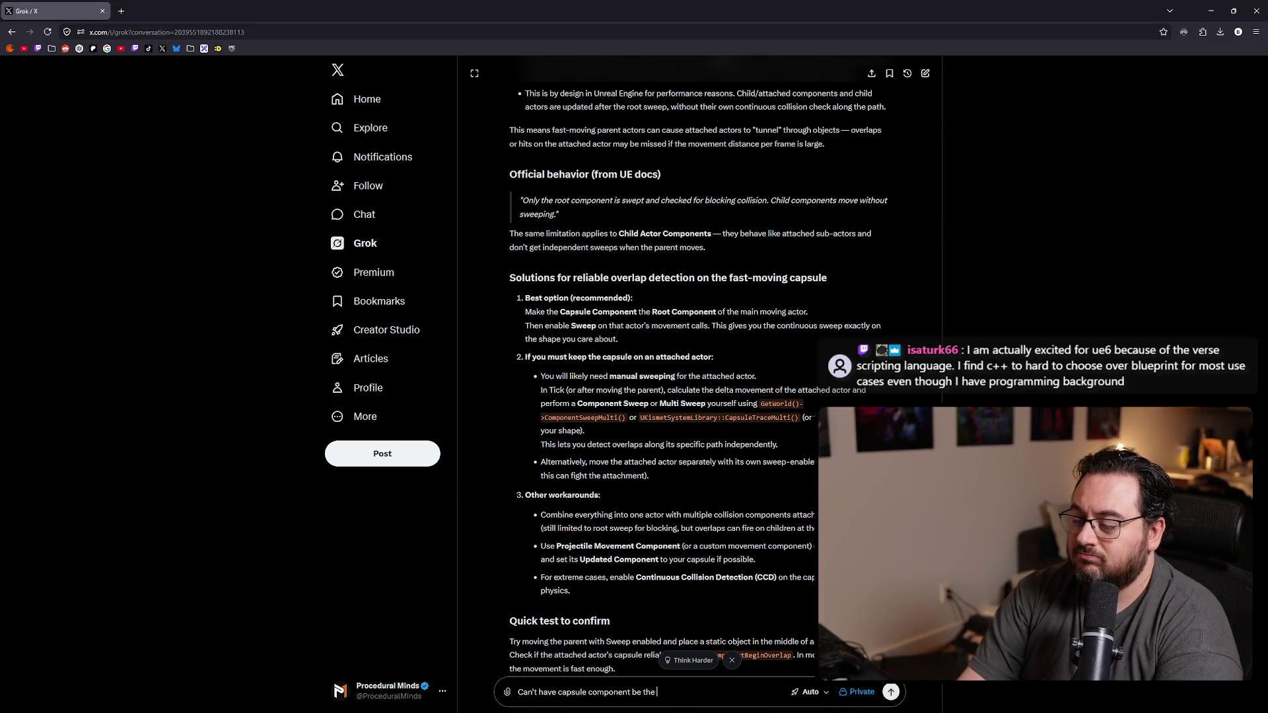
{"action": "type", "text": " root."}
Step: Tell Grok the capsule component can't be the root and ask how to sweep without it
{"action": "key", "text": "Return"}
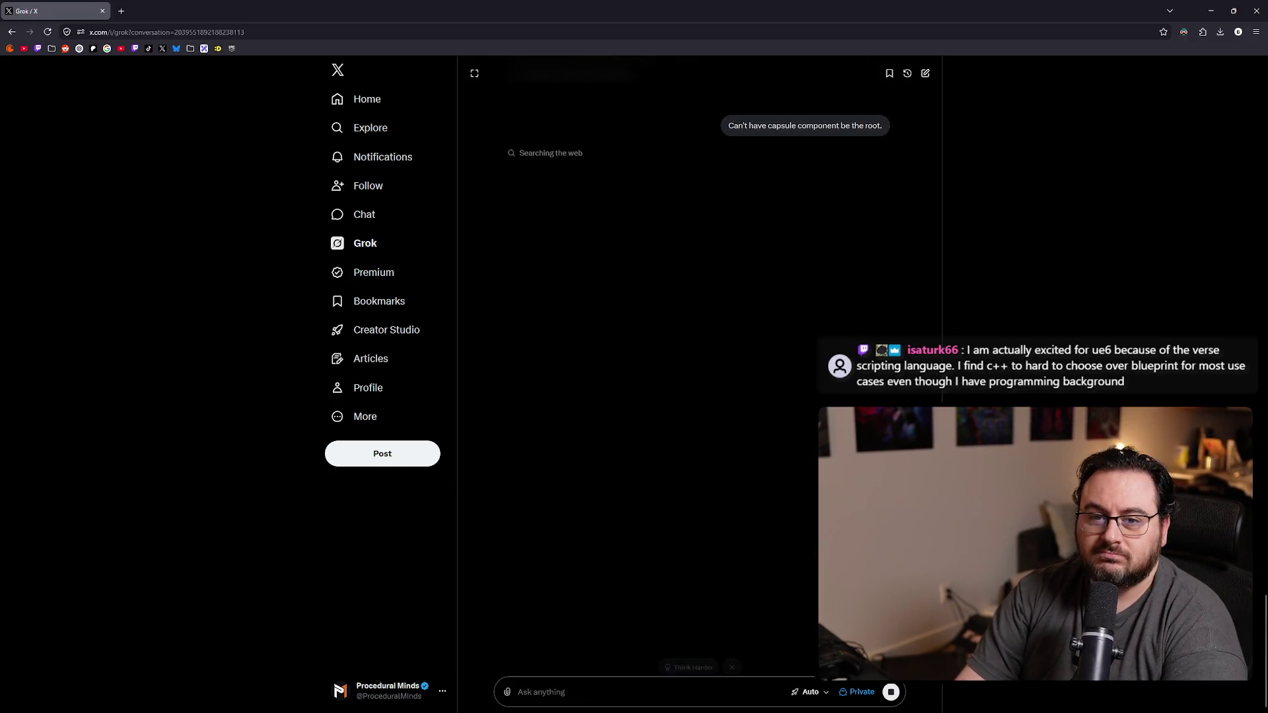
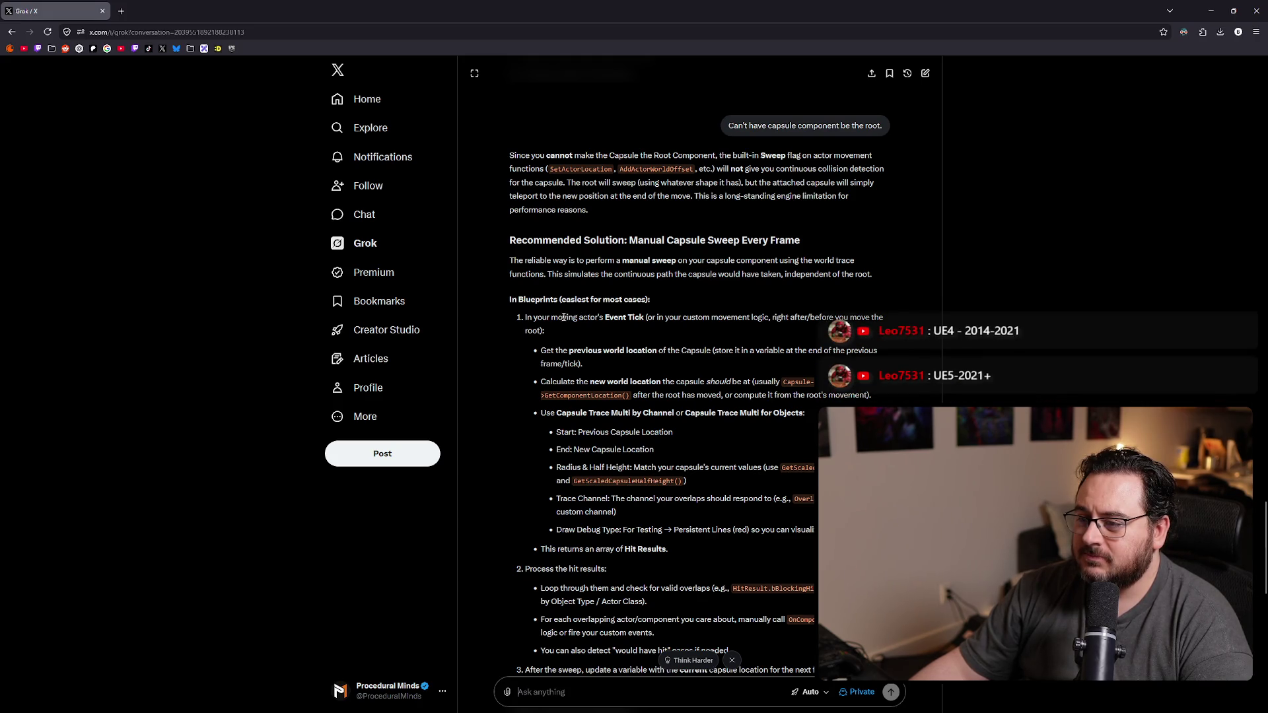
{"action": "scroll", "coordinate": [571, 319], "scroll_direction": "down", "scroll_amount": 3}
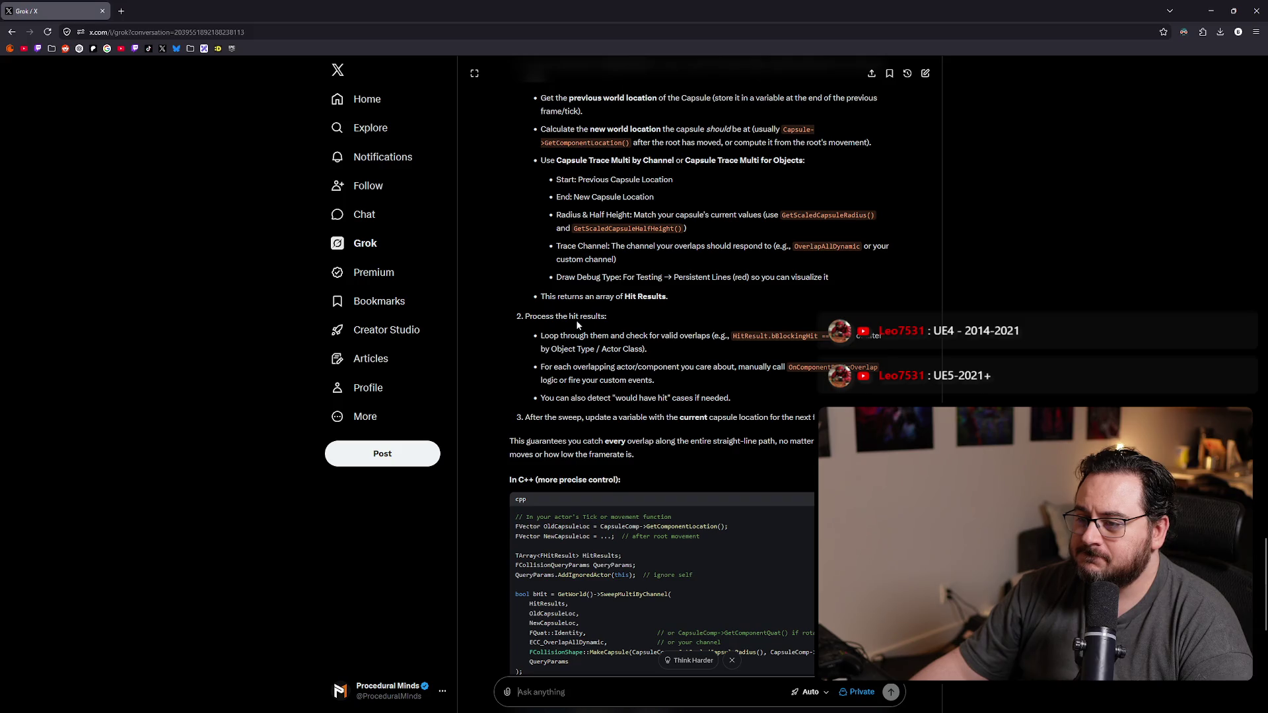
{"action": "scroll", "coordinate": [576, 320], "scroll_direction": "down", "scroll_amount": 3}
{"action": "scroll", "coordinate": [580, 324], "scroll_direction": "down", "scroll_amount": 3}
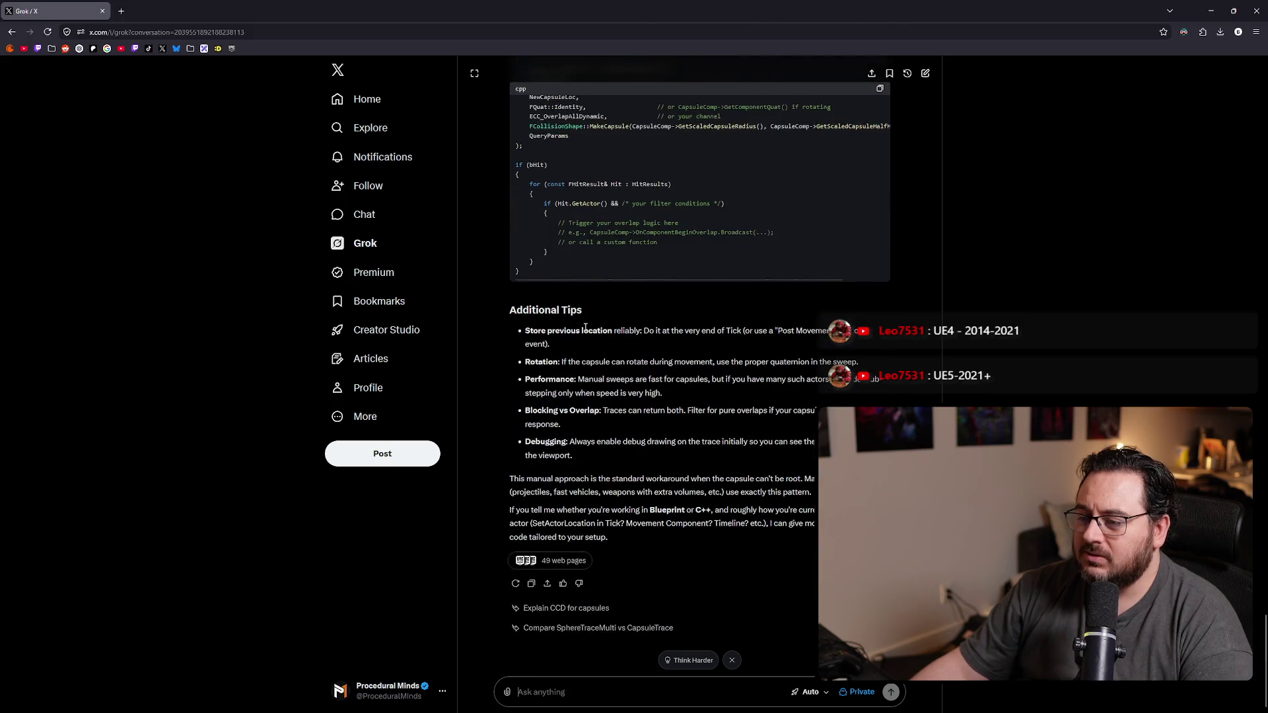
Step: Switch back from Grok to the Unreal blueprint editor
{"action": "key", "text": "alt+Tab"}
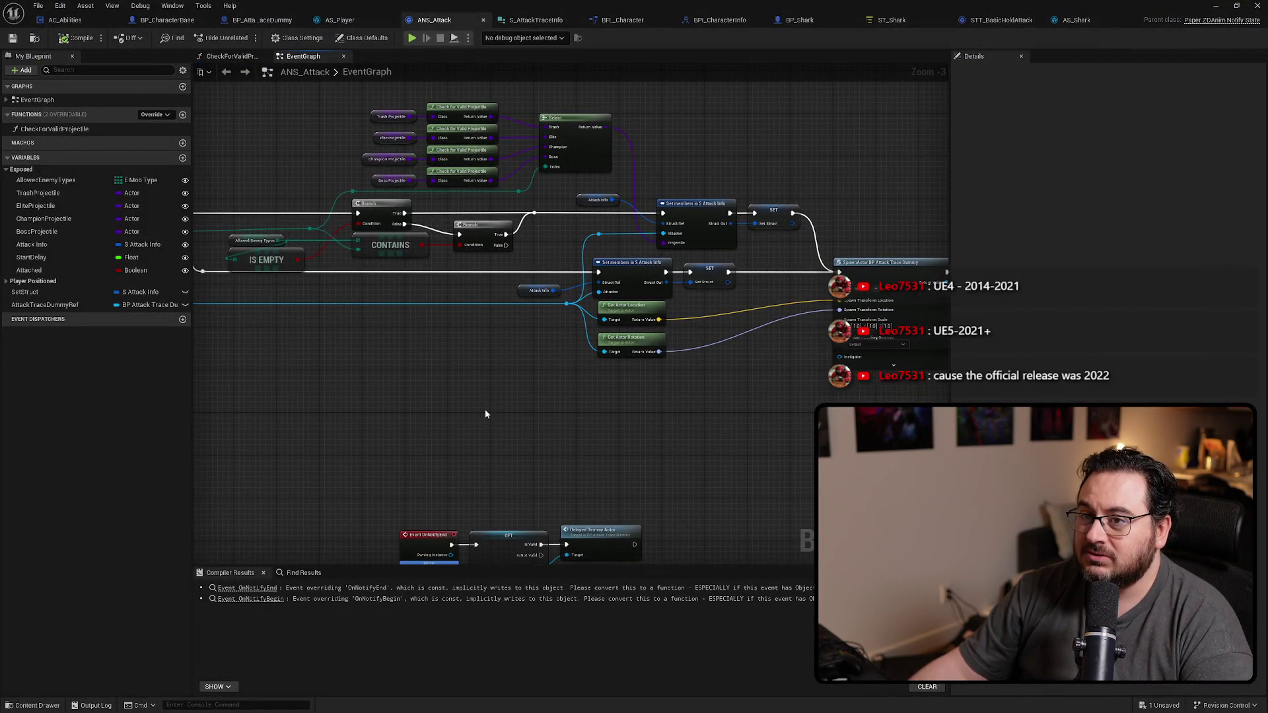
Step: Bring up BP_AttackTraceDummy's EventGraph and inspect the Capsule component's properties
{"action": "left_click", "coordinate": [296, 22]}
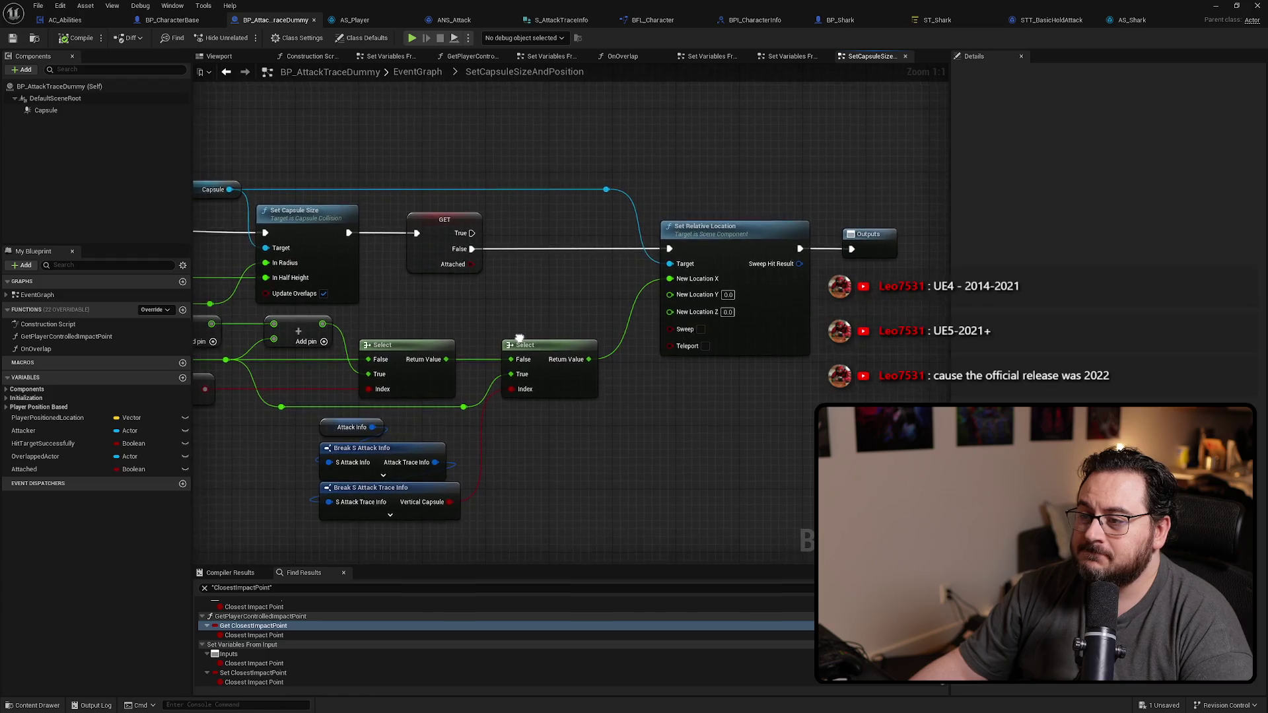
{"action": "key", "text": "alt+Left"}
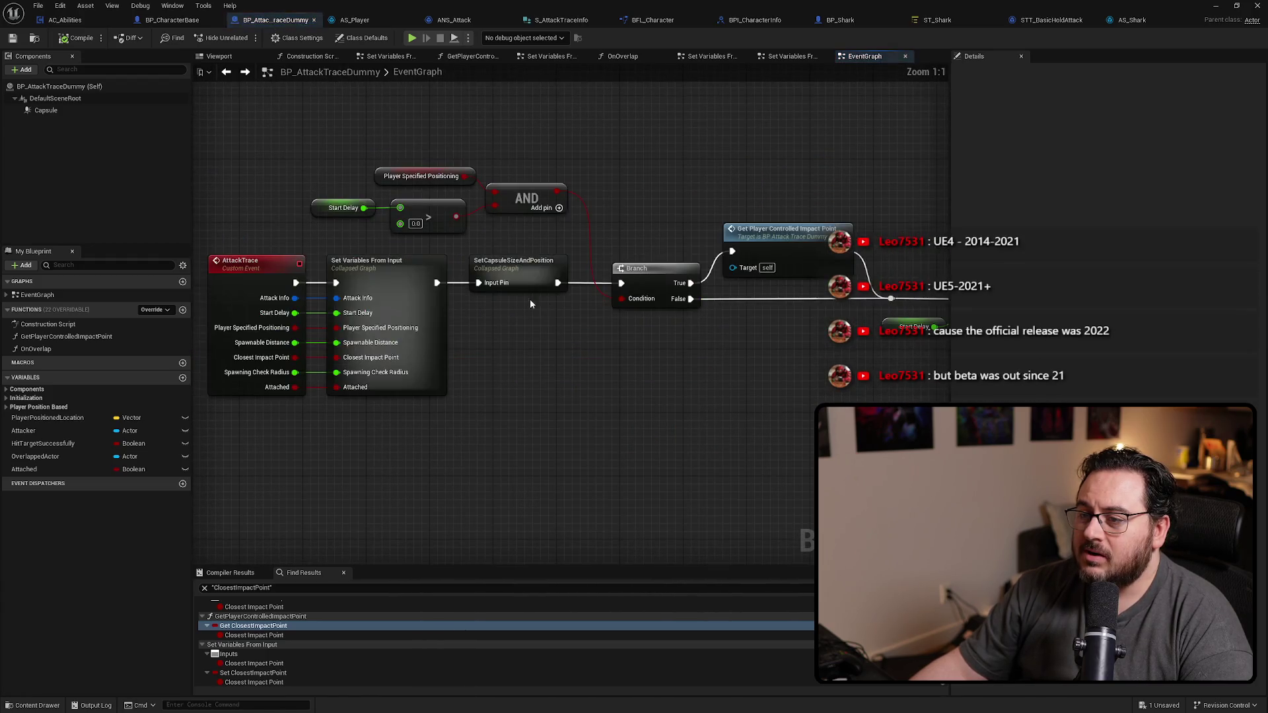
{"action": "left_click", "coordinate": [46, 110]}
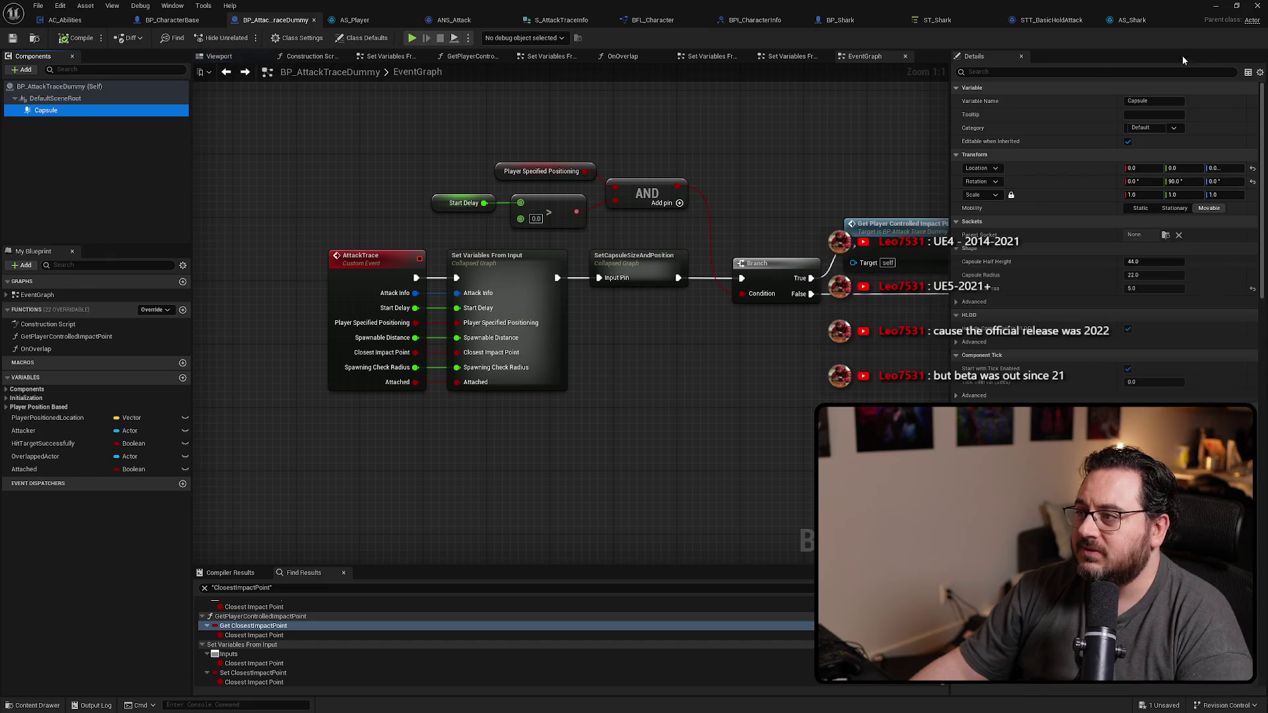
{"action": "type", "text": "sweep"}
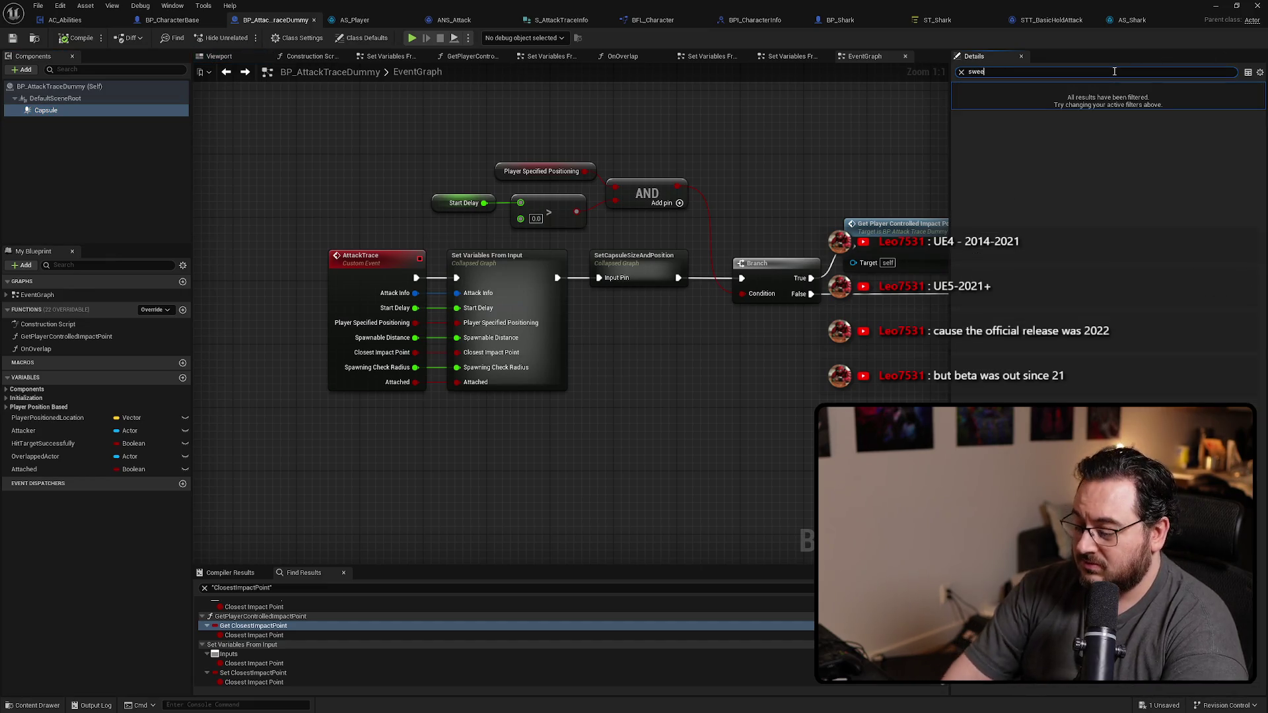
{"action": "key", "text": "Escape"}
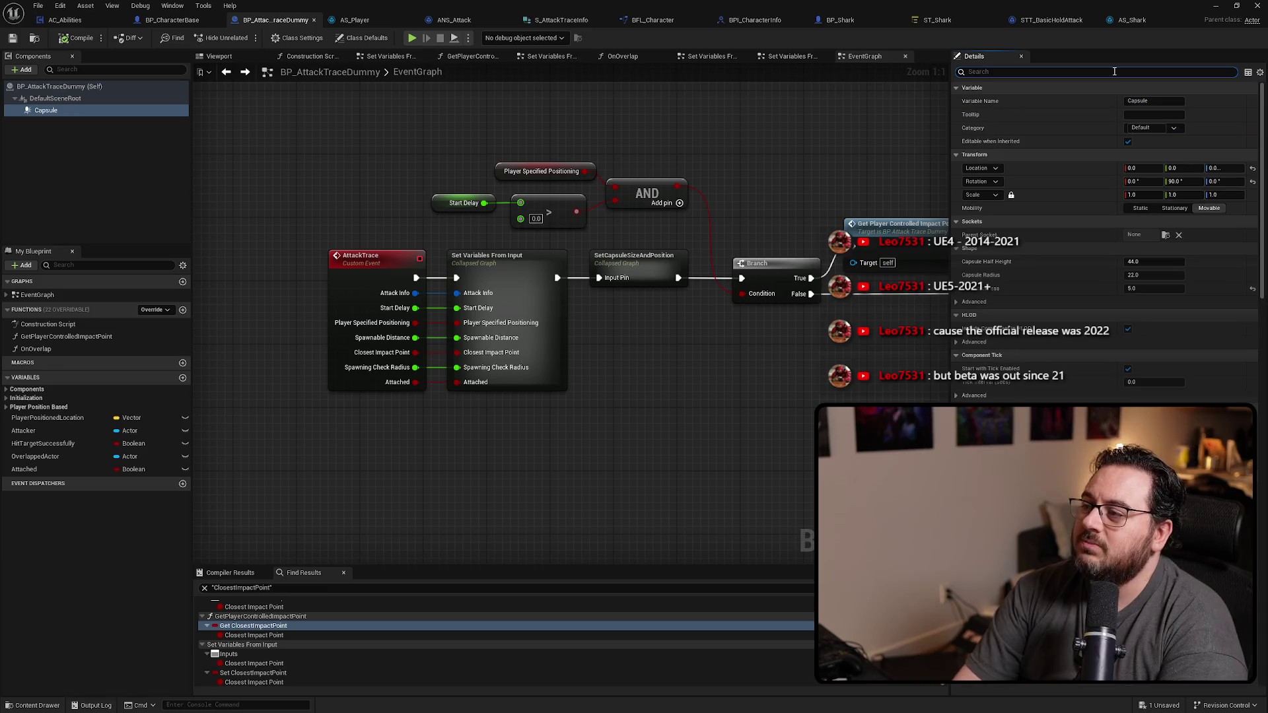
Step: Enter the Set Variables From Input collapsed graph and select its Attach Actor To Actor node
{"action": "left_click_drag", "start_coordinate": [644, 357], "coordinate": [194, 354]}
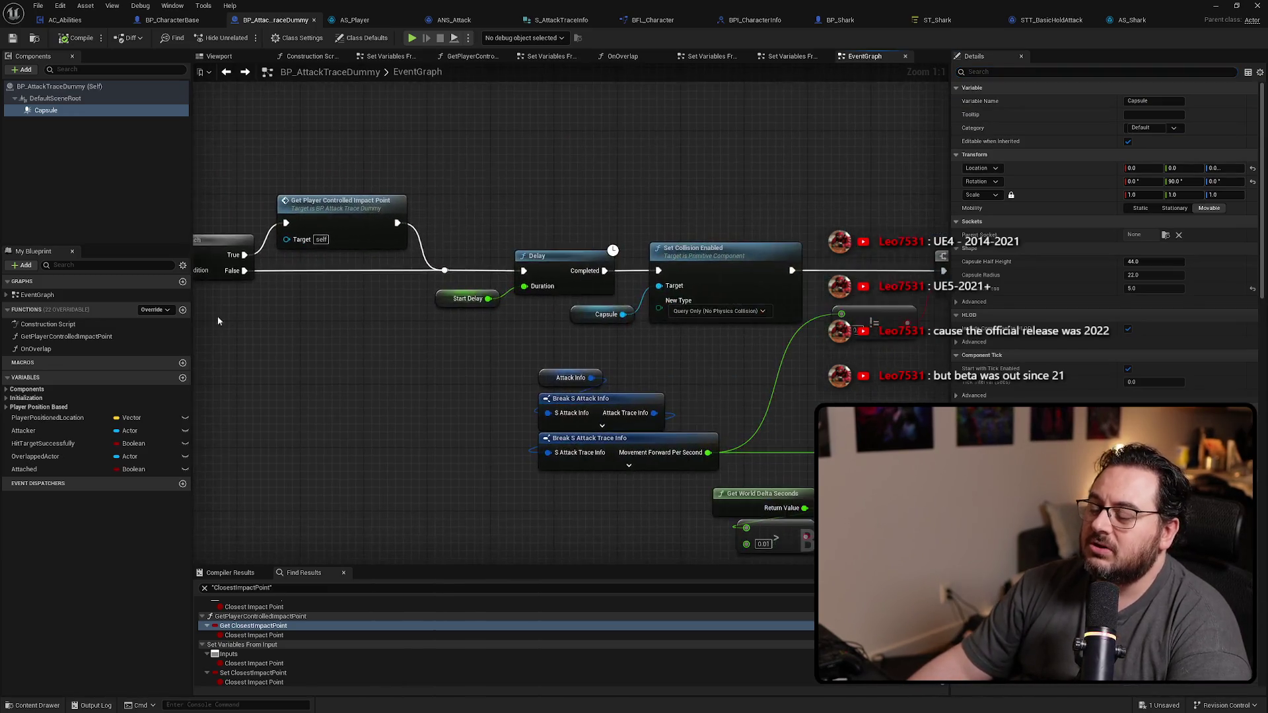
{"action": "scroll", "coordinate": [486, 351], "scroll_direction": "down", "scroll_amount": 4}
{"action": "scroll", "coordinate": [496, 357], "scroll_direction": "down", "scroll_amount": 3}
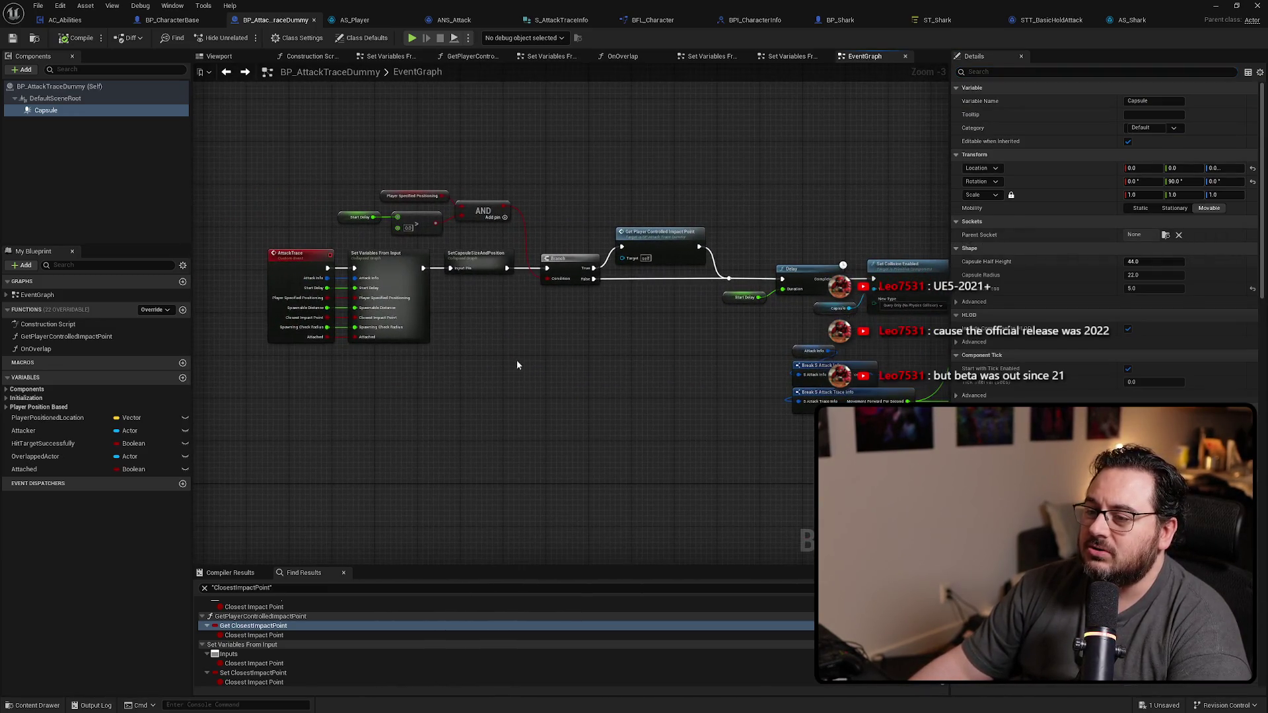
{"action": "scroll", "coordinate": [493, 302], "scroll_direction": "up", "scroll_amount": 2}
{"action": "double_click", "coordinate": [347, 240]}
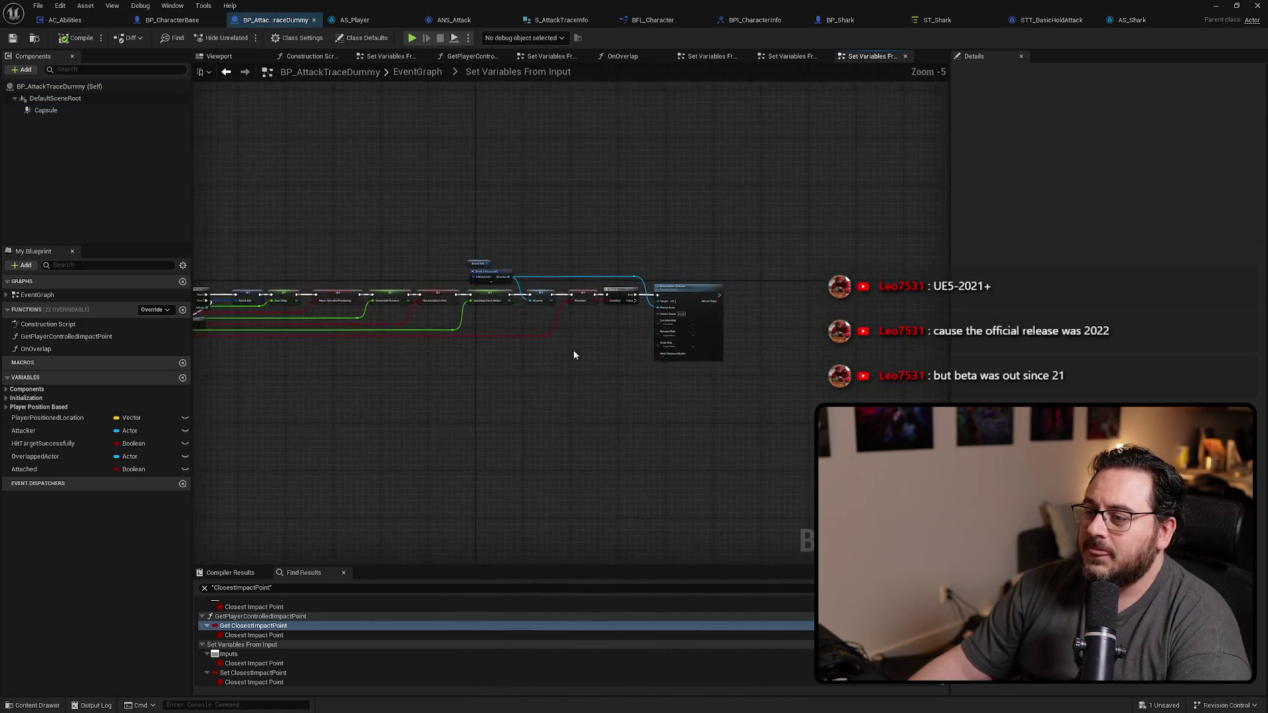
{"action": "left_click_drag", "start_coordinate": [754, 232], "coordinate": [695, 392]}
{"action": "left_click_drag", "start_coordinate": [488, 427], "coordinate": [539, 407]}
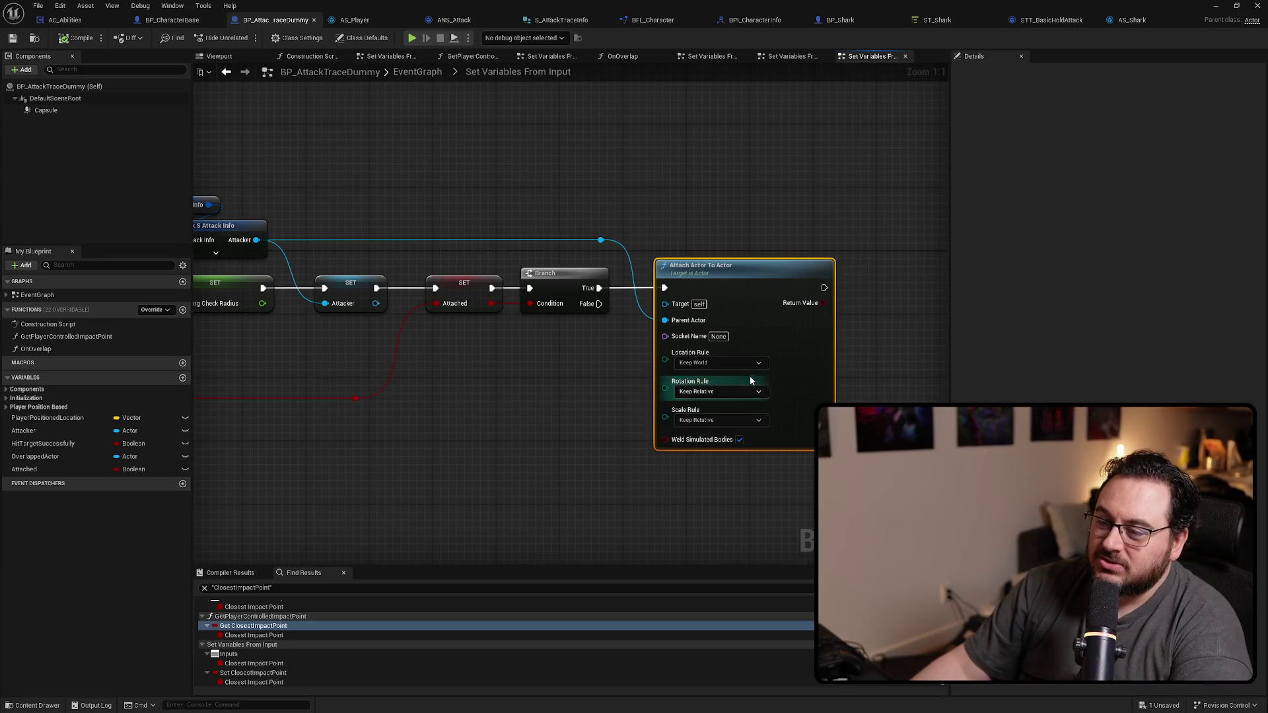
Step: Check the EventGraph, then add a new function to BP_AttackTraceDummy
{"action": "key", "text": "alt+Left"}
{"action": "scroll", "coordinate": [629, 298], "scroll_direction": "up", "scroll_amount": 3}
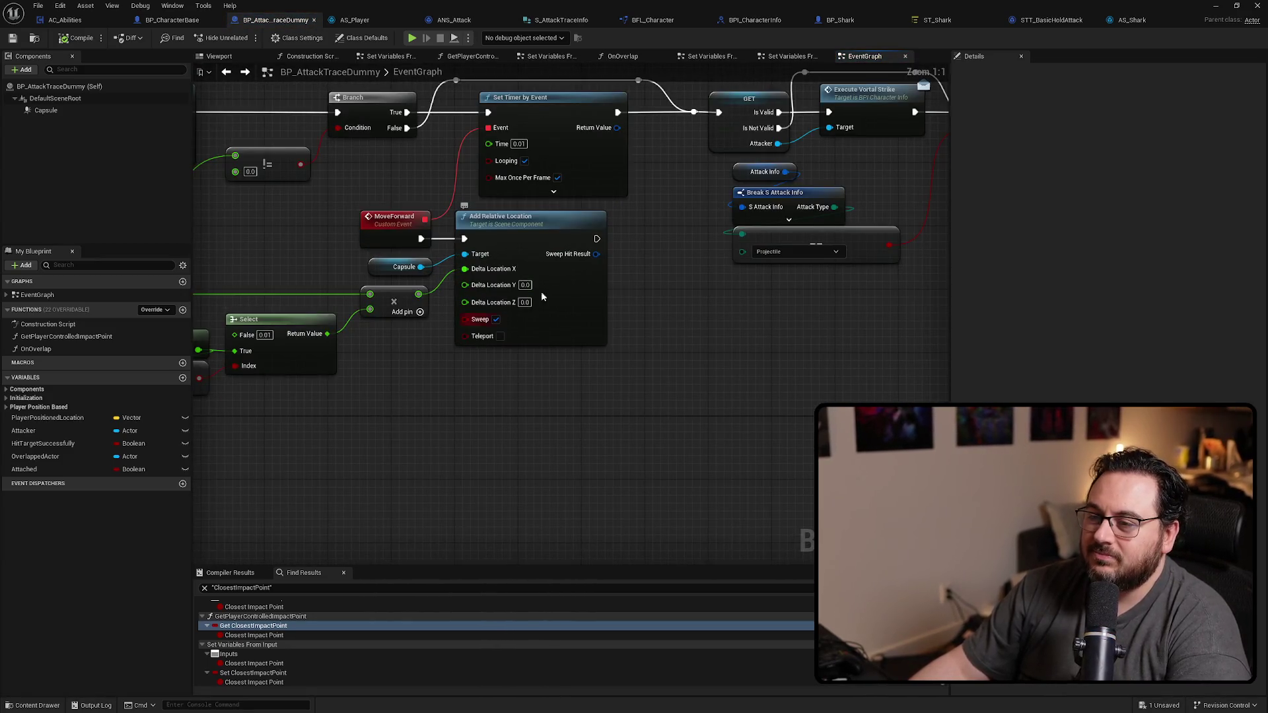
{"action": "scroll", "coordinate": [571, 237], "scroll_direction": "down", "scroll_amount": 2}
{"action": "key", "text": "alt+Right"}
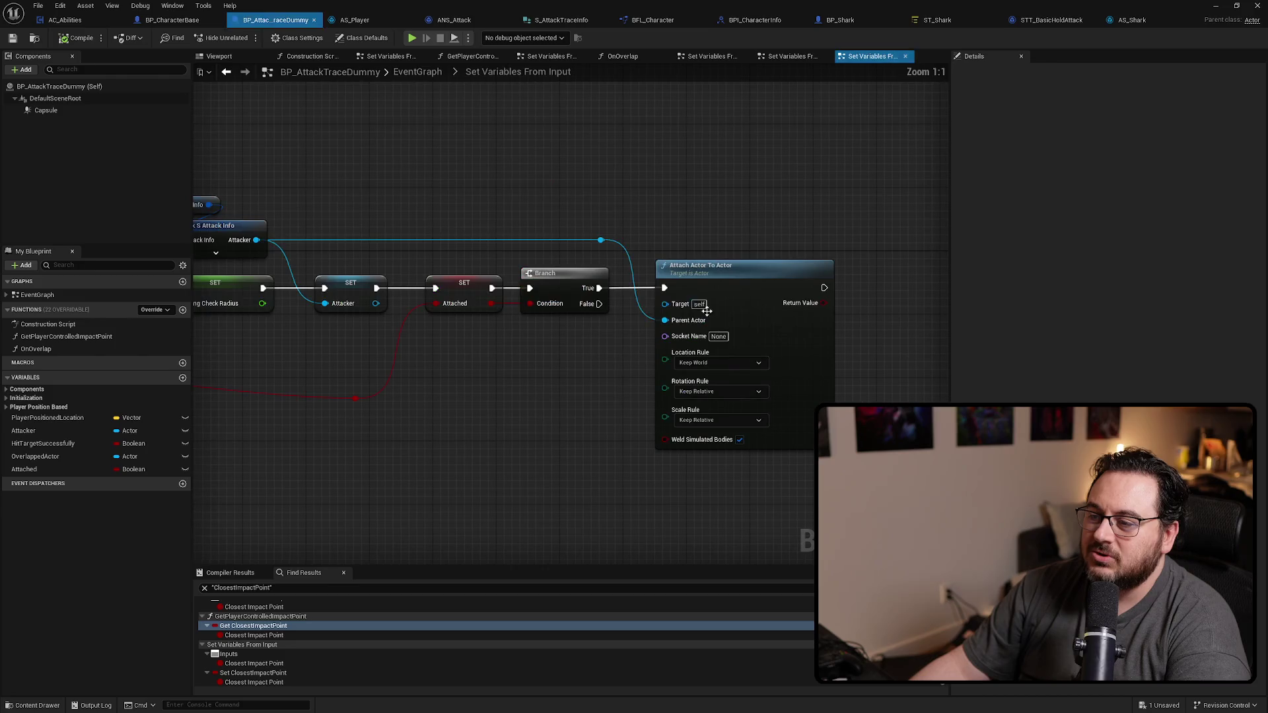
{"action": "scroll", "coordinate": [528, 295], "scroll_direction": "up", "scroll_amount": 2}
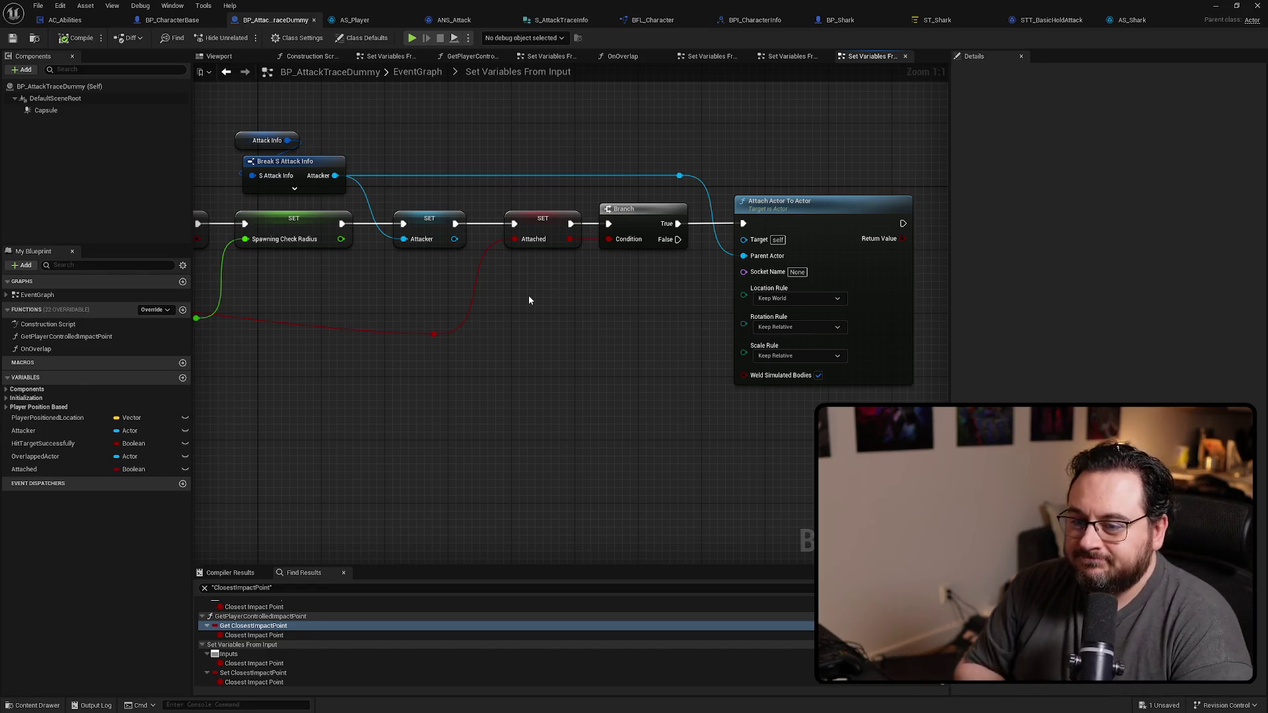
{"action": "left_click", "coordinate": [182, 310]}
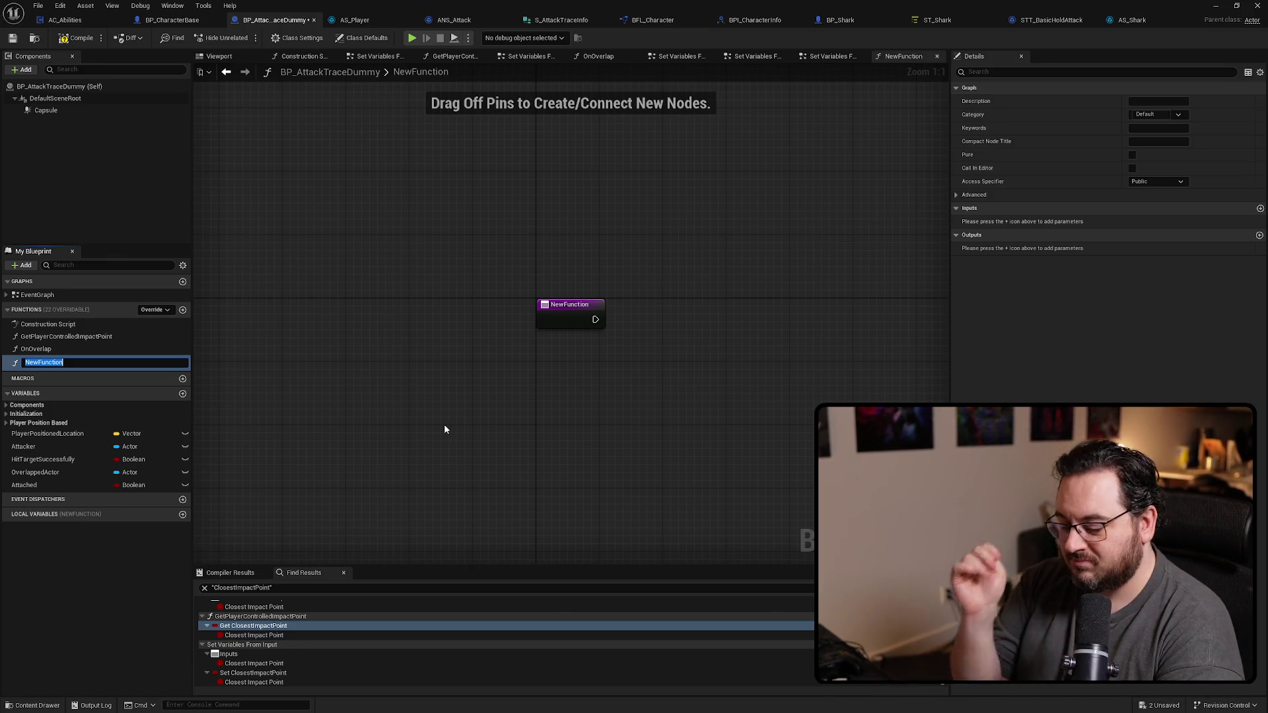
{"action": "type", "text": "SetPositionRelativeToOwner"}
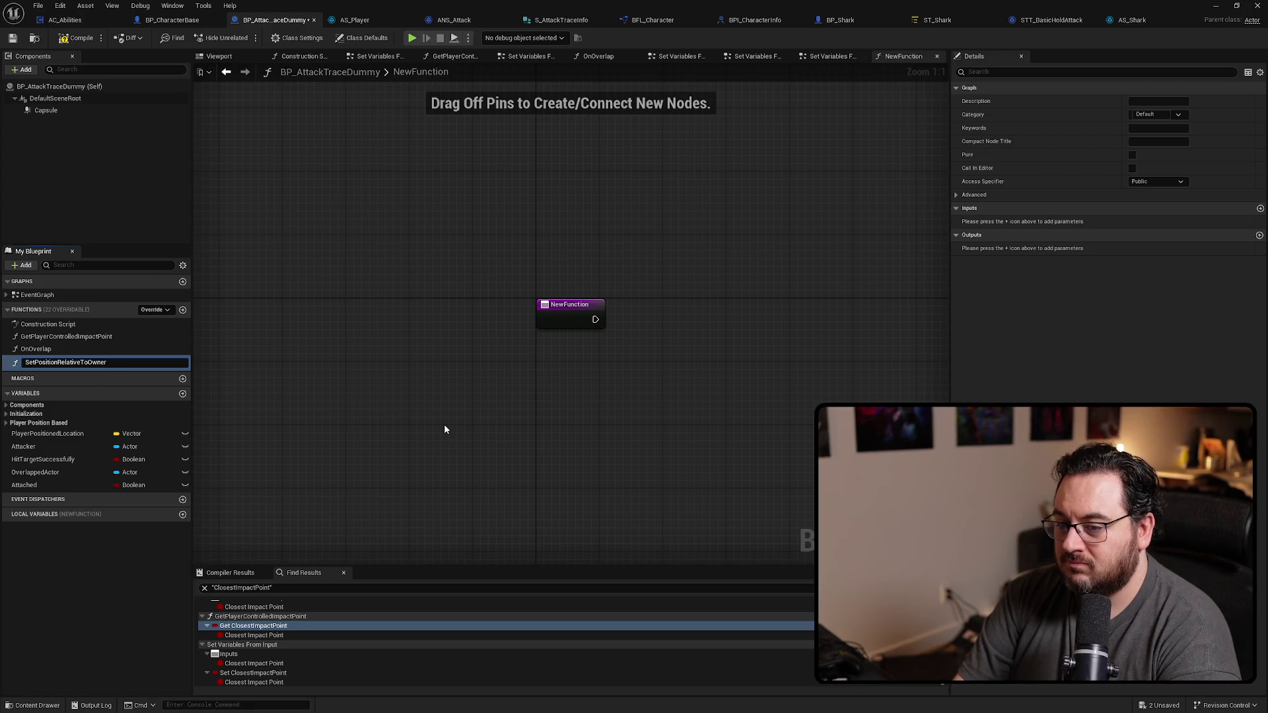
Step: Rename the new function to SetAttachedPosition and glance back at the attach step
{"action": "key", "text": "ctrl+a"}
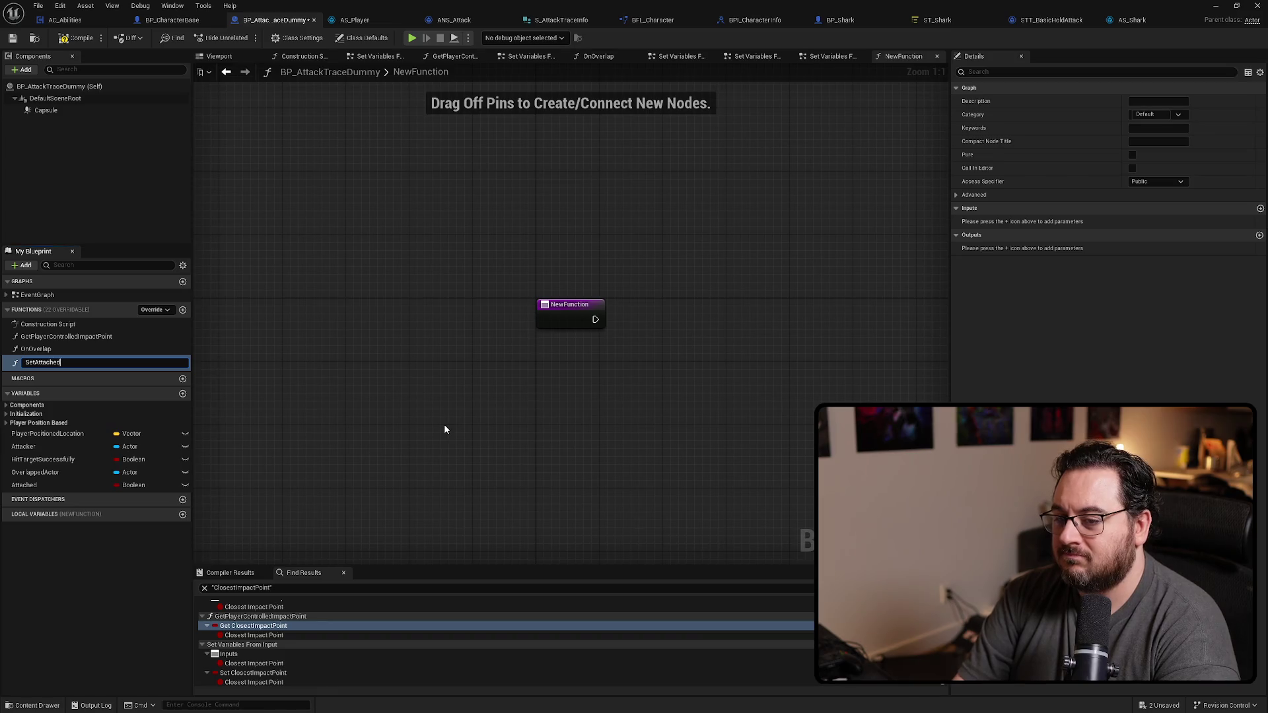
{"action": "key", "text": "Return"}
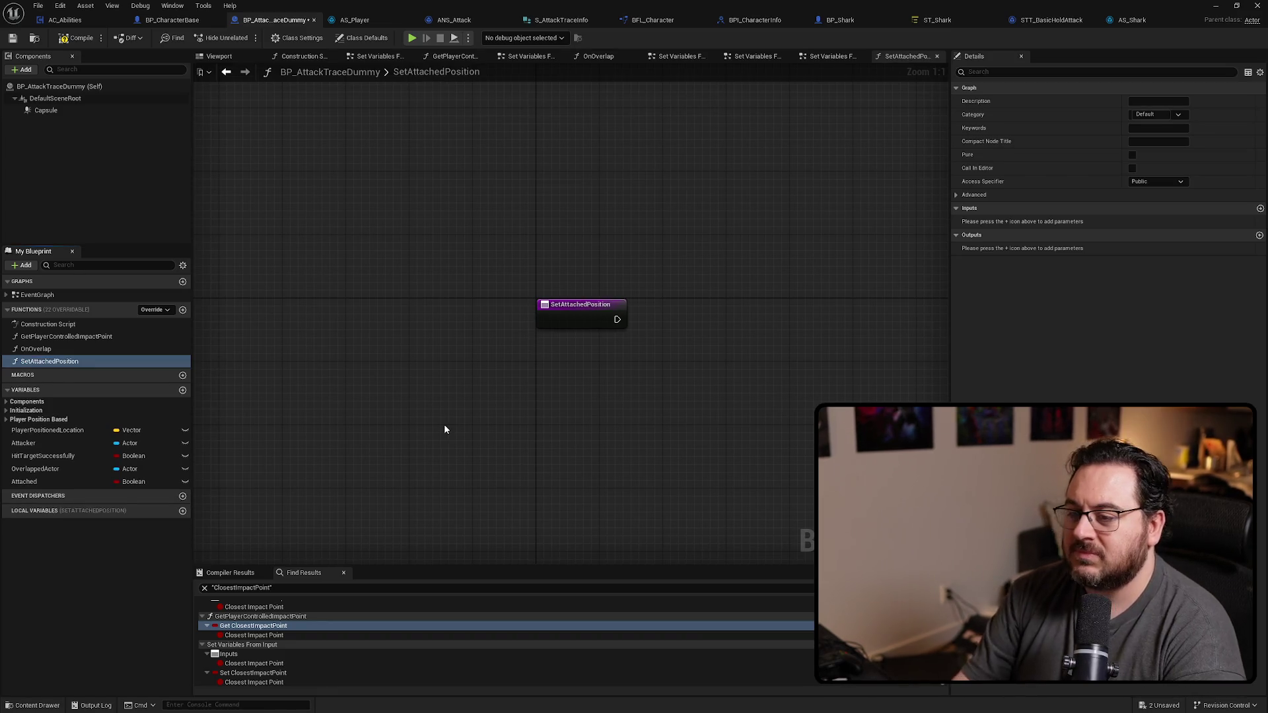
{"action": "key", "text": "alt+Left"}
{"action": "mouse_move", "coordinate": [634, 307]}
{"action": "left_mouse_down"}
{"action": "mouse_move", "coordinate": [529, 294]}
{"action": "mouse_move", "coordinate": [541, 299]}
{"action": "left_mouse_up"}
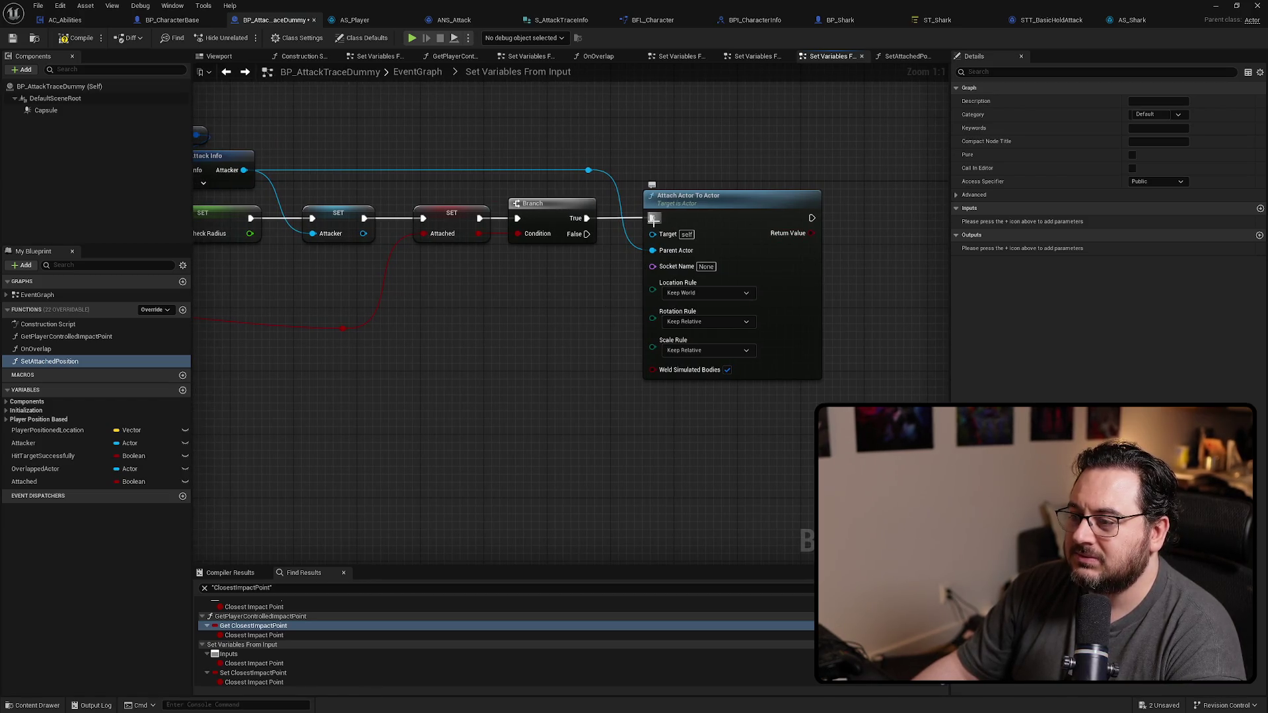
{"action": "key", "text": "alt+Right"}
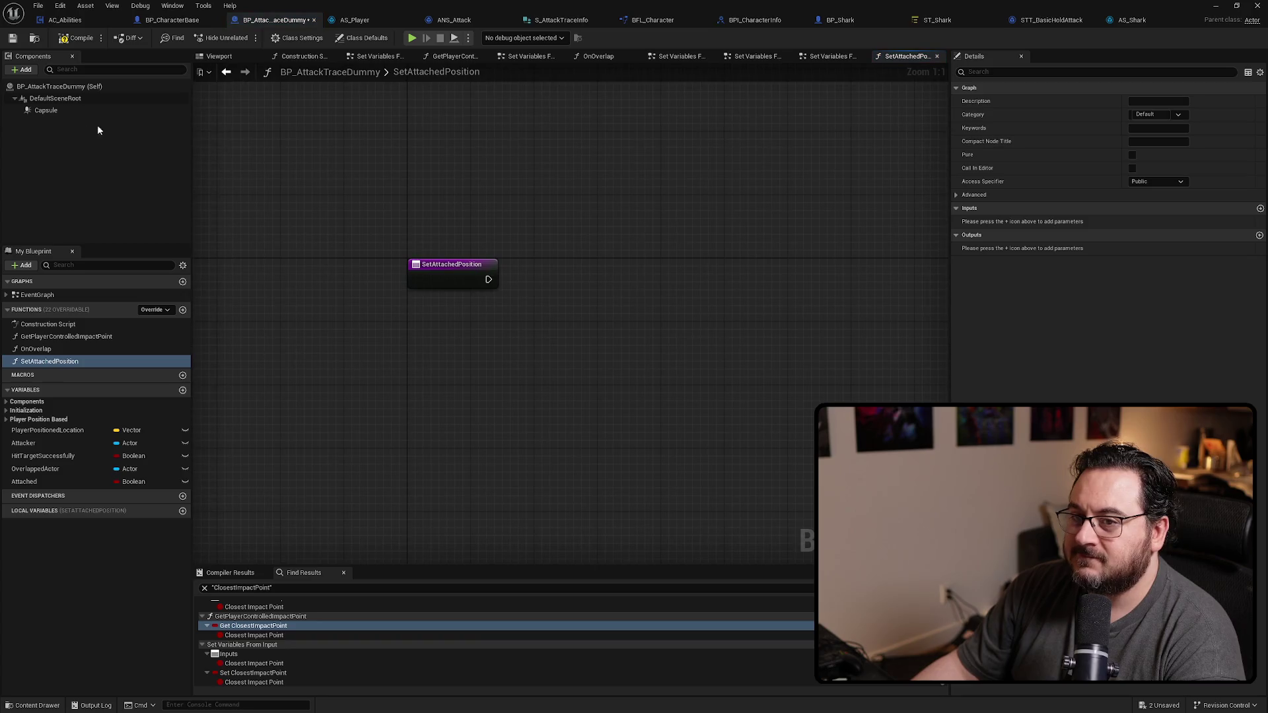
Step: Add a Set World Location call on the Capsule wired to the function entry
{"action": "mouse_move", "coordinate": [56, 113]}
{"action": "left_mouse_down"}
{"action": "mouse_move", "coordinate": [386, 327]}
{"action": "mouse_move", "coordinate": [583, 287]}
{"action": "left_mouse_up"}
{"action": "type", "text": "set world lo"}
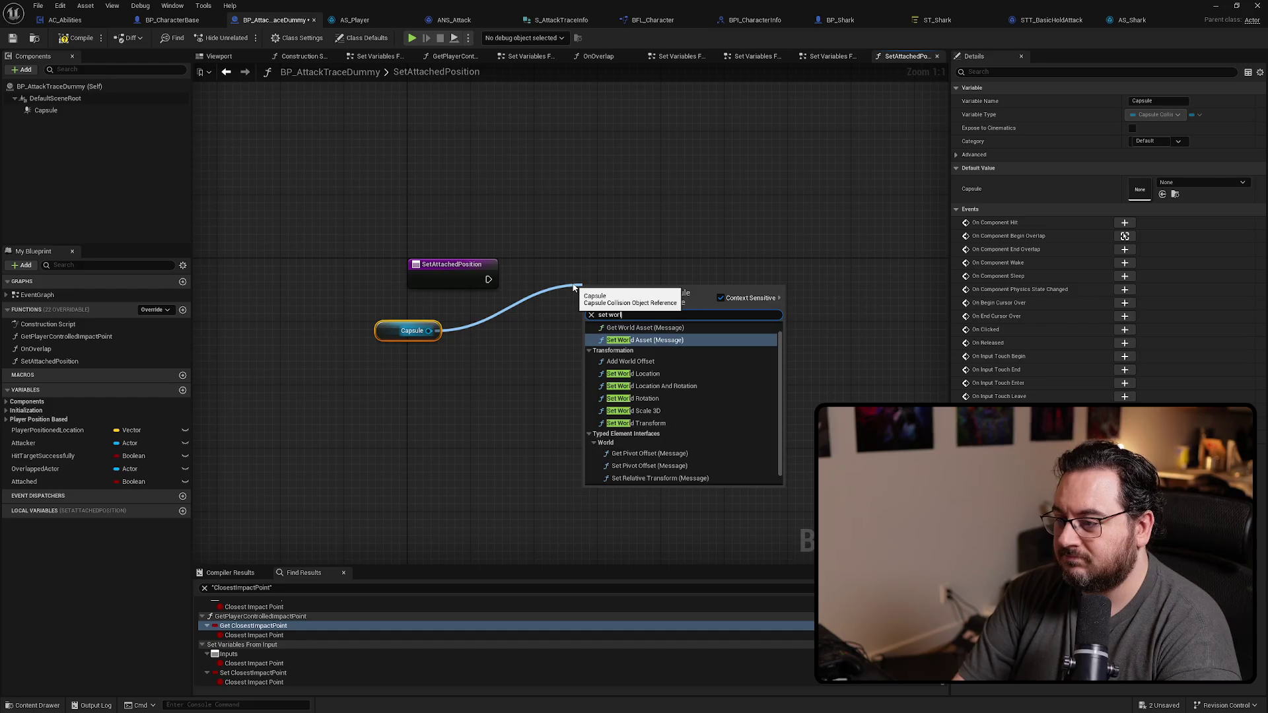
{"action": "key", "text": "Return"}
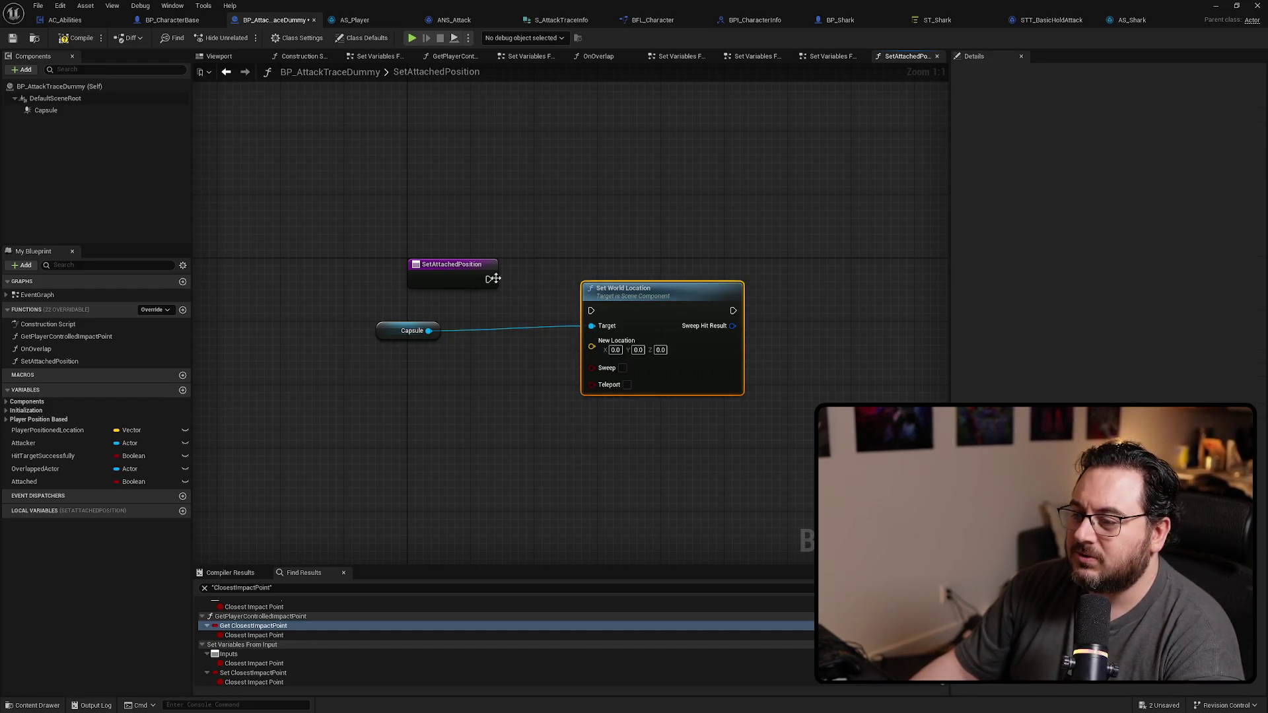
{"action": "left_click_drag", "start_coordinate": [617, 313], "coordinate": [563, 285]}
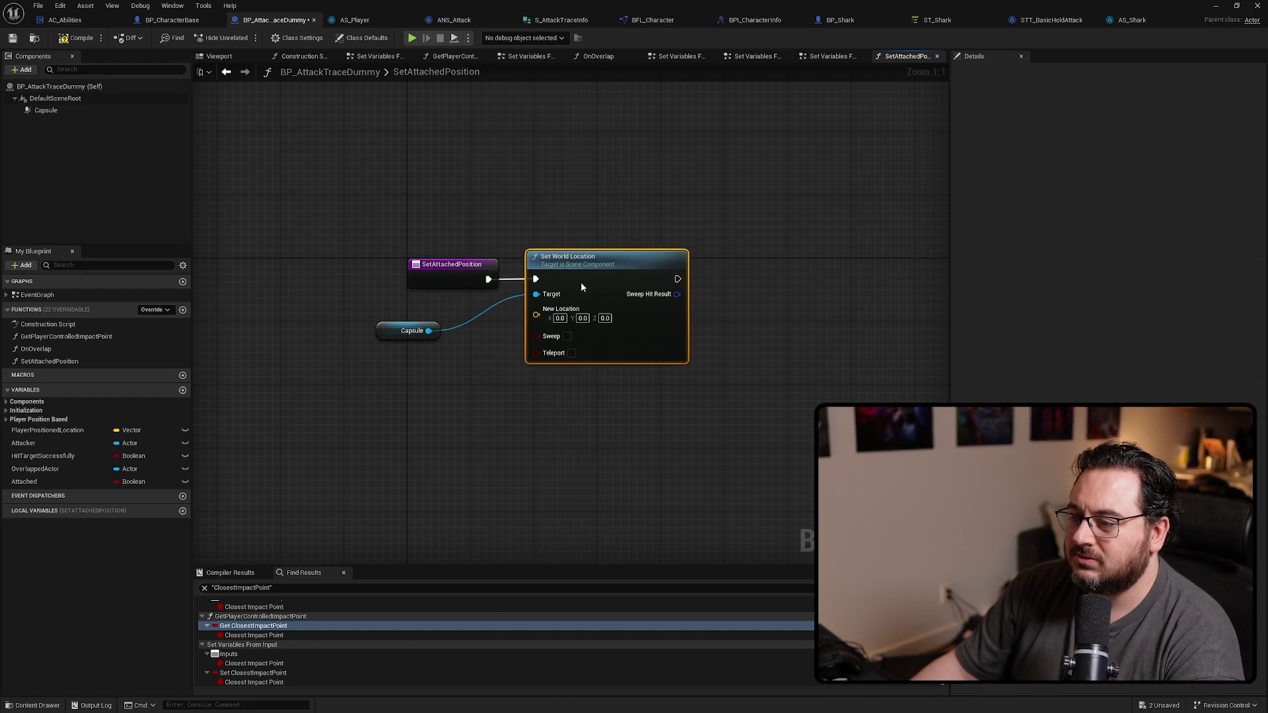
{"action": "left_click_drag", "start_coordinate": [403, 331], "coordinate": [440, 229]}
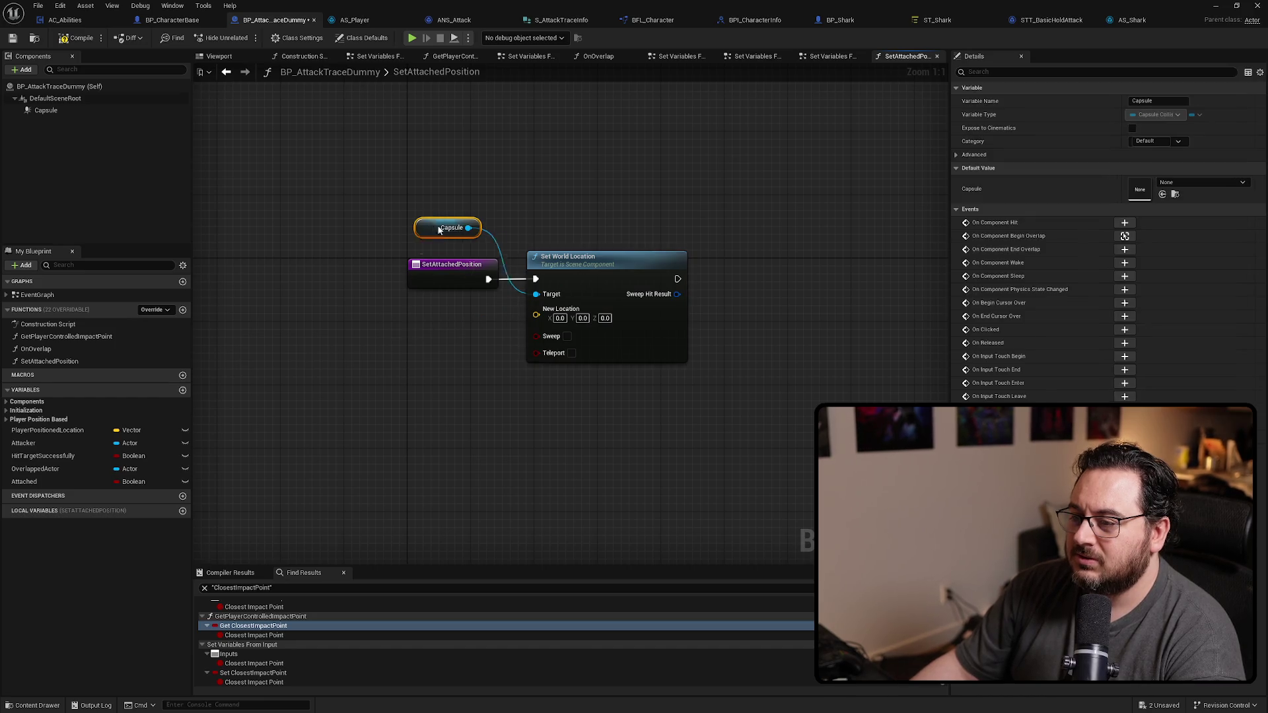
{"action": "left_click", "coordinate": [391, 374]}
Step: Add an Attacker getter feeding Get Actor Location beside it
{"action": "mouse_move", "coordinate": [145, 443]}
{"action": "left_mouse_down"}
{"action": "mouse_move", "coordinate": [248, 331]}
{"action": "mouse_move", "coordinate": [315, 331]}
{"action": "left_mouse_up"}
{"action": "type", "text": "get actor"}
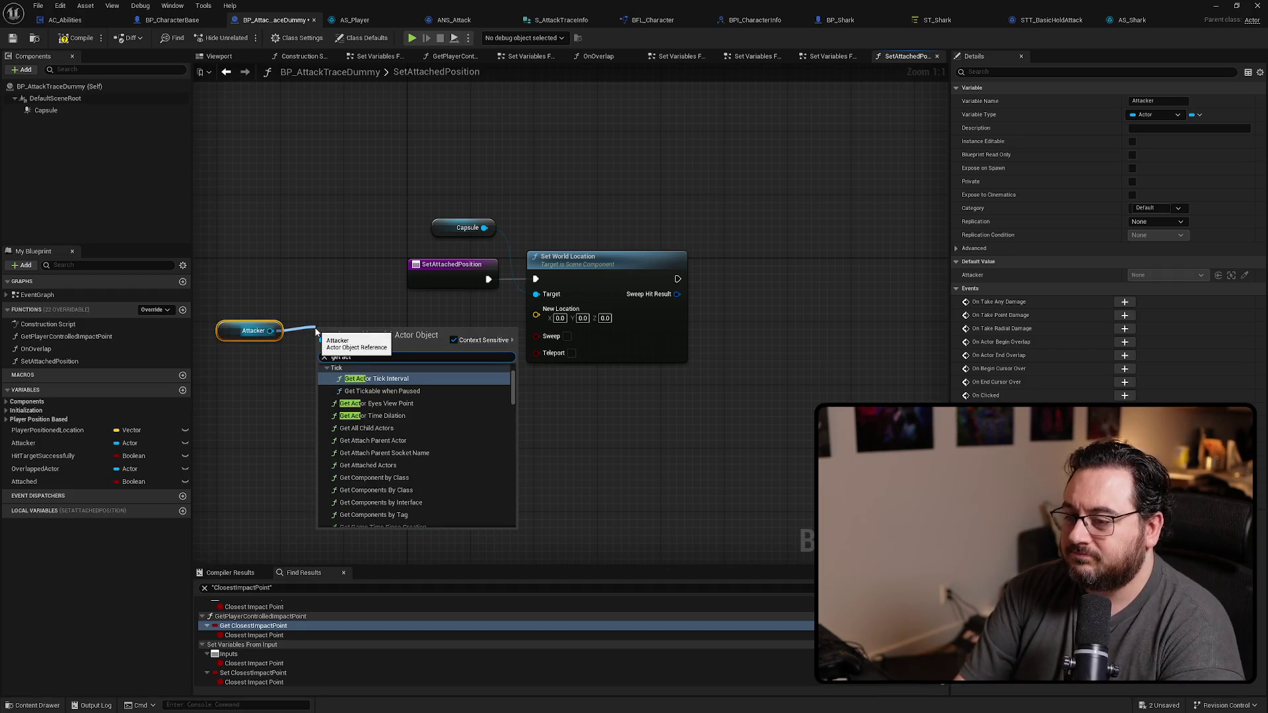
{"action": "type", "text": " loca"}
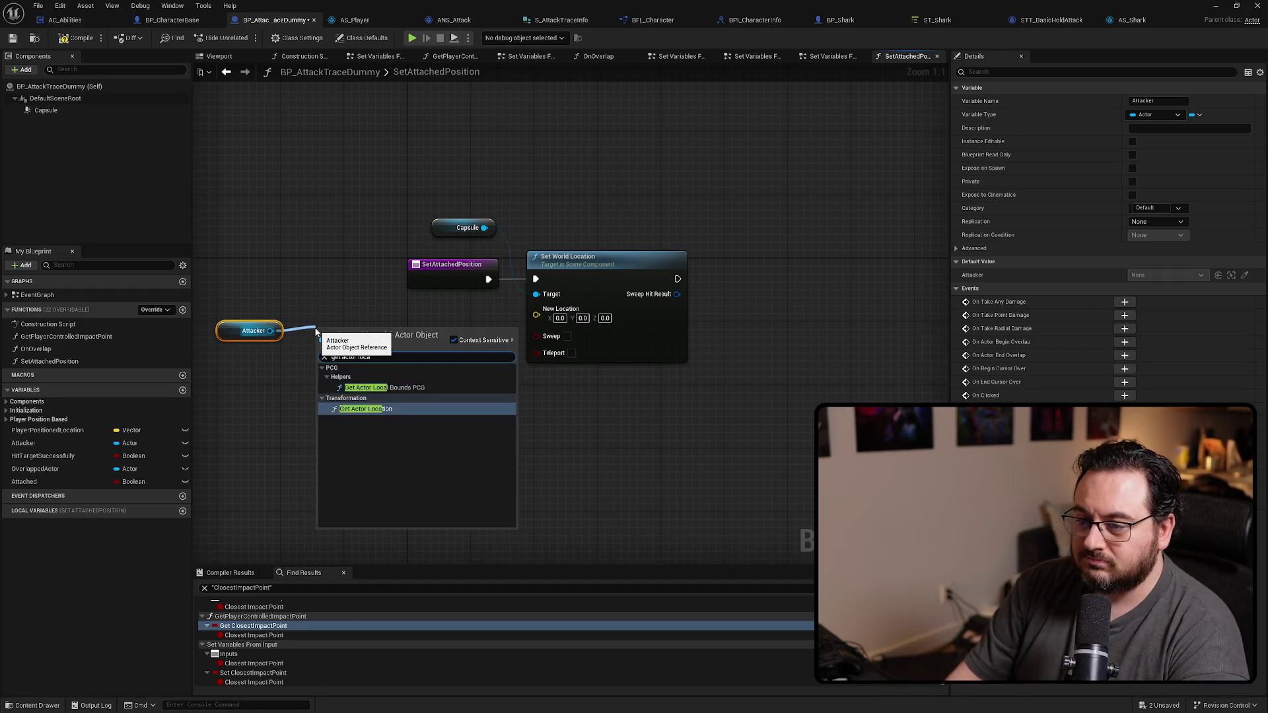
{"action": "key", "text": "Return"}
{"action": "left_click_drag", "start_coordinate": [363, 328], "coordinate": [264, 352]}
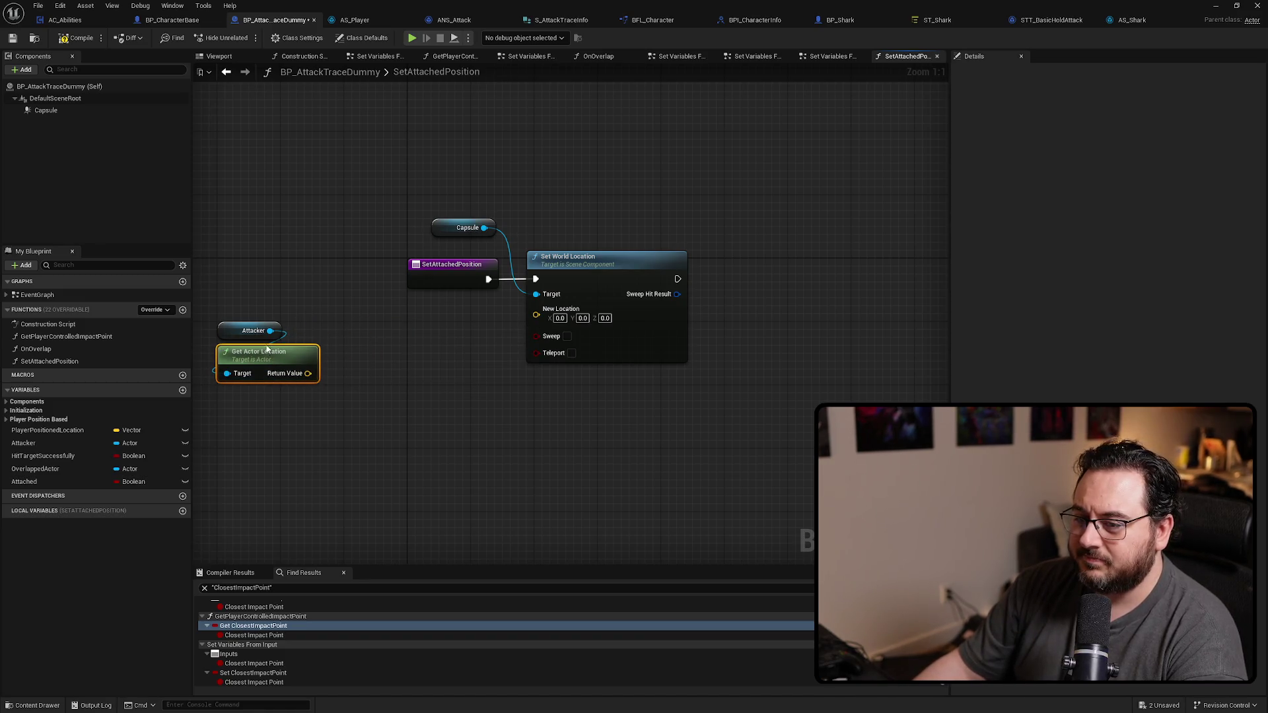
{"action": "mouse_move", "coordinate": [278, 298]}
{"action": "left_mouse_down"}
{"action": "mouse_move", "coordinate": [223, 387]}
{"action": "mouse_move", "coordinate": [303, 333]}
{"action": "left_mouse_up"}
{"action": "key", "text": "alt+Left"}
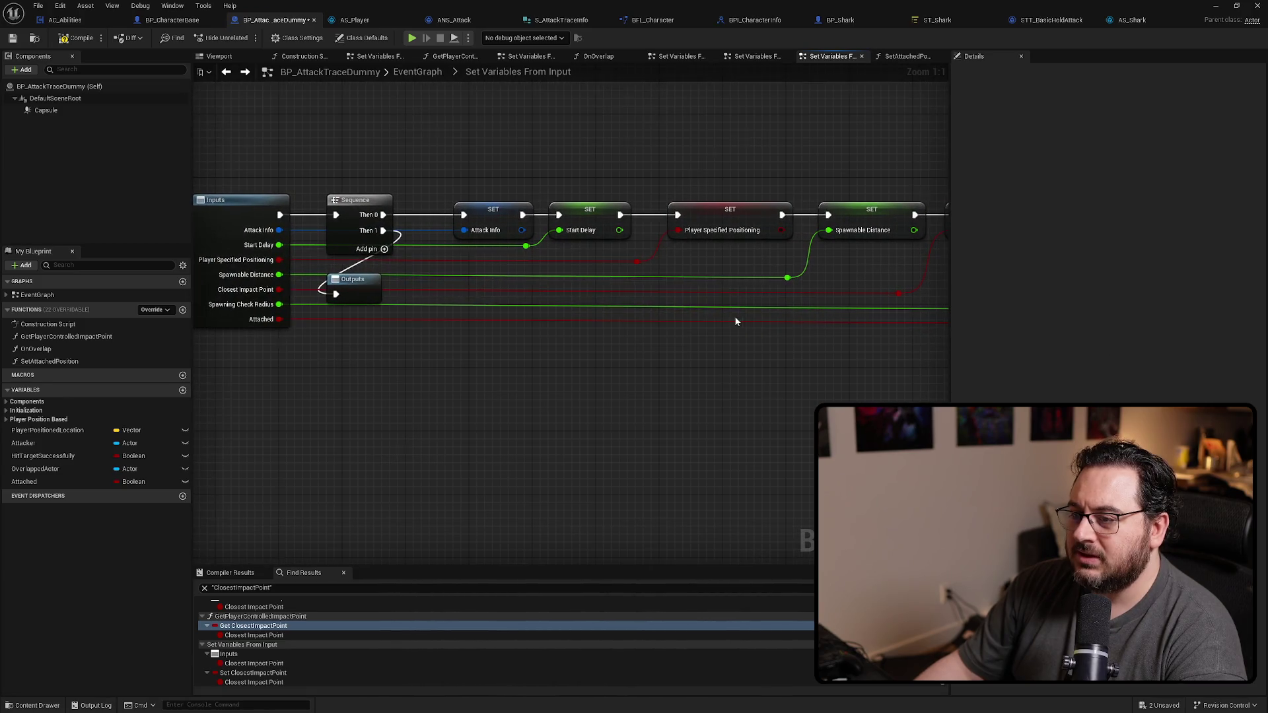
{"action": "key", "text": "alt+Left"}
{"action": "key", "text": "alt+Right"}
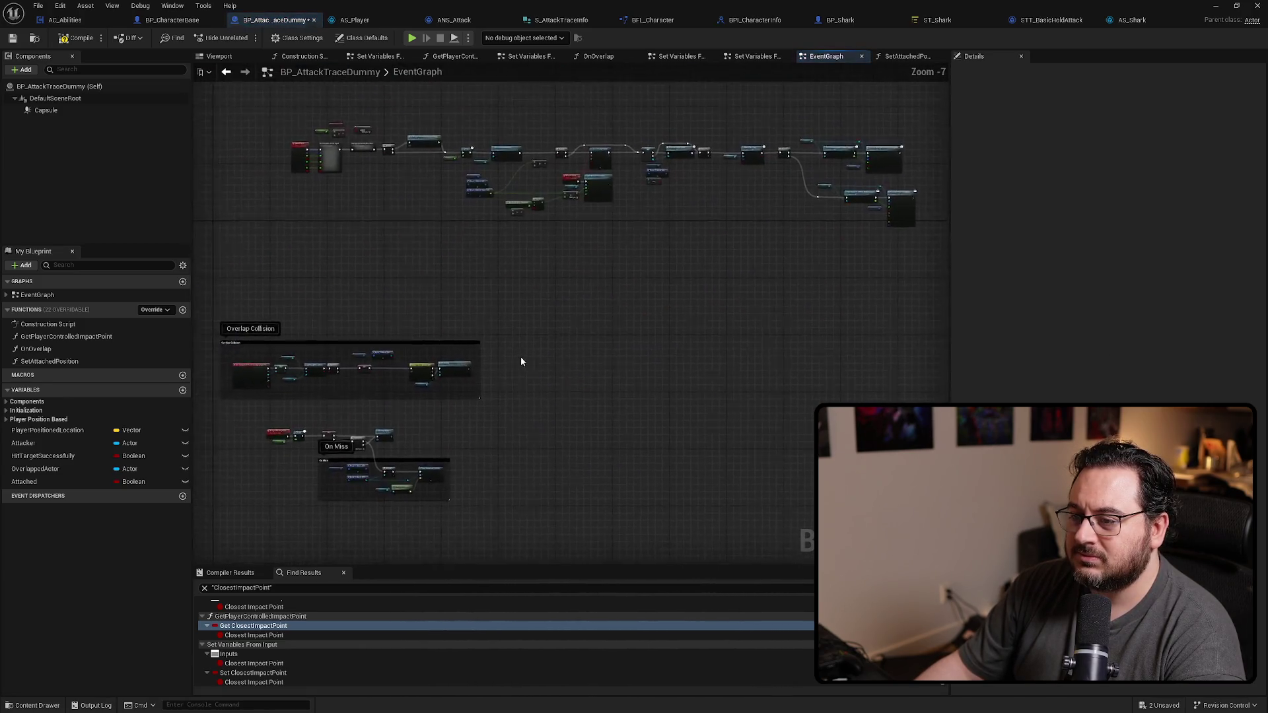
{"action": "left_click", "coordinate": [897, 56]}
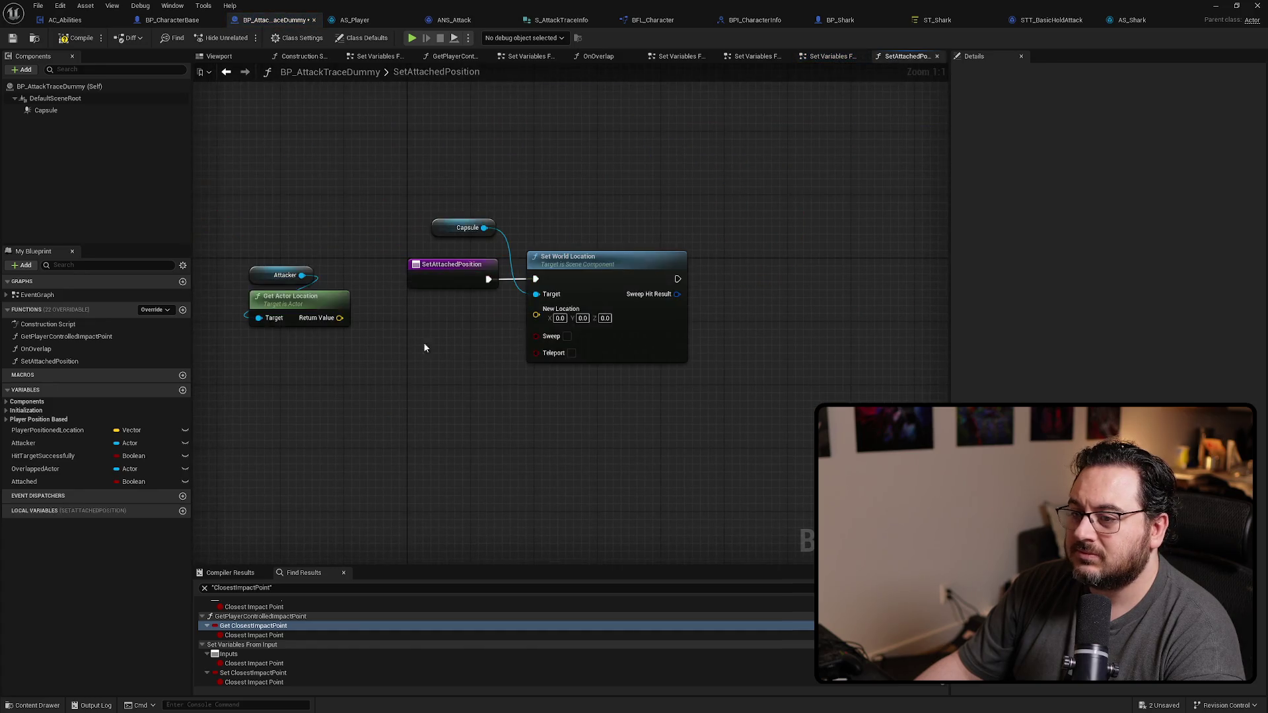
Step: Break Attack Info down to Attack Trace Info and expose only its Start Offset output
{"action": "left_click", "coordinate": [29, 410]}
{"action": "mouse_move", "coordinate": [39, 422]}
{"action": "left_mouse_down"}
{"action": "mouse_move", "coordinate": [304, 361]}
{"action": "mouse_move", "coordinate": [331, 395]}
{"action": "left_mouse_up"}
{"action": "type", "text": "break"}
{"action": "key", "text": "Return"}
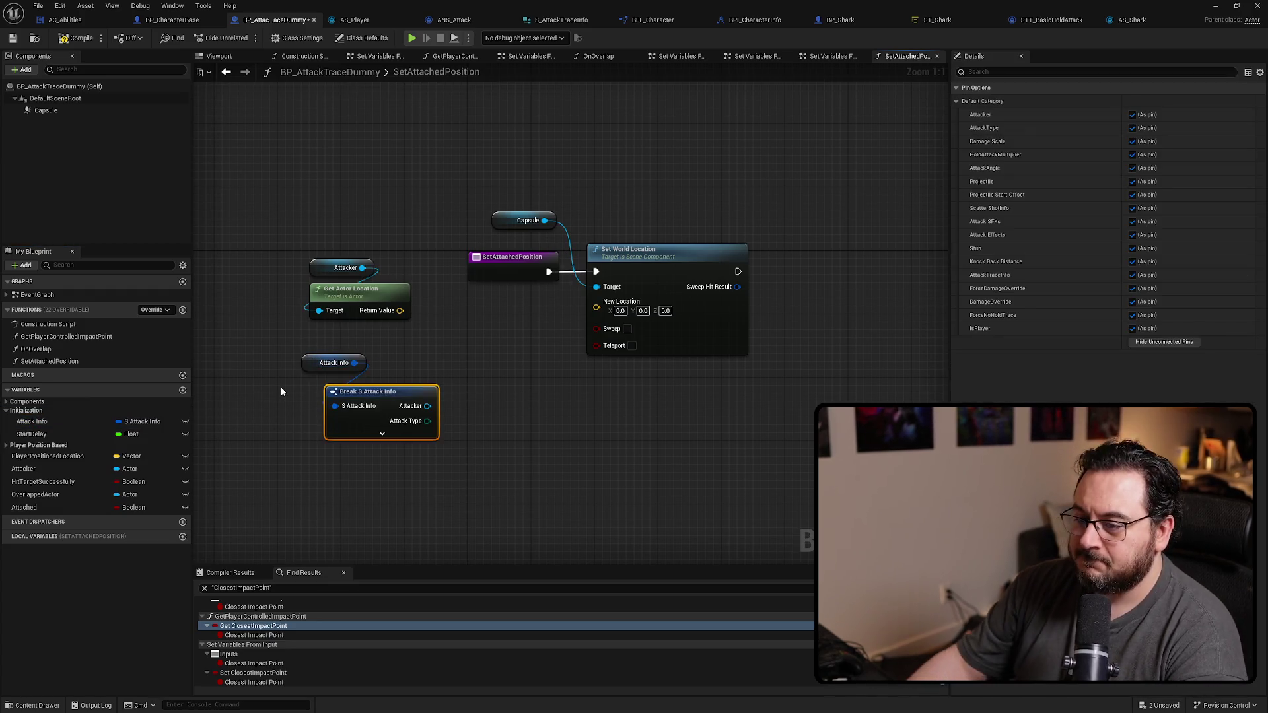
{"action": "left_click", "coordinate": [1173, 344]}
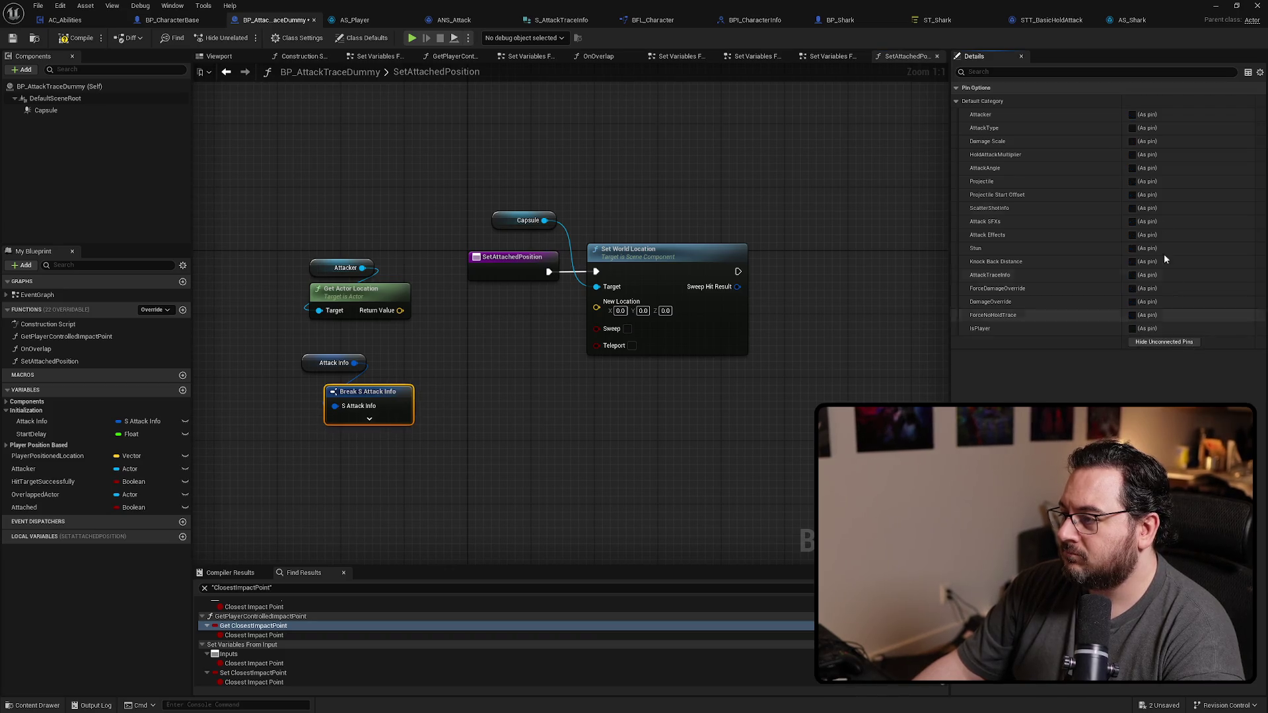
{"action": "left_click", "coordinate": [1131, 274]}
{"action": "mouse_move", "coordinate": [400, 396]}
{"action": "left_mouse_down"}
{"action": "mouse_move", "coordinate": [551, 299]}
{"action": "mouse_move", "coordinate": [528, 292]}
{"action": "left_mouse_up"}
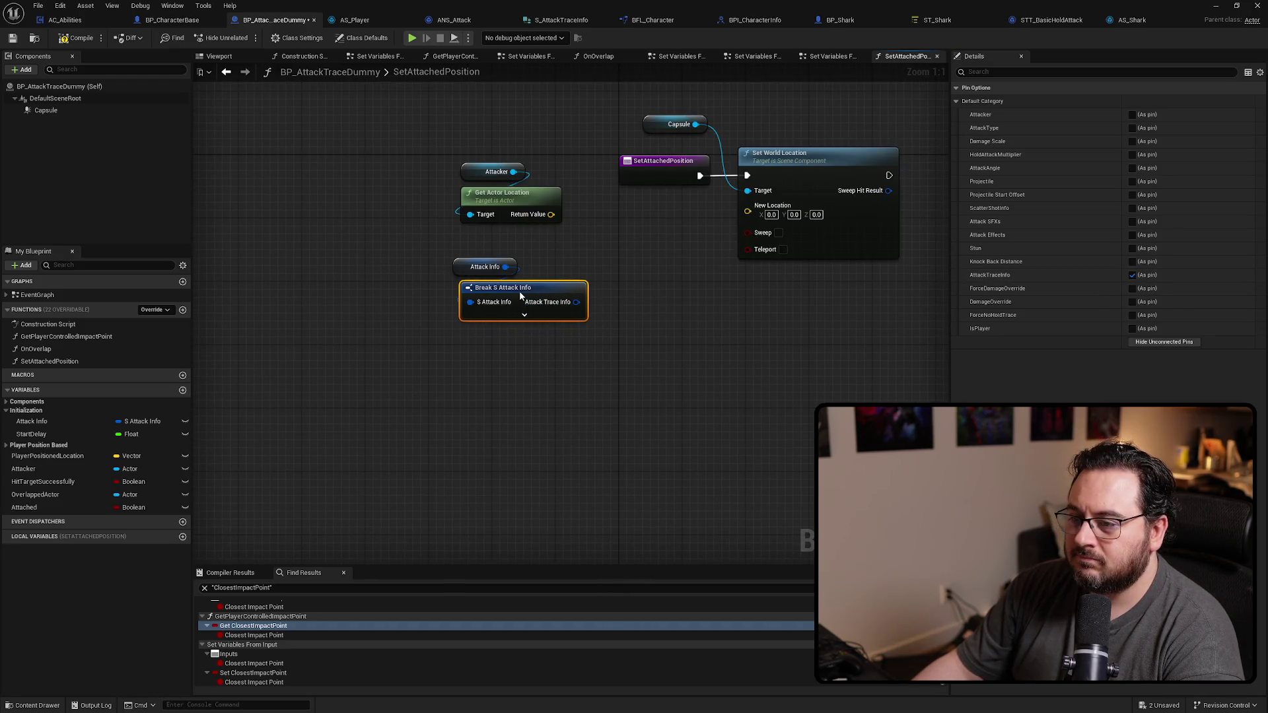
{"action": "left_click", "coordinate": [573, 300]}
{"action": "left_click_drag", "start_coordinate": [447, 346], "coordinate": [447, 346]}
{"action": "type", "text": "break"}
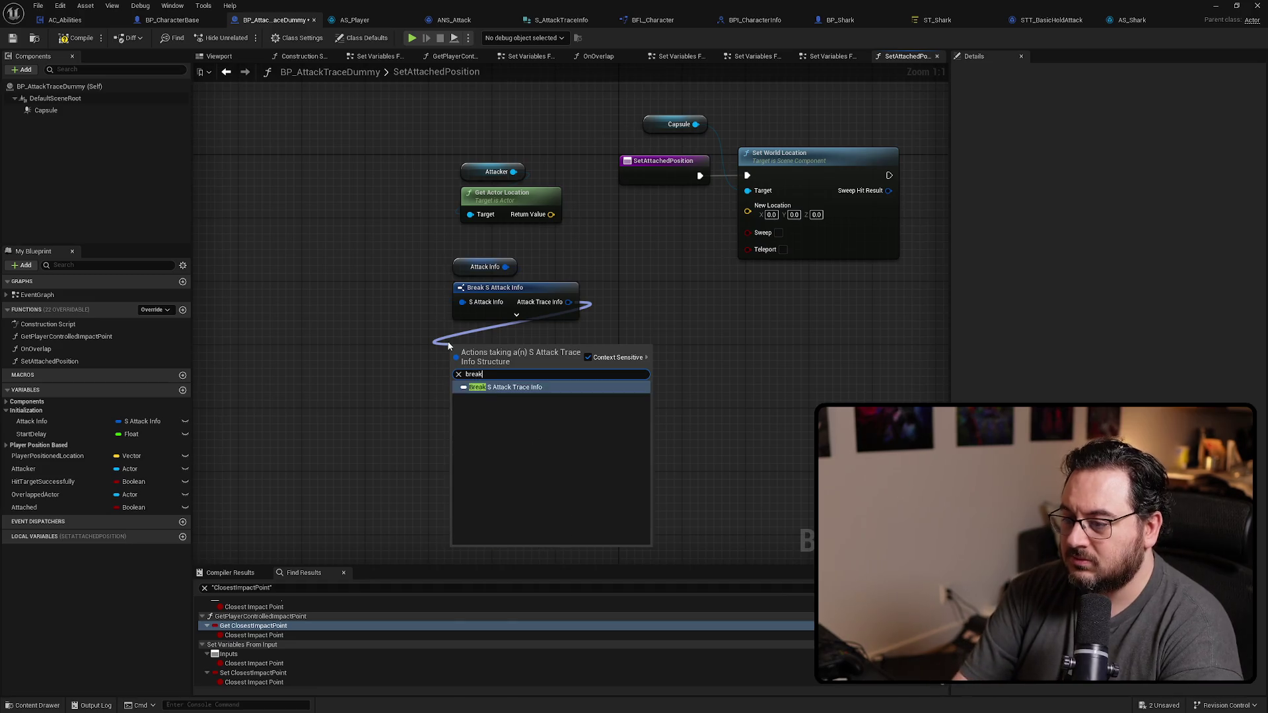
{"action": "key", "text": "Return"}
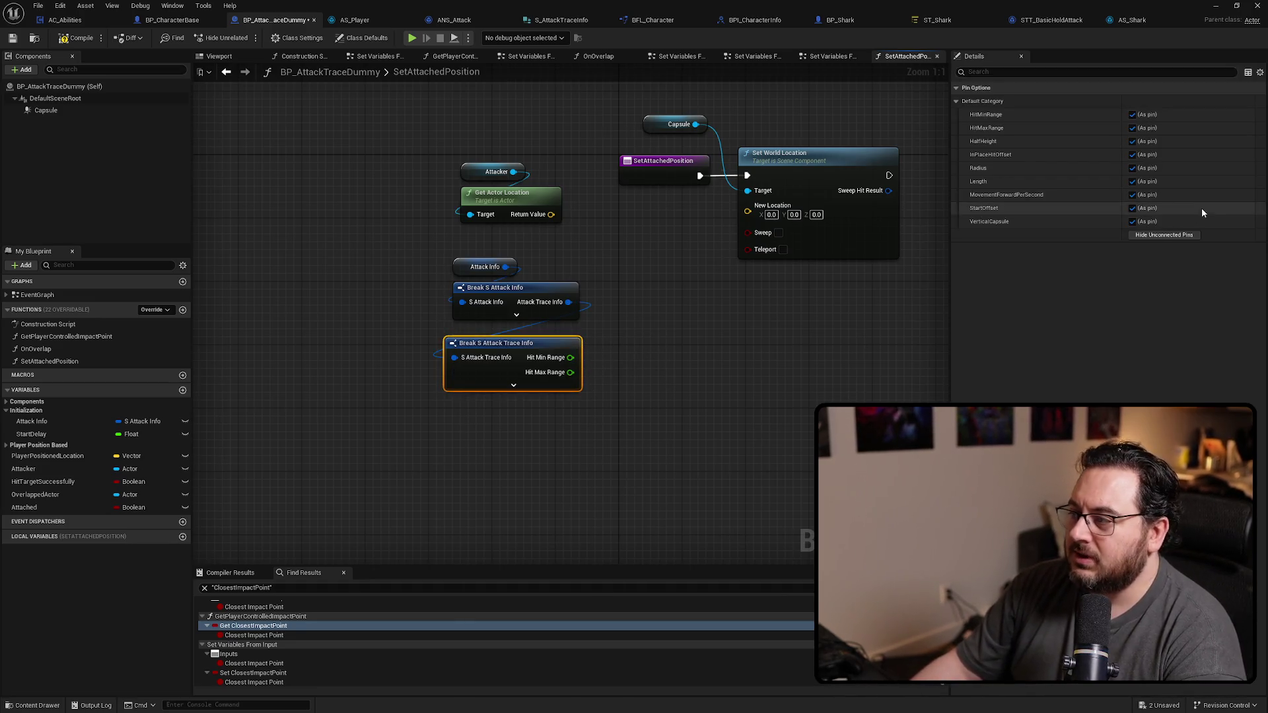
{"action": "left_click", "coordinate": [1154, 236]}
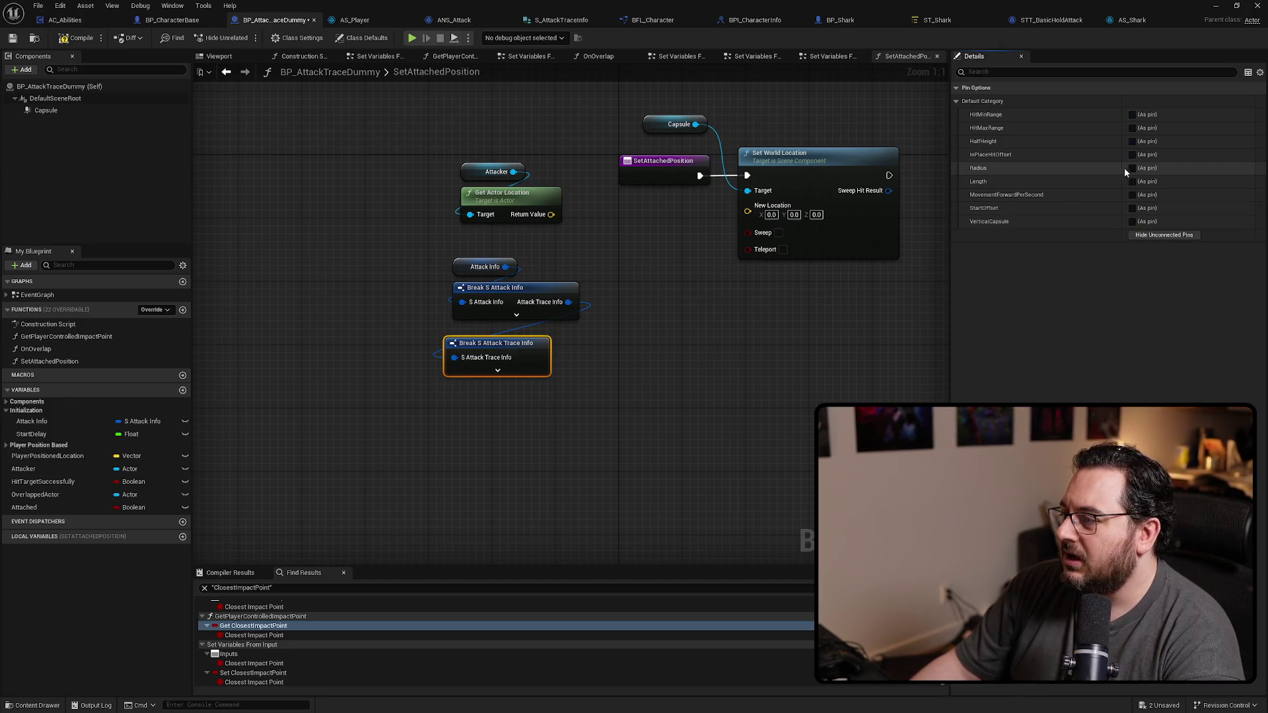
{"action": "left_click", "coordinate": [1132, 208]}
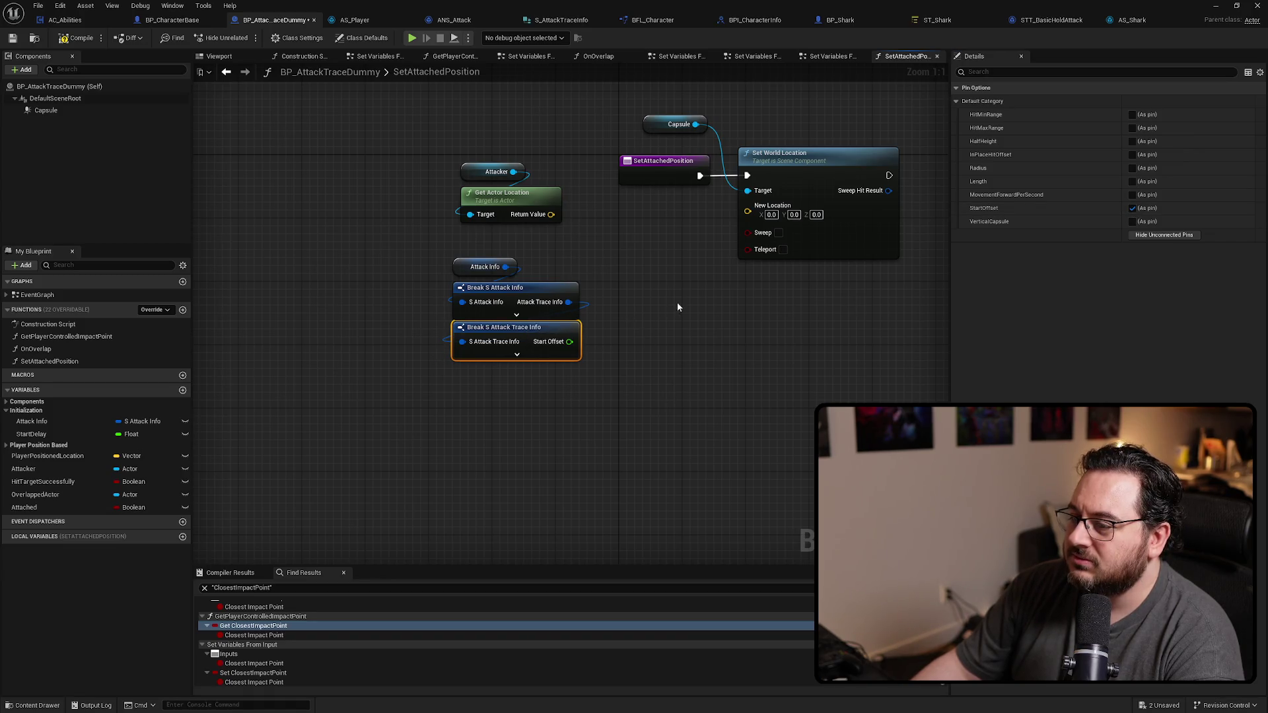
Step: Rearrange the Attack Info group, Set World Location and Capsule nodes for room
{"action": "mouse_move", "coordinate": [677, 302]}
{"action": "left_mouse_down"}
{"action": "mouse_move", "coordinate": [470, 281]}
{"action": "mouse_move", "coordinate": [363, 371]}
{"action": "mouse_move", "coordinate": [378, 327]}
{"action": "left_mouse_up"}
{"action": "left_click", "coordinate": [480, 338]}
{"action": "left_click_drag", "start_coordinate": [703, 149], "coordinate": [611, 151]}
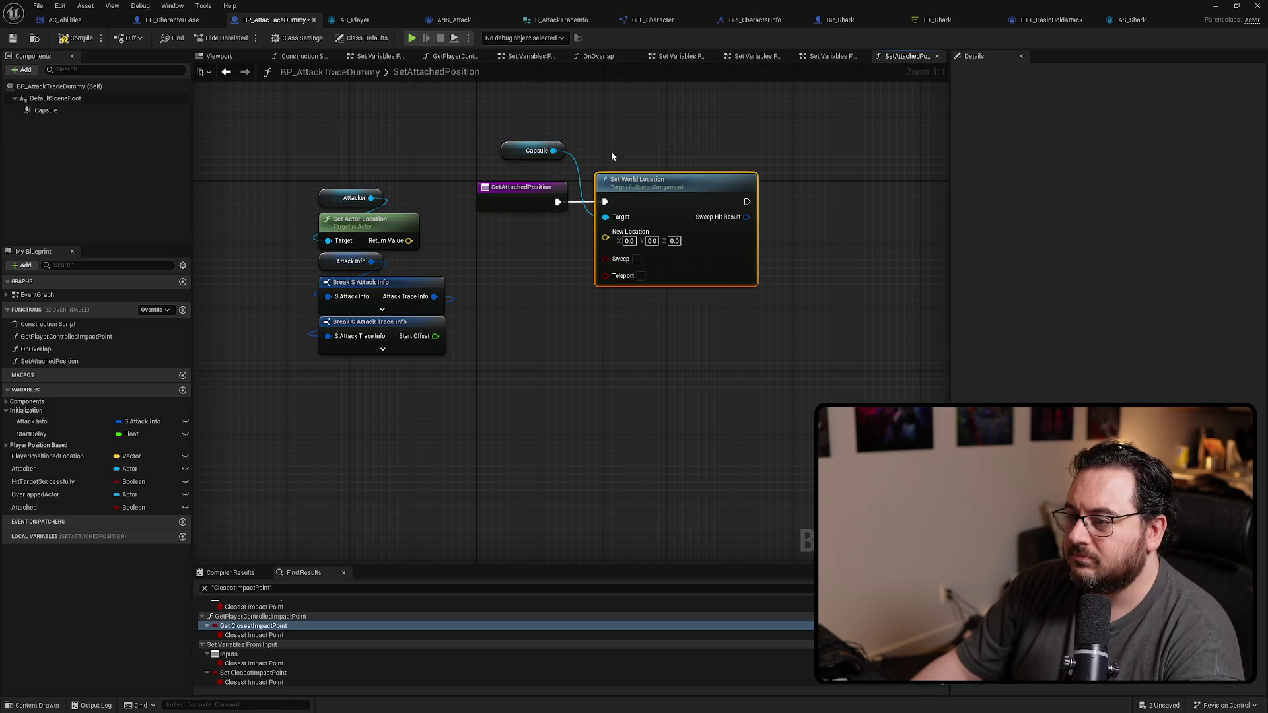
{"action": "left_click_drag", "start_coordinate": [594, 208], "coordinate": [684, 208]}
{"action": "left_click", "coordinate": [579, 301]}
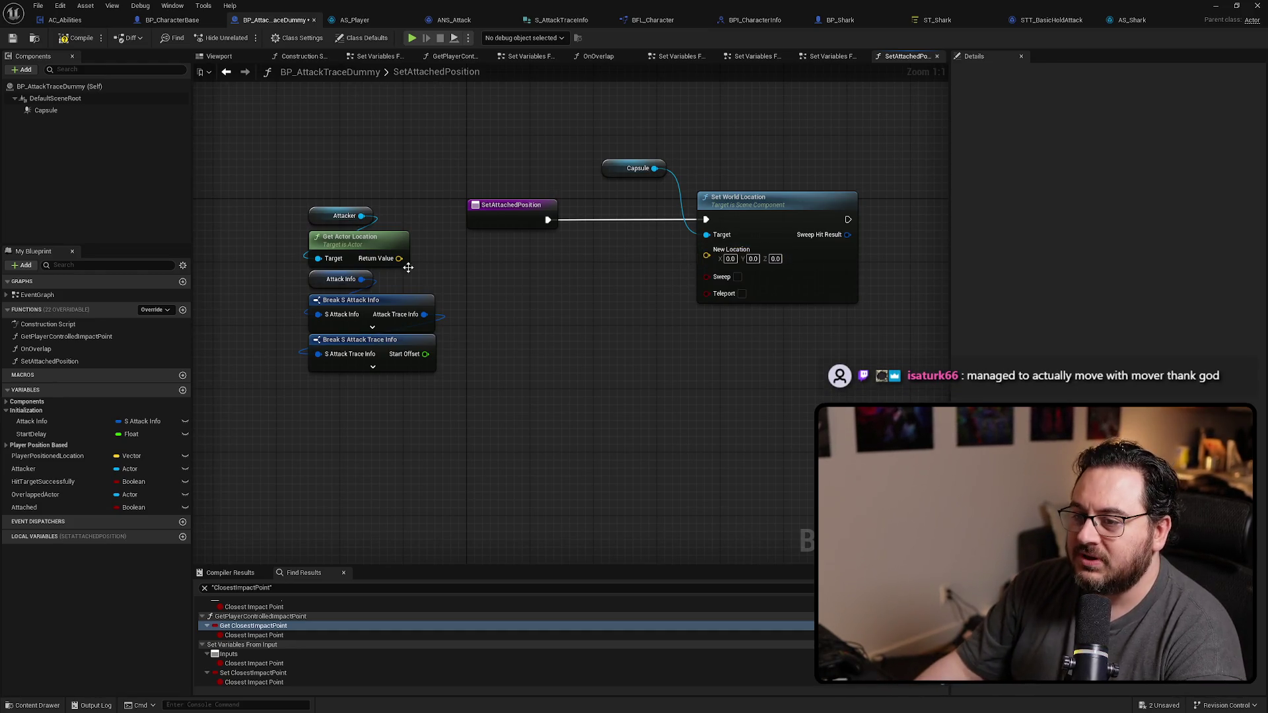
{"action": "mouse_move", "coordinate": [440, 397]}
{"action": "left_mouse_down"}
{"action": "mouse_move", "coordinate": [377, 297]}
{"action": "mouse_move", "coordinate": [303, 270]}
{"action": "mouse_move", "coordinate": [313, 379]}
{"action": "left_mouse_up"}
{"action": "left_click", "coordinate": [351, 288]}
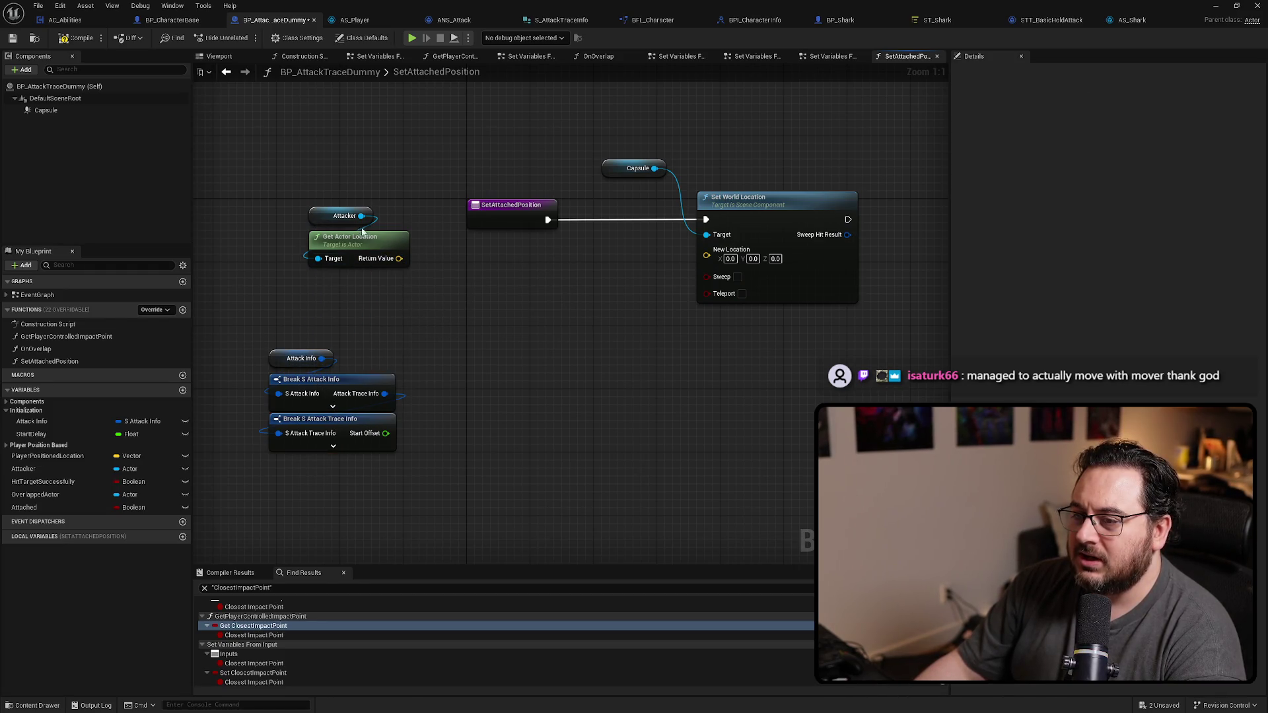
Step: Compute Attacker location plus forward vector times Start Offset and feed it into New Location
{"action": "left_click_drag", "start_coordinate": [360, 216], "coordinate": [300, 293]}
{"action": "type", "text": "get acto"}
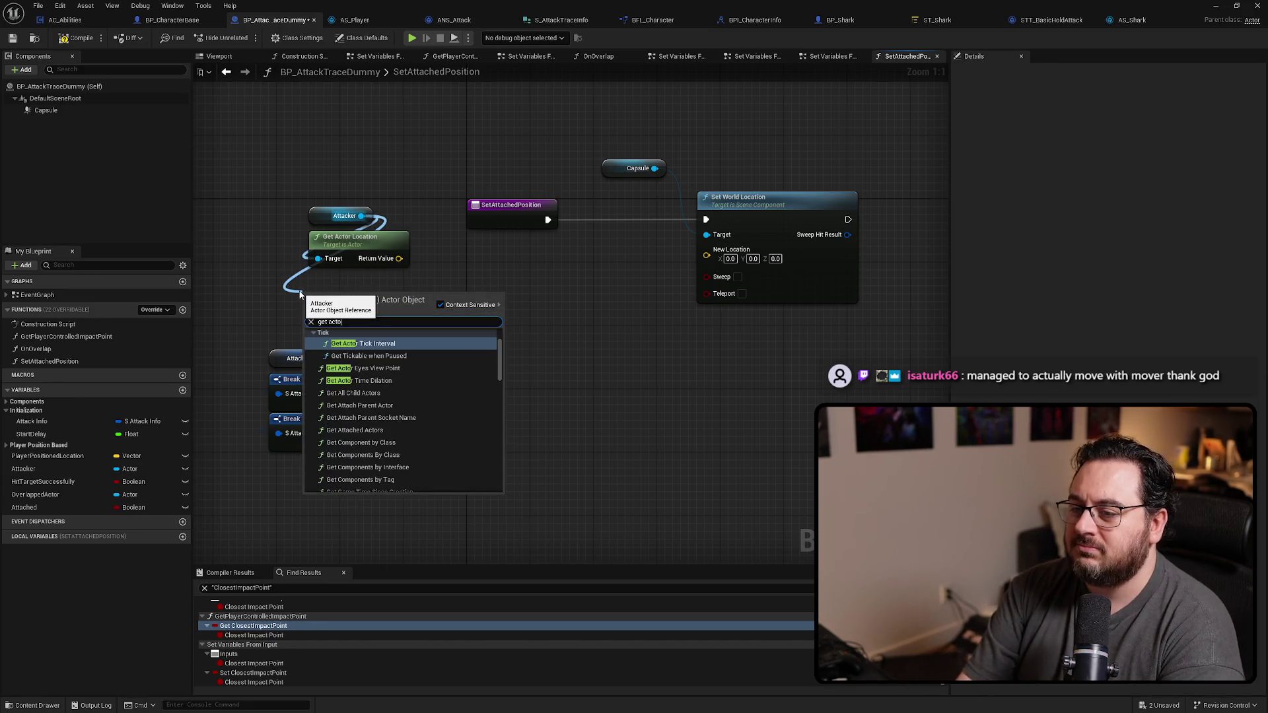
{"action": "type", "text": "r forward"}
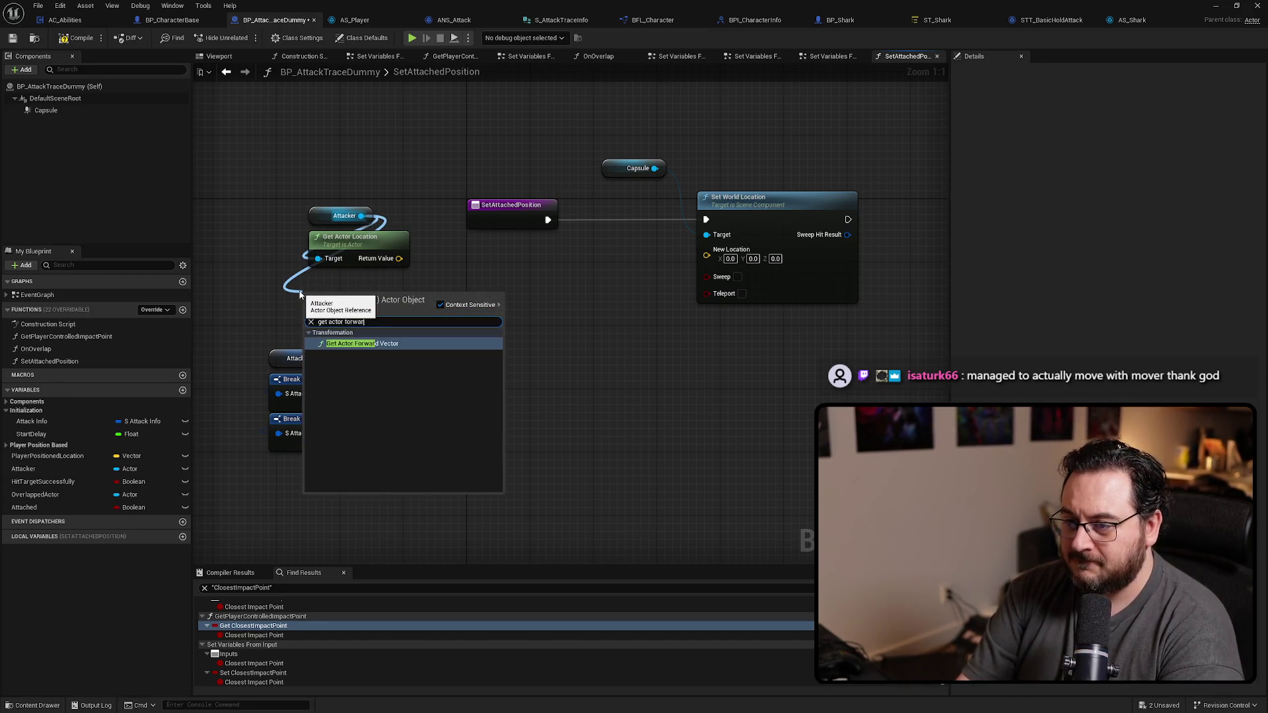
{"action": "key", "text": "Return"}
{"action": "mouse_move", "coordinate": [402, 309]}
{"action": "left_mouse_down"}
{"action": "mouse_move", "coordinate": [404, 294]}
{"action": "mouse_move", "coordinate": [455, 325]}
{"action": "left_mouse_up"}
{"action": "type", "text": "mul"}
{"action": "key", "text": "Escape"}
{"action": "left_click", "coordinate": [466, 342]}
{"action": "left_click_drag", "start_coordinate": [385, 434], "coordinate": [463, 344]}
{"action": "left_click_drag", "start_coordinate": [400, 258], "coordinate": [554, 258]}
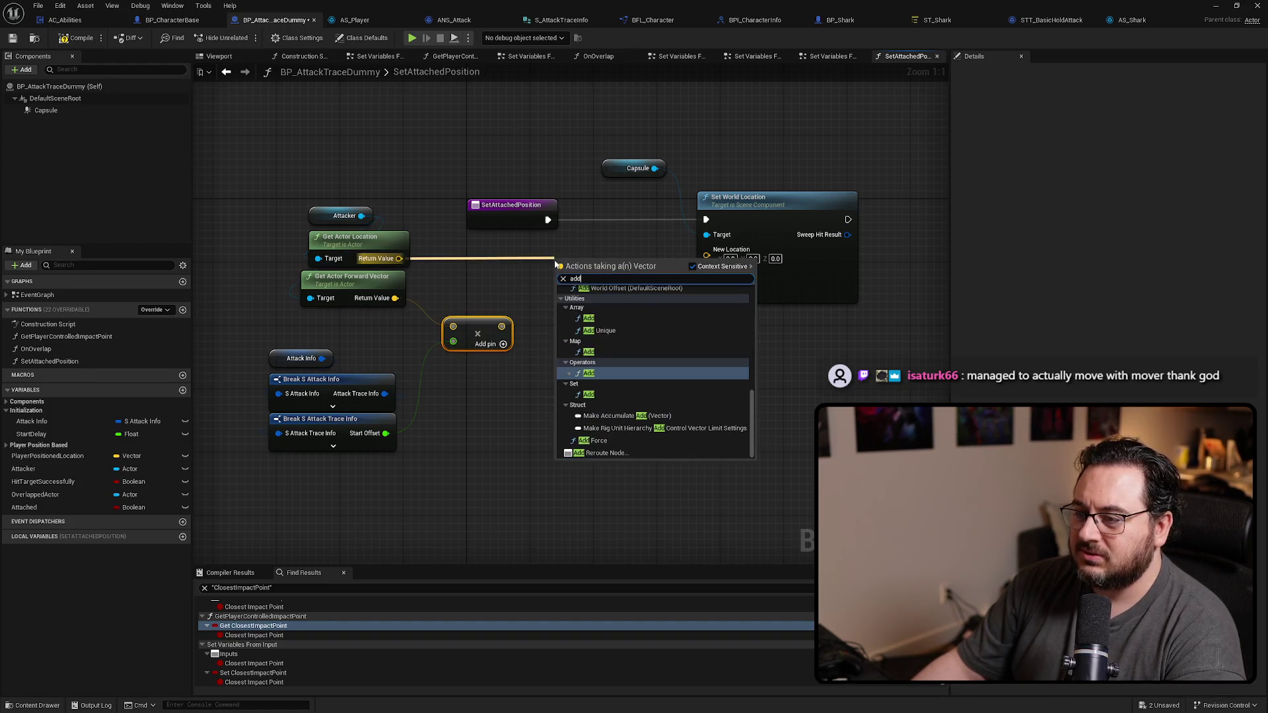
{"action": "left_click", "coordinate": [553, 326]}
{"action": "mouse_move", "coordinate": [501, 326]}
{"action": "left_mouse_down"}
{"action": "mouse_move", "coordinate": [563, 279]}
{"action": "mouse_move", "coordinate": [707, 257]}
{"action": "left_mouse_up"}
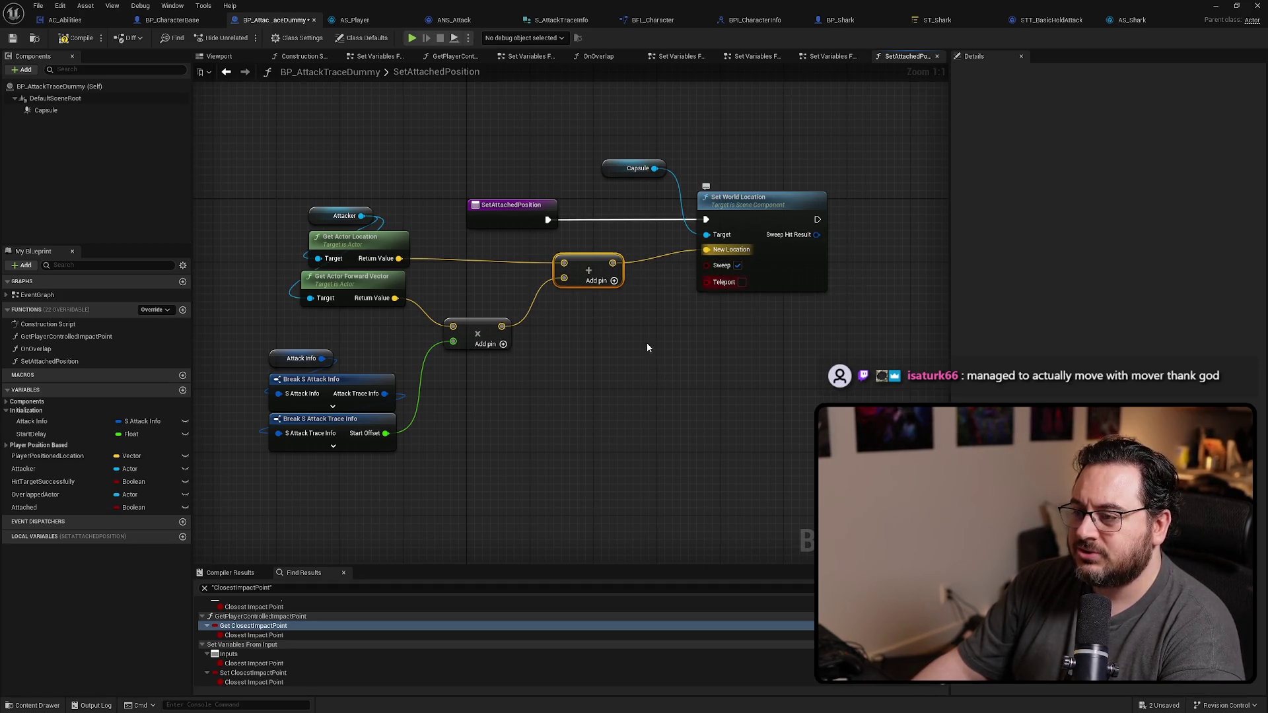
Step: Tidy the positions of the location math and Set World Location nodes
{"action": "left_click_drag", "start_coordinate": [584, 267], "coordinate": [570, 260]}
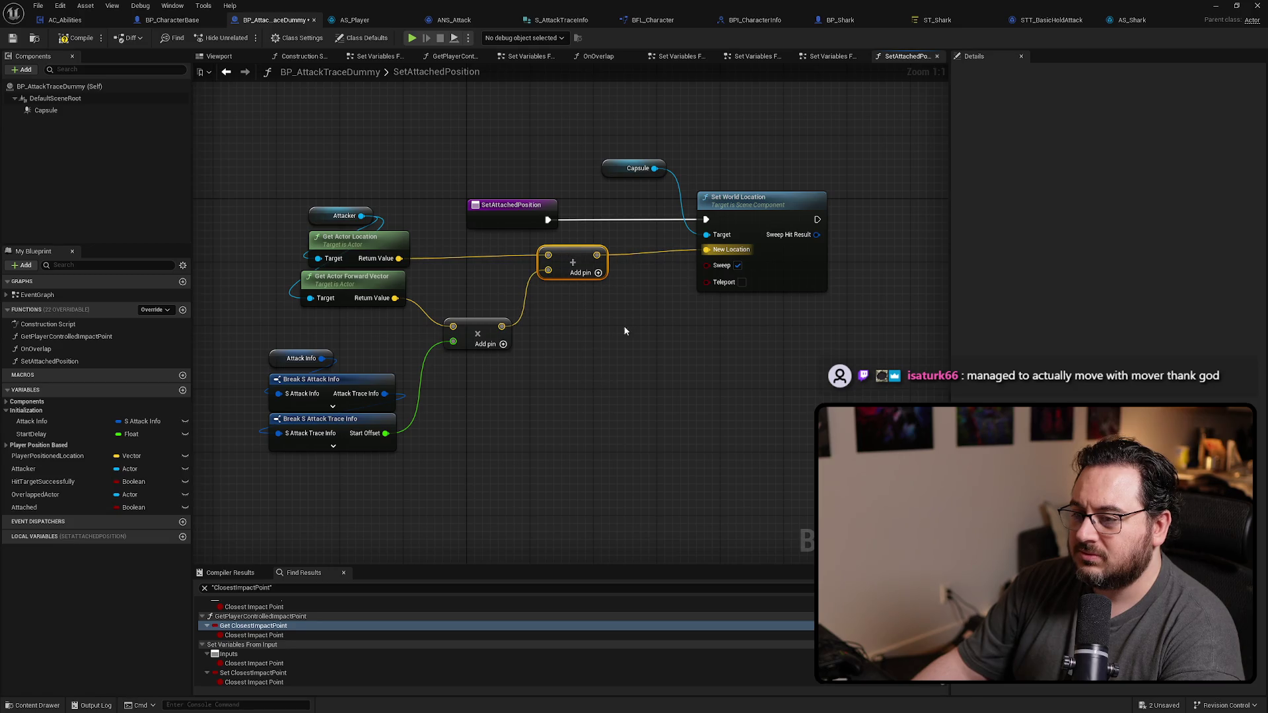
{"action": "left_click_drag", "start_coordinate": [365, 262], "coordinate": [364, 259]}
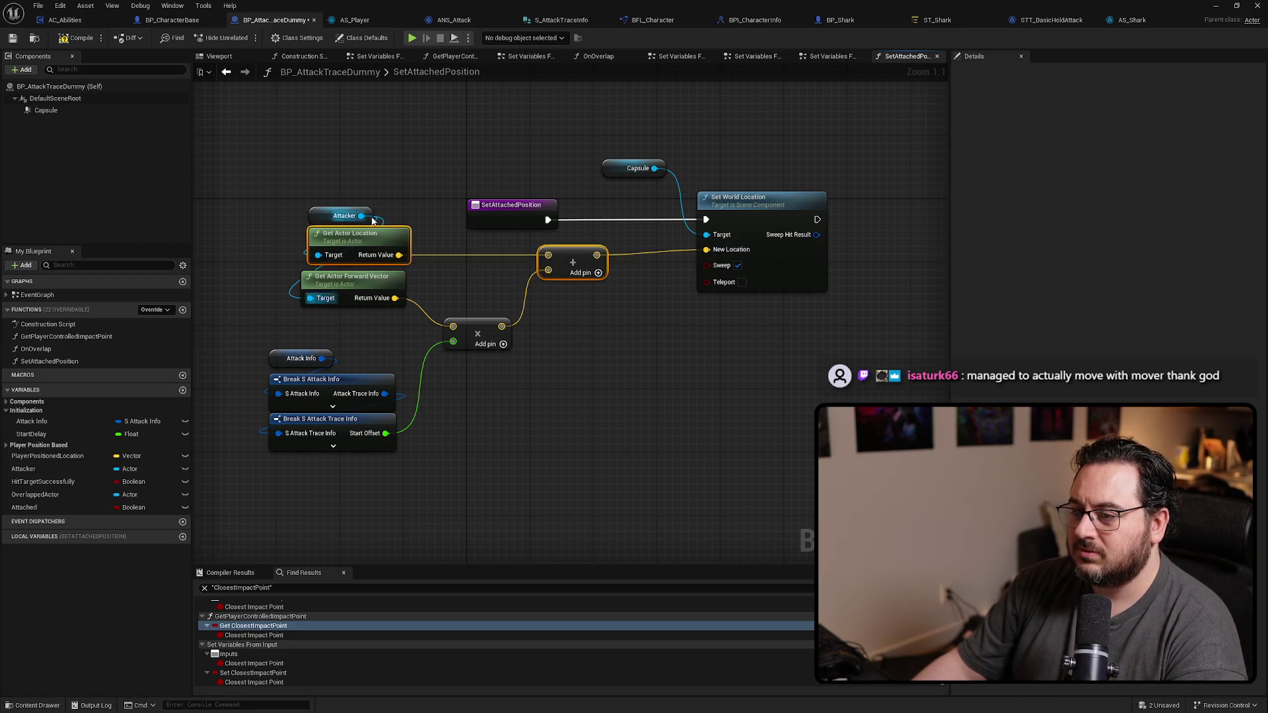
{"action": "left_click", "coordinate": [317, 217]}
{"action": "mouse_move", "coordinate": [455, 493]}
{"action": "left_mouse_down"}
{"action": "mouse_move", "coordinate": [296, 361]}
{"action": "mouse_move", "coordinate": [327, 348]}
{"action": "left_mouse_up"}
{"action": "left_click", "coordinate": [477, 334], "text": "ctrl"}
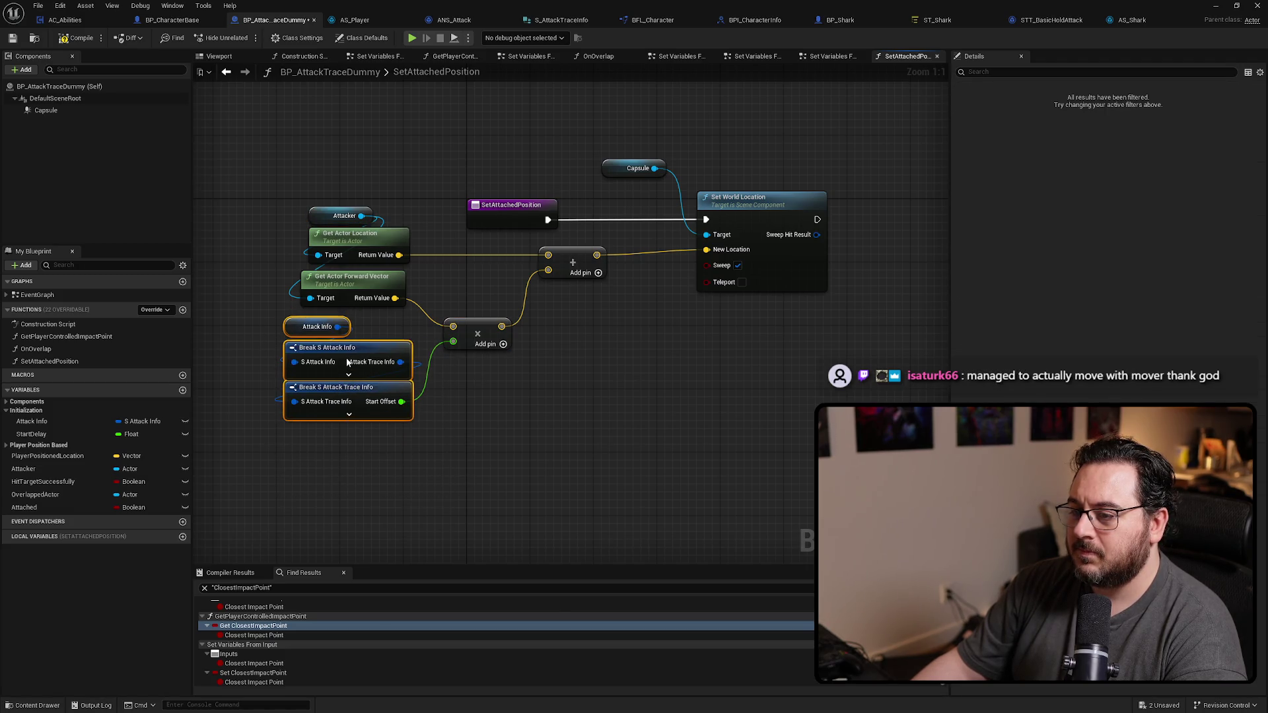
{"action": "left_click", "coordinate": [664, 376]}
{"action": "left_click", "coordinate": [760, 216]}
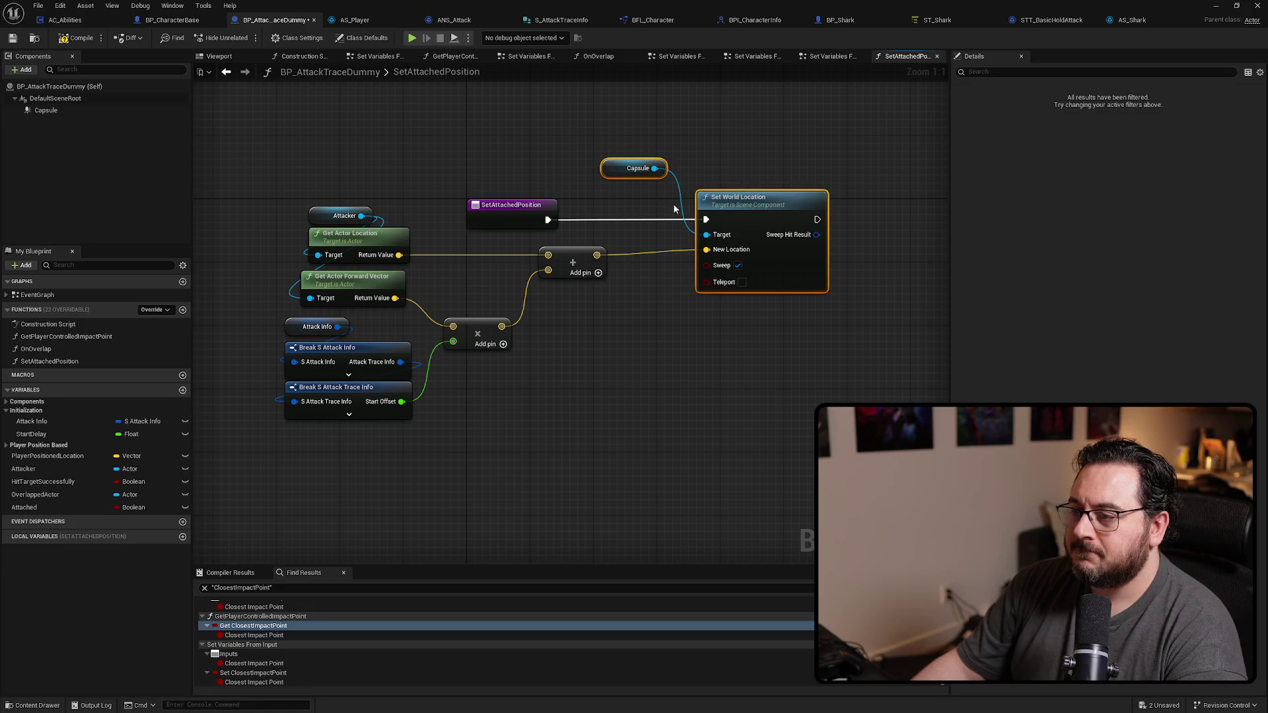
{"action": "left_click_drag", "start_coordinate": [760, 216], "coordinate": [712, 204]}
{"action": "left_click", "coordinate": [622, 371]}
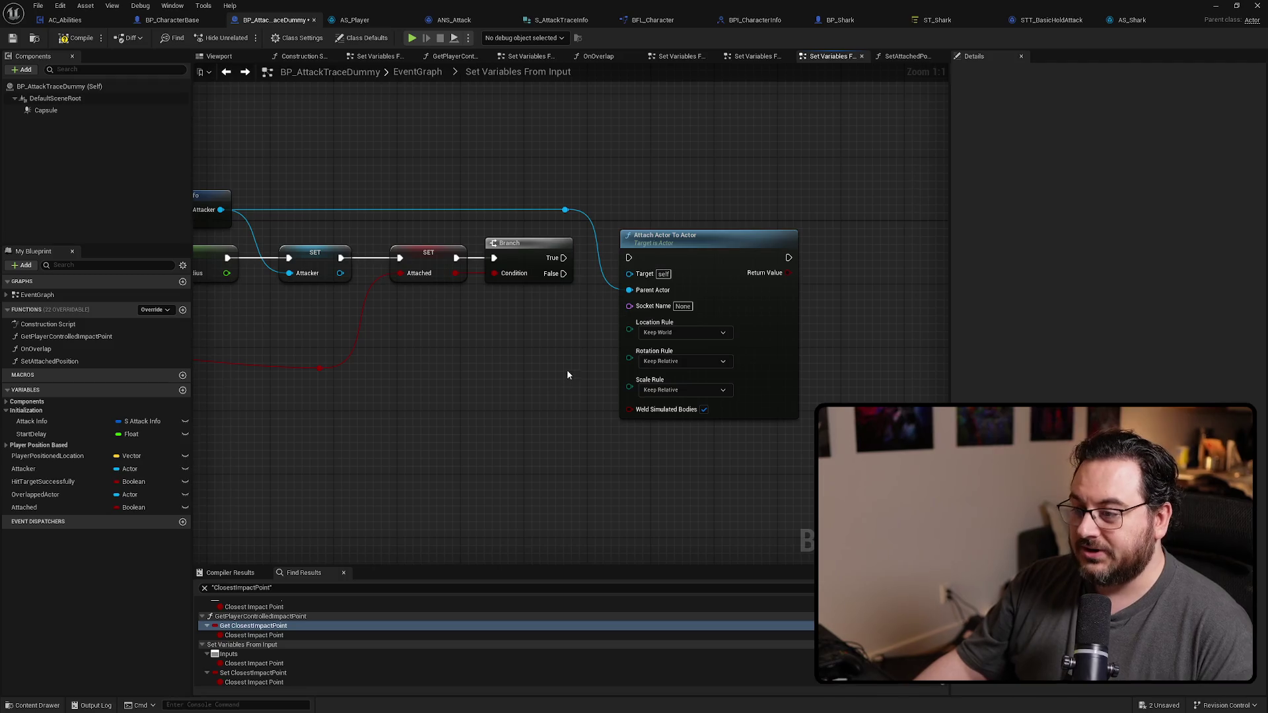
Step: Replace Attach Actor To Actor with Set Timer by Function Name after Branch True
{"action": "left_click", "coordinate": [683, 269]}
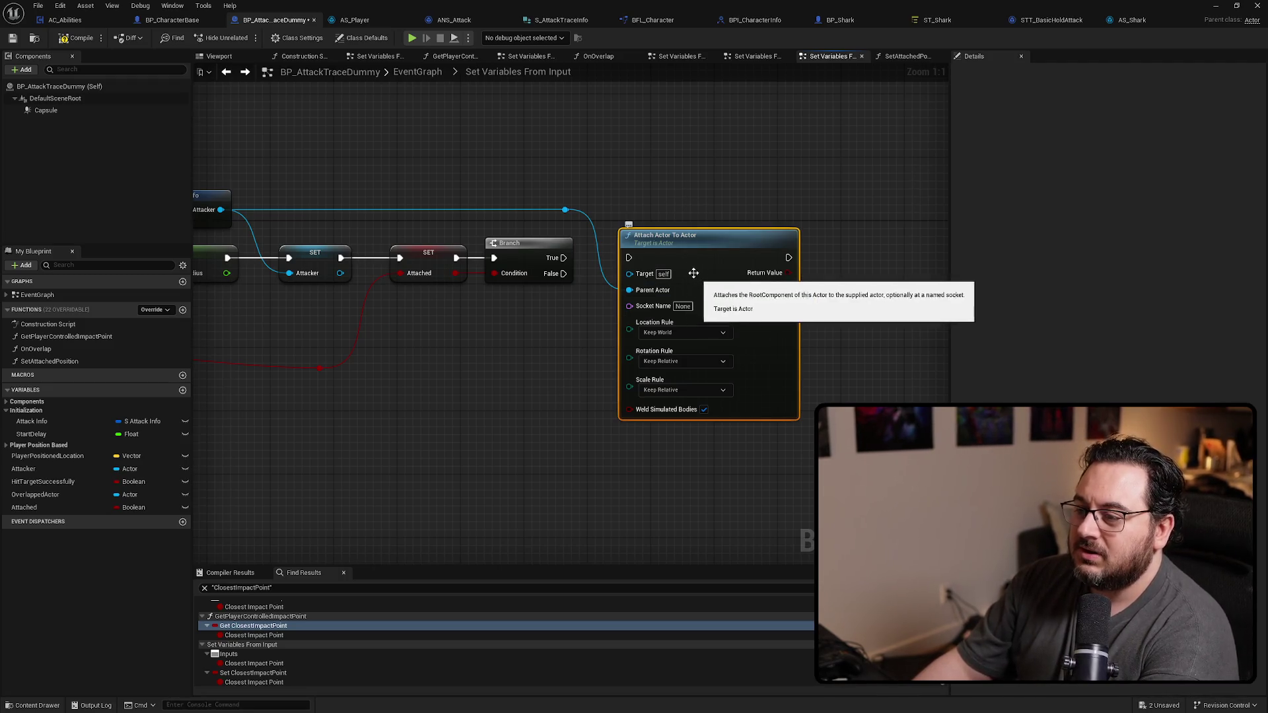
{"action": "key", "text": "Delete"}
{"action": "mouse_move", "coordinate": [610, 195]}
{"action": "left_mouse_down"}
{"action": "mouse_move", "coordinate": [548, 220]}
{"action": "mouse_move", "coordinate": [627, 257]}
{"action": "left_mouse_up"}
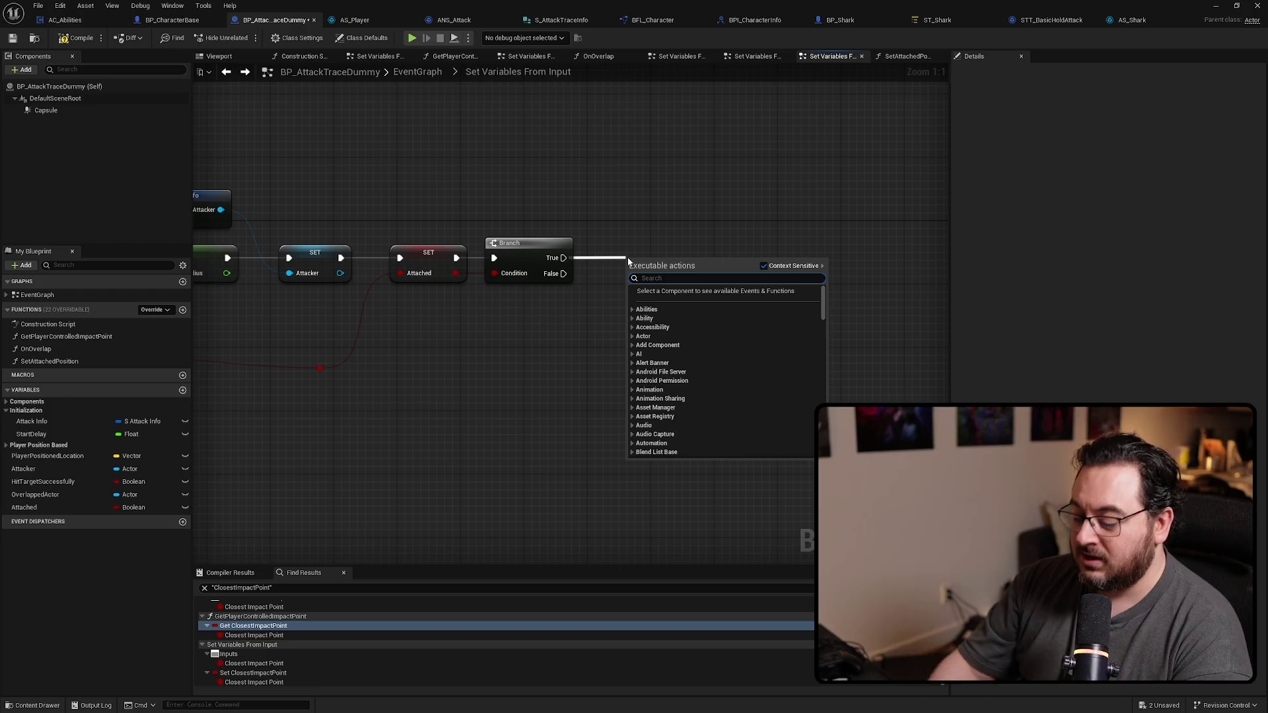
{"action": "type", "text": "set timer by fun"}
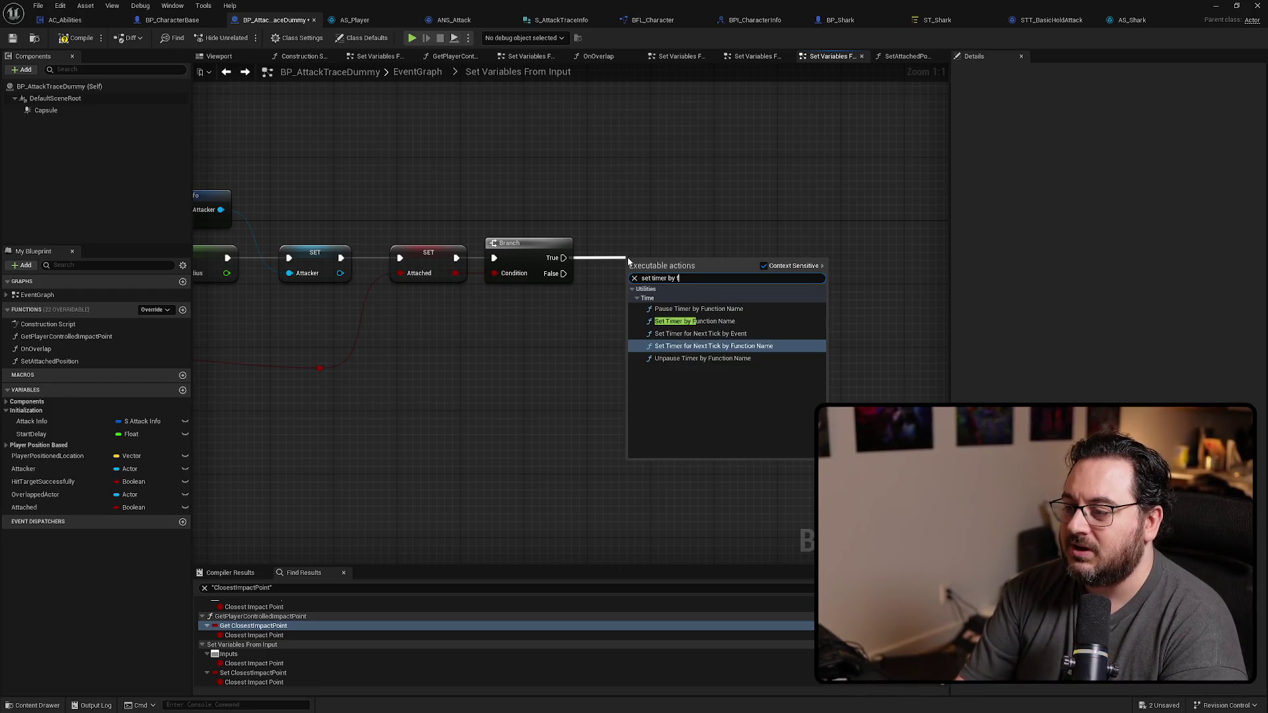
{"action": "key", "text": "Return"}
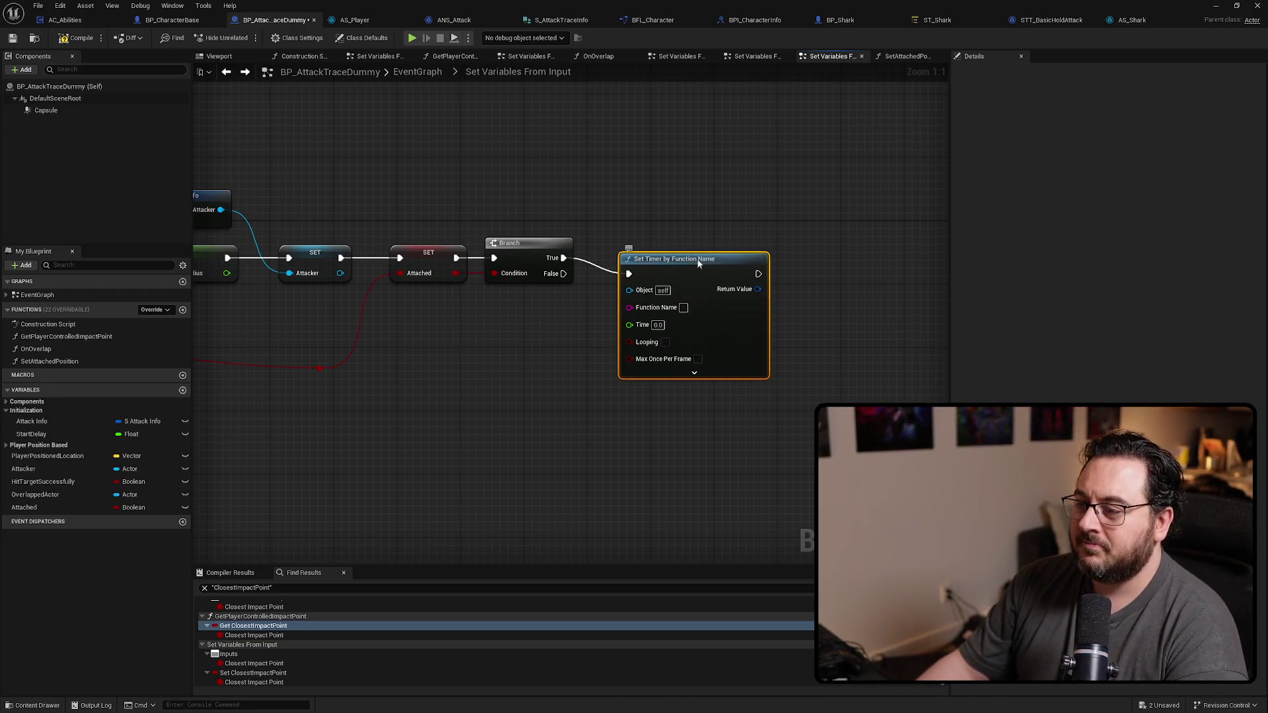
{"action": "left_click_drag", "start_coordinate": [627, 257], "coordinate": [612, 241]}
Step: Point the timer at SetAttachedPosition with Time 0.01, Looping and Max Once Per Frame
{"action": "left_click", "coordinate": [75, 361]}
{"action": "key", "text": "F2"}
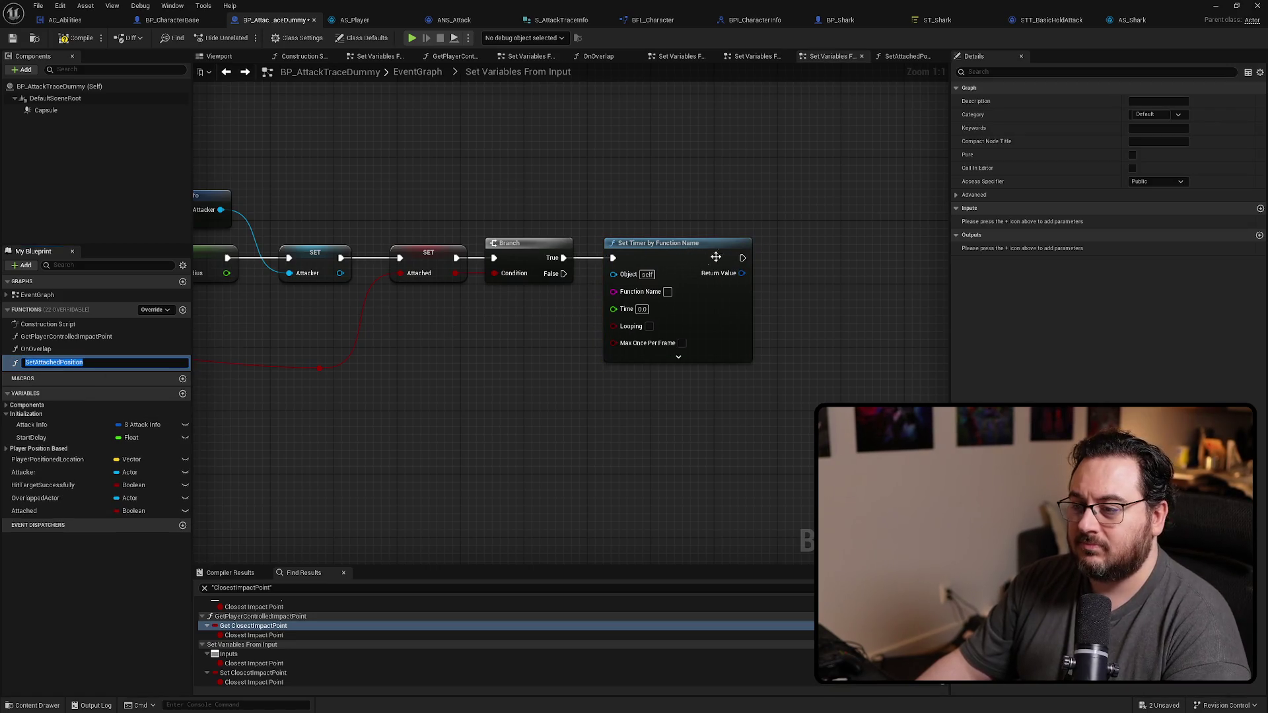
{"action": "left_click", "coordinate": [669, 294]}
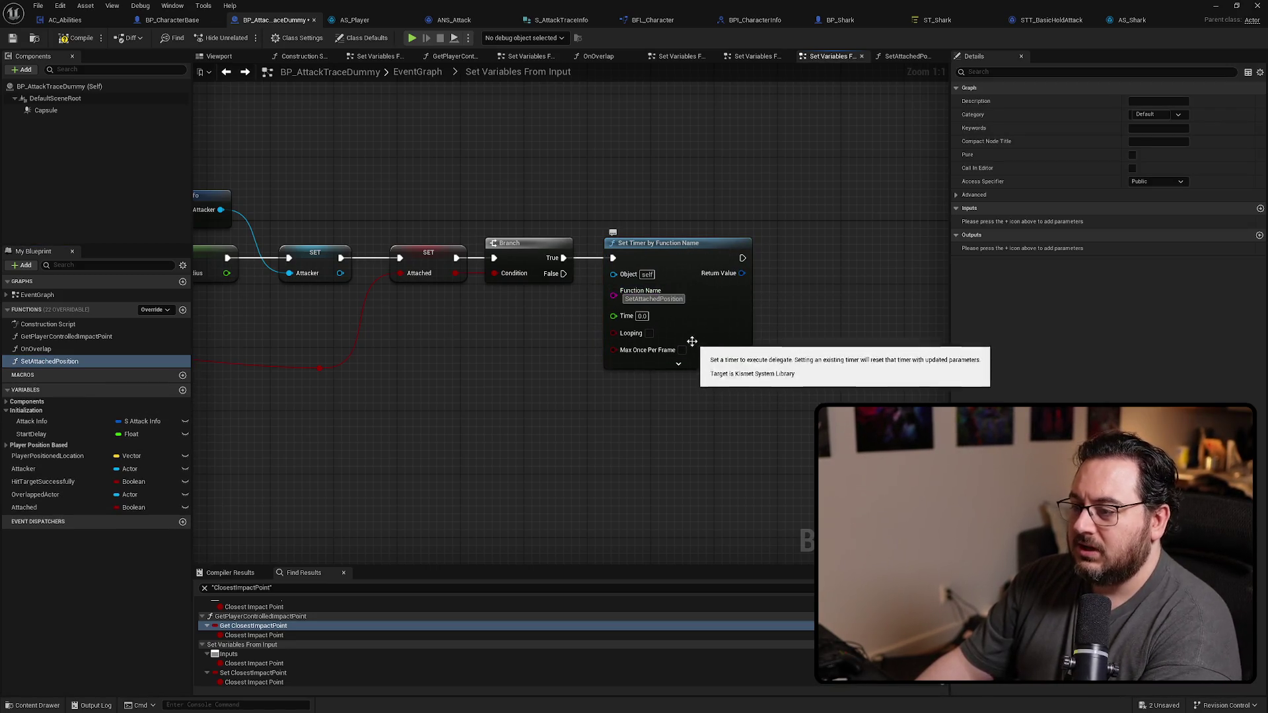
{"action": "left_click", "coordinate": [678, 350]}
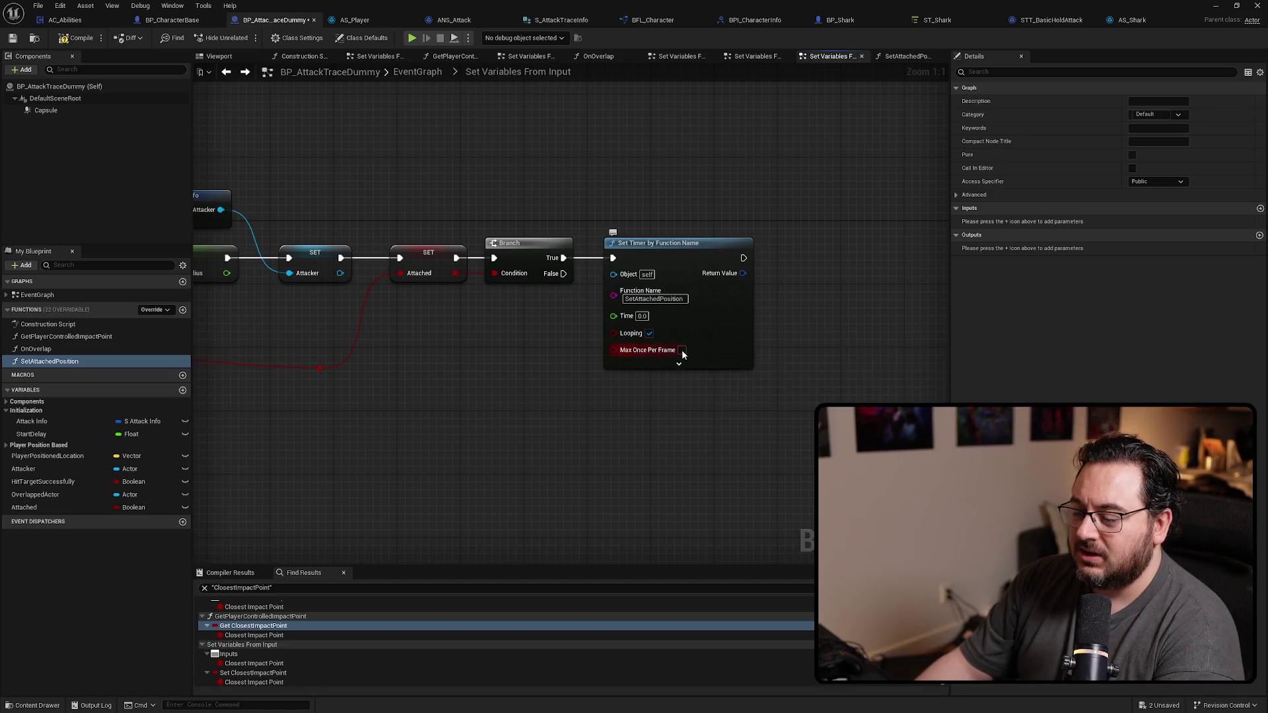
{"action": "left_click", "coordinate": [642, 315]}
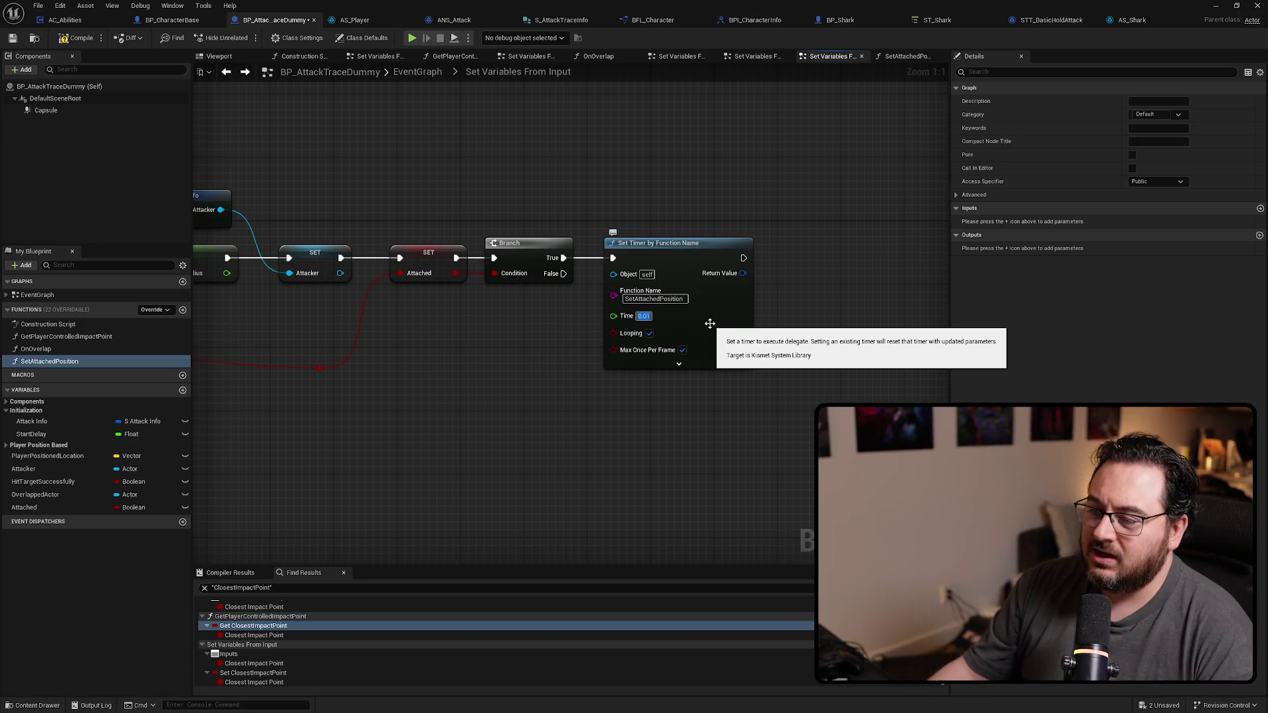
{"action": "left_click", "coordinate": [533, 382]}
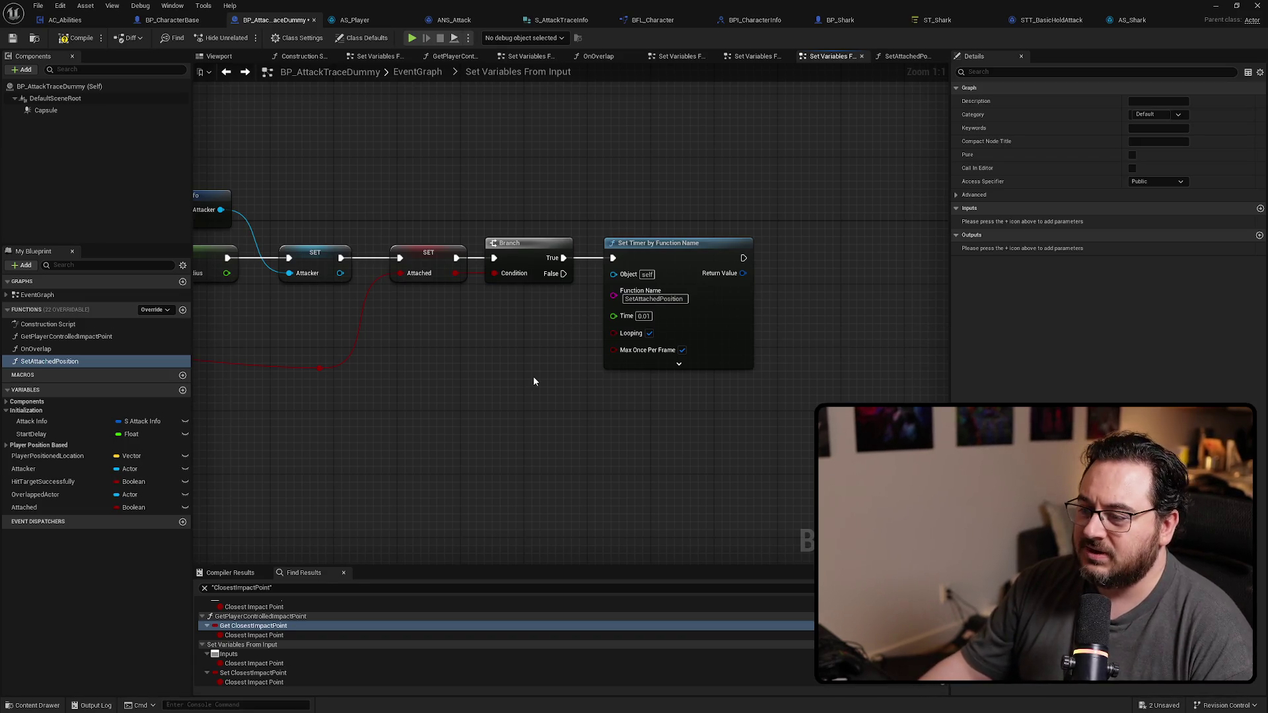
Step: Save the blueprint and bring up the level viewport
{"action": "left_click", "coordinate": [12, 37]}
{"action": "left_click_drag", "start_coordinate": [539, 394], "coordinate": [521, 344]}
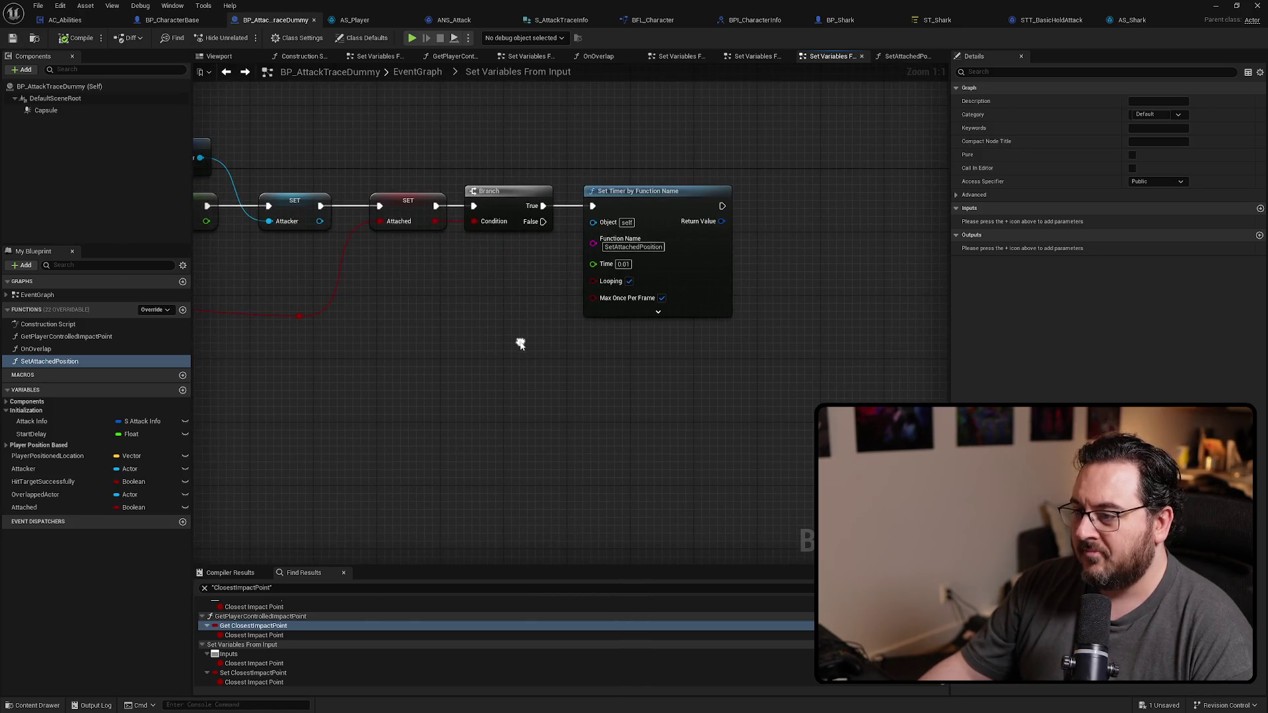
{"action": "key", "text": "ctrl+Tab"}
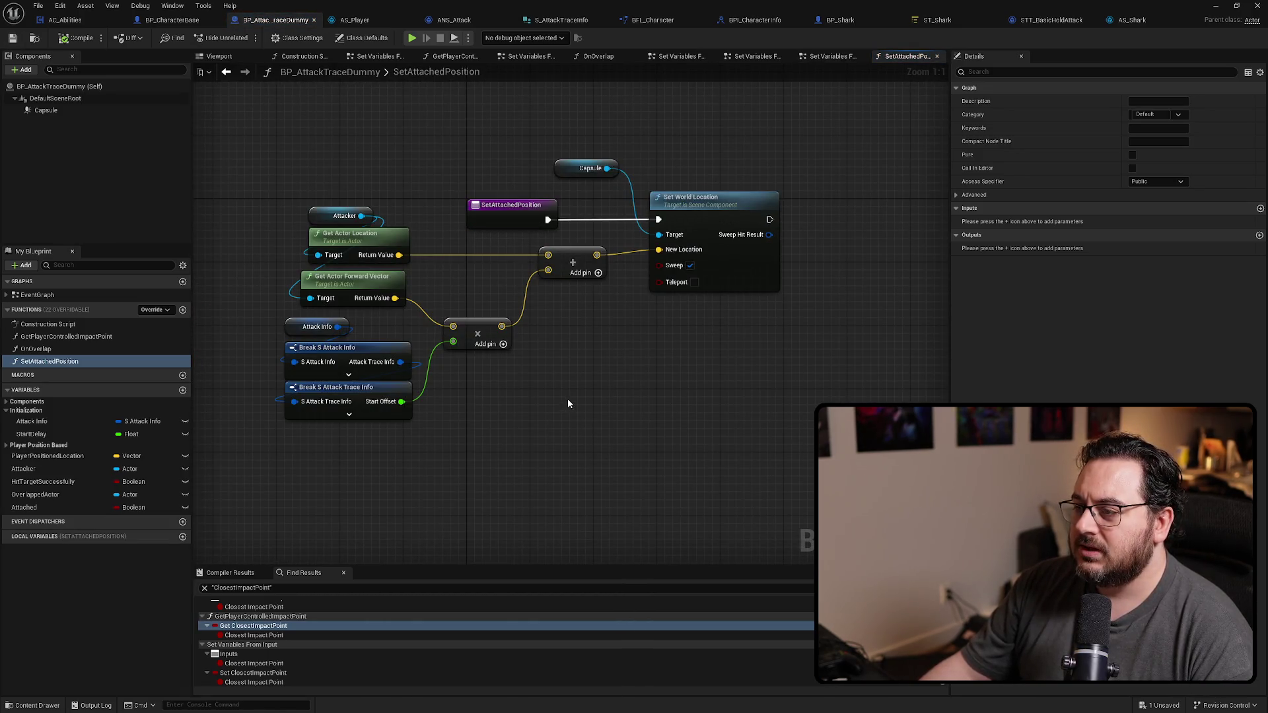
{"action": "key", "text": "alt+Tab"}
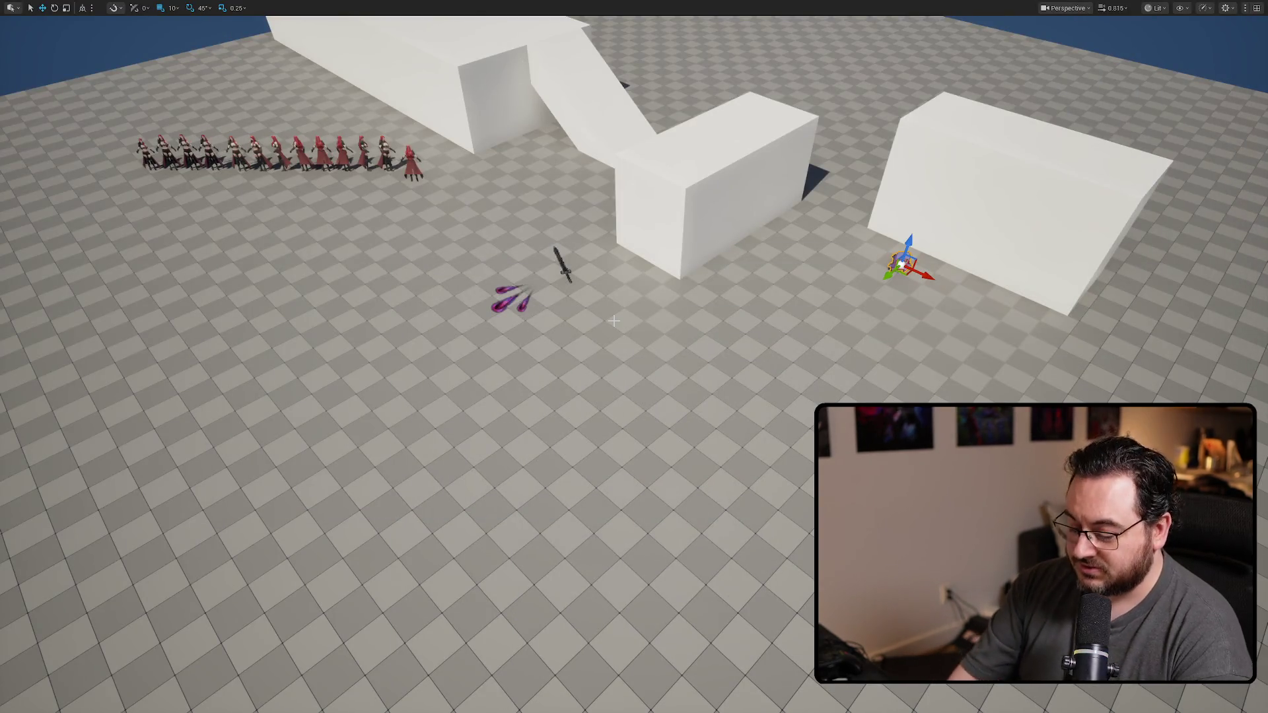
Step: Run a quick play test, then return to the BP_AttackTraceDummy editor
{"action": "key", "text": "alt+p"}
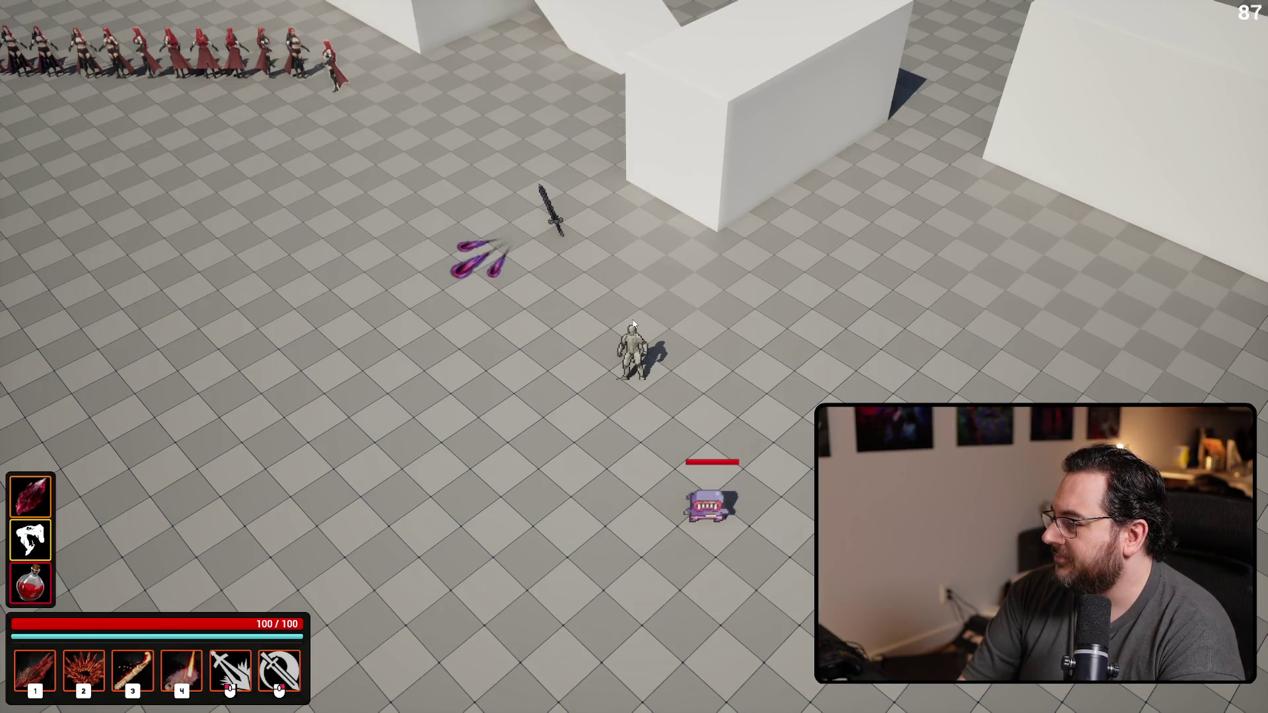
{"action": "key", "text": "Escape"}
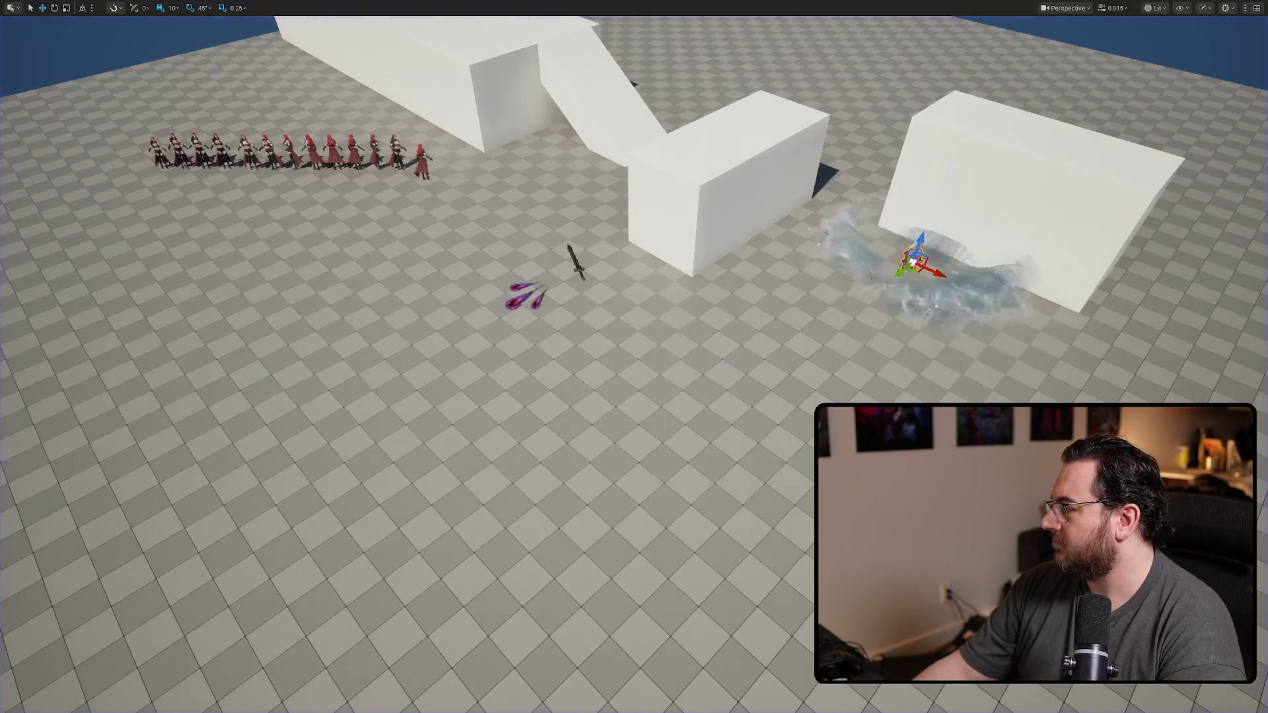
{"action": "key", "text": "alt+Tab"}
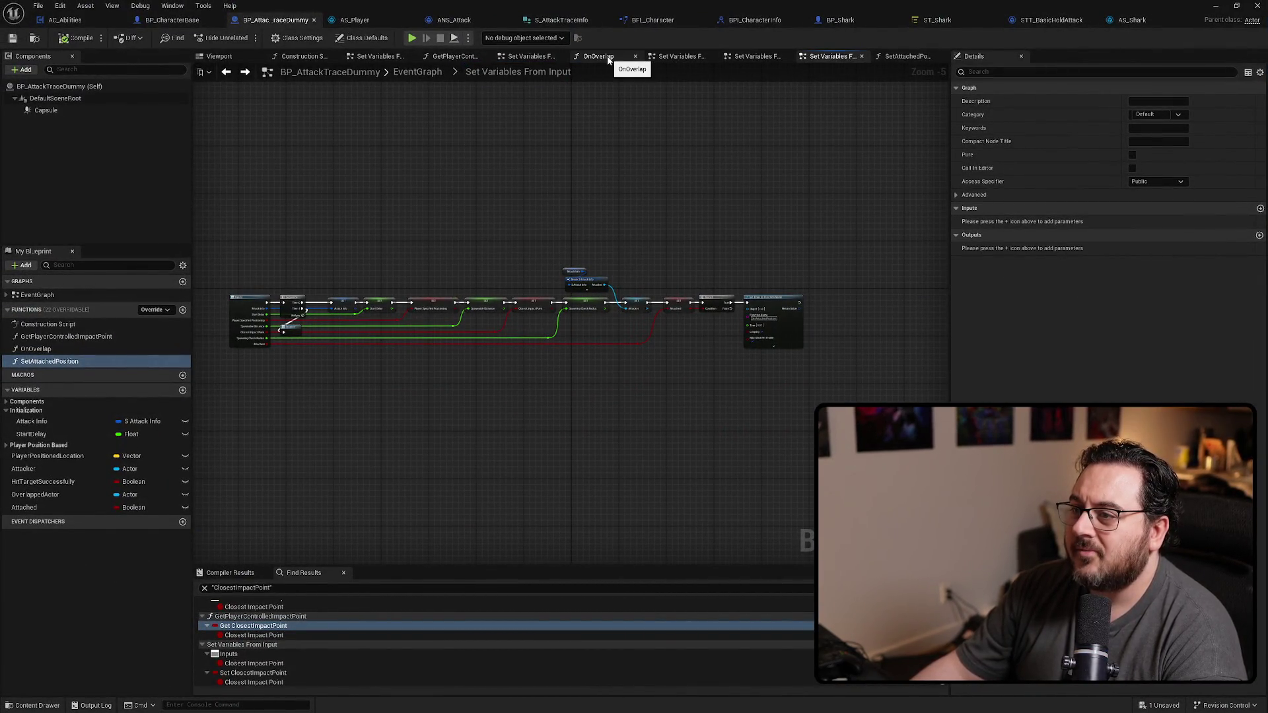
Step: Navigate to the Overlap Collision nodes in the main EventGraph
{"action": "left_click", "coordinate": [599, 56]}
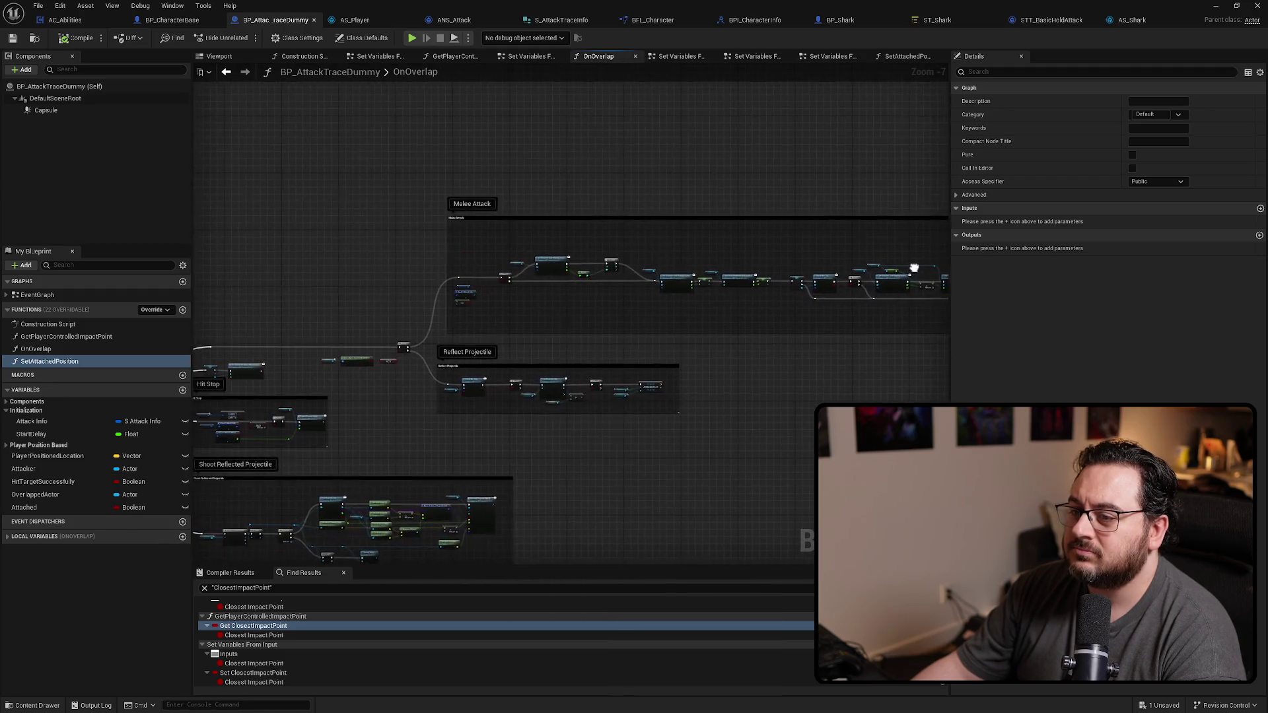
{"action": "left_click", "coordinate": [830, 56]}
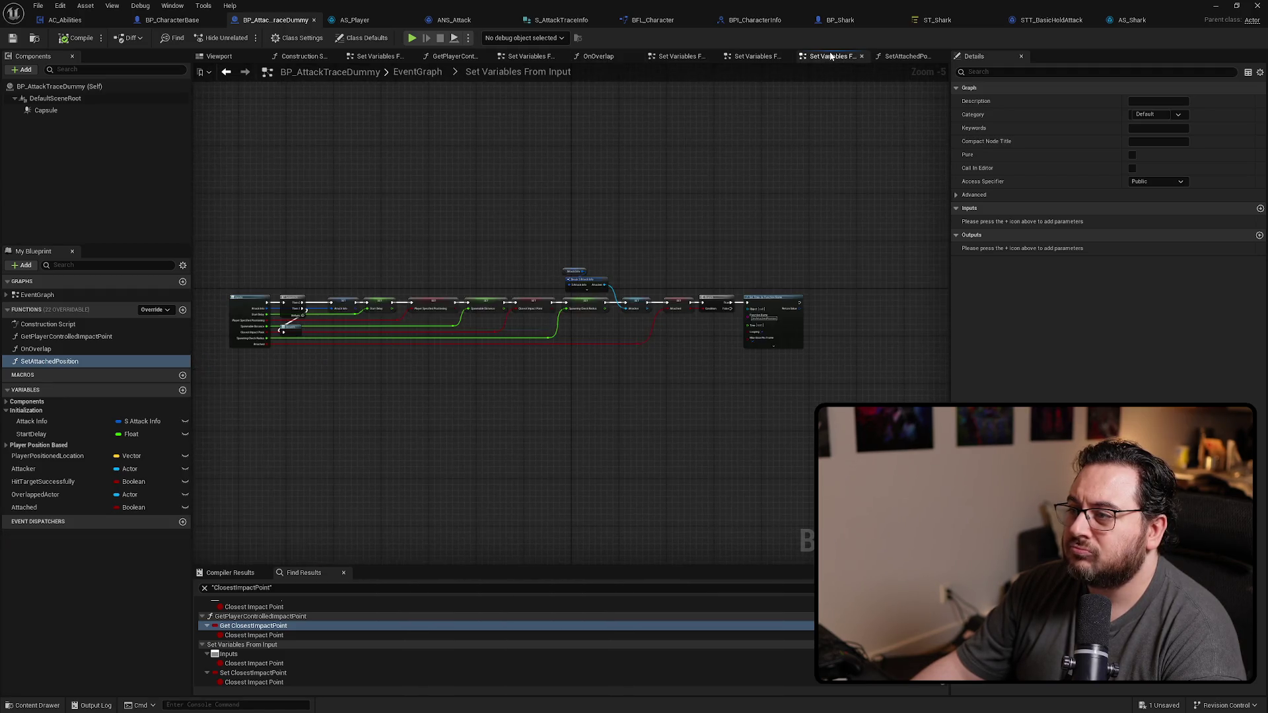
{"action": "left_click", "coordinate": [433, 77]}
{"action": "scroll", "coordinate": [475, 288], "scroll_direction": "up", "scroll_amount": 5}
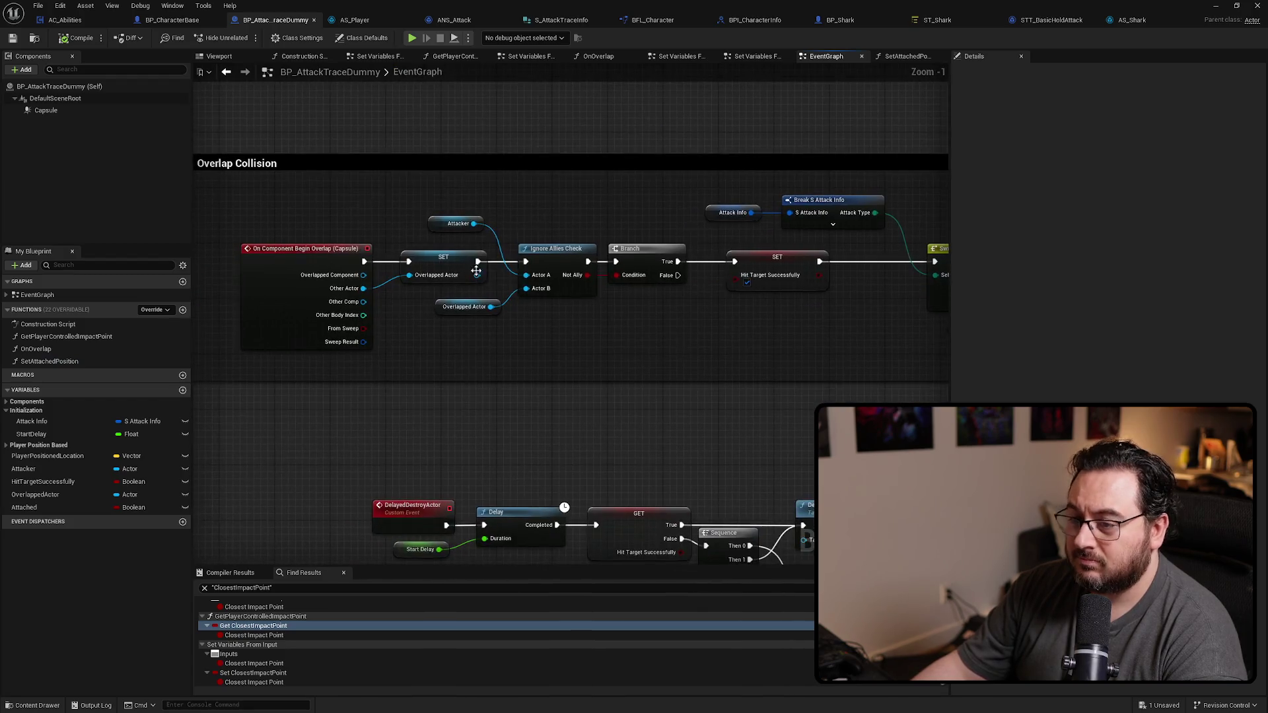
{"action": "mouse_move", "coordinate": [465, 271]}
{"action": "left_mouse_down"}
{"action": "mouse_move", "coordinate": [428, 269]}
{"action": "mouse_move", "coordinate": [512, 369]}
{"action": "mouse_move", "coordinate": [509, 350]}
{"action": "left_mouse_up"}
Step: Insert a Print String node off the Ignore Allies Check output
{"action": "key", "text": "Escape"}
{"action": "left_click_drag", "start_coordinate": [542, 256], "coordinate": [529, 116]}
{"action": "type", "text": "print"}
{"action": "key", "text": "Return"}
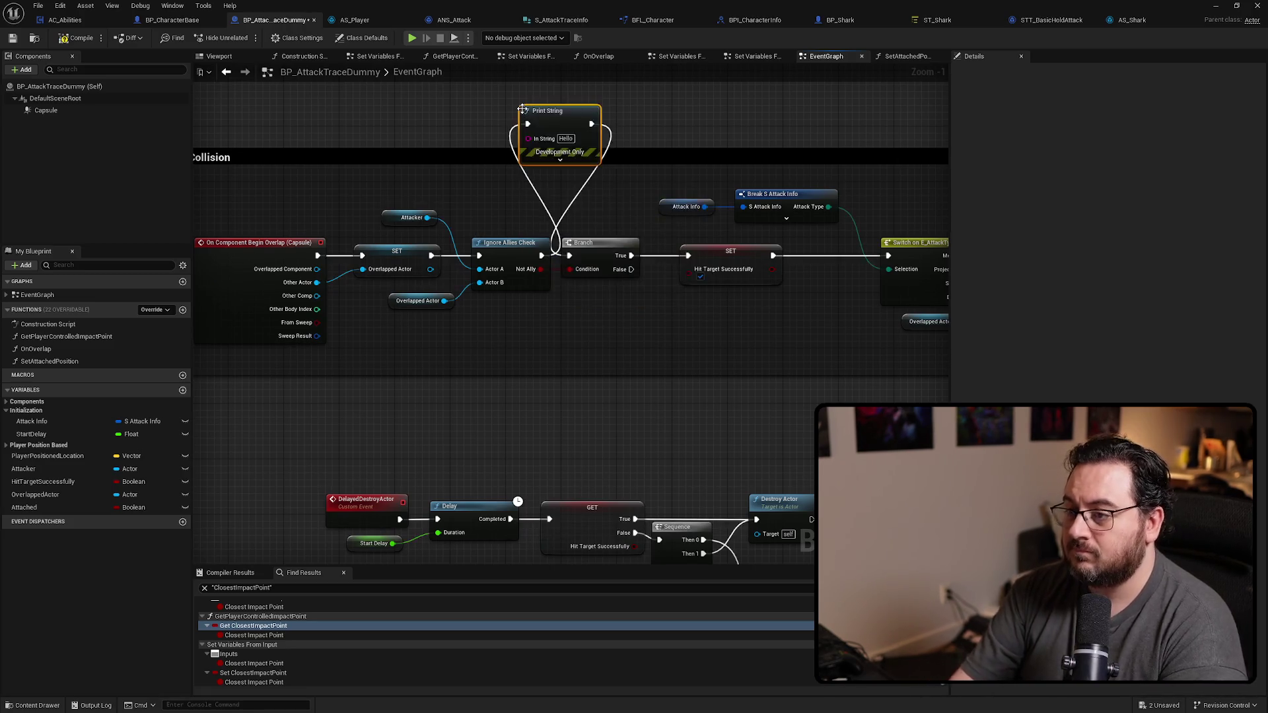
{"action": "left_click_drag", "start_coordinate": [528, 136], "coordinate": [529, 145]}
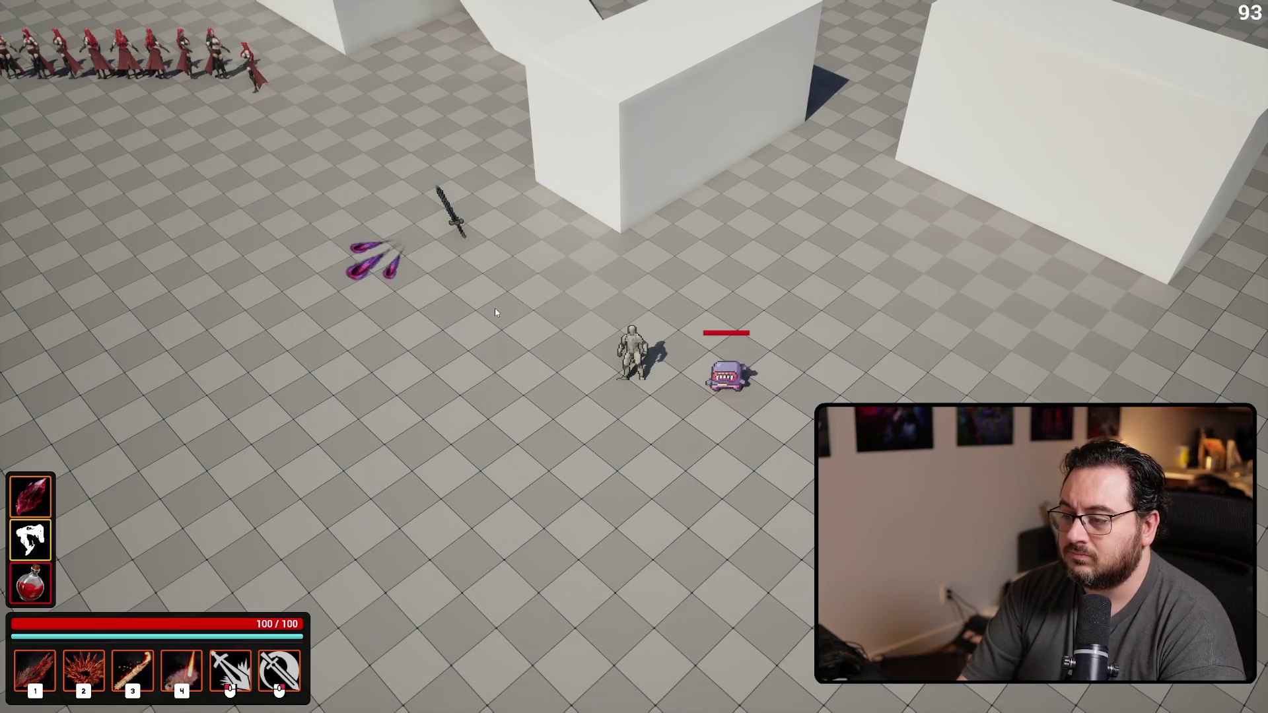
Step: Playtest rolling around the enemy, stop, and undo a stray node pulled from the Branch
{"action": "key", "text": "space"}
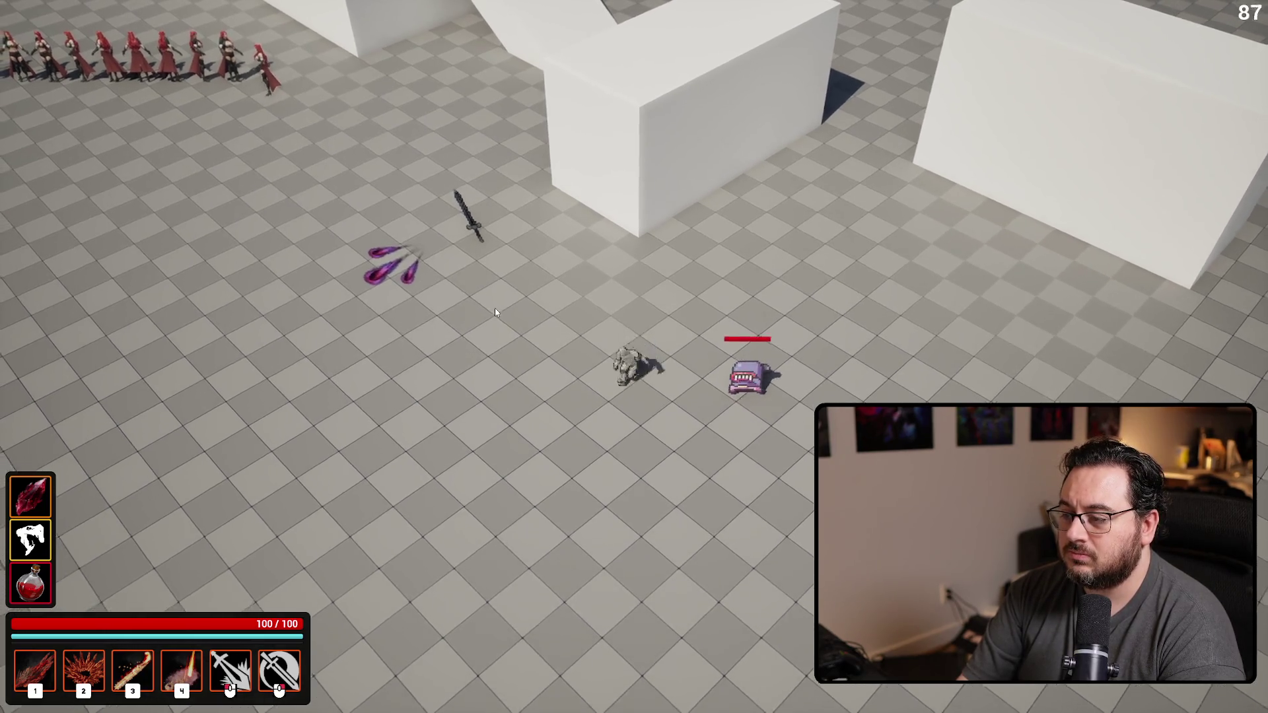
{"action": "key", "text": "space"}
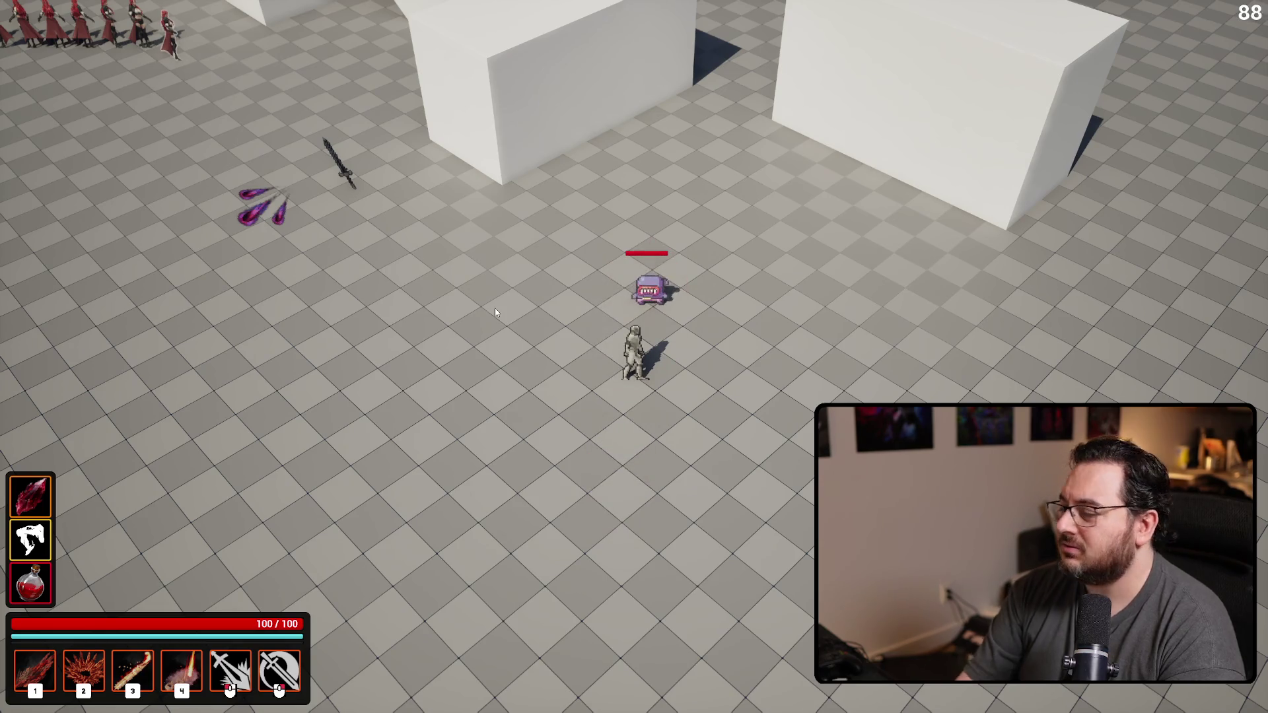
{"action": "key", "text": "Escape"}
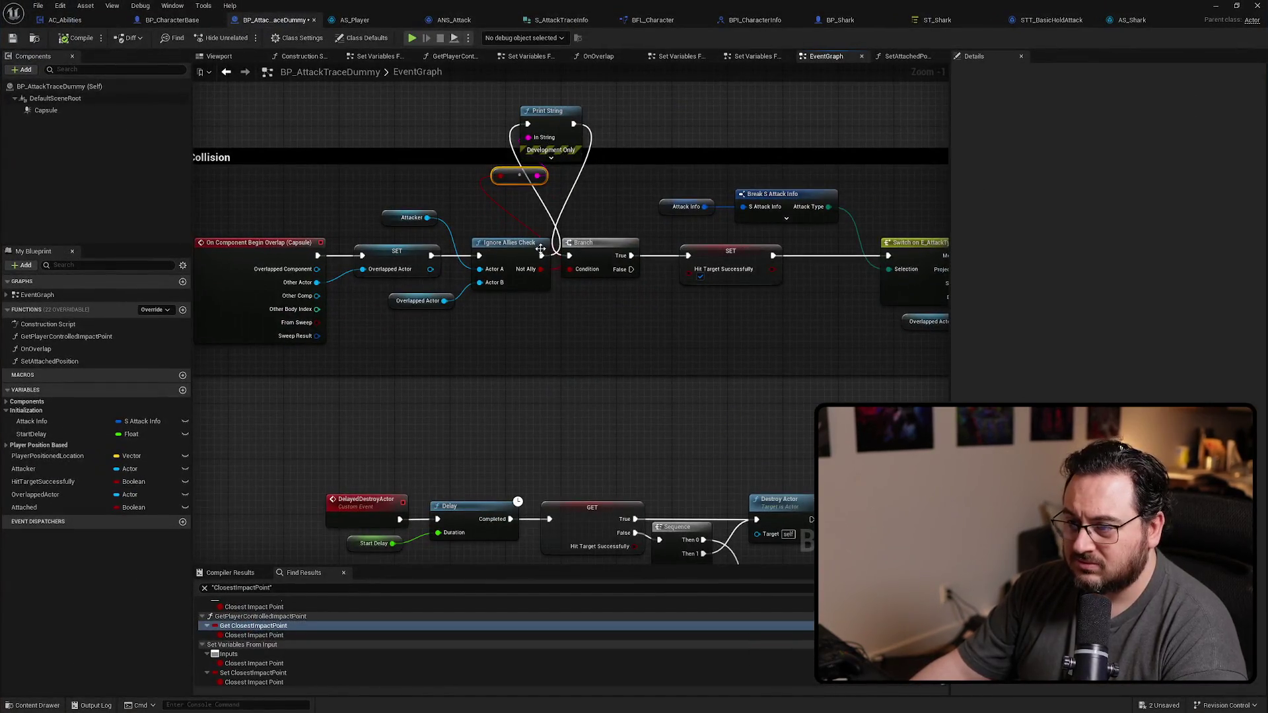
{"action": "left_click_drag", "start_coordinate": [540, 248], "coordinate": [570, 258]}
{"action": "key", "text": "ctrl+z"}
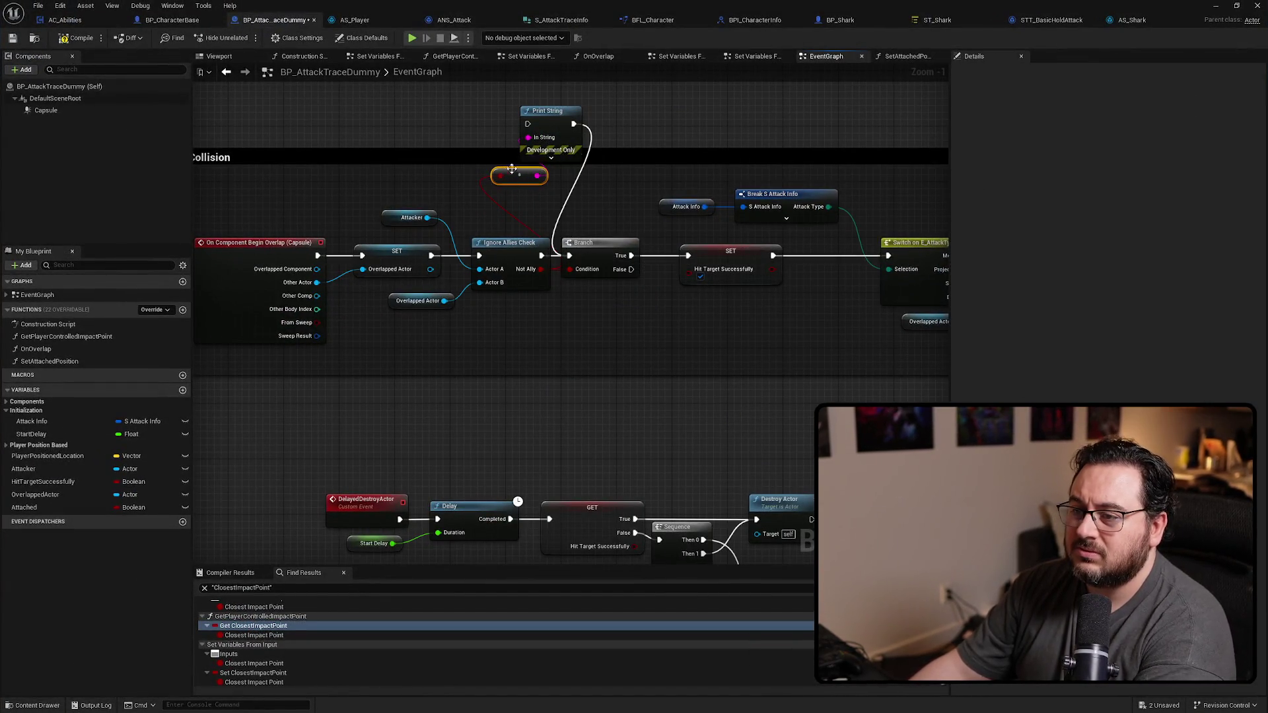
Step: Undo the stray wiring, then run the overlap event into Print String and on to the SET node
{"action": "key", "text": "ctrl+z"}
{"action": "key", "text": "ctrl+z"}
{"action": "key", "text": "ctrl+z"}
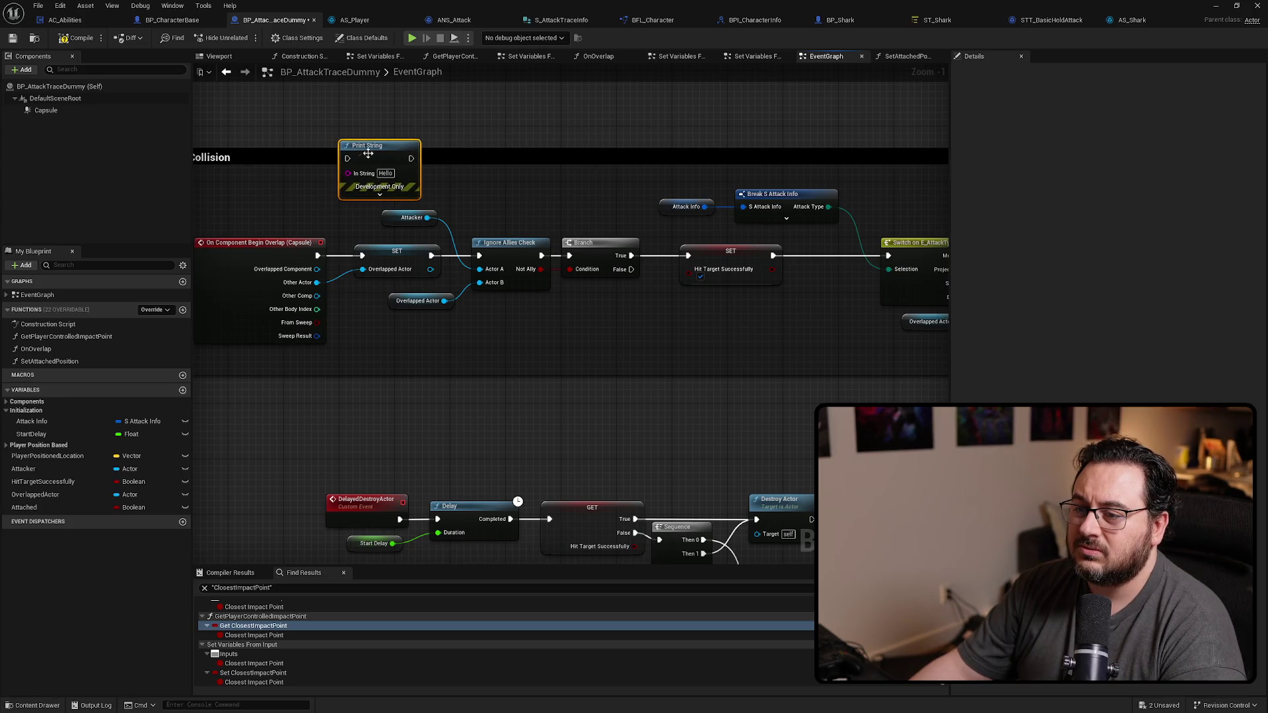
{"action": "mouse_move", "coordinate": [319, 257]}
{"action": "left_mouse_down"}
{"action": "mouse_move", "coordinate": [346, 159]}
{"action": "mouse_move", "coordinate": [352, 256]}
{"action": "mouse_move", "coordinate": [363, 255]}
{"action": "left_mouse_up"}
{"action": "left_click_drag", "start_coordinate": [532, 242], "coordinate": [660, 329]}
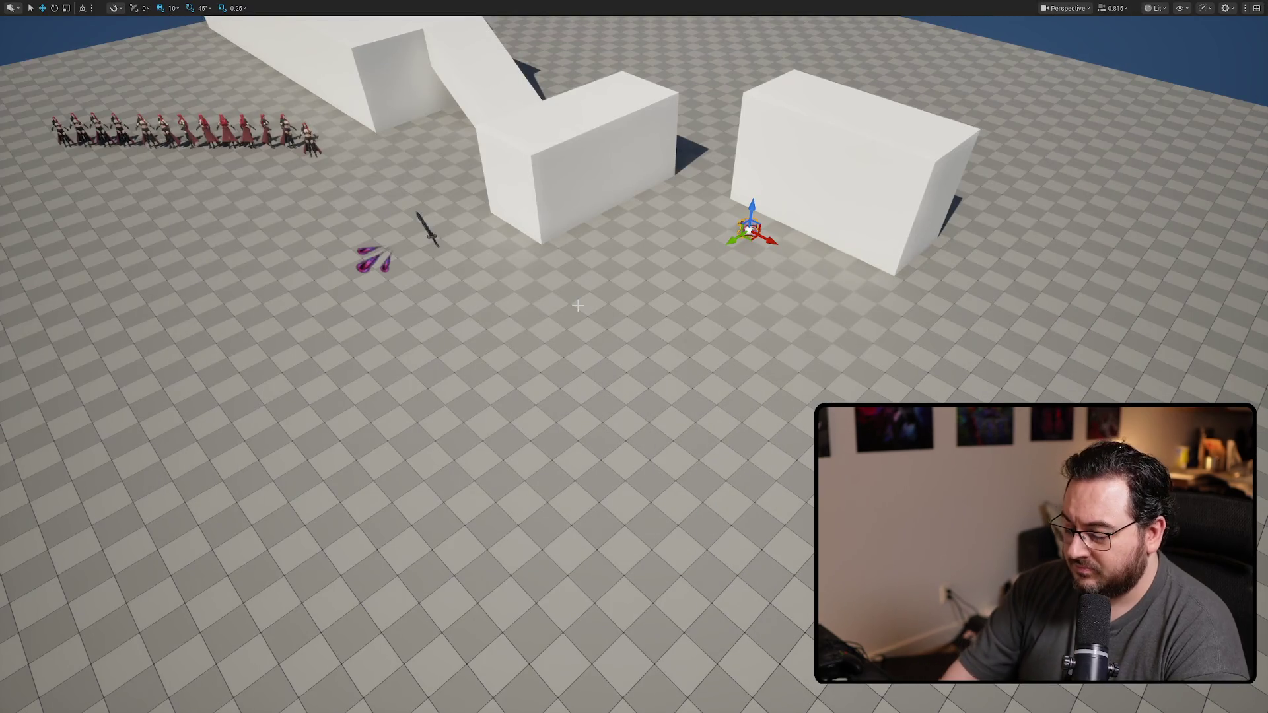
Step: Playtest moving the character, stop, and reopen the SetAttachedPosition function graph
{"action": "key", "text": "alt+p"}
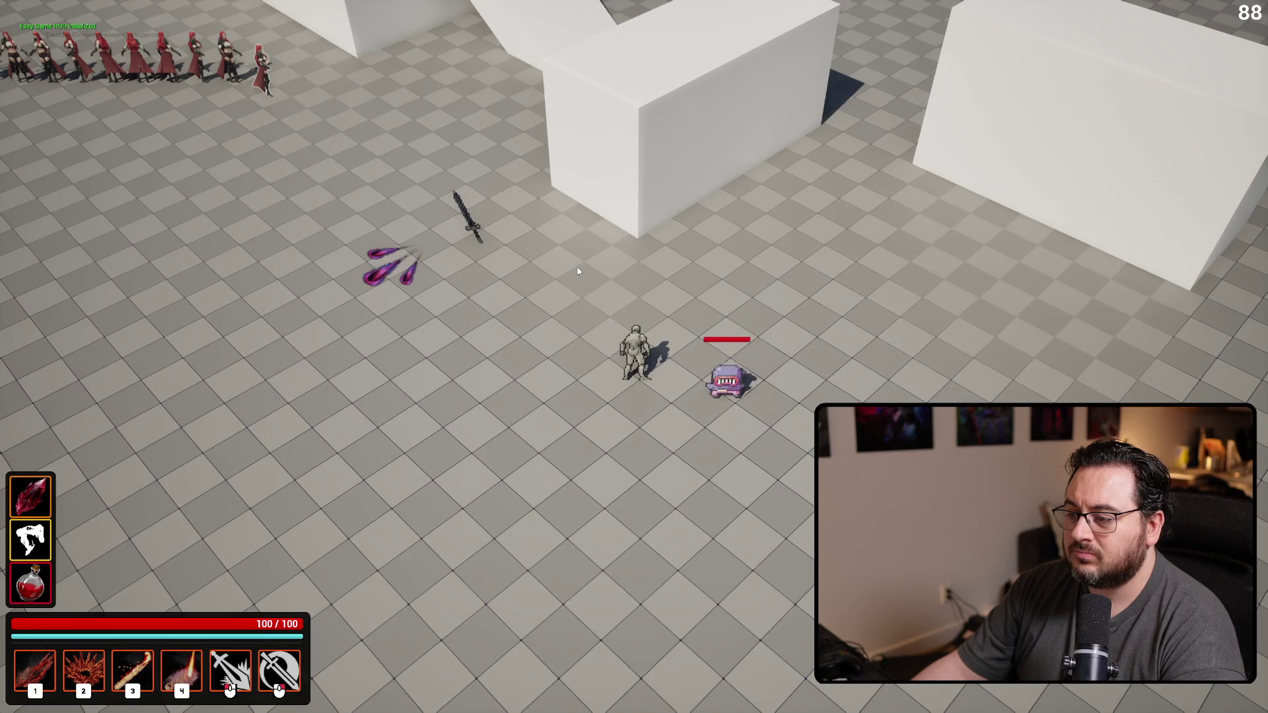
{"action": "key", "text": "s"}
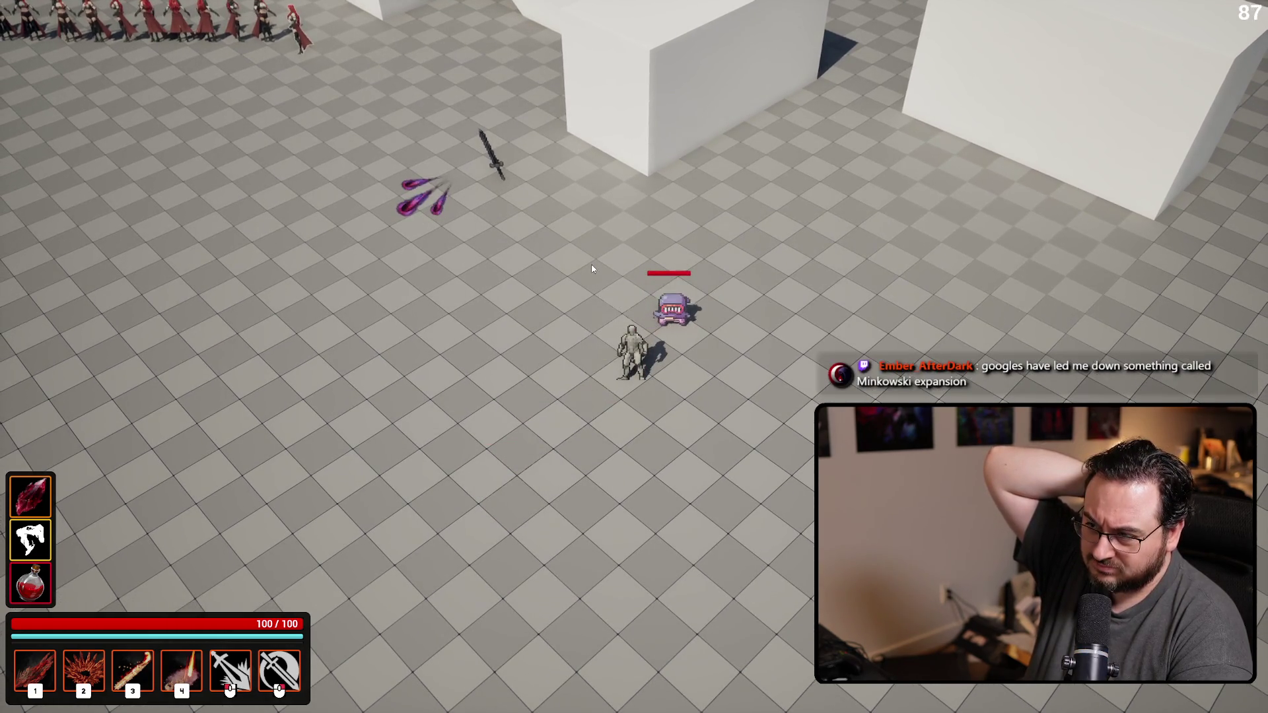
{"action": "key", "text": "Escape"}
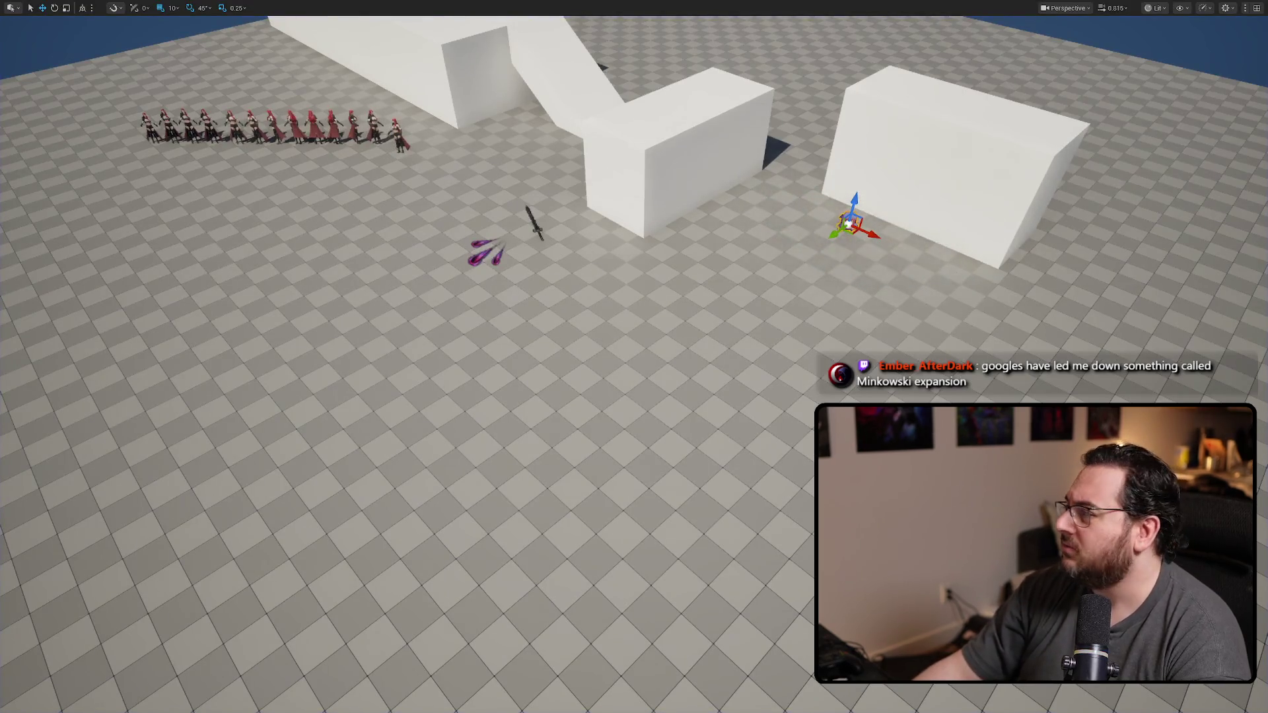
{"action": "key", "text": "alt+Tab"}
{"action": "double_click", "coordinate": [71, 363]}
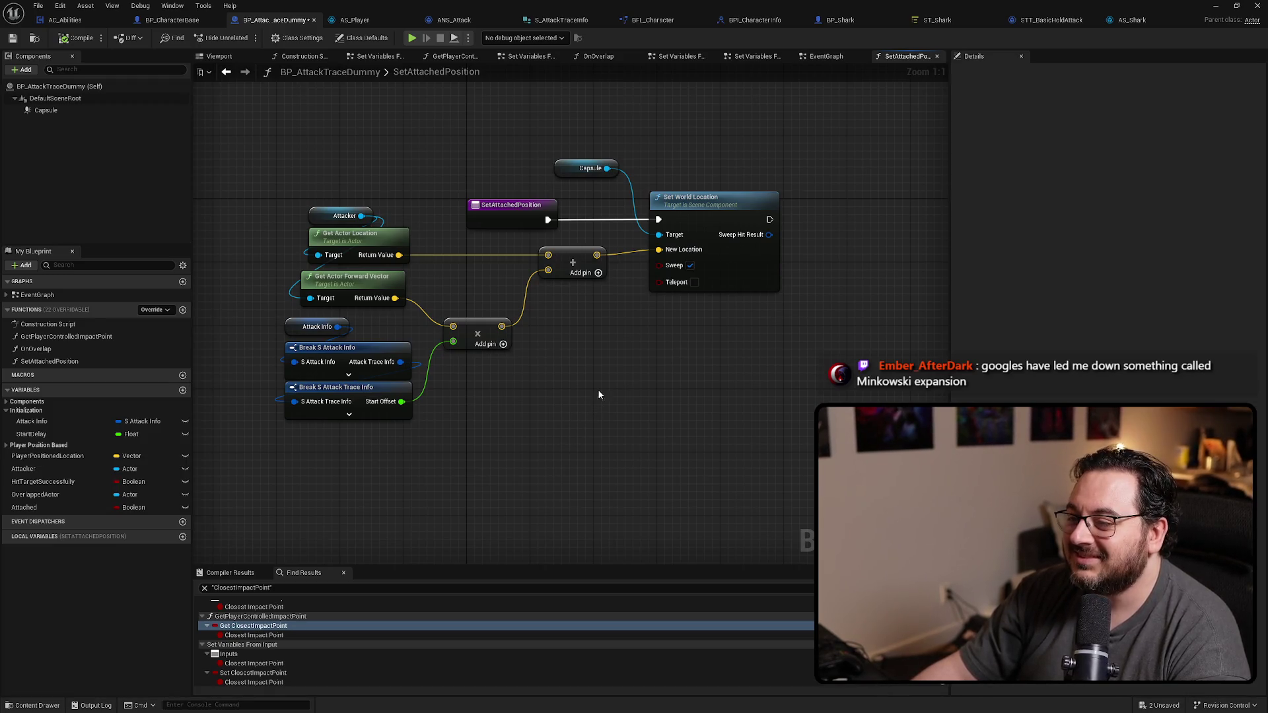
Step: Insert a Print String after Set Collision Enabled in the EventGraph and expand its advanced options
{"action": "key", "text": "alt+Left"}
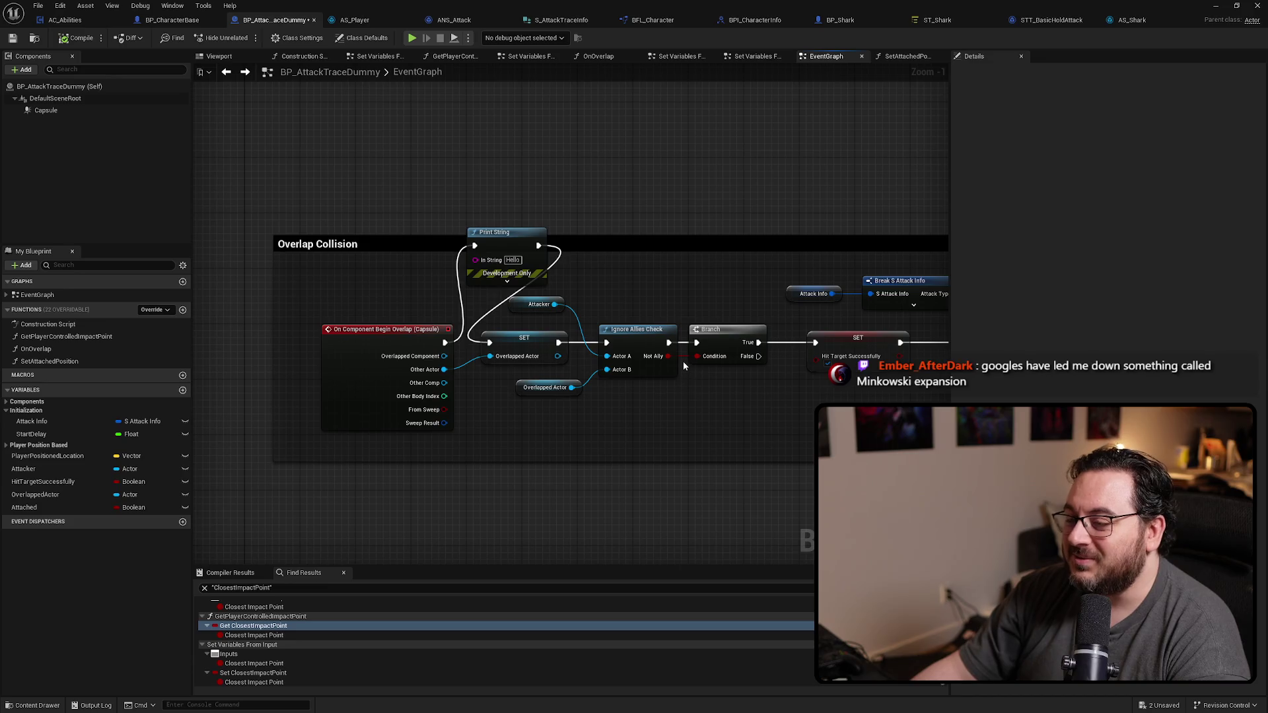
{"action": "scroll", "coordinate": [701, 164], "scroll_direction": "down", "scroll_amount": 1}
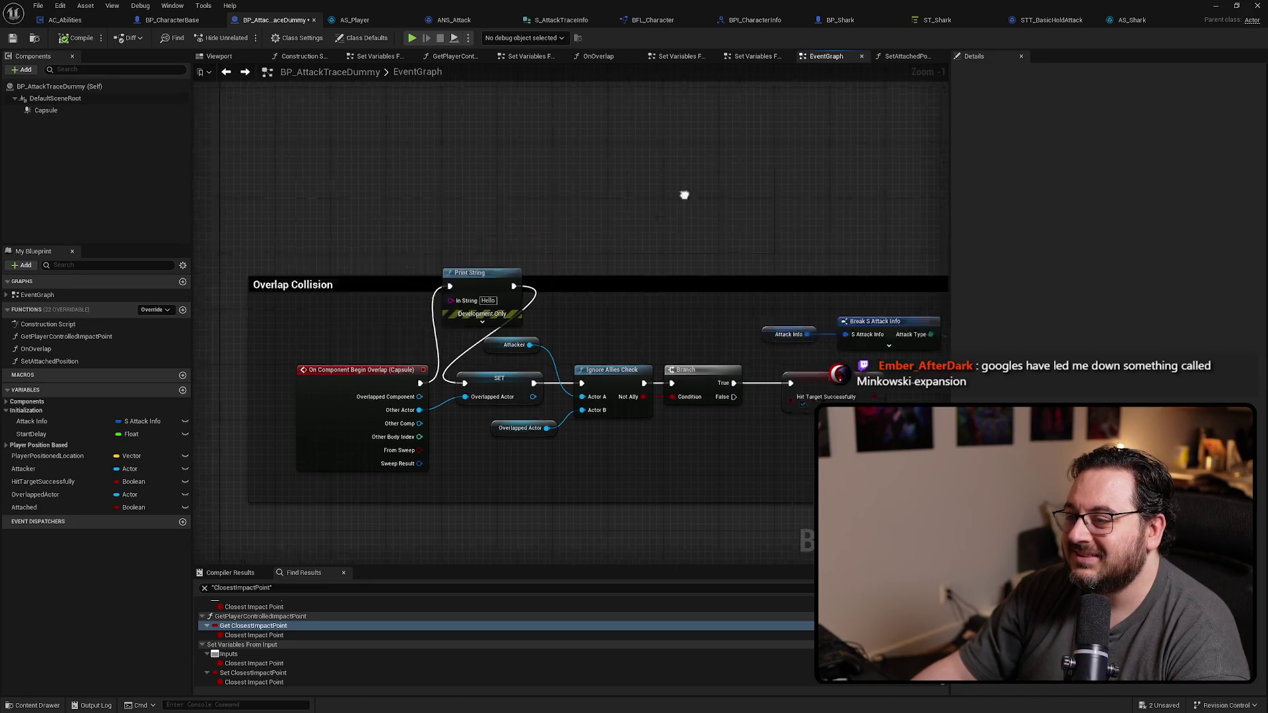
{"action": "mouse_move", "coordinate": [702, 164]}
{"action": "left_mouse_down"}
{"action": "mouse_move", "coordinate": [758, 457]}
{"action": "mouse_move", "coordinate": [297, 396]}
{"action": "left_mouse_up"}
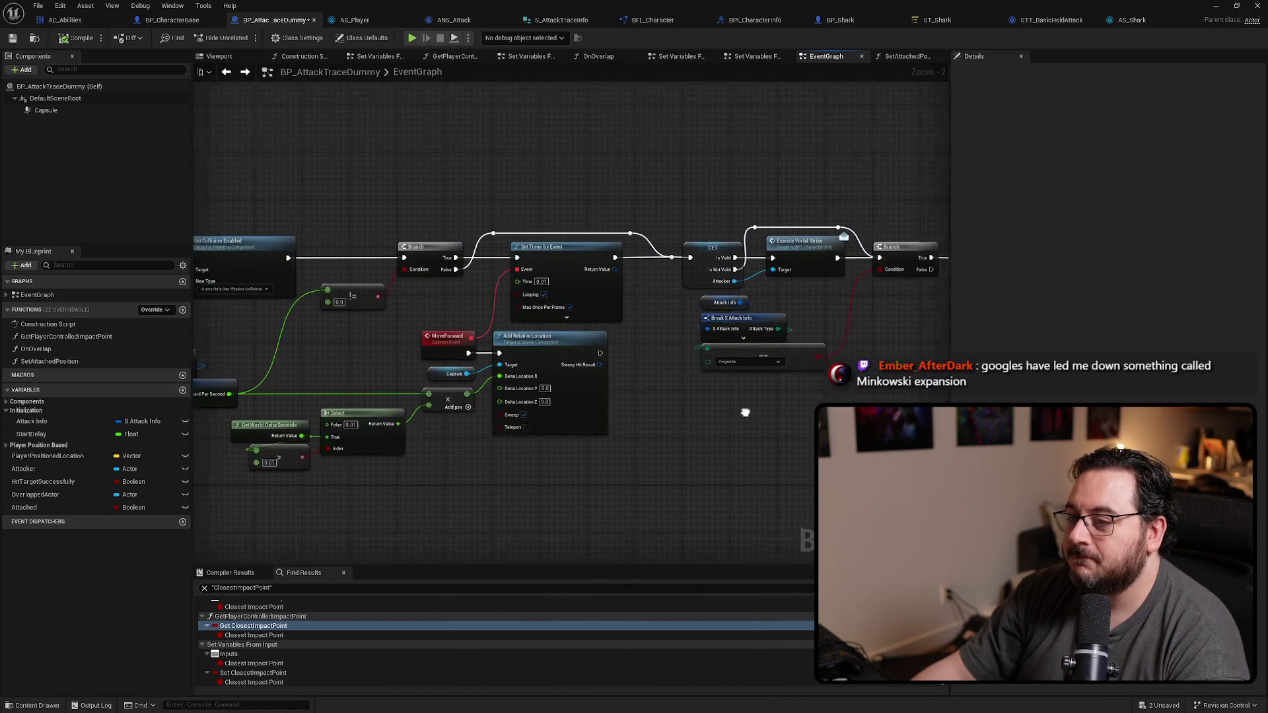
{"action": "left_click_drag", "start_coordinate": [298, 397], "coordinate": [555, 406]}
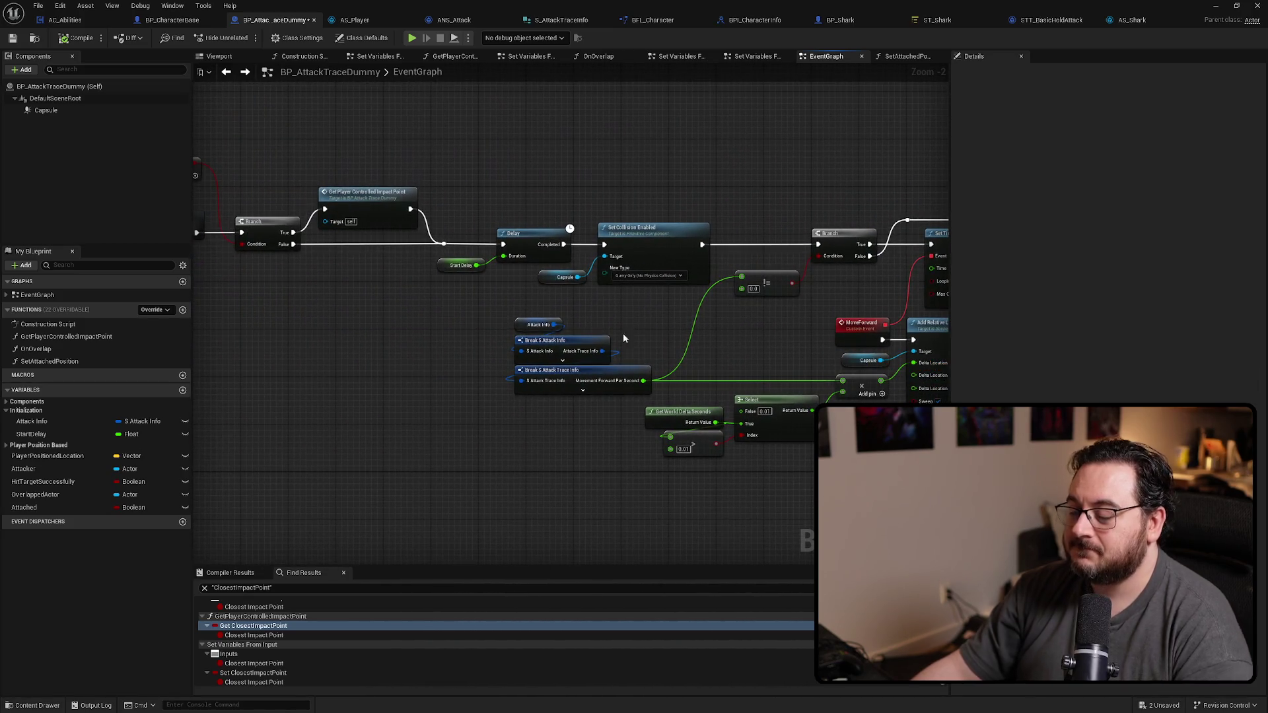
{"action": "left_click_drag", "start_coordinate": [703, 244], "coordinate": [709, 139]}
{"action": "type", "text": "print"}
{"action": "key", "text": "Return"}
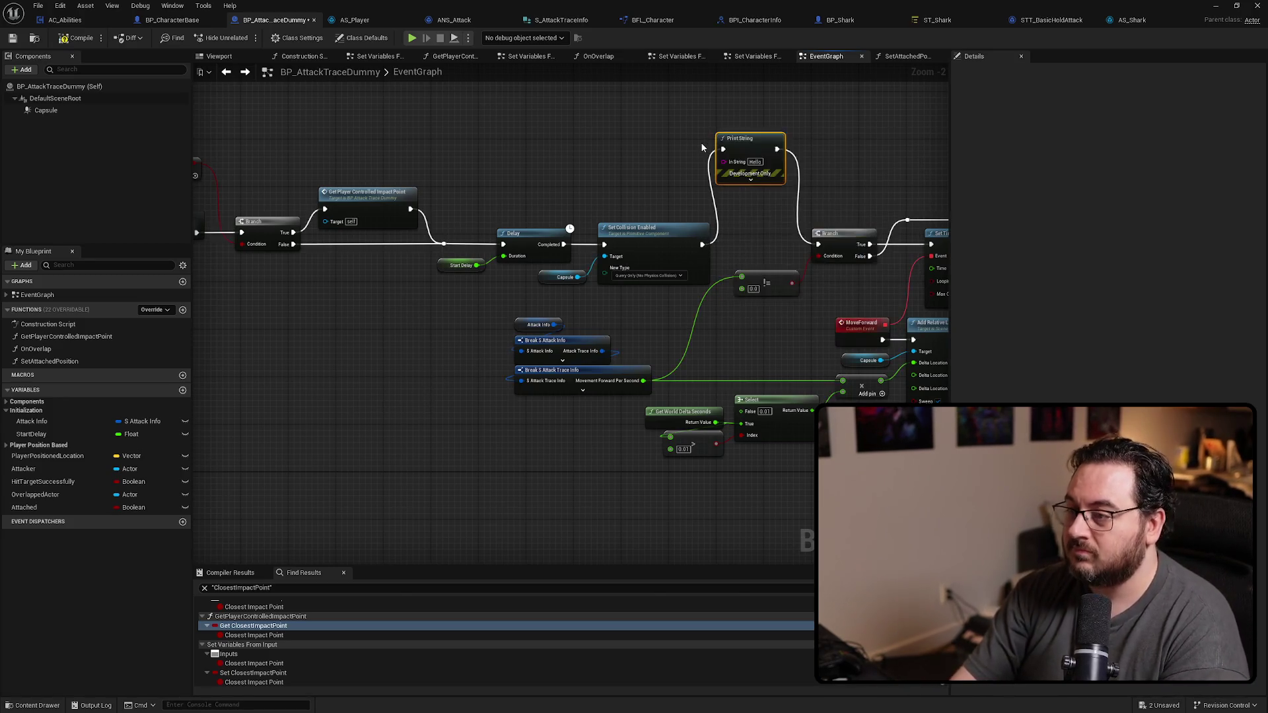
{"action": "left_click", "coordinate": [744, 182]}
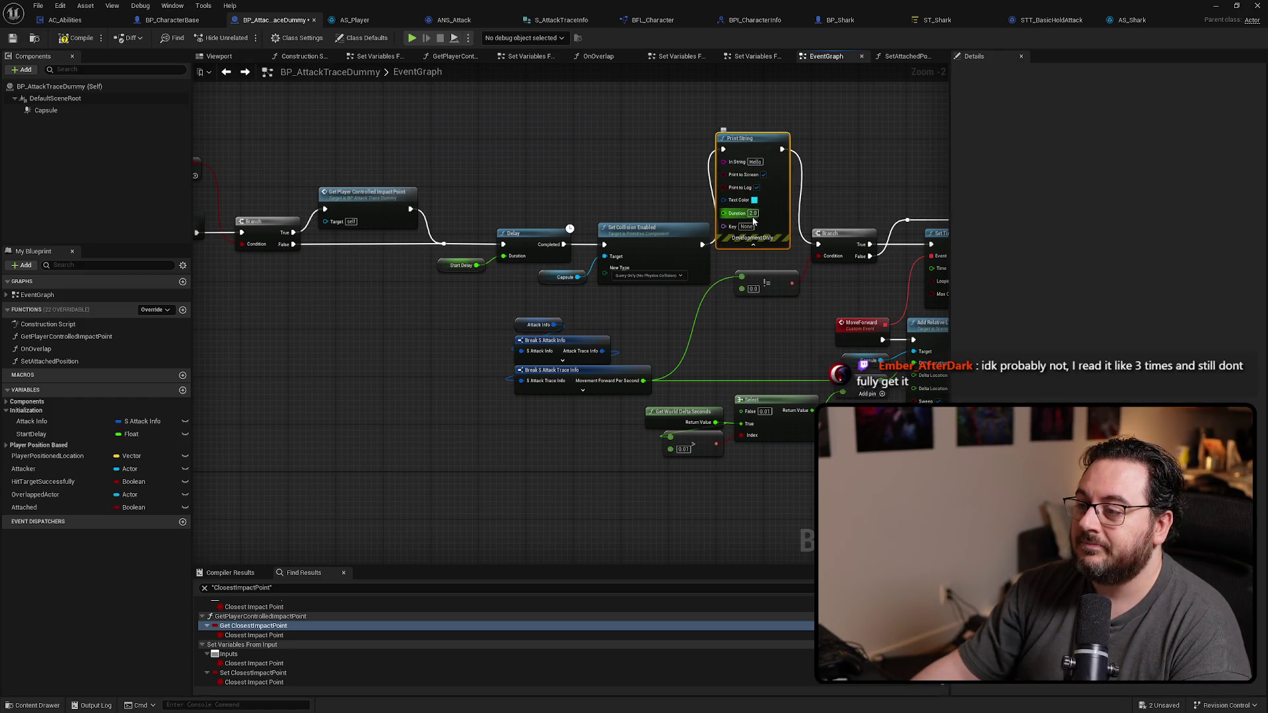
Step: Set the Print String text colour to green and playtest the shark attack
{"action": "left_click", "coordinate": [755, 200]}
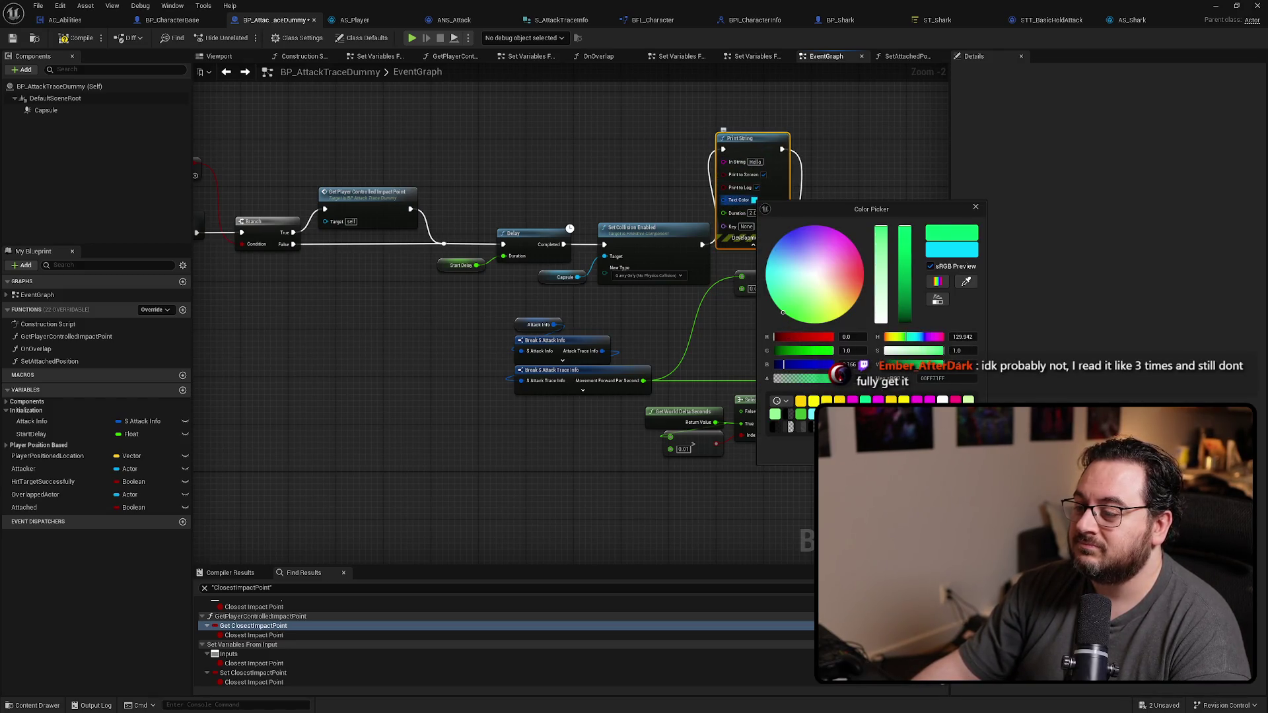
{"action": "key", "text": "Return"}
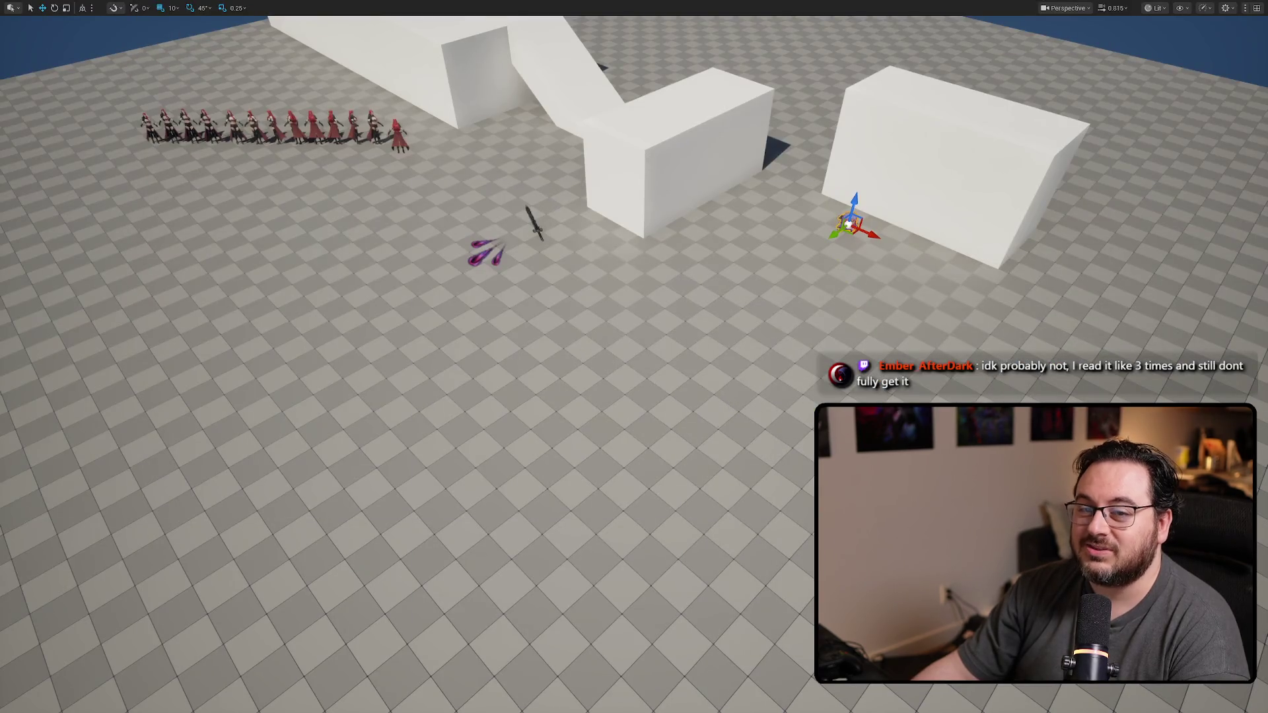
{"action": "key", "text": "alt+p"}
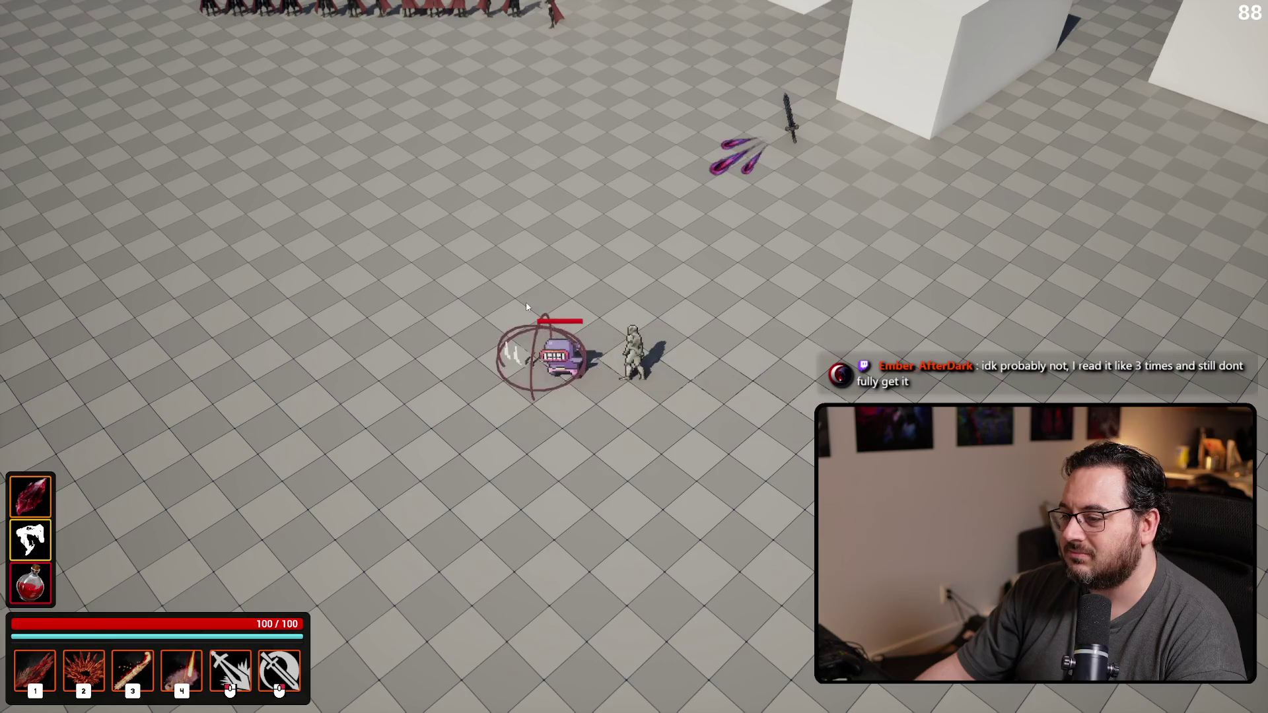
{"action": "key", "text": "Escape"}
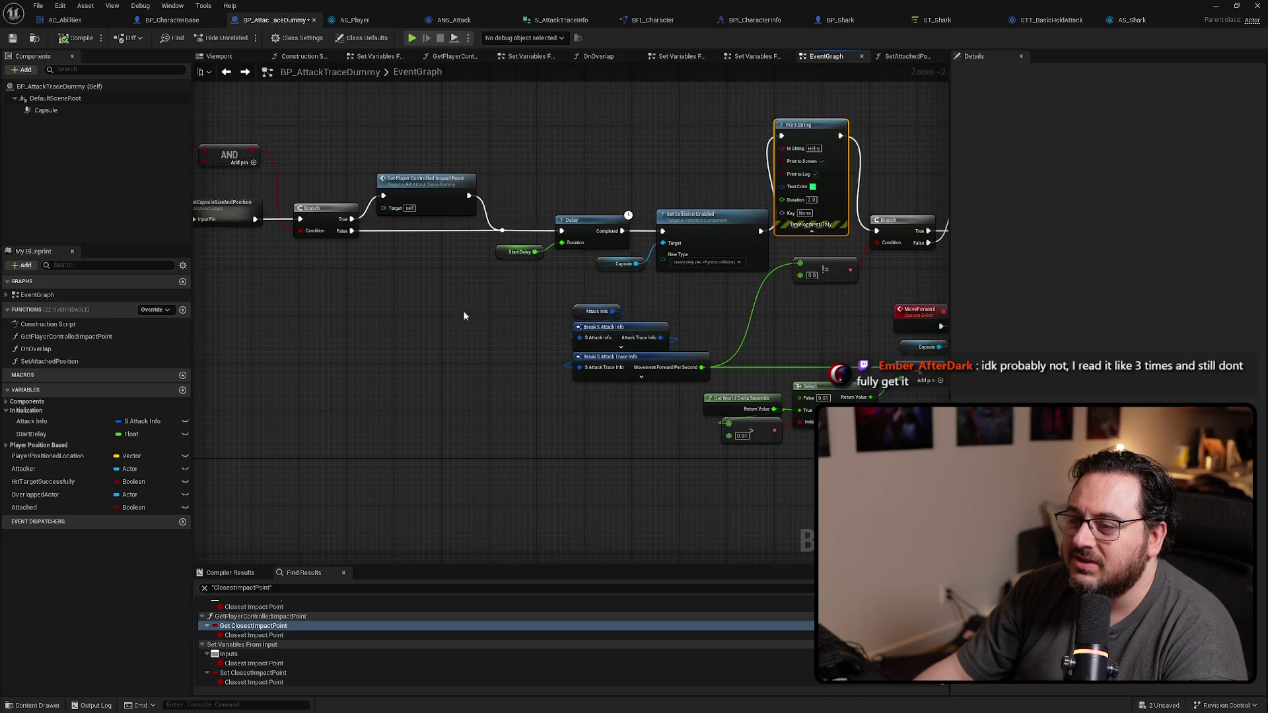
{"action": "scroll", "coordinate": [479, 297], "scroll_direction": "up", "scroll_amount": 3}
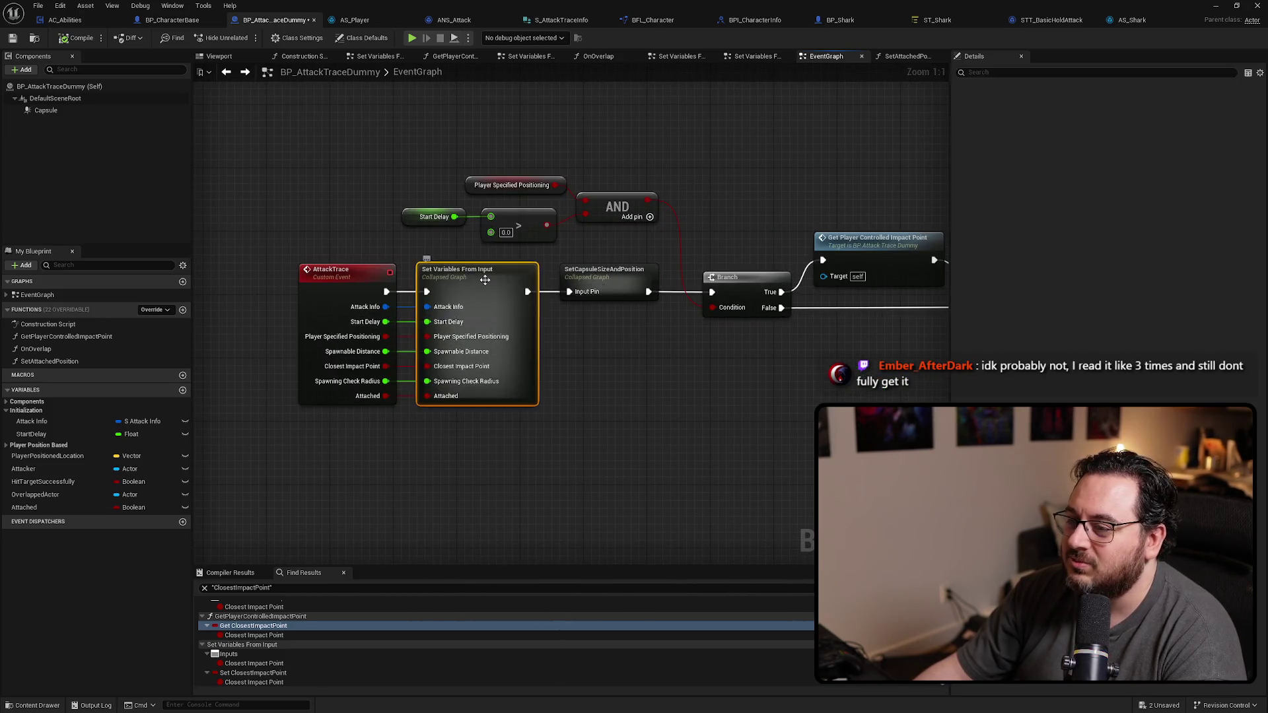
{"action": "double_click", "coordinate": [485, 279]}
{"action": "scroll", "coordinate": [721, 368], "scroll_direction": "up", "scroll_amount": 2}
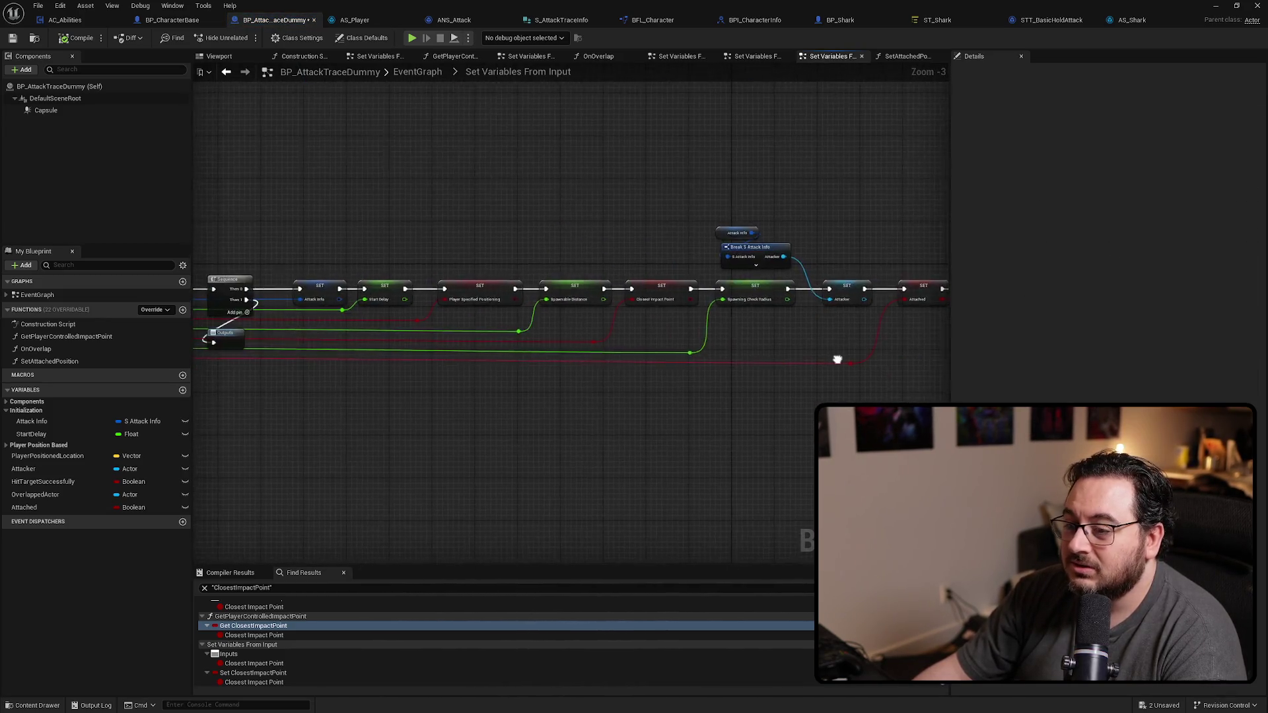
{"action": "left_click_drag", "start_coordinate": [836, 360], "coordinate": [480, 332]}
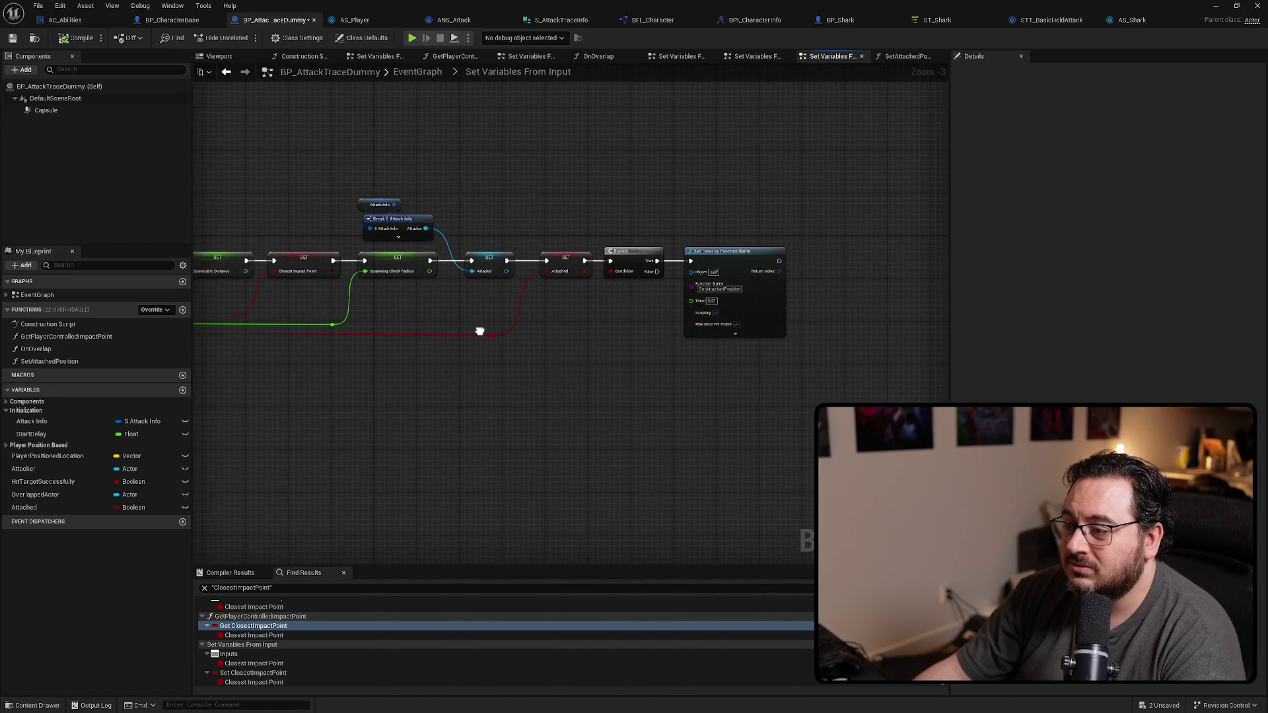
{"action": "left_click_drag", "start_coordinate": [479, 331], "coordinate": [674, 337]}
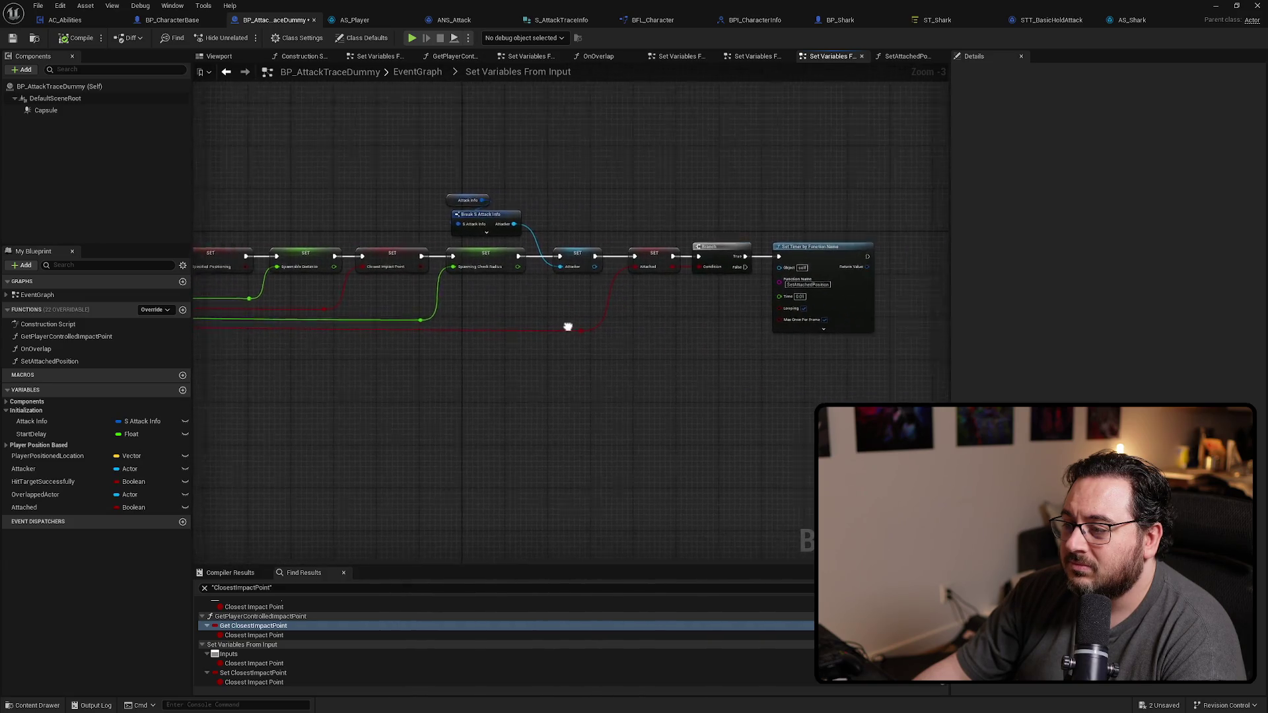
{"action": "left_click_drag", "start_coordinate": [675, 337], "coordinate": [410, 336]}
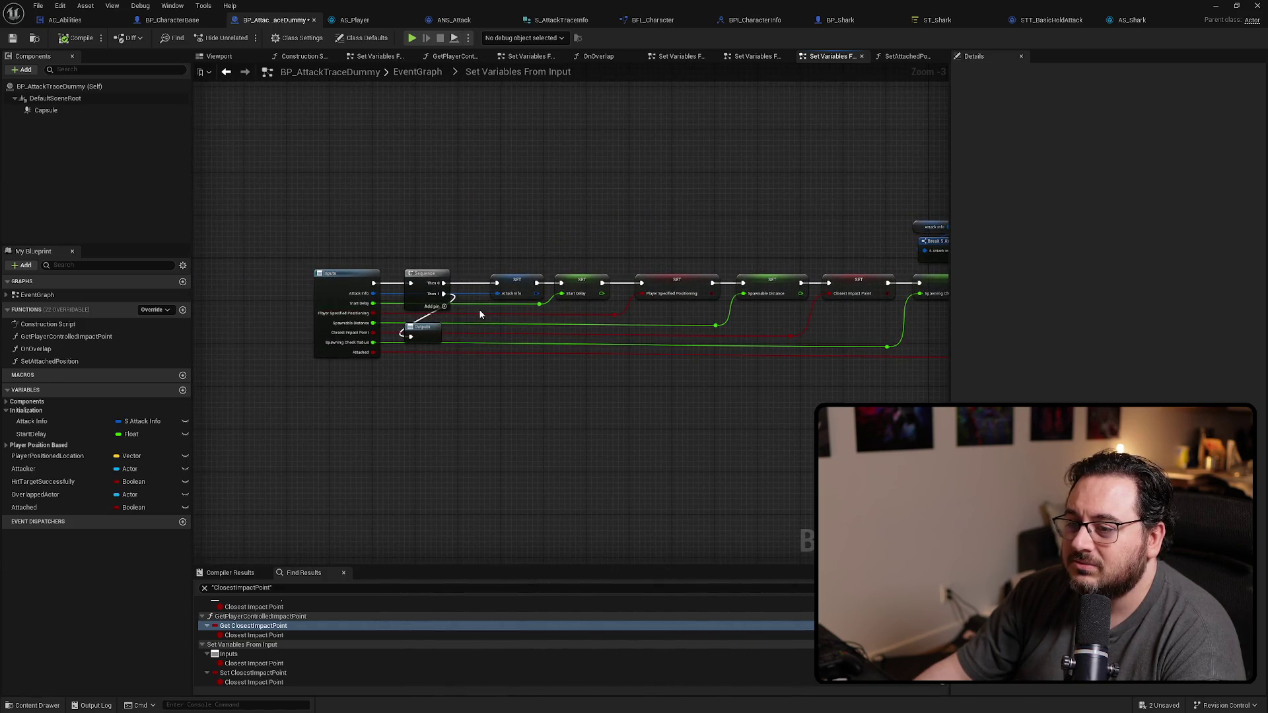
{"action": "key", "text": "alt+Left"}
{"action": "left_click_drag", "start_coordinate": [613, 296], "coordinate": [485, 301]}
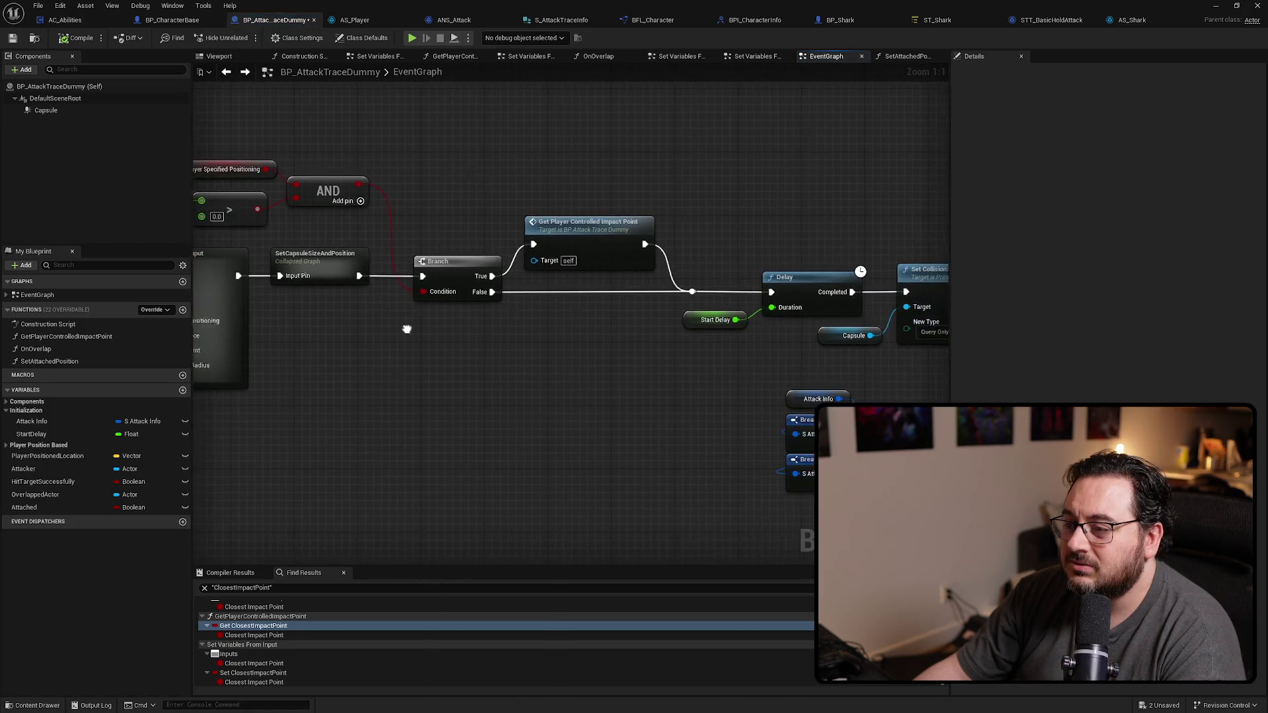
{"action": "double_click", "coordinate": [419, 256]}
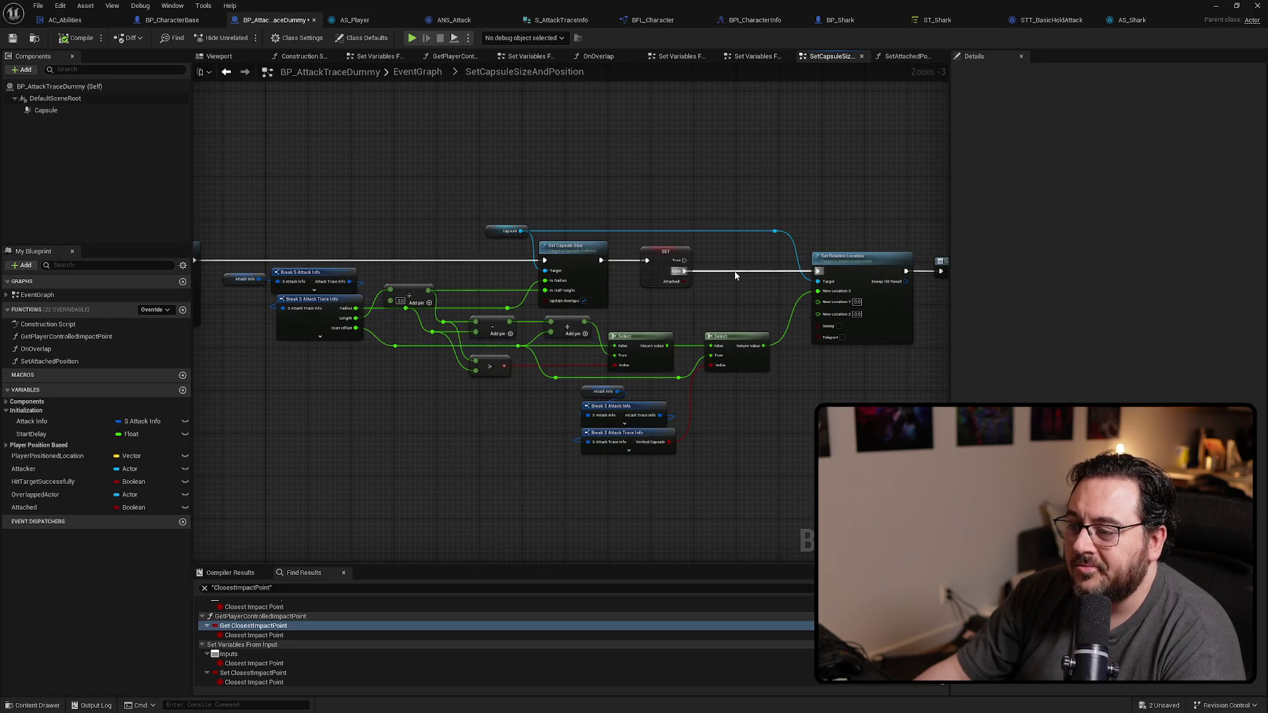
{"action": "left_click_drag", "start_coordinate": [683, 329], "coordinate": [831, 280]}
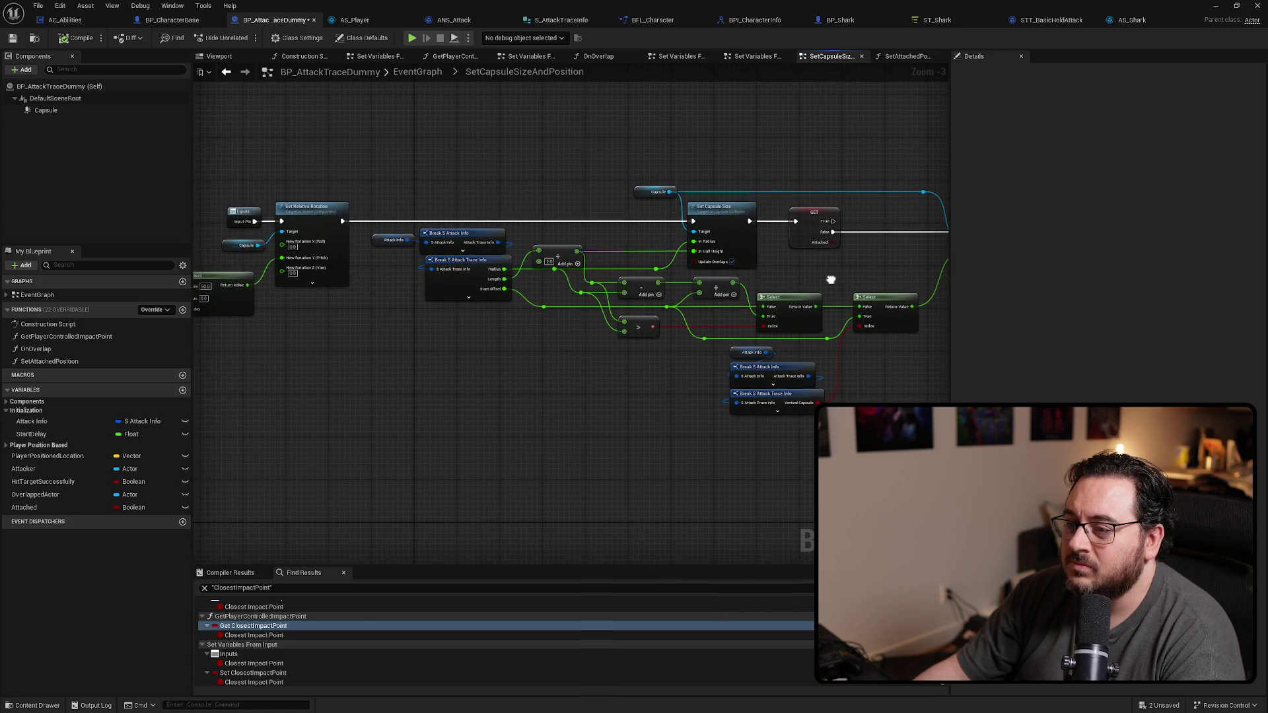
{"action": "key", "text": "alt+Left"}
{"action": "scroll", "coordinate": [274, 317], "scroll_direction": "up", "scroll_amount": 5}
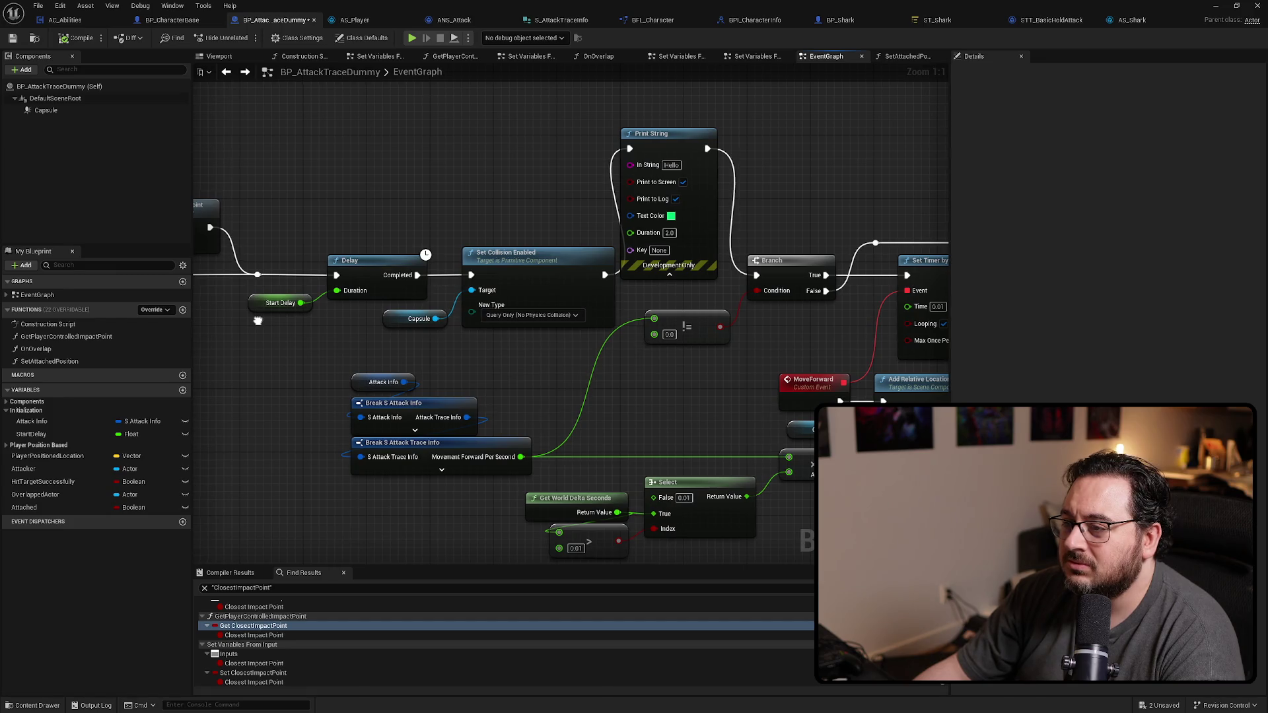
{"action": "mouse_move", "coordinate": [628, 284]}
{"action": "left_mouse_down"}
{"action": "mouse_move", "coordinate": [880, 298]}
{"action": "mouse_move", "coordinate": [745, 290]}
{"action": "left_mouse_up"}
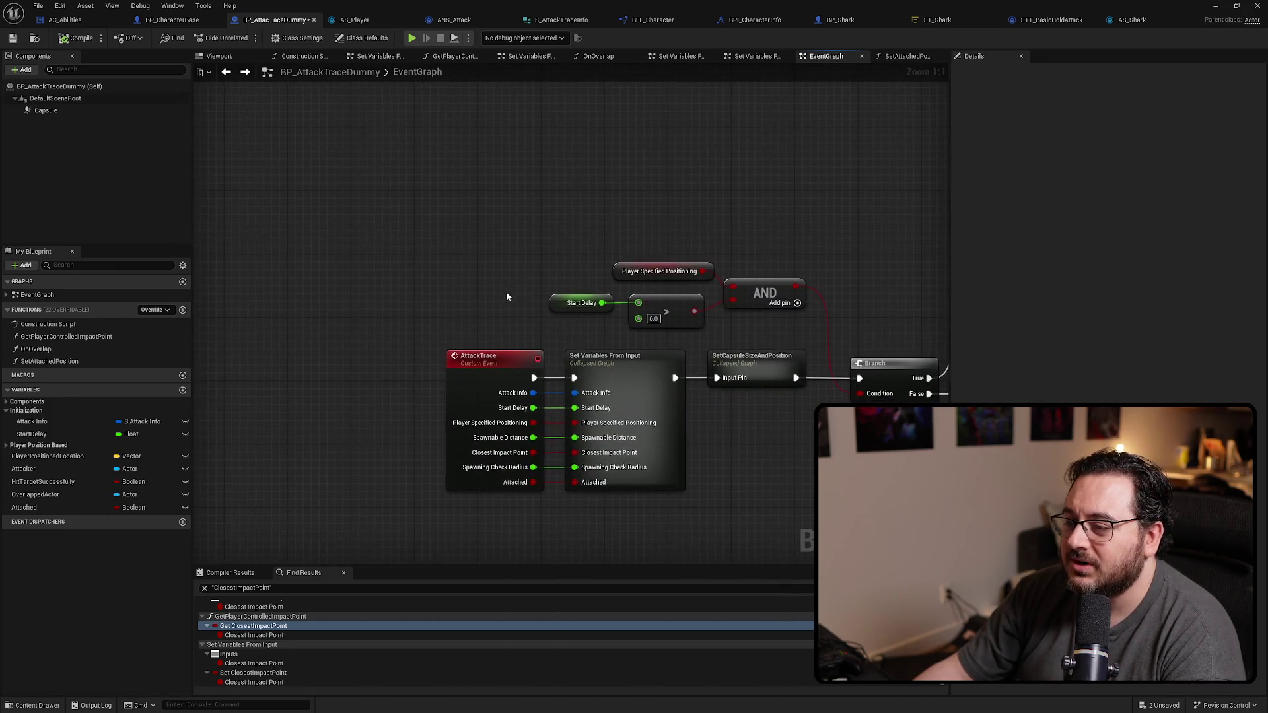
{"action": "left_click_drag", "start_coordinate": [531, 366], "coordinate": [422, 210]}
{"action": "type", "text": "print"}
Step: Place the Hello Print String node and run a quick playtest
{"action": "key", "text": "Return"}
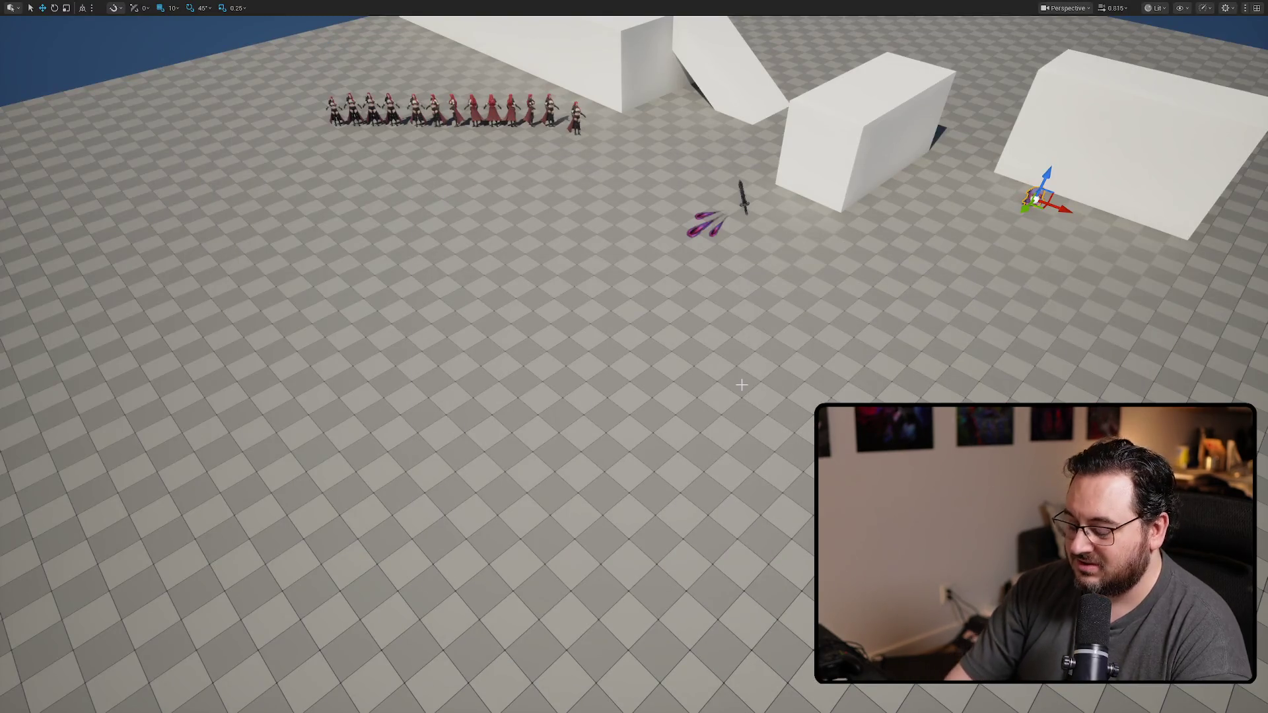
{"action": "key", "text": "alt+p"}
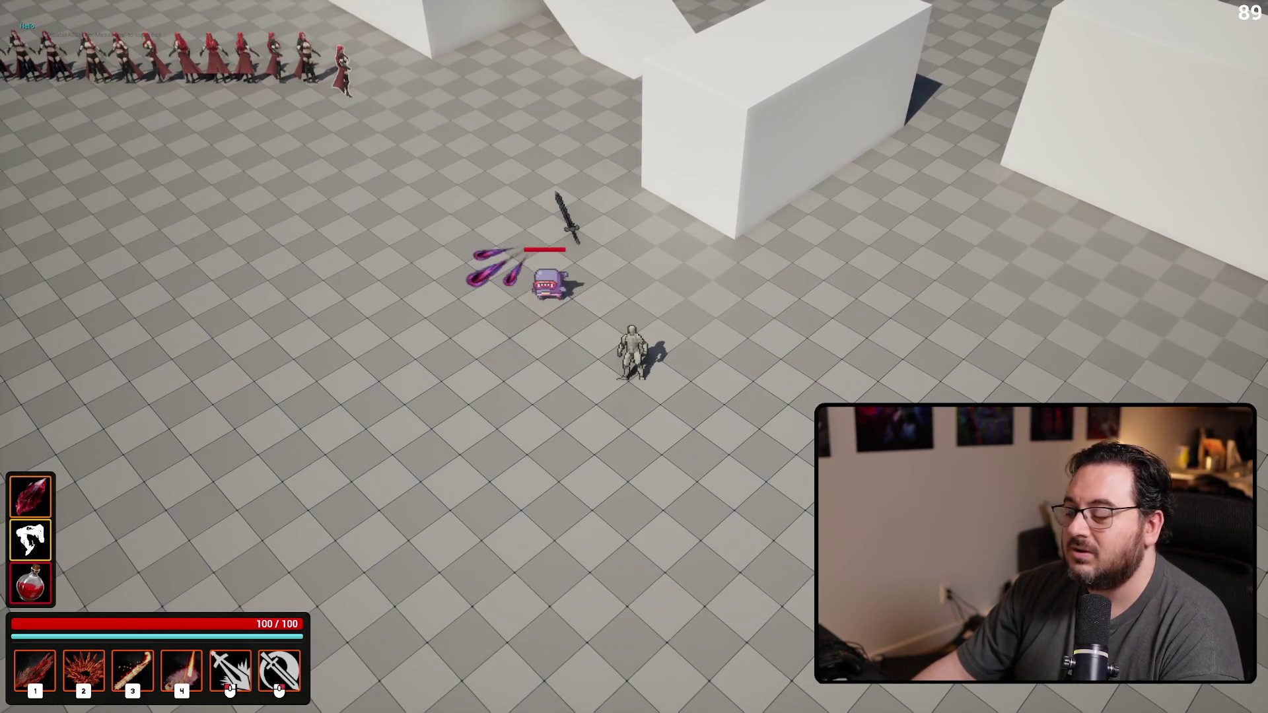
{"action": "key", "text": "Escape"}
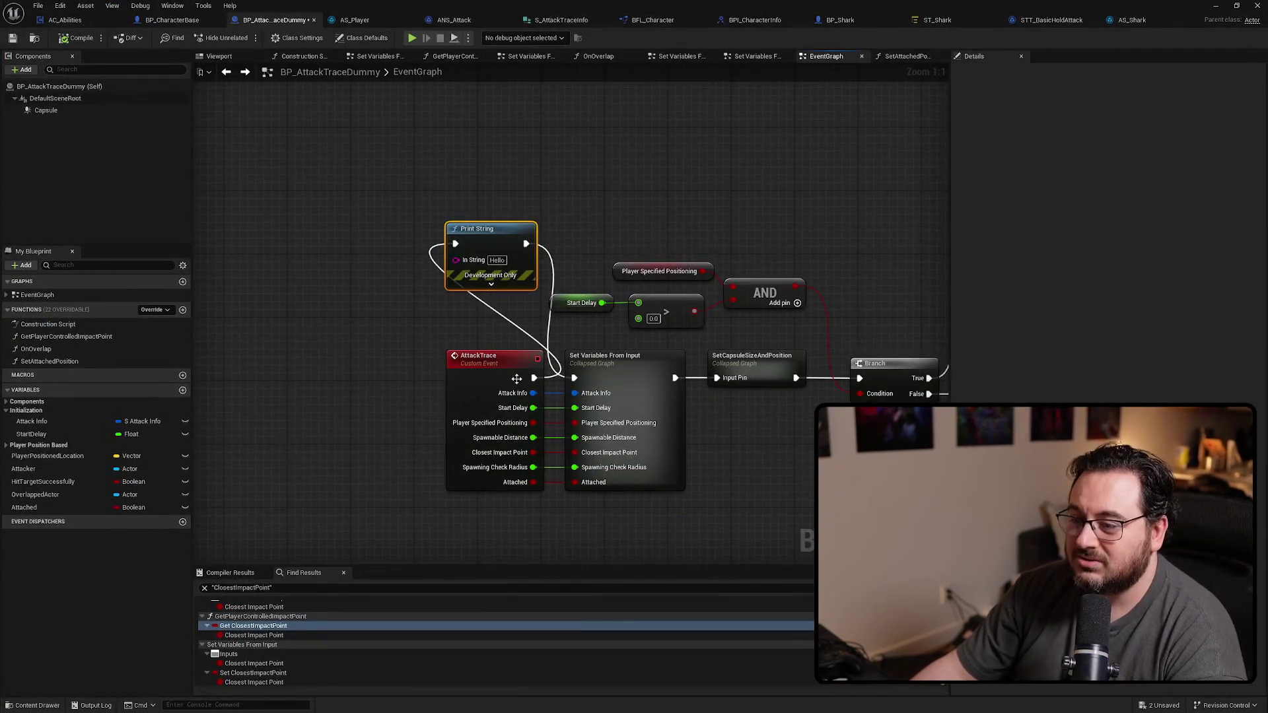
Step: Wire SetCapsuleSizeAndPosition into the Print String so it feeds the Branch
{"action": "left_click_drag", "start_coordinate": [581, 378], "coordinate": [575, 377]}
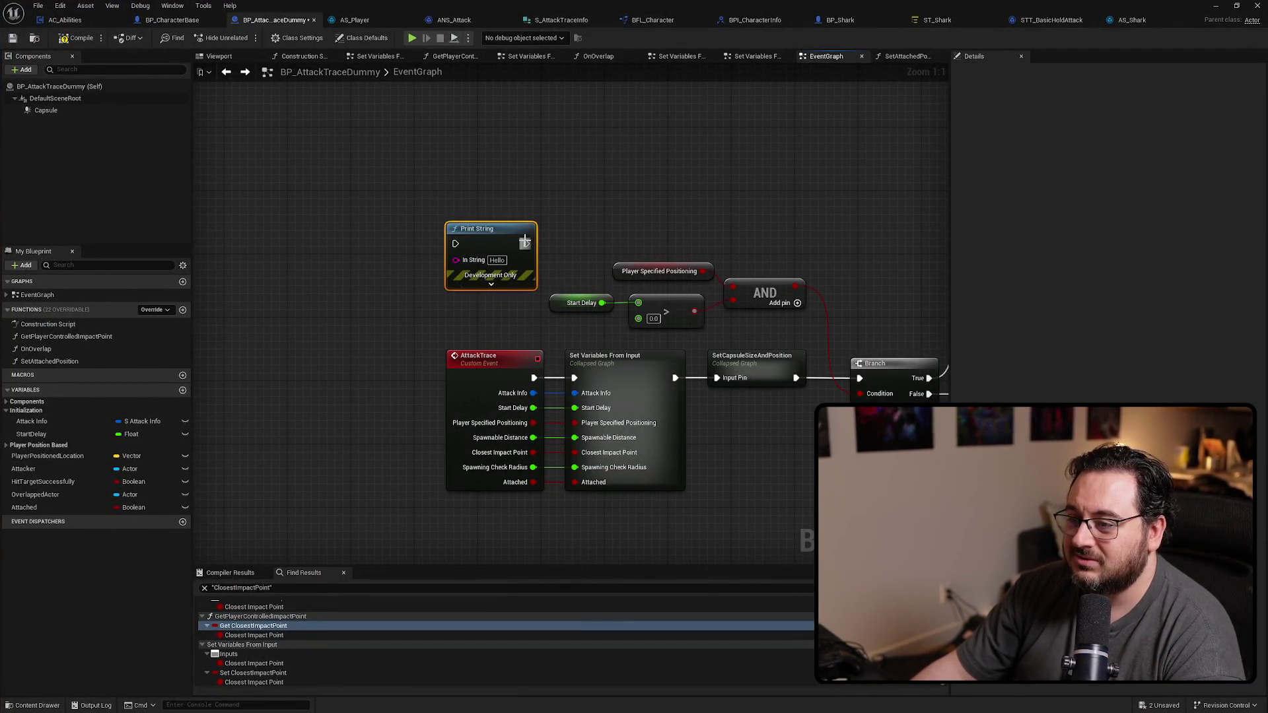
{"action": "left_click_drag", "start_coordinate": [524, 242], "coordinate": [937, 261]}
{"action": "mouse_move", "coordinate": [411, 383]}
{"action": "left_mouse_down"}
{"action": "mouse_move", "coordinate": [553, 265]}
{"action": "mouse_move", "coordinate": [474, 383]}
{"action": "left_mouse_up"}
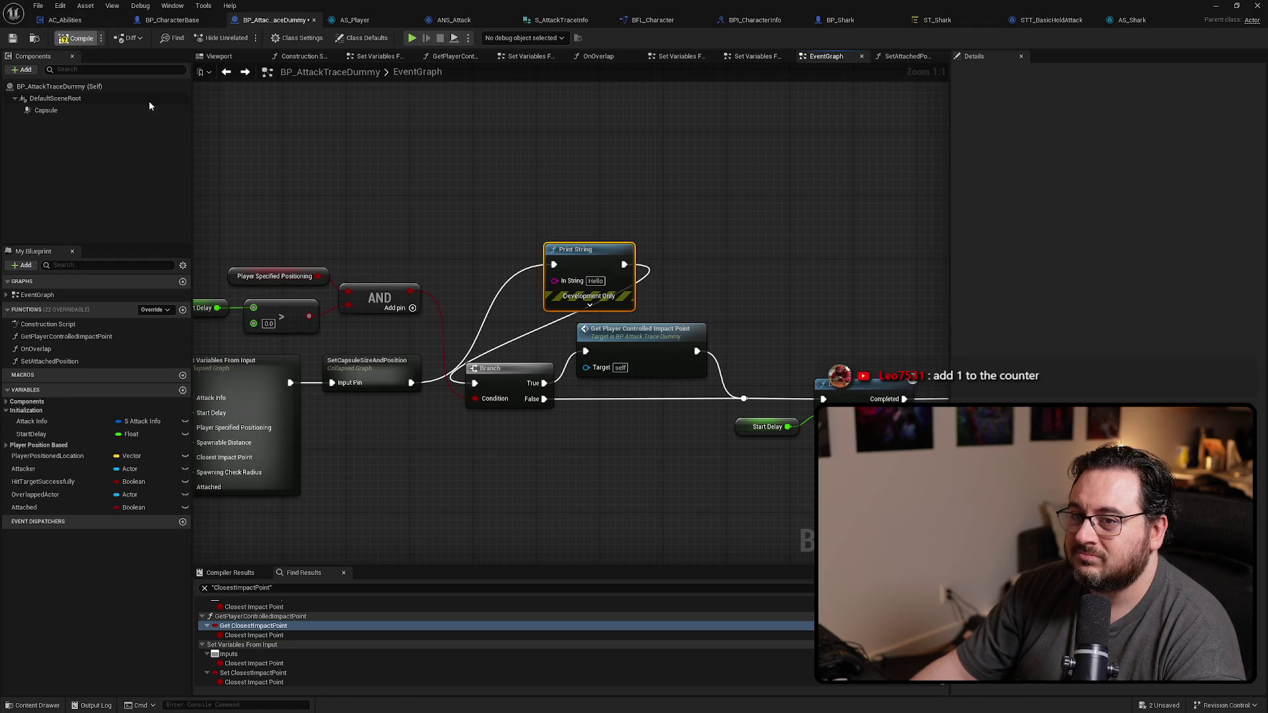
Step: Return to the level and playtest the attack against the enemy
{"action": "left_click", "coordinate": [1216, 5]}
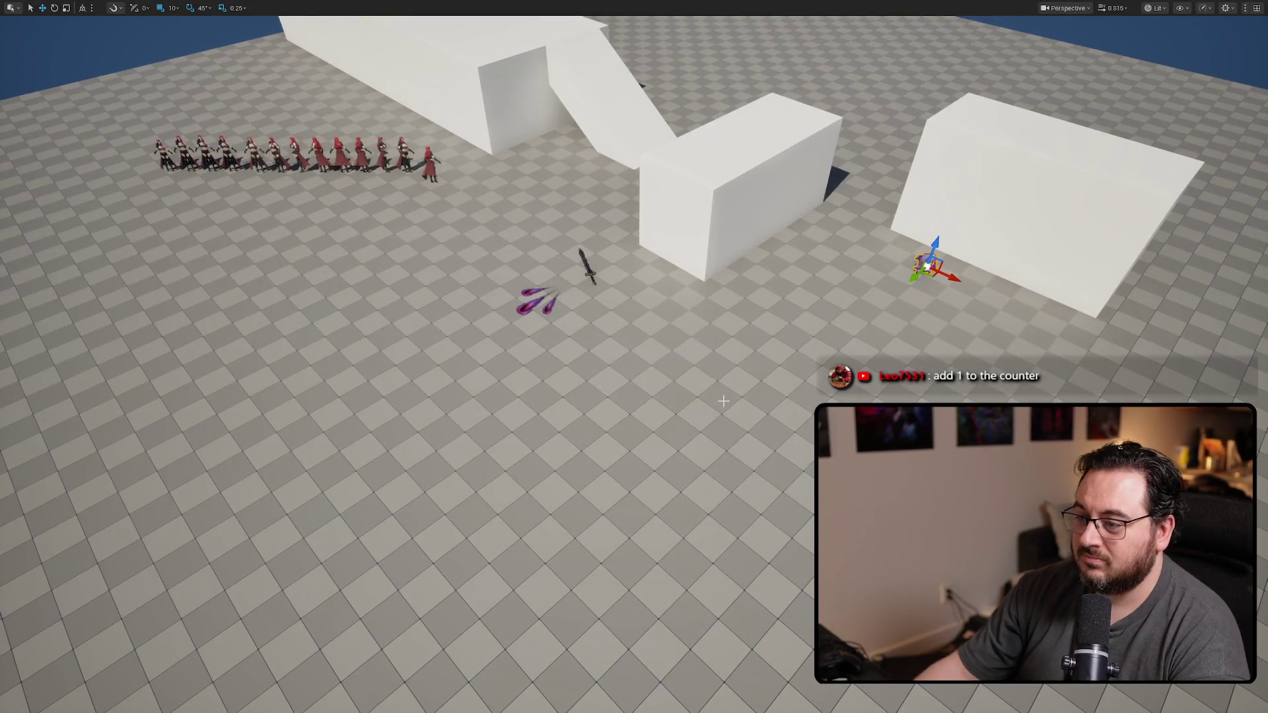
{"action": "key", "text": "alt+p"}
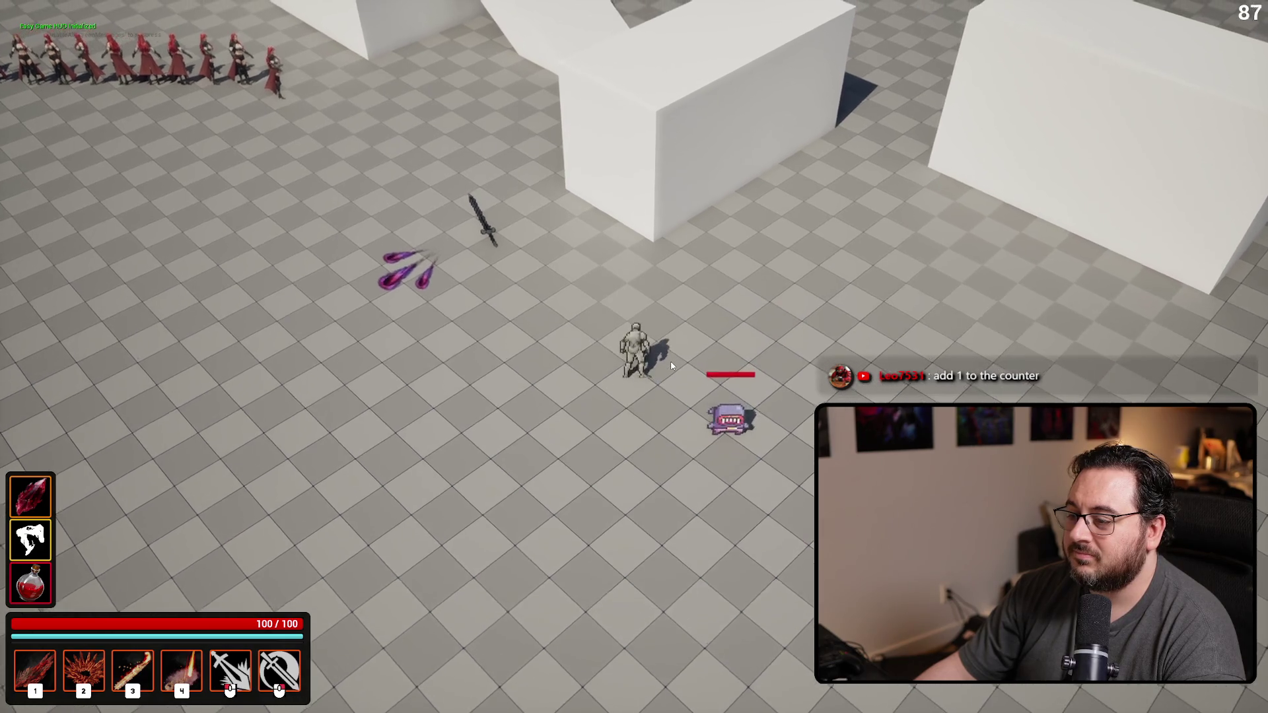
{"action": "key", "text": "s"}
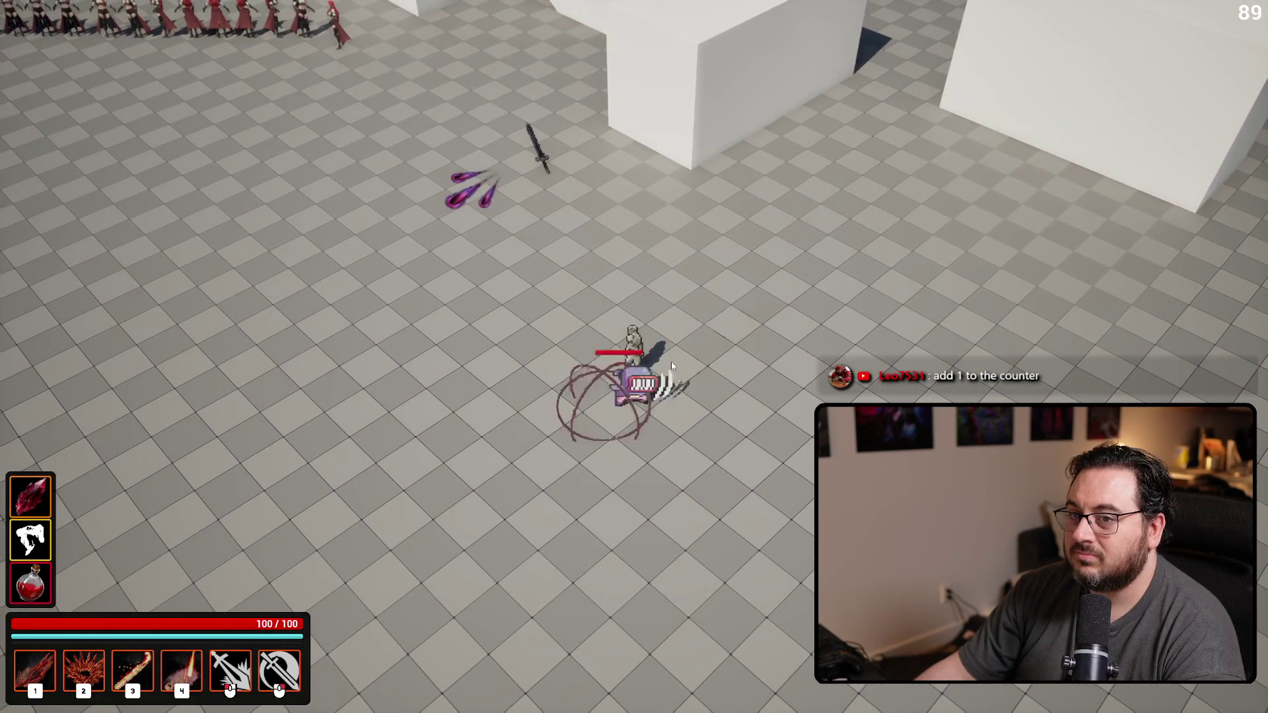
{"action": "key", "text": "Escape"}
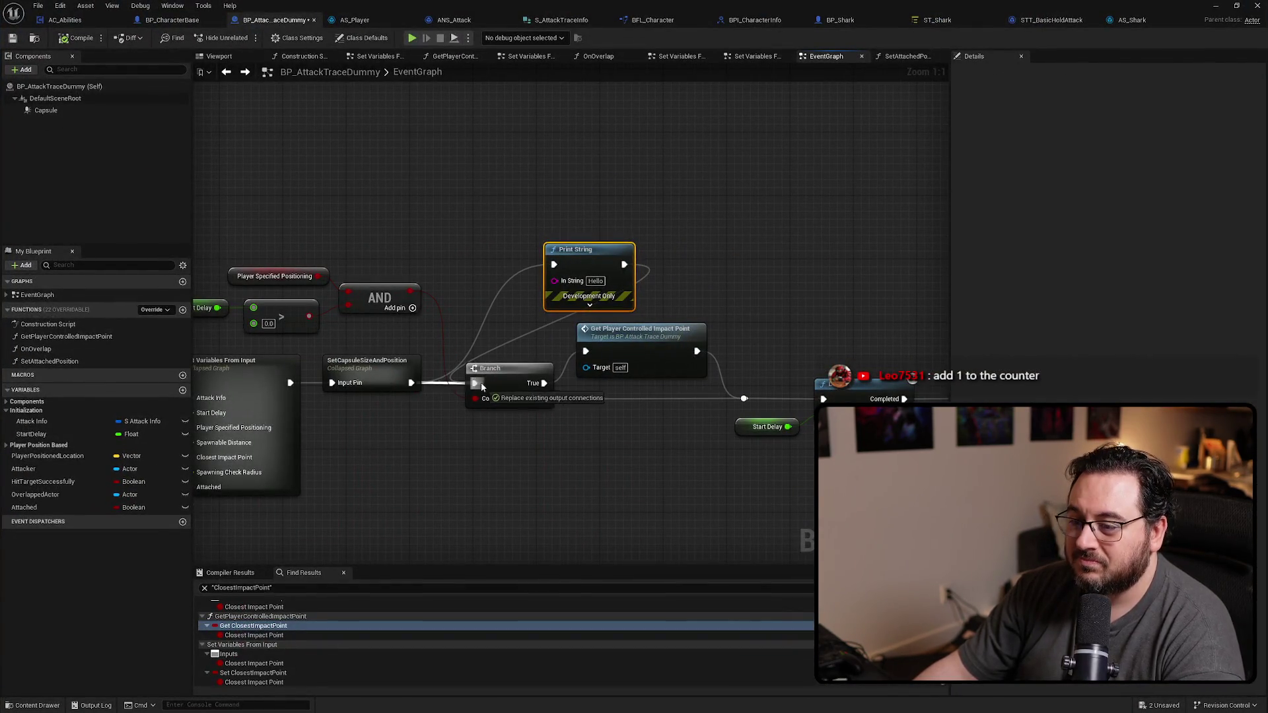
Step: Reconnect the Branch directly, delete the debug Print String and open SetCapsuleSizeAndPosition
{"action": "left_click_drag", "start_coordinate": [482, 385], "coordinate": [482, 386]}
{"action": "key", "text": "Delete"}
{"action": "double_click", "coordinate": [377, 362]}
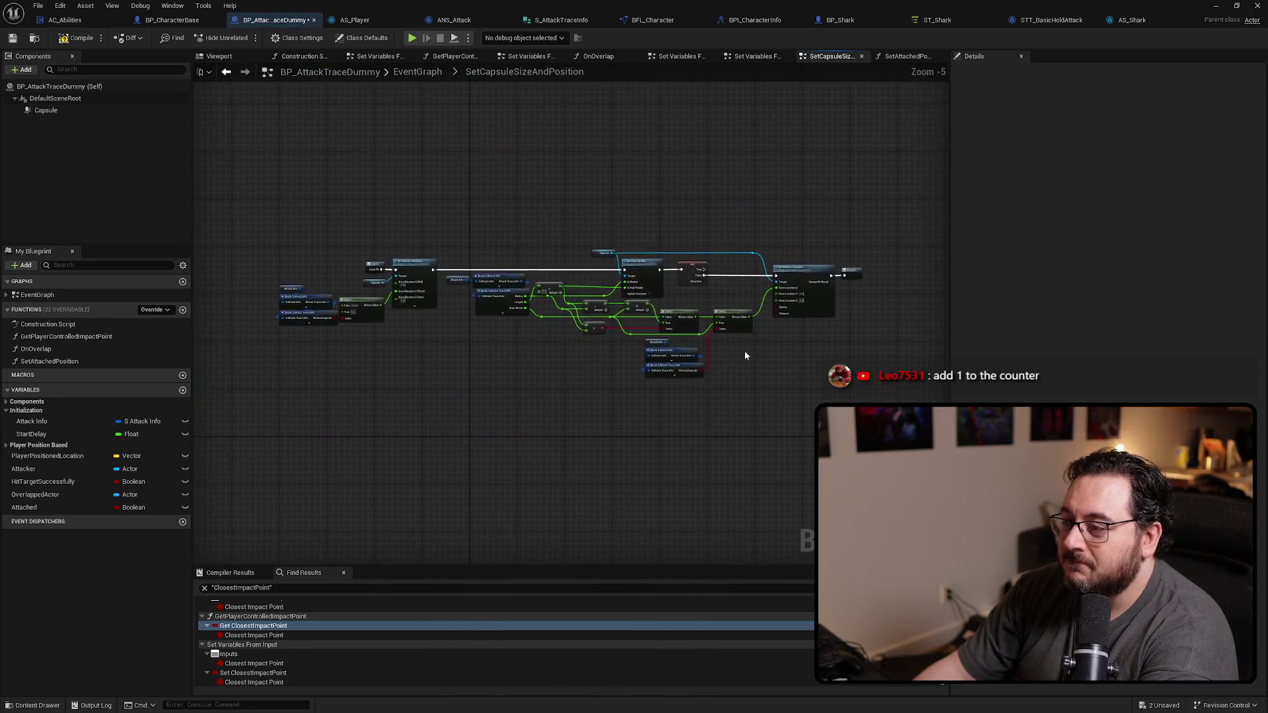
{"action": "scroll", "coordinate": [807, 275], "scroll_direction": "up", "scroll_amount": 4}
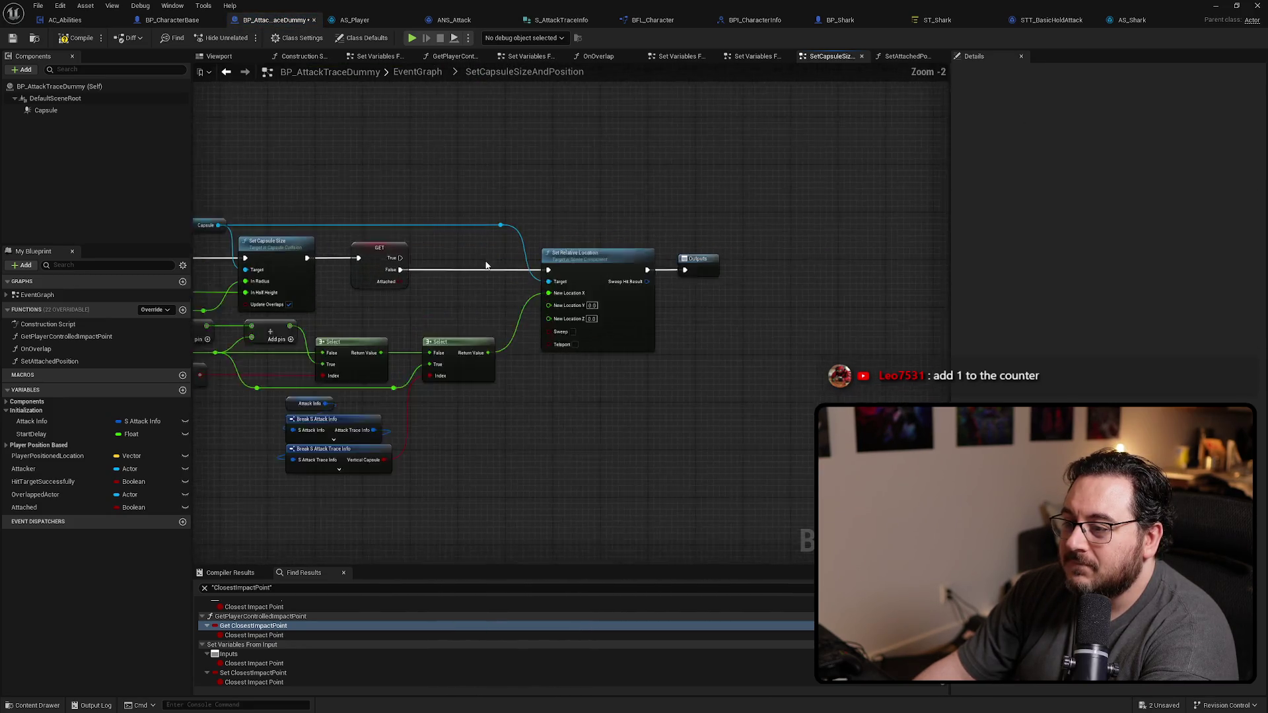
Step: Route GET's True result to the Outputs via a reroute, playtest, then open Set Variables From Input
{"action": "mouse_move", "coordinate": [384, 258]}
{"action": "left_mouse_down"}
{"action": "mouse_move", "coordinate": [726, 271]}
{"action": "mouse_move", "coordinate": [716, 232]}
{"action": "mouse_move", "coordinate": [439, 235]}
{"action": "left_mouse_up"}
{"action": "double_click", "coordinate": [668, 239]}
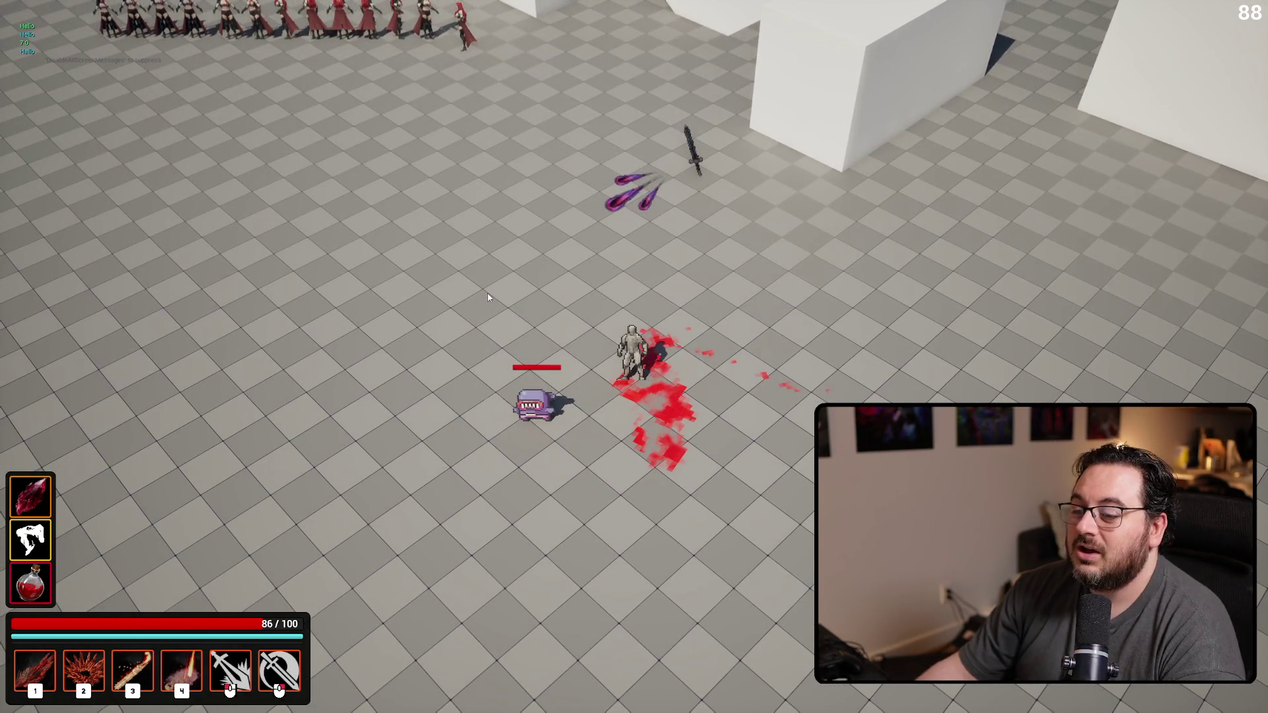
{"action": "key", "text": "Escape"}
{"action": "key", "text": "alt+Tab"}
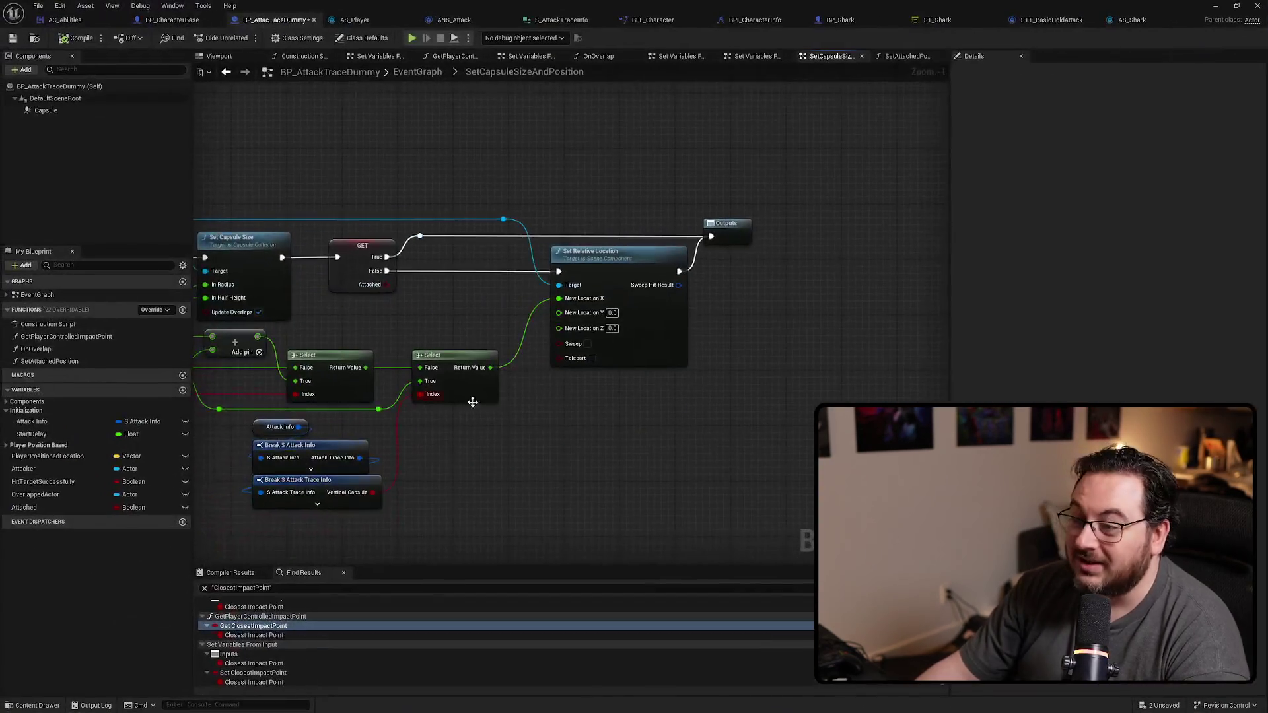
{"action": "scroll", "coordinate": [484, 444], "scroll_direction": "up", "scroll_amount": 3}
{"action": "double_click", "coordinate": [540, 332]}
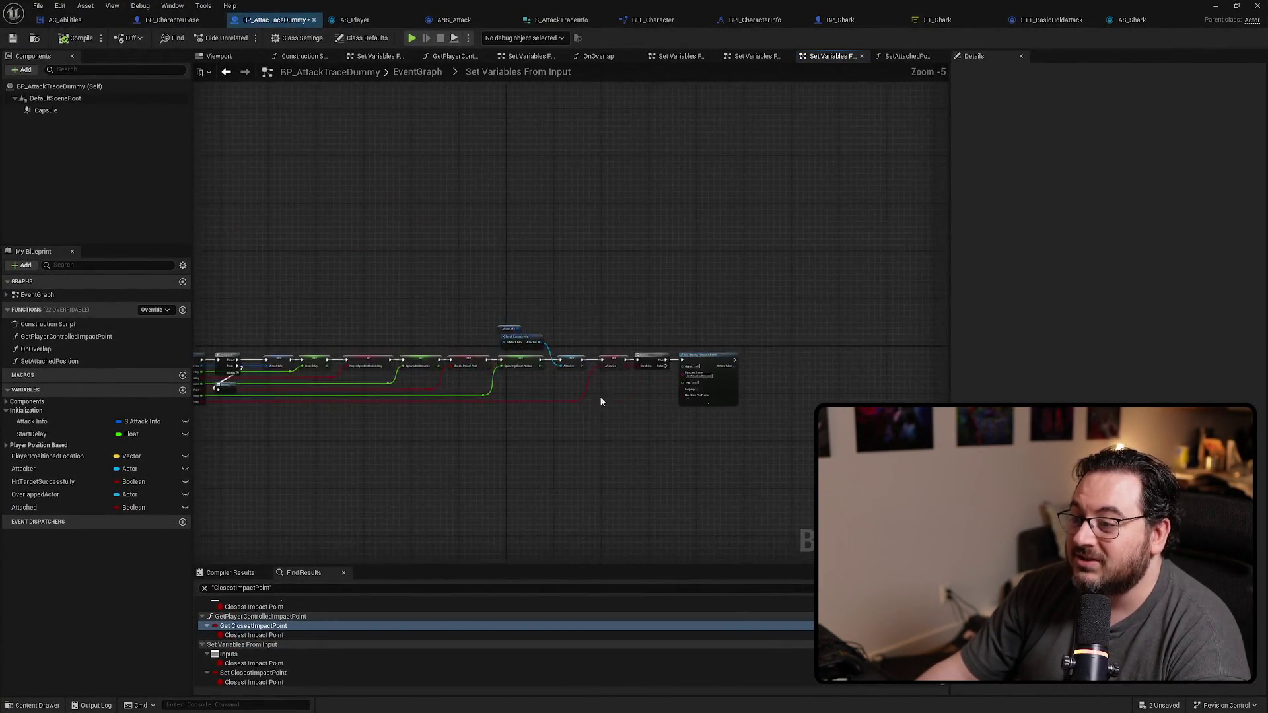
Step: Detach the timer from the Branch and try an Attach Actor To Component from the Capsule, then abandon it
{"action": "left_click_drag", "start_coordinate": [573, 305], "coordinate": [414, 422]}
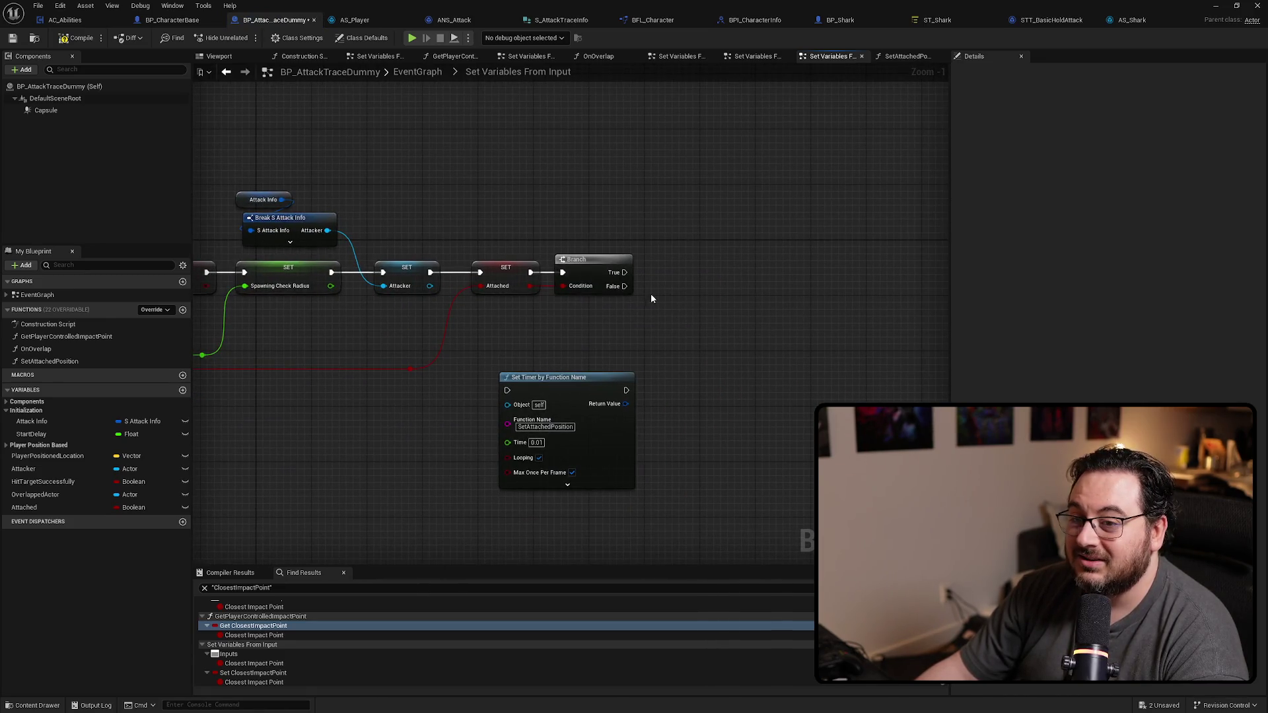
{"action": "left_click_drag", "start_coordinate": [45, 109], "coordinate": [575, 323]}
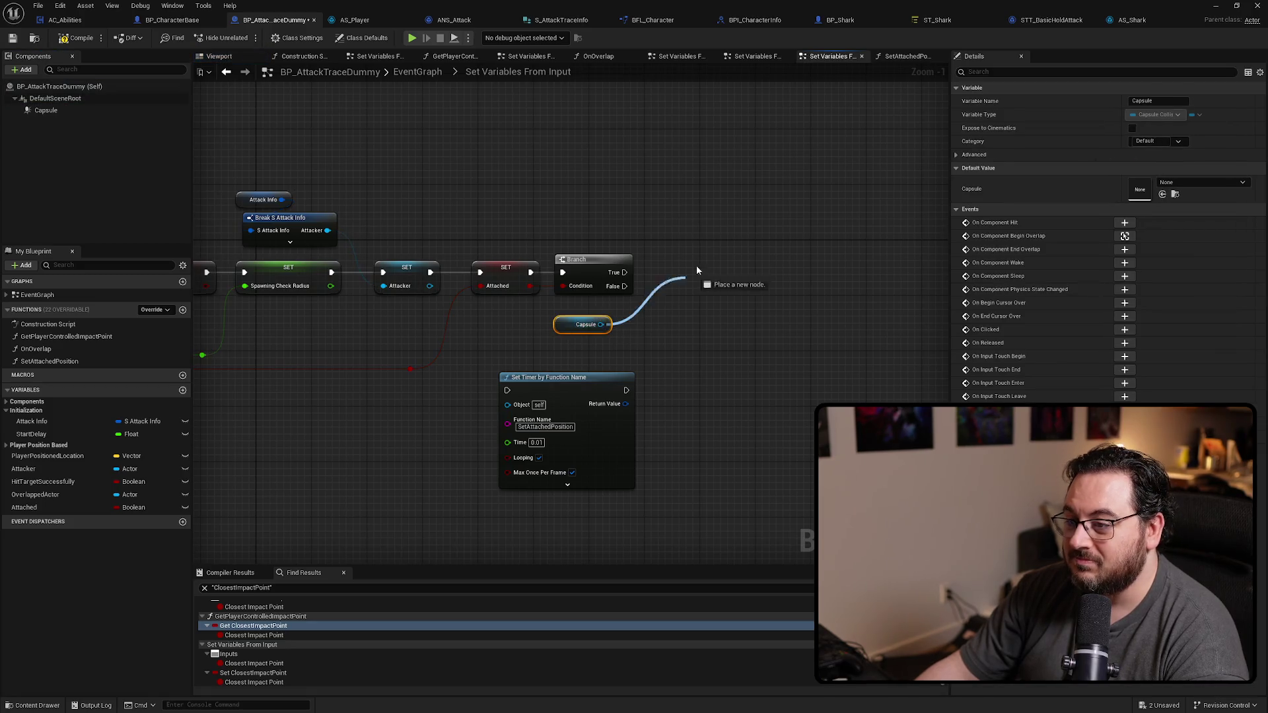
{"action": "left_click_drag", "start_coordinate": [686, 277], "coordinate": [696, 262]}
{"action": "type", "text": "attach"}
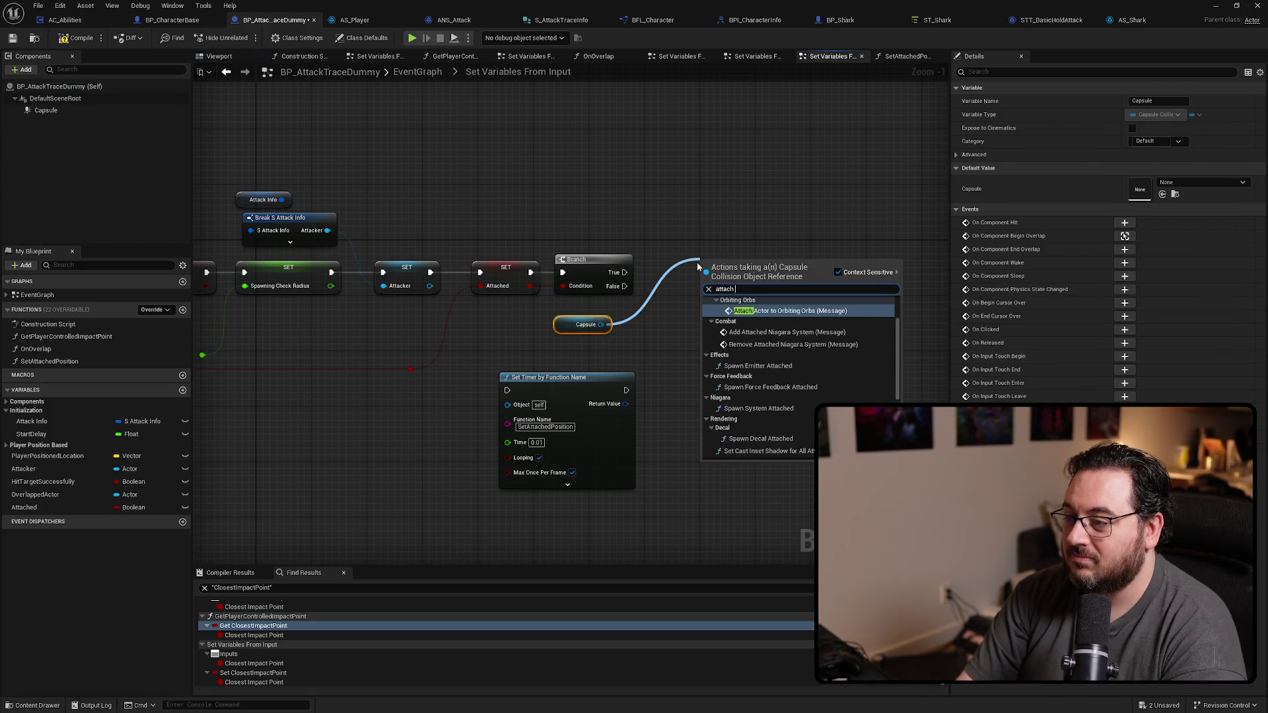
{"action": "type", "text": " comp"}
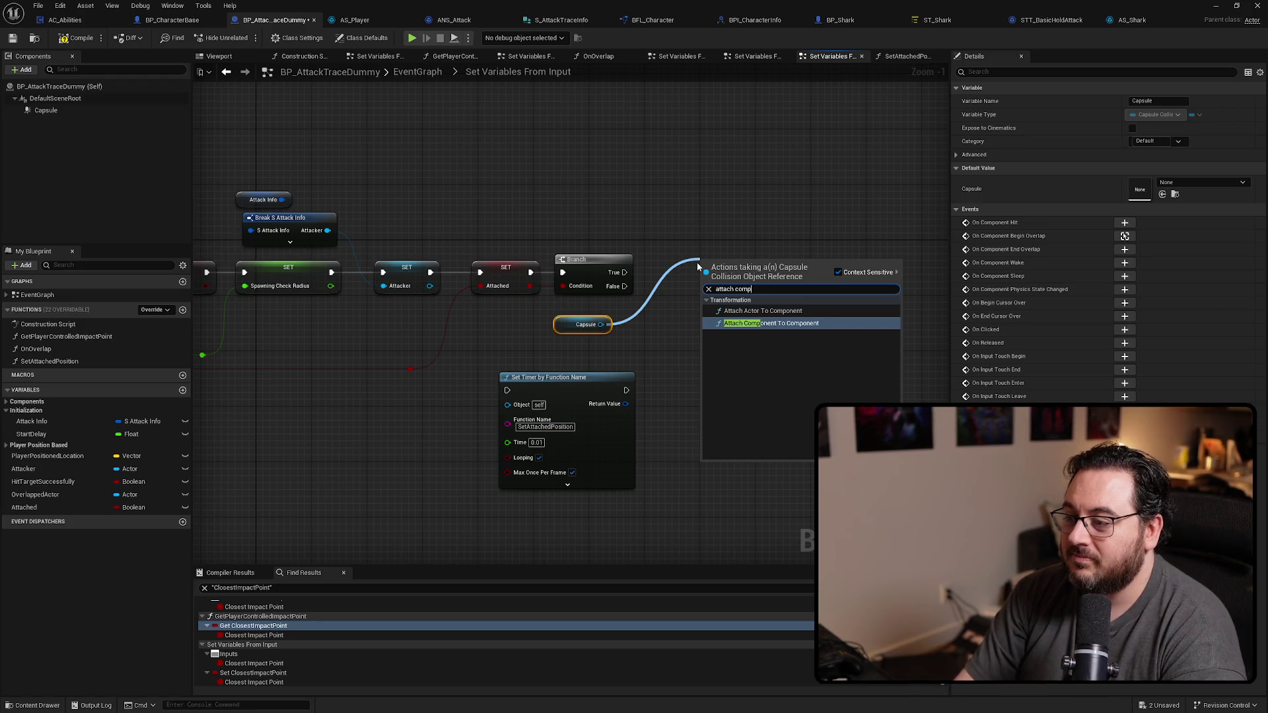
{"action": "key", "text": "Up"}
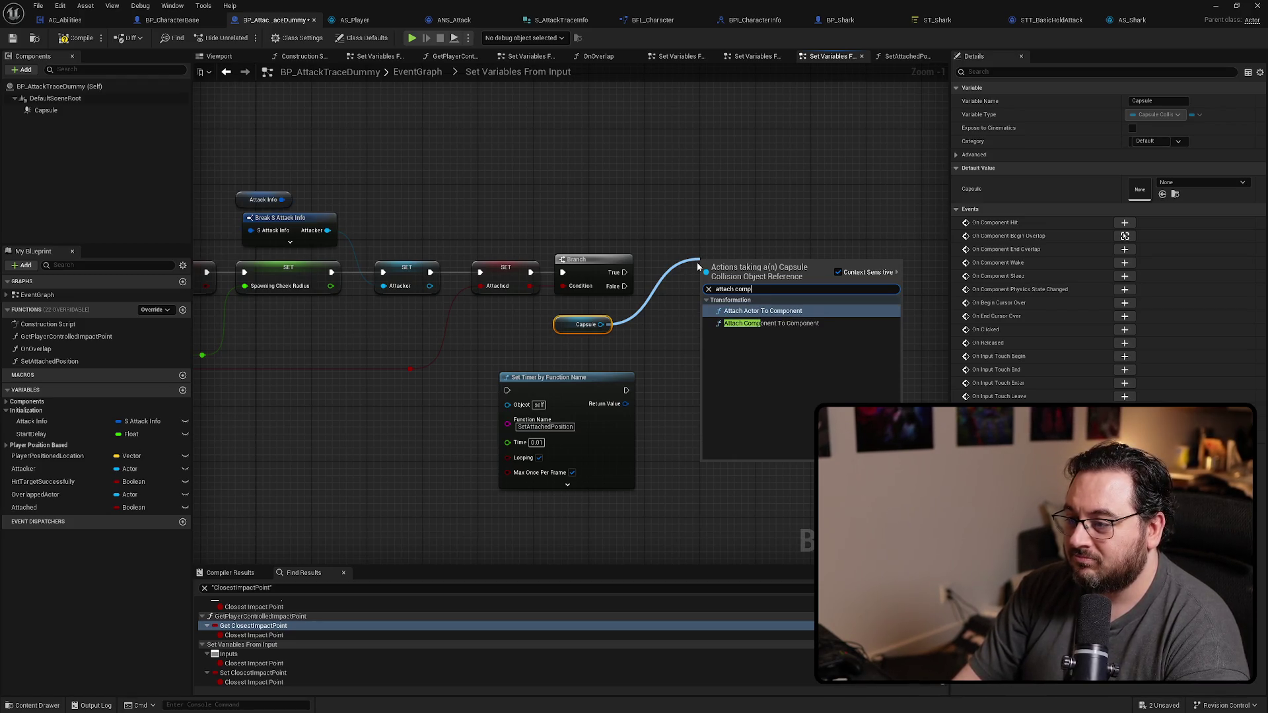
{"action": "key", "text": "Return"}
{"action": "left_click_drag", "start_coordinate": [723, 308], "coordinate": [633, 326]}
{"action": "key", "text": "Escape"}
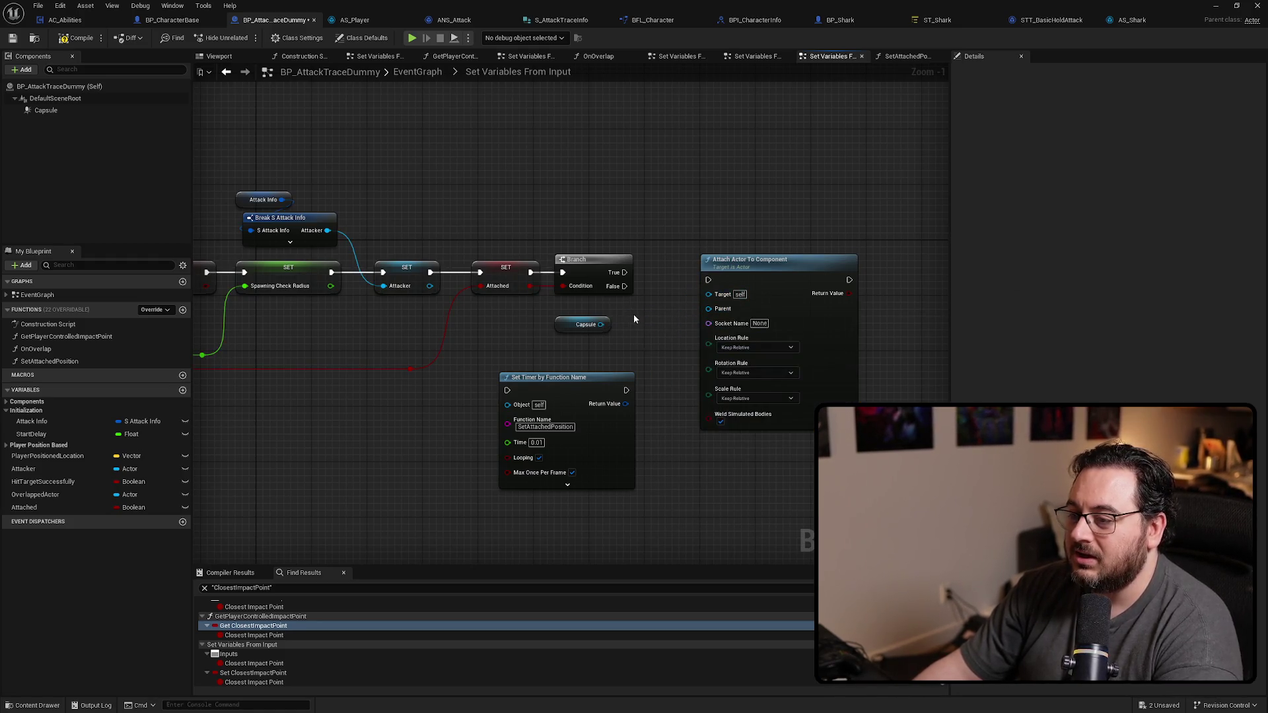
{"action": "right_click", "coordinate": [548, 313]}
{"action": "left_click", "coordinate": [505, 316]}
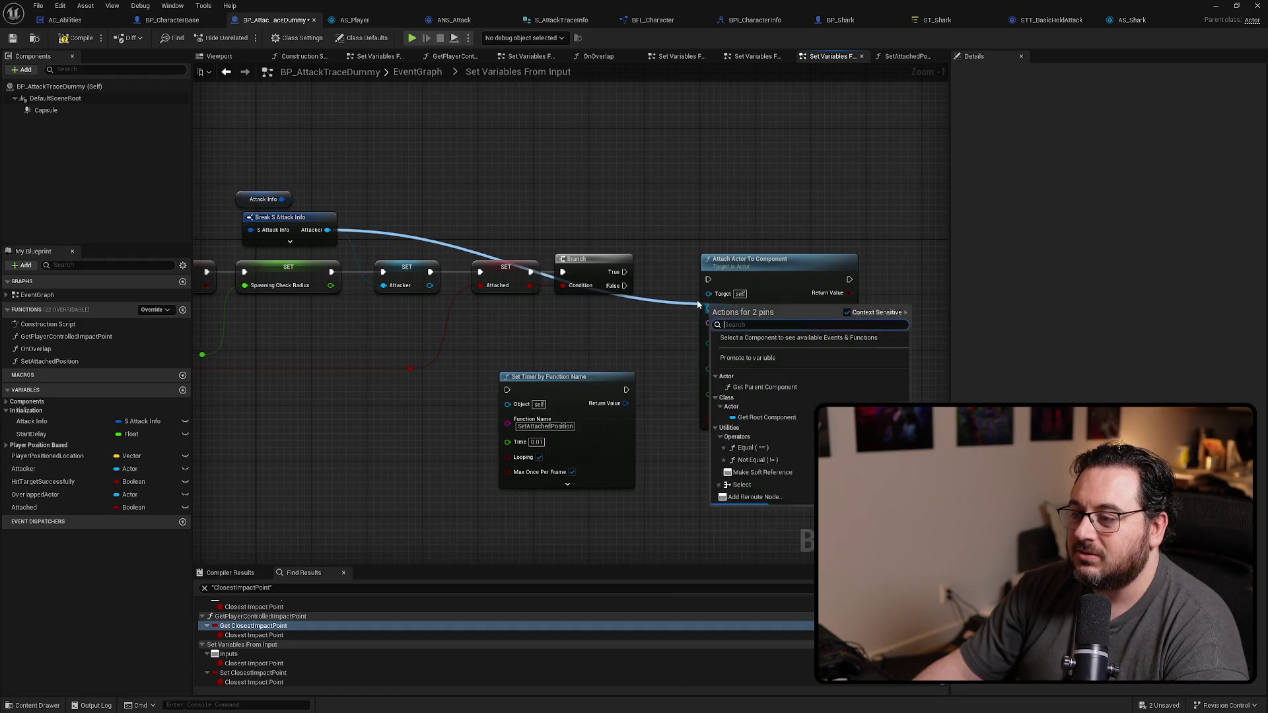
Step: Add Attach Actor To Actor from Attacker with Keep World location, fired from the Branch True pin
{"action": "mouse_move", "coordinate": [672, 303]}
{"action": "left_mouse_down"}
{"action": "mouse_move", "coordinate": [723, 280]}
{"action": "mouse_move", "coordinate": [704, 163]}
{"action": "left_mouse_up"}
{"action": "type", "text": "attach "}
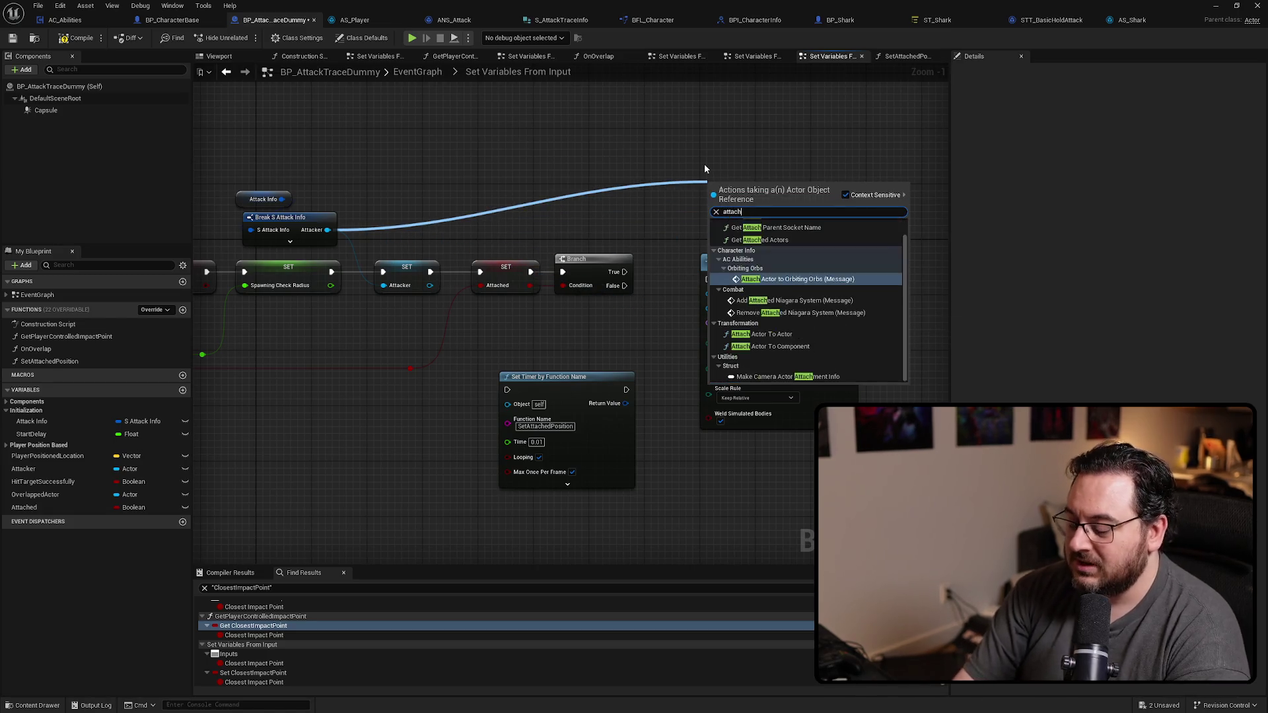
{"action": "type", "text": "actor to actor"}
{"action": "key", "text": "Down"}
{"action": "key", "text": "Down"}
{"action": "key", "text": "Return"}
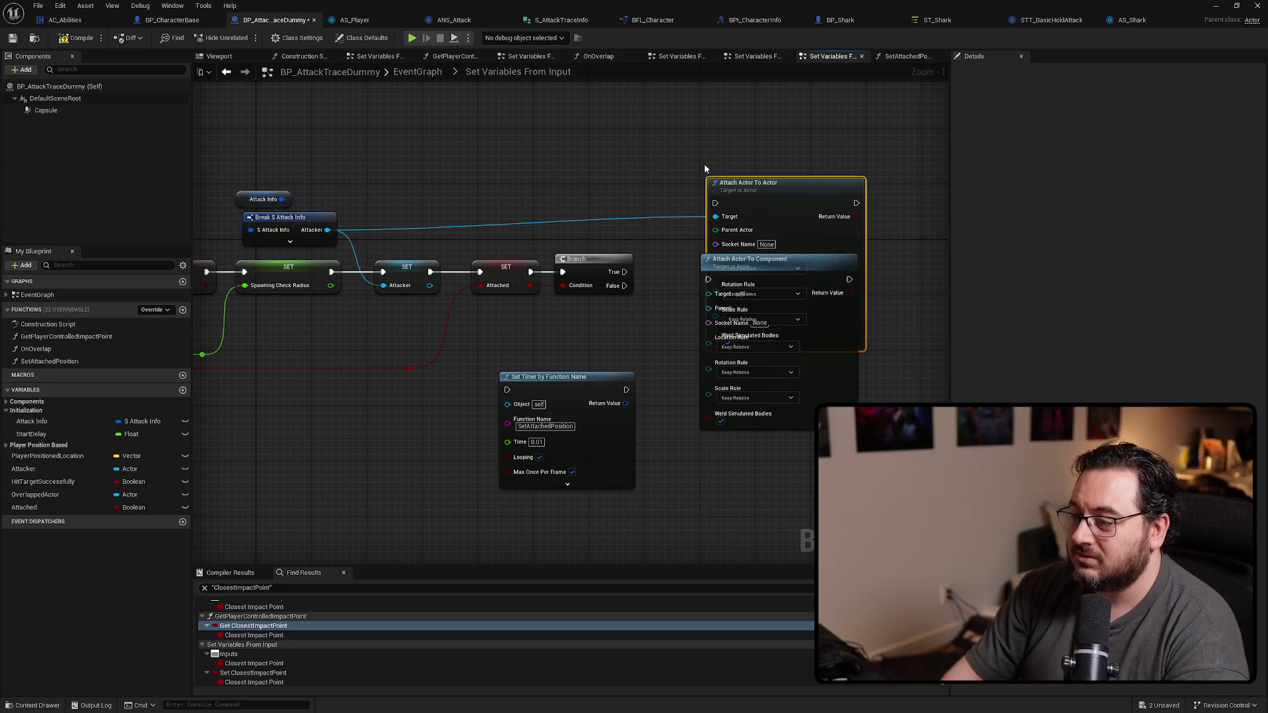
{"action": "left_click", "coordinate": [760, 269]}
{"action": "left_click_drag", "start_coordinate": [606, 274], "coordinate": [740, 205]}
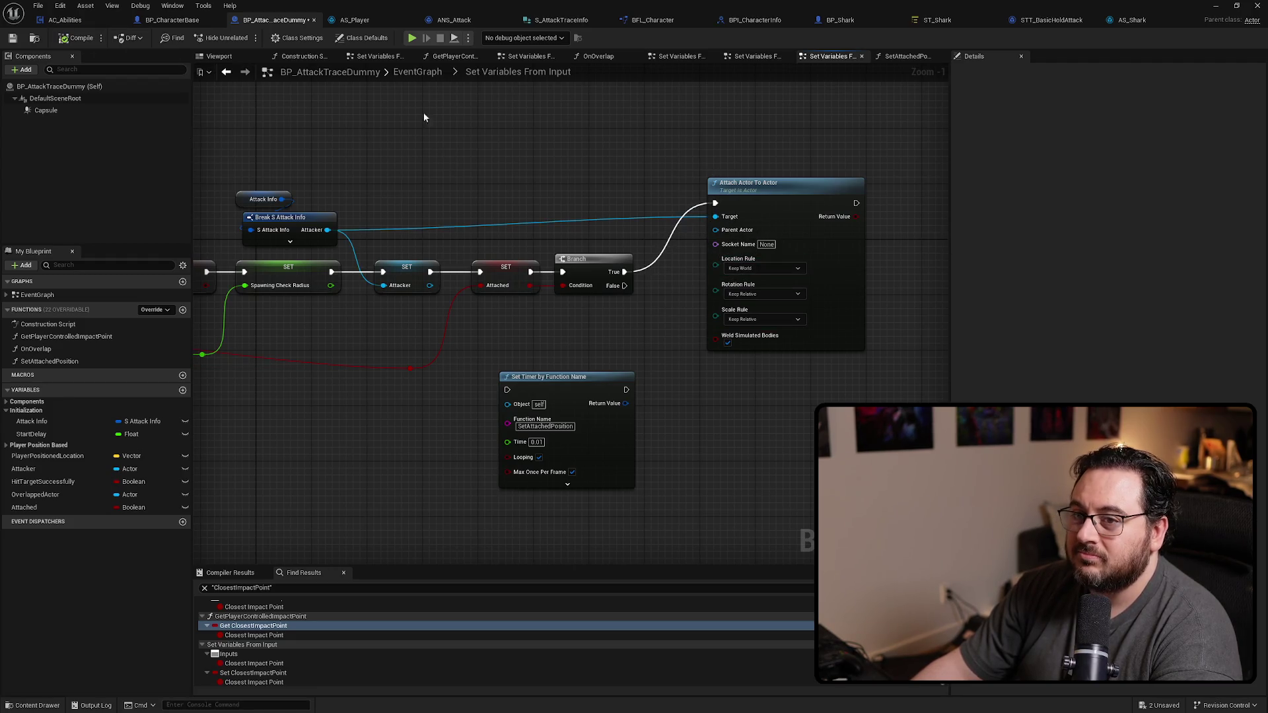
{"action": "key", "text": "super+Down"}
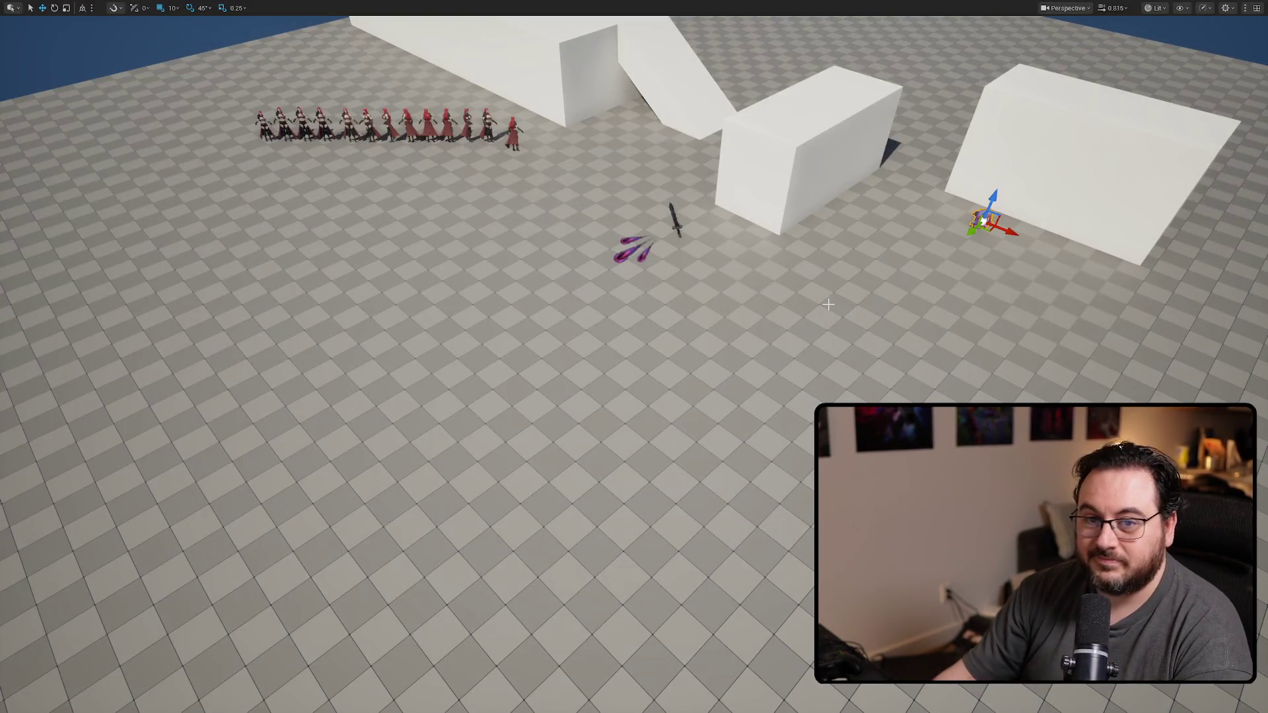
{"action": "key", "text": "alt+p"}
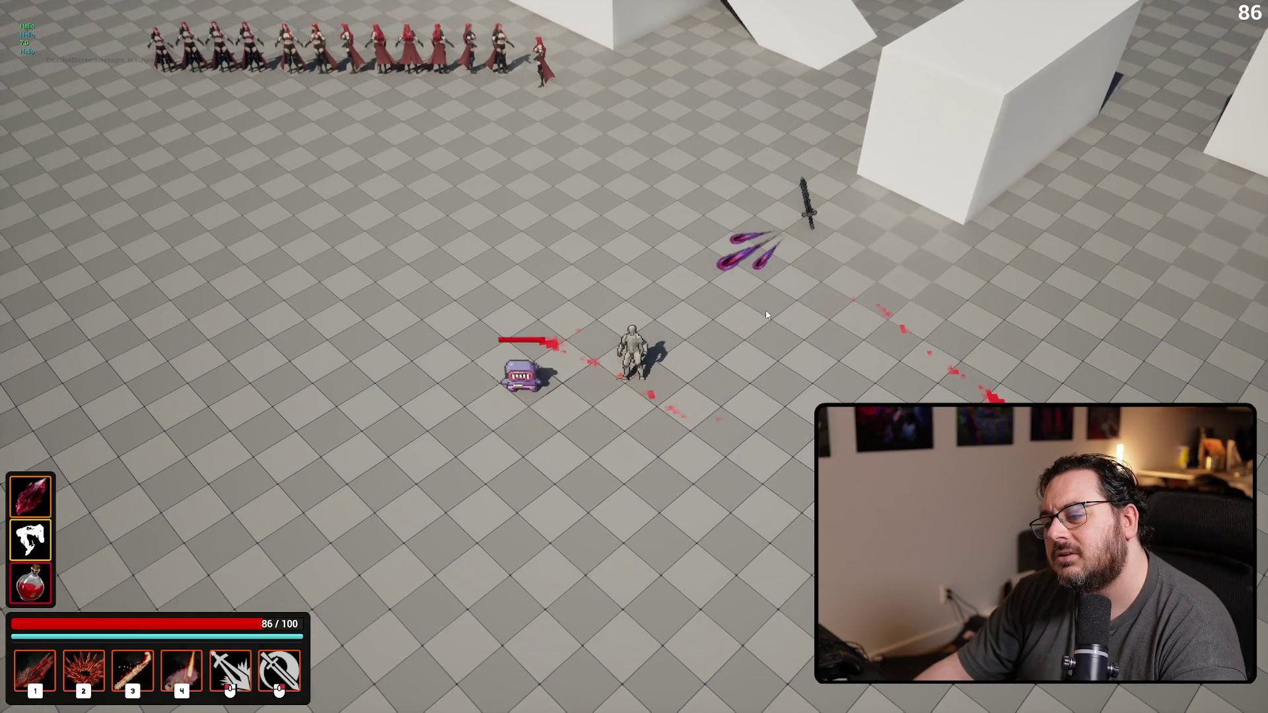
{"action": "key", "text": "Escape"}
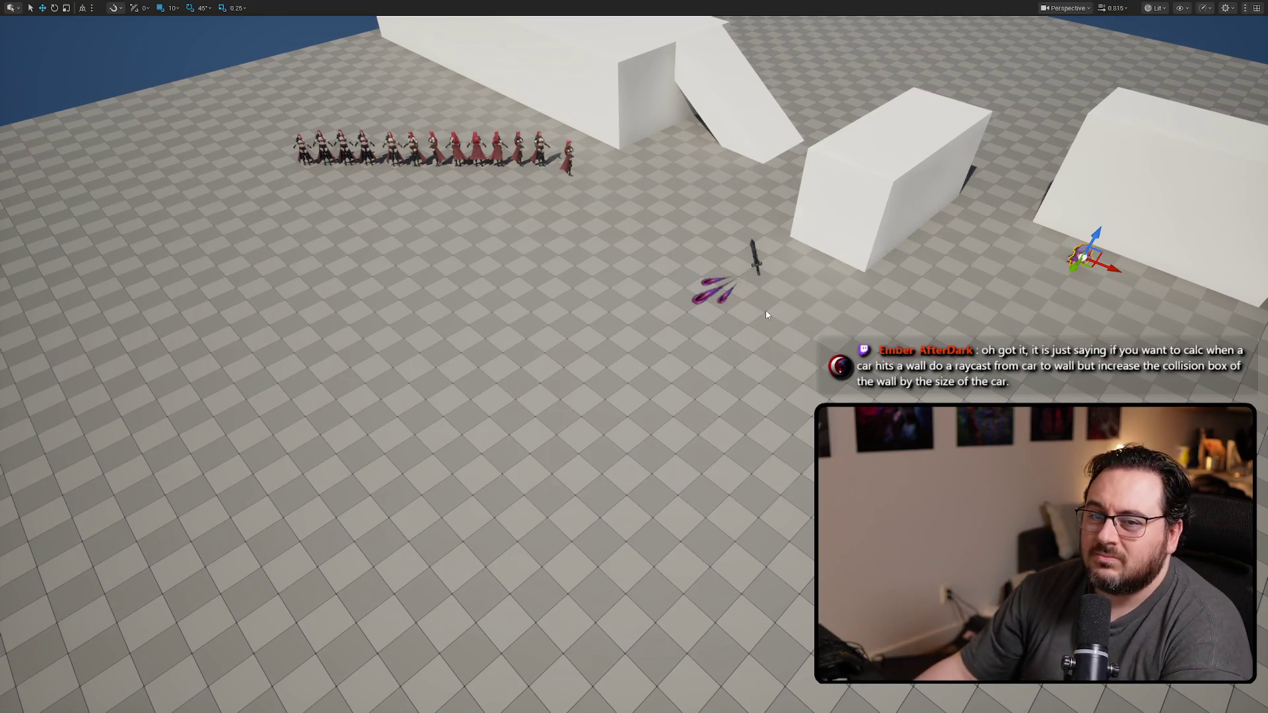
{"action": "key", "text": "alt+Tab"}
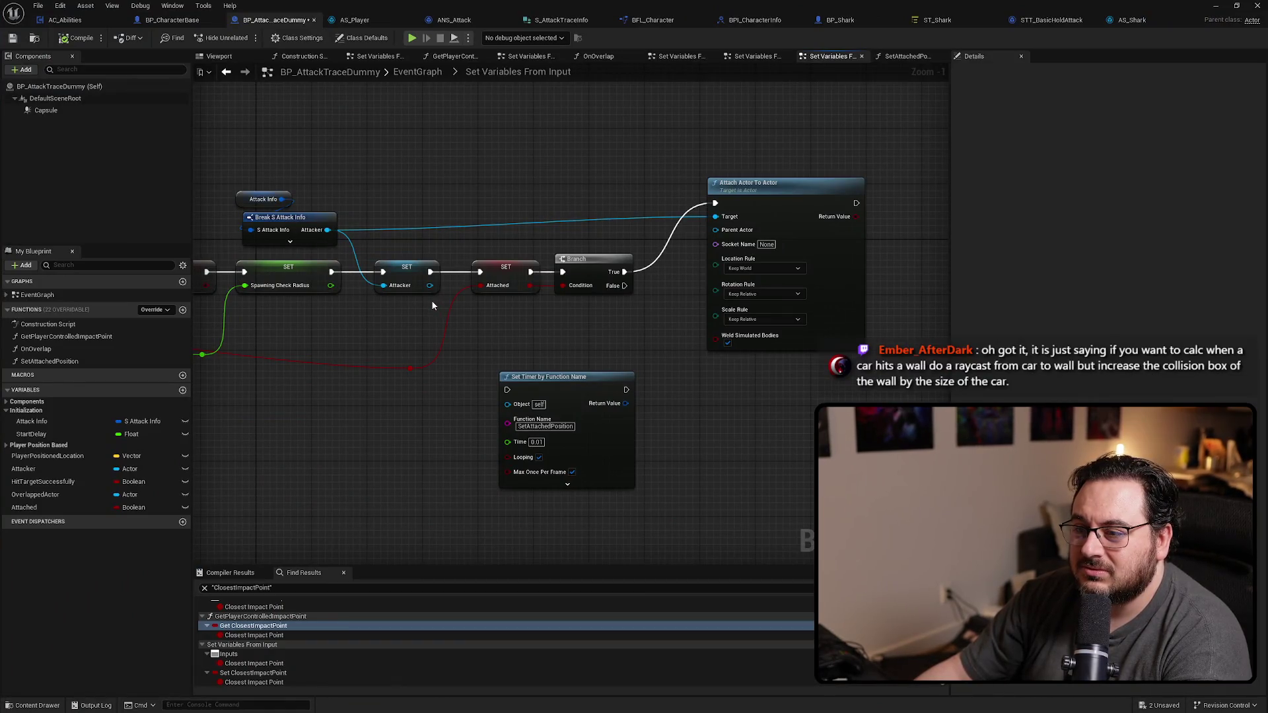
{"action": "left_click", "coordinate": [60, 110]}
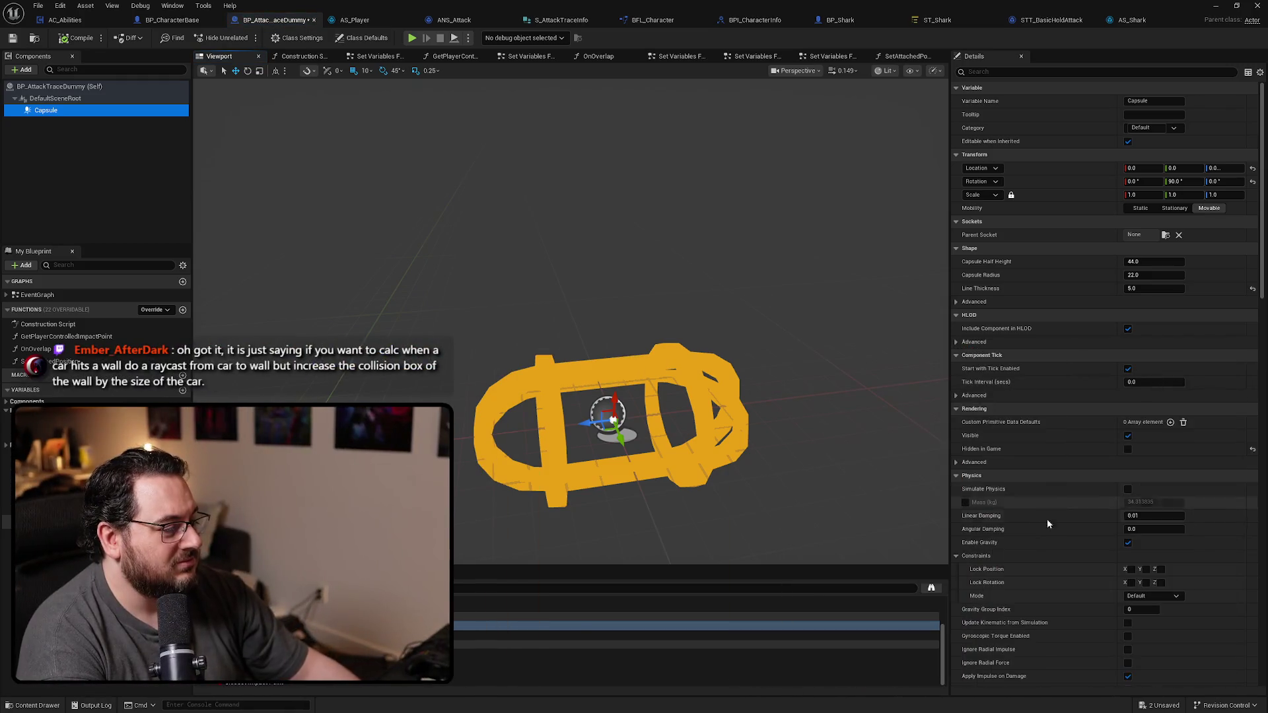
{"action": "scroll", "coordinate": [1070, 517], "scroll_direction": "down", "scroll_amount": 4}
{"action": "scroll", "coordinate": [1071, 517], "scroll_direction": "down", "scroll_amount": 3}
{"action": "scroll", "coordinate": [1070, 517], "scroll_direction": "down", "scroll_amount": 3}
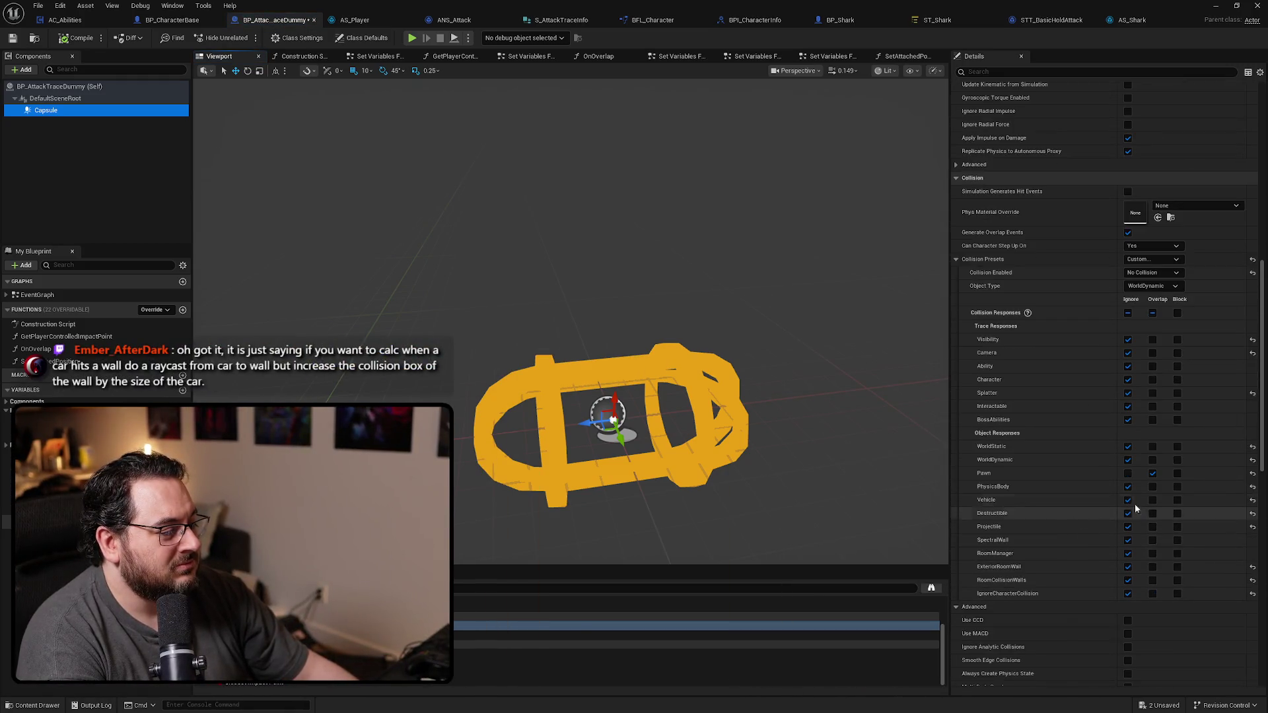
Step: Tick Overlap for Pawn on the Capsule's collision responses and return to Set Variables From Input
{"action": "left_click", "coordinate": [1154, 474]}
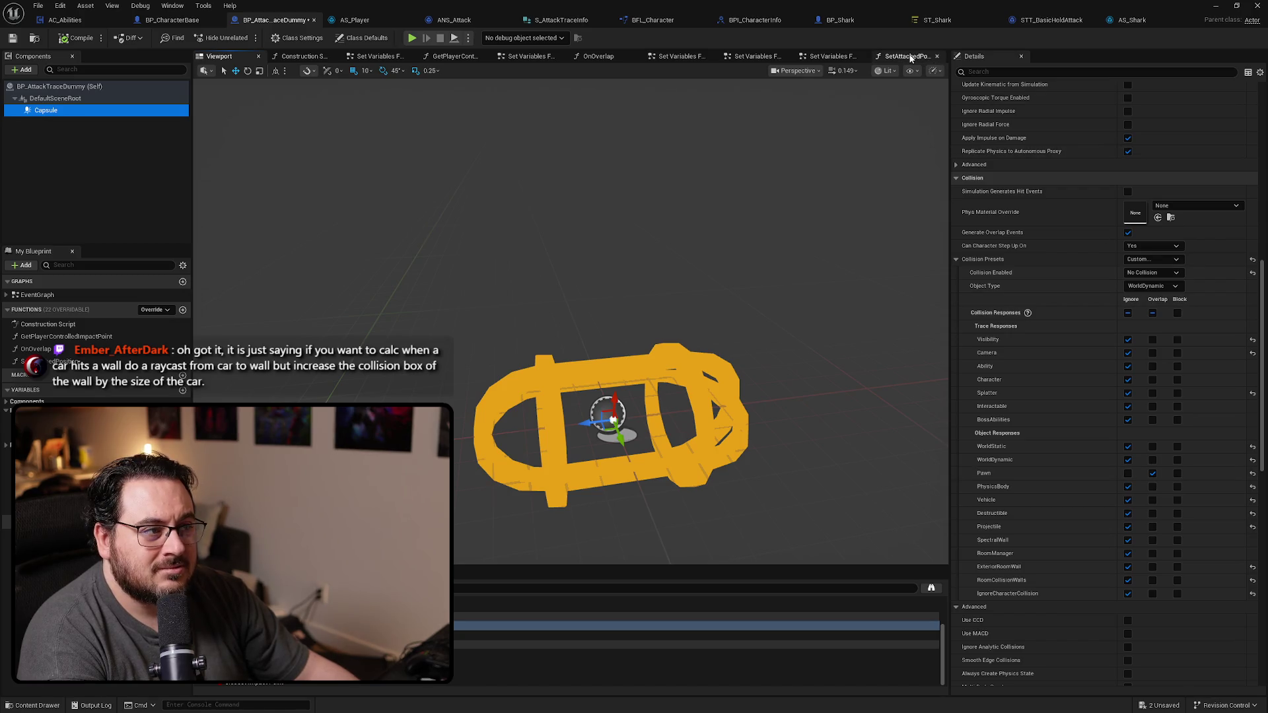
{"action": "left_click", "coordinate": [835, 58]}
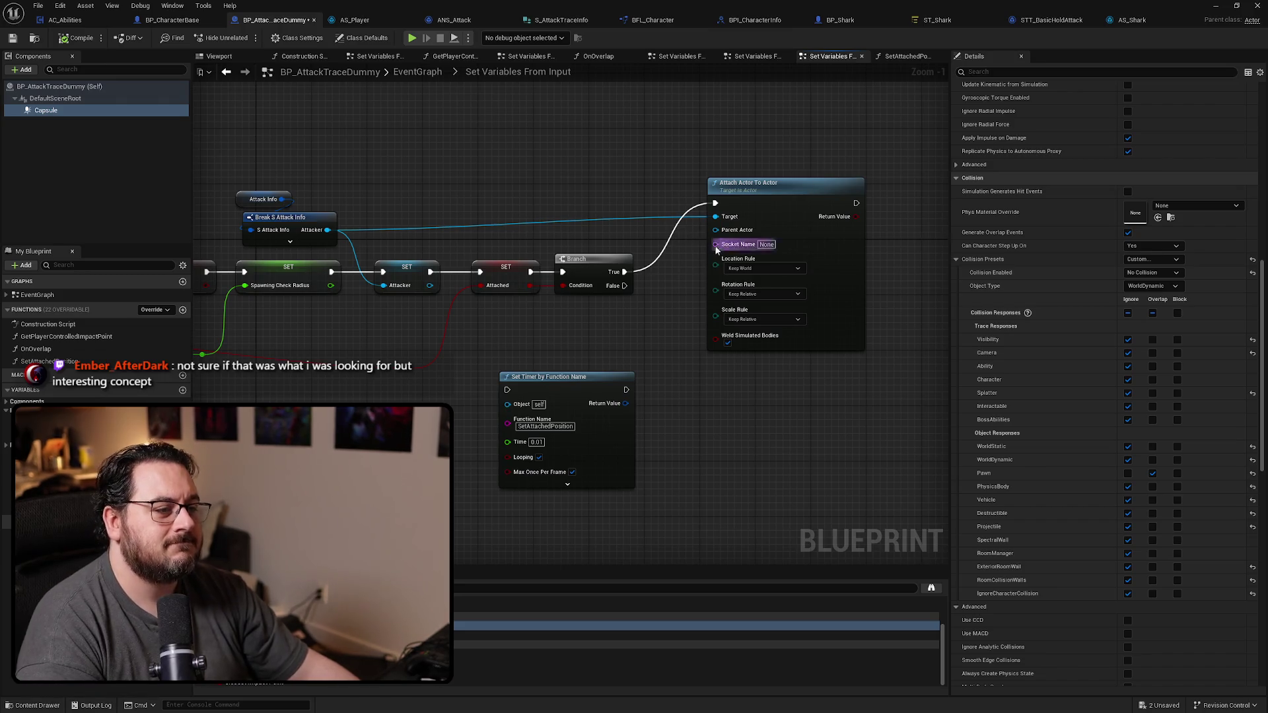
Step: Plug Attacker into Parent Actor, playtest the attack, then delete the Set Timer by Function Name node
{"action": "left_click_drag", "start_coordinate": [740, 218], "coordinate": [739, 232]}
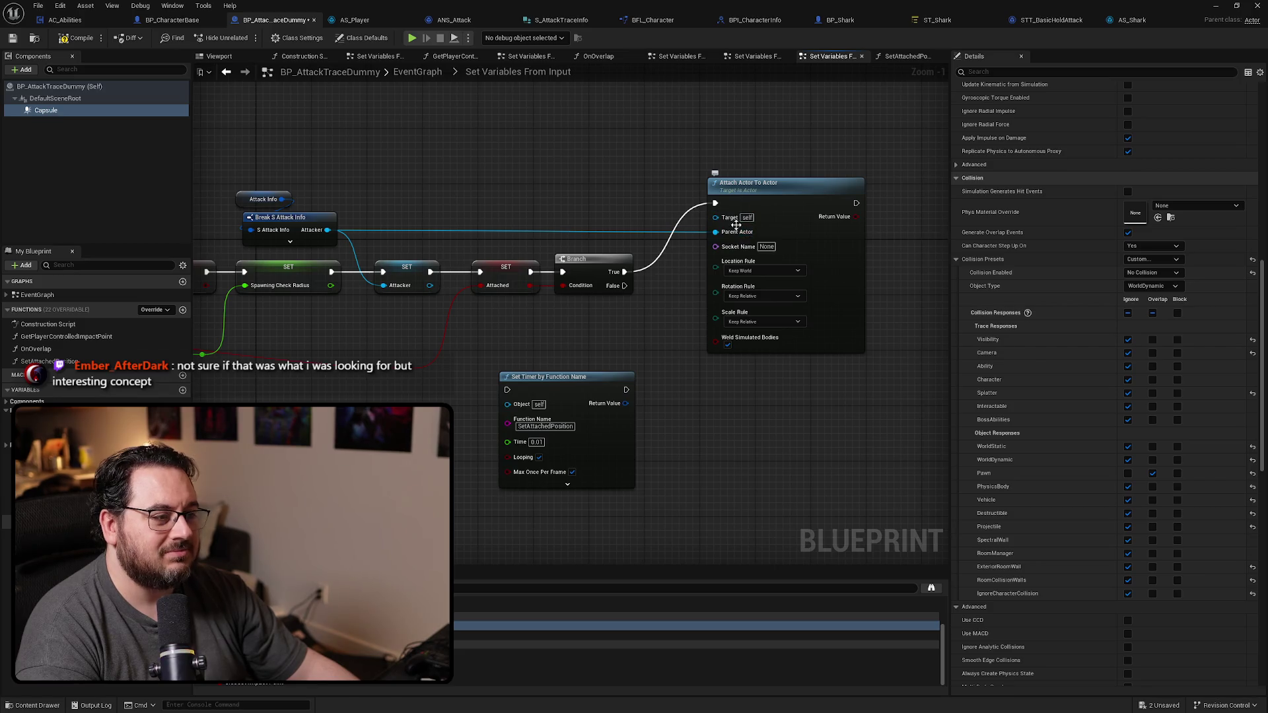
{"action": "key", "text": "alt+p"}
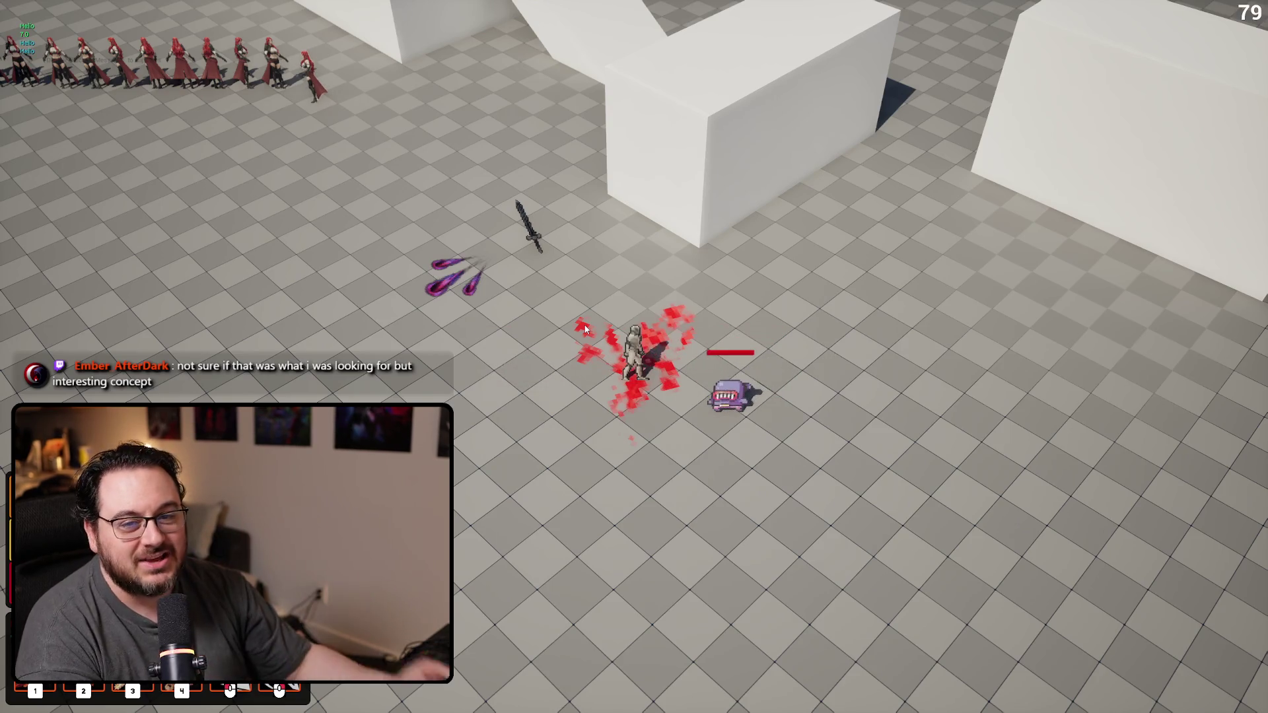
{"action": "key", "text": "Escape"}
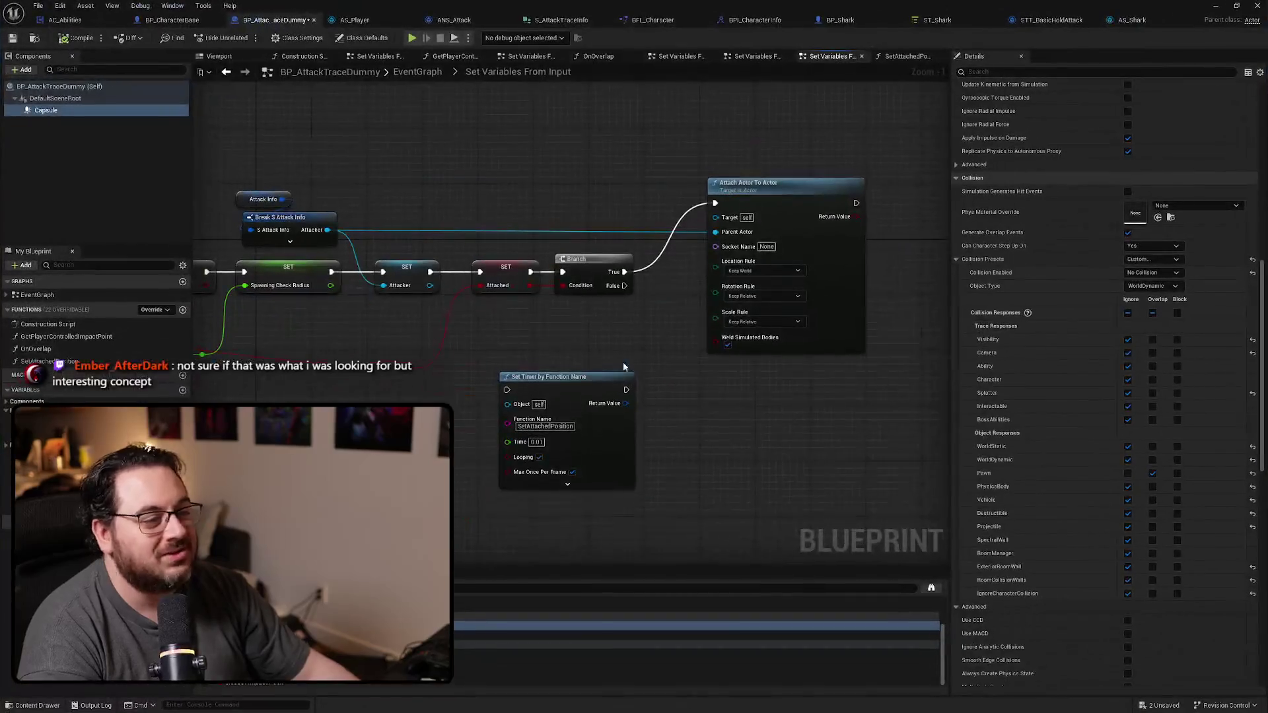
{"action": "left_click", "coordinate": [614, 436]}
{"action": "key", "text": "Delete"}
Step: Reroute the Attacker wire neatly and delete the unused SetAttachedPosition function
{"action": "left_click_drag", "start_coordinate": [801, 183], "coordinate": [759, 261]}
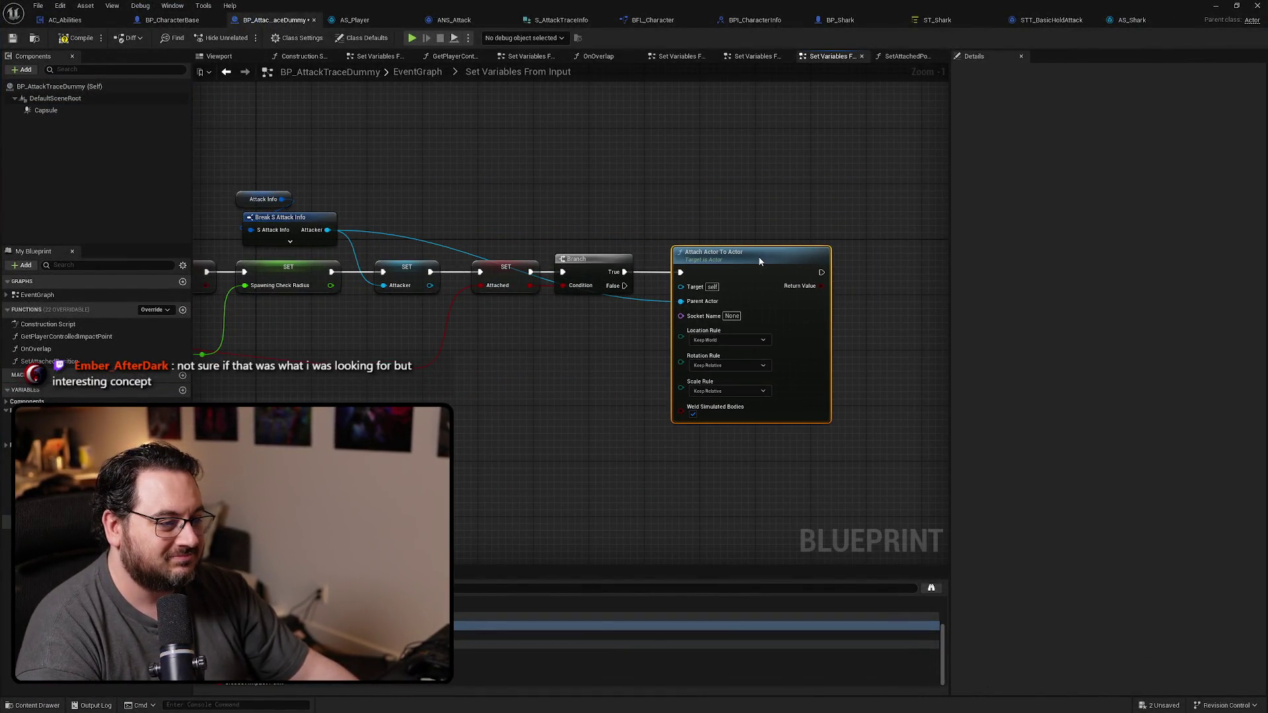
{"action": "left_click", "coordinate": [640, 301]}
{"action": "double_click", "coordinate": [639, 302]}
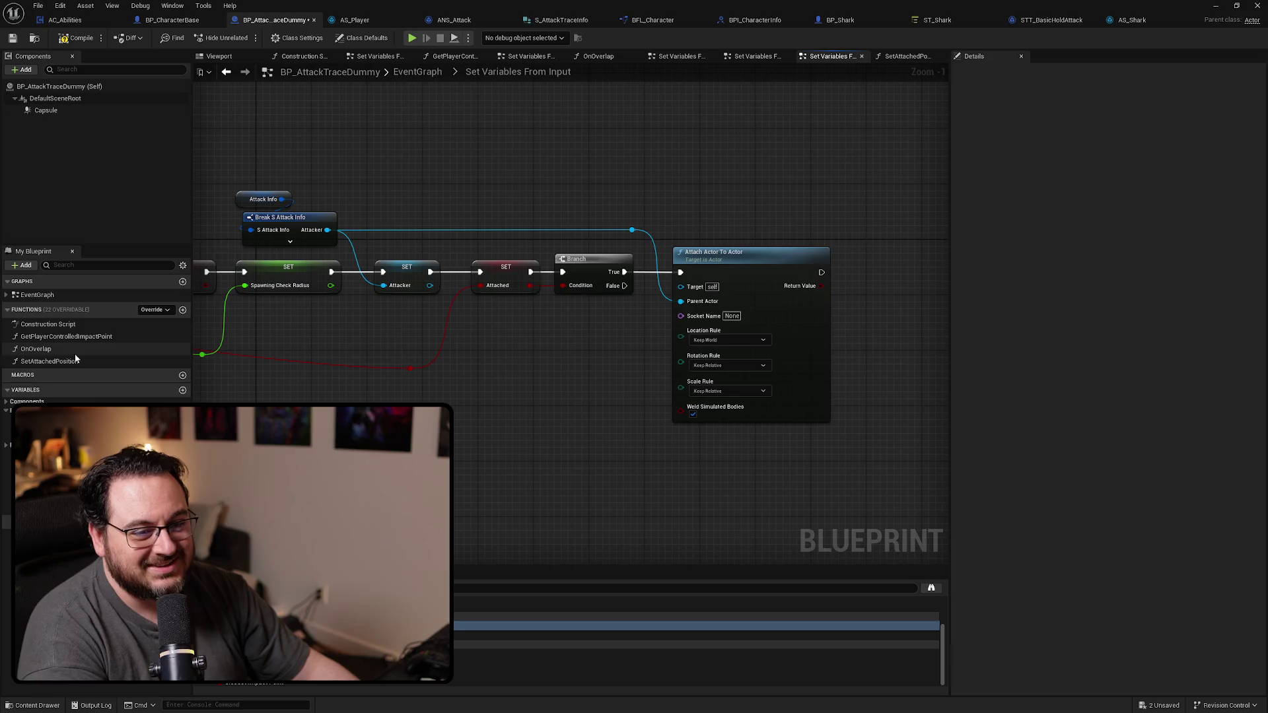
{"action": "left_click", "coordinate": [50, 361]}
{"action": "key", "text": "Delete"}
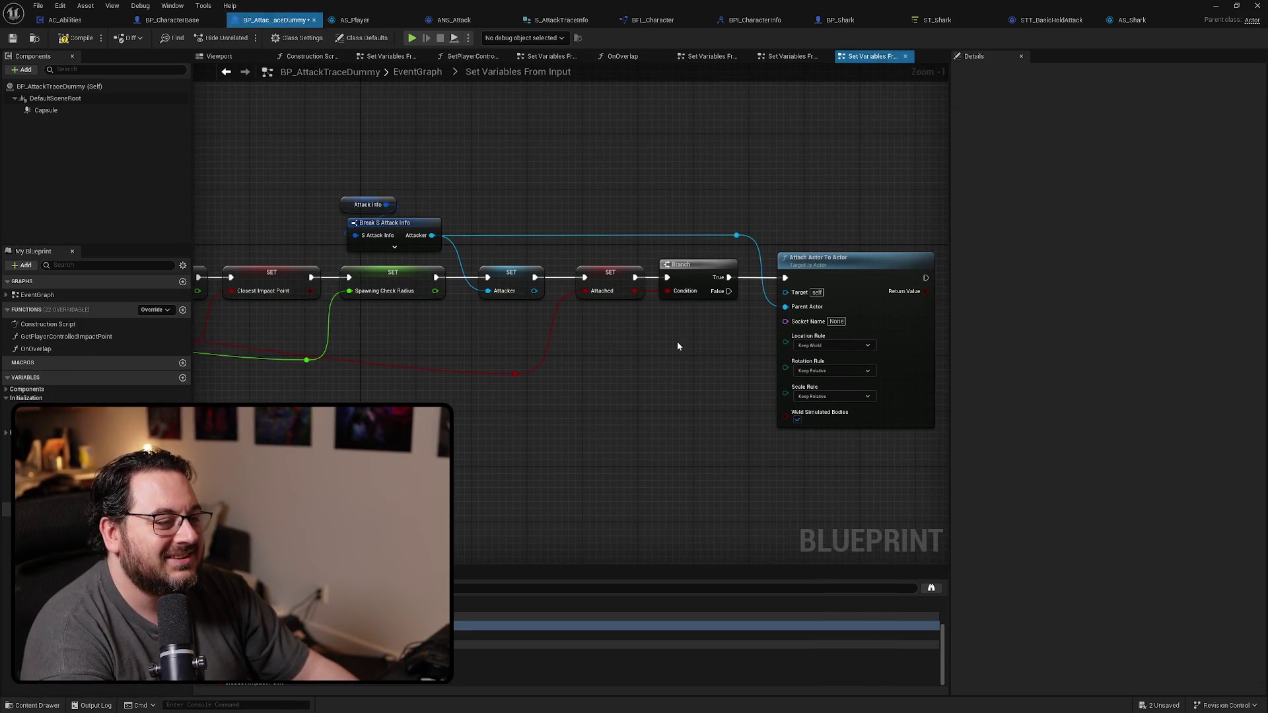
Step: Review the SetCapsuleSizeAndPosition collapsed graph, then return to the EventGraph
{"action": "left_click", "coordinate": [799, 62]}
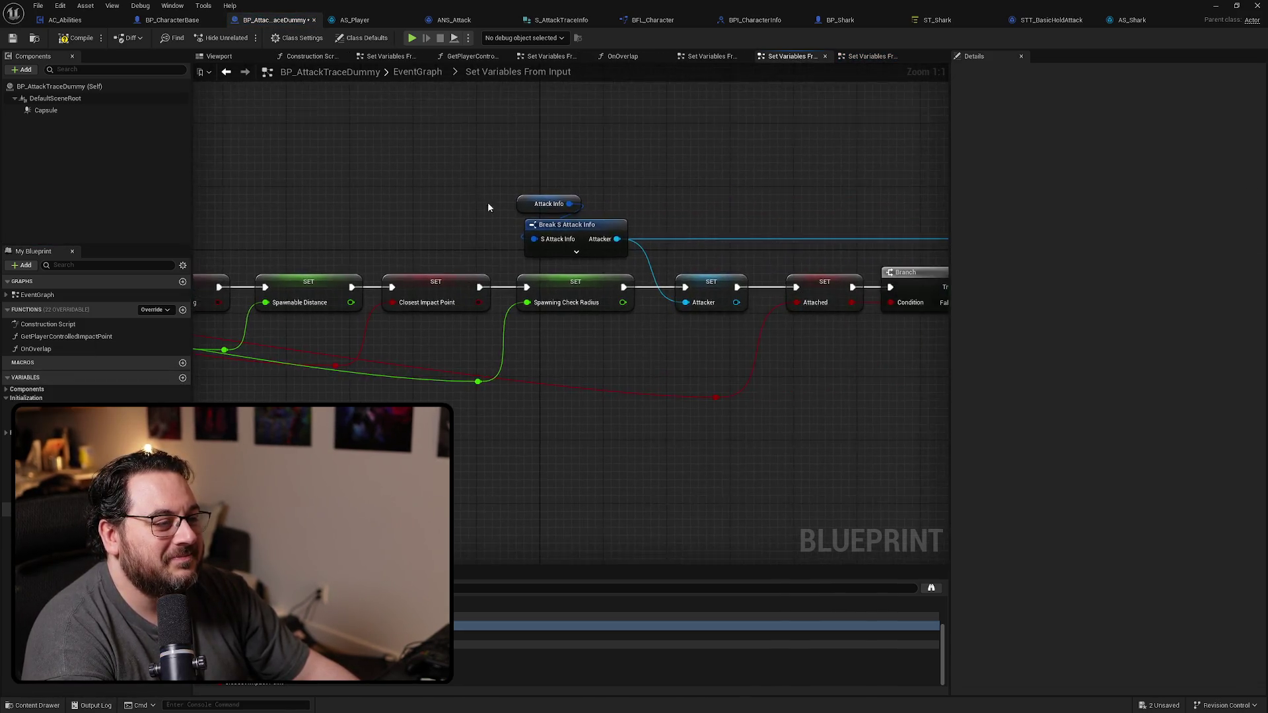
{"action": "left_click", "coordinate": [718, 60]}
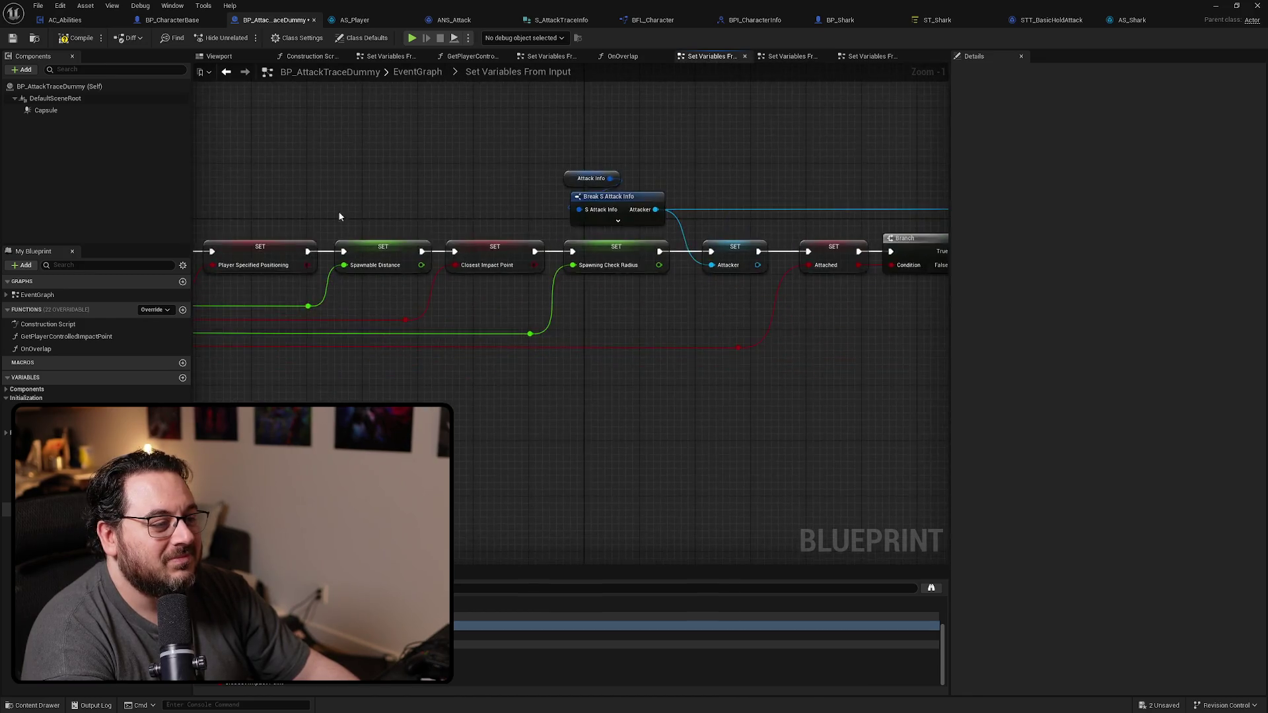
{"action": "scroll", "coordinate": [424, 317], "scroll_direction": "up", "scroll_amount": 2}
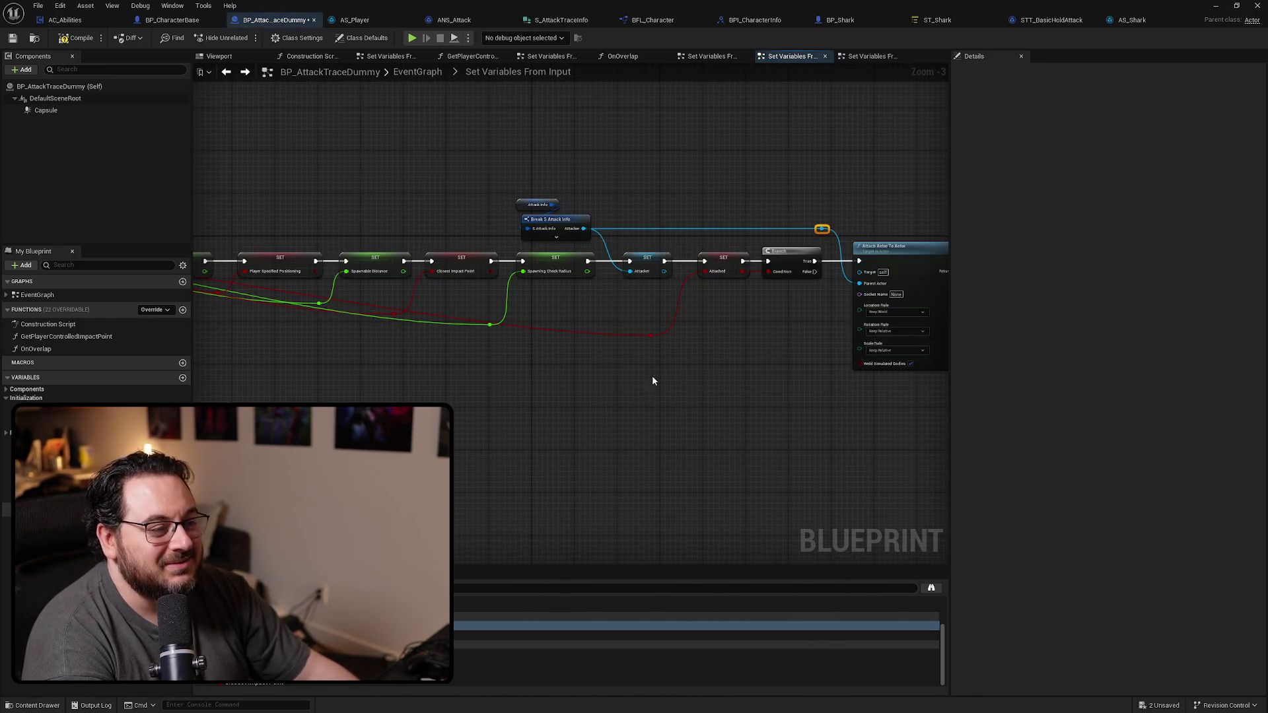
{"action": "double_click", "coordinate": [471, 72]}
{"action": "left_click", "coordinate": [417, 71]}
{"action": "scroll", "coordinate": [626, 298], "scroll_direction": "up", "scroll_amount": 2}
{"action": "double_click", "coordinate": [447, 330]}
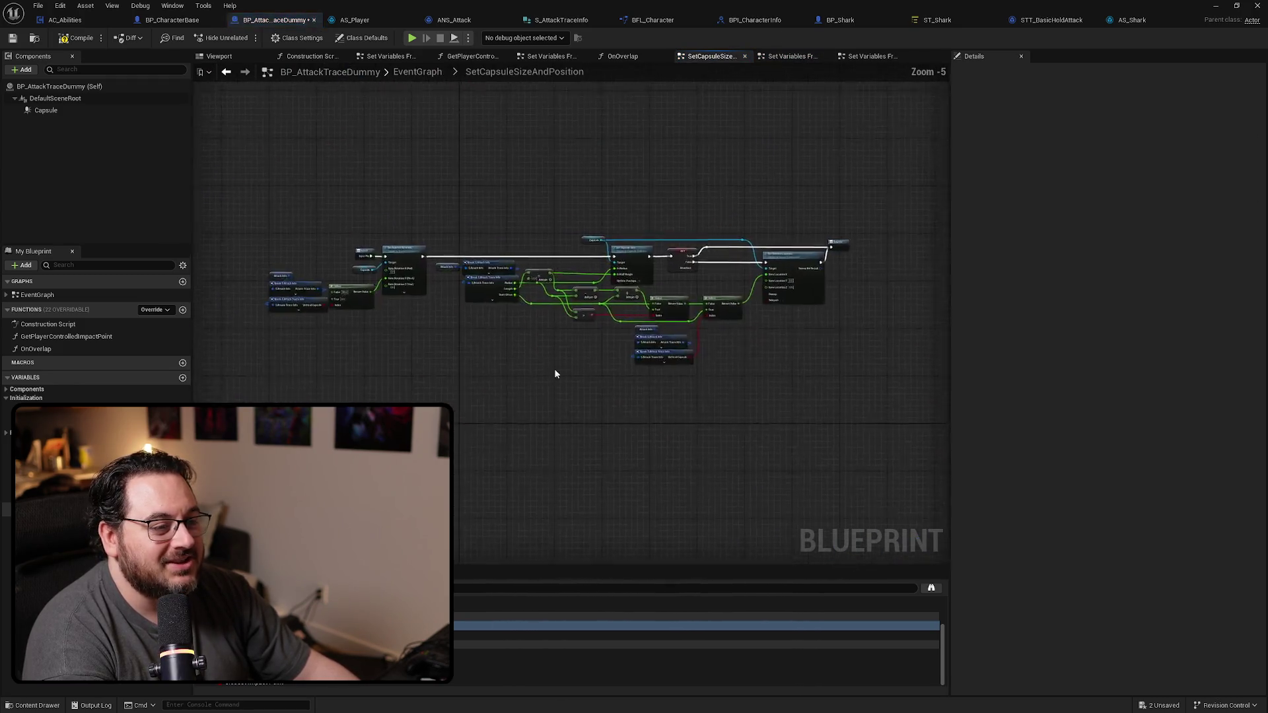
{"action": "scroll", "coordinate": [301, 297], "scroll_direction": "up", "scroll_amount": 5}
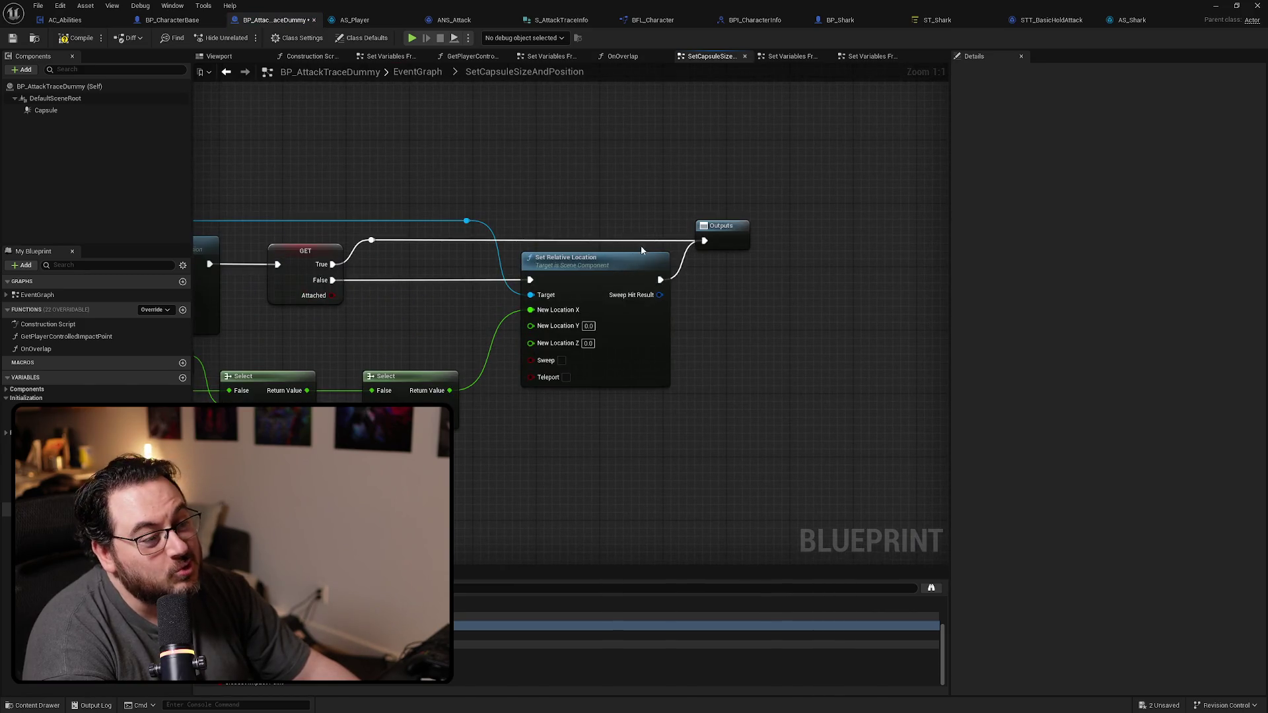
{"action": "scroll", "coordinate": [763, 297], "scroll_direction": "down", "scroll_amount": 3}
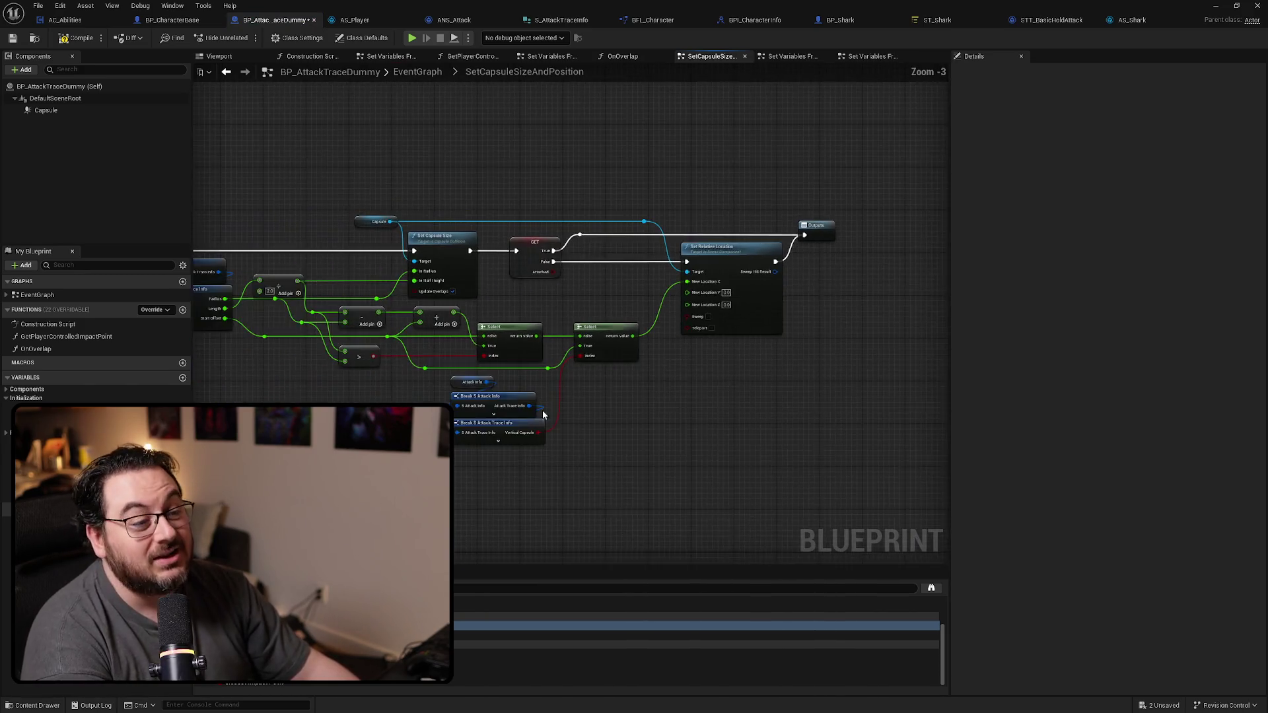
{"action": "left_click_drag", "start_coordinate": [810, 410], "coordinate": [979, 430]}
{"action": "left_click_drag", "start_coordinate": [737, 273], "coordinate": [371, 219]}
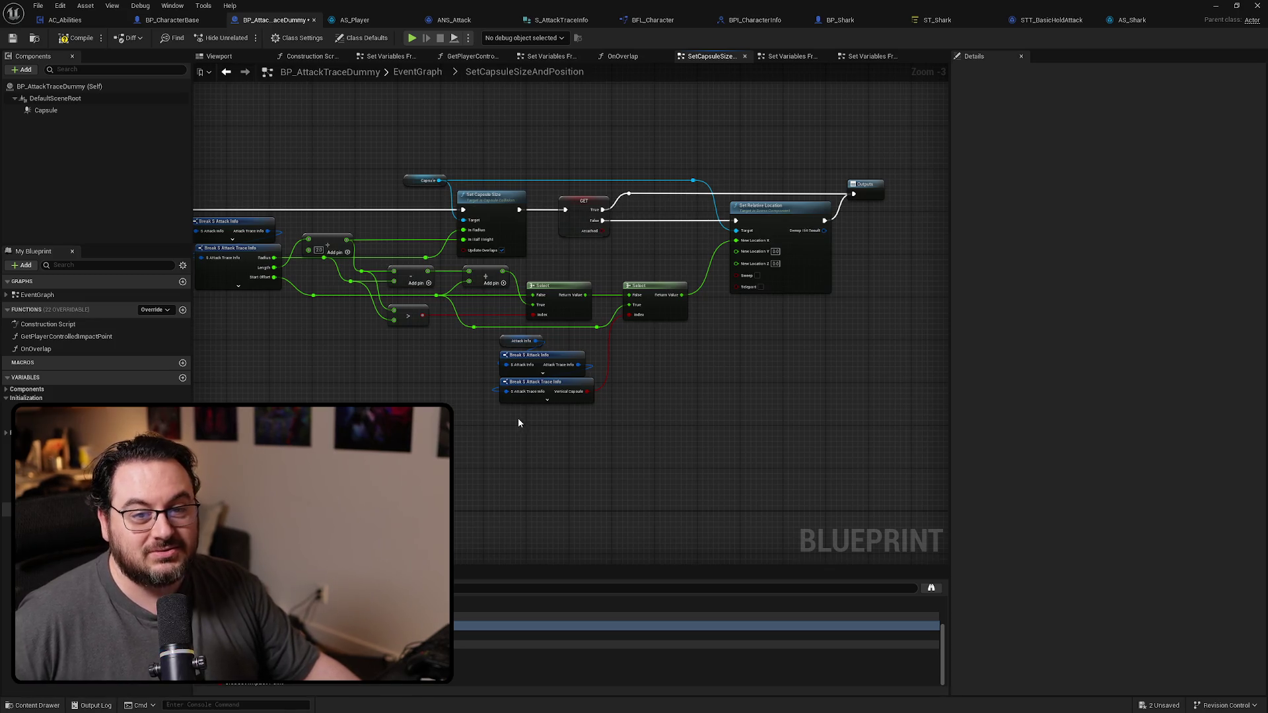
{"action": "key", "text": "alt+Left"}
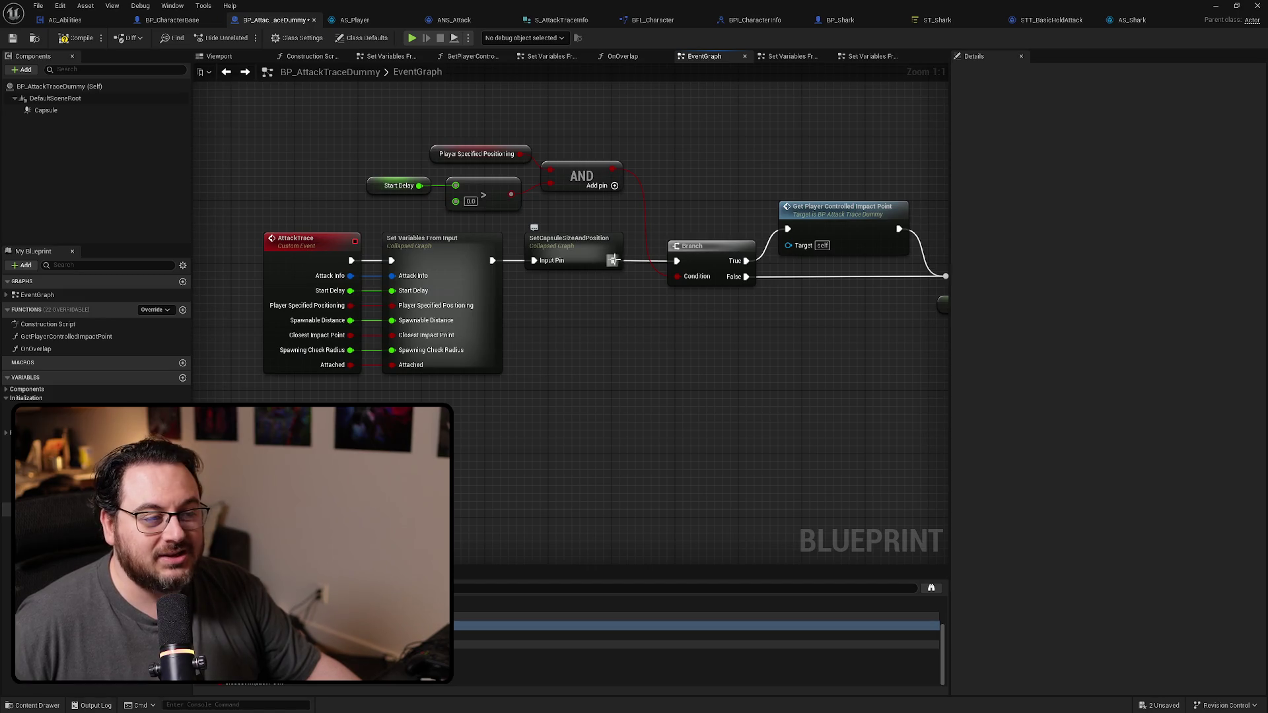
{"action": "scroll", "coordinate": [446, 394], "scroll_direction": "down", "scroll_amount": 2}
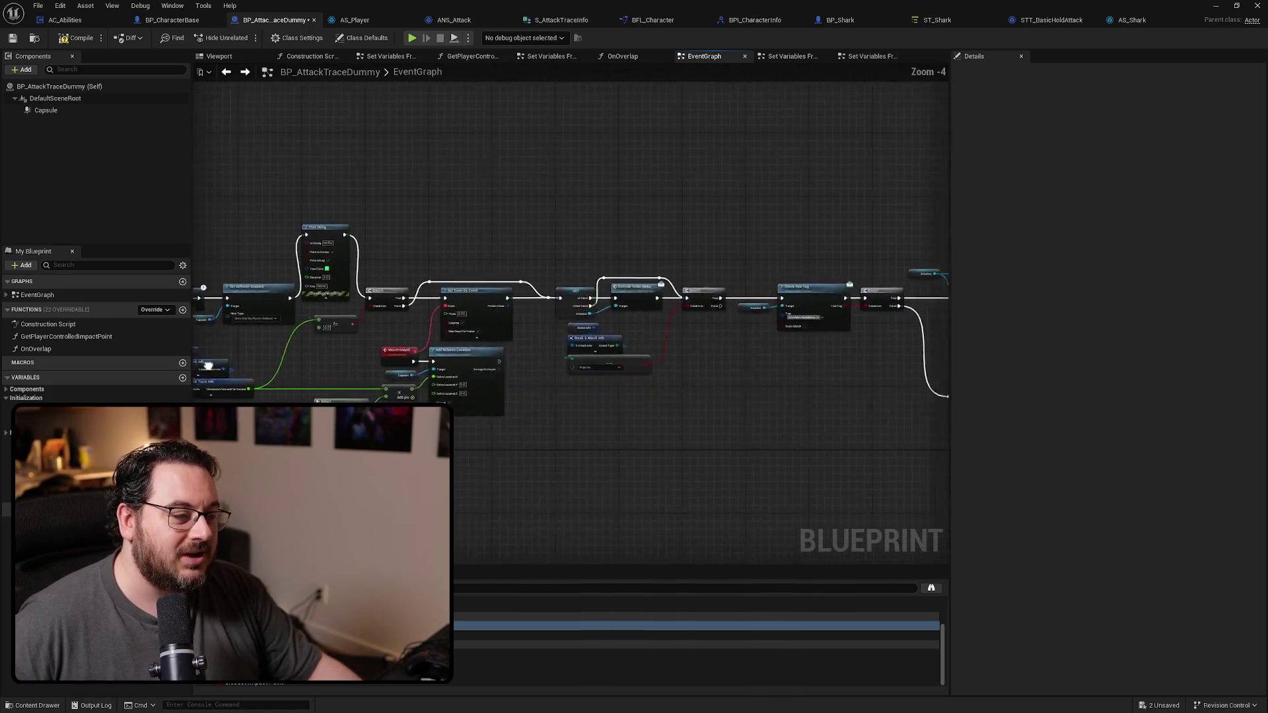
{"action": "scroll", "coordinate": [647, 293], "scroll_direction": "up", "scroll_amount": 2}
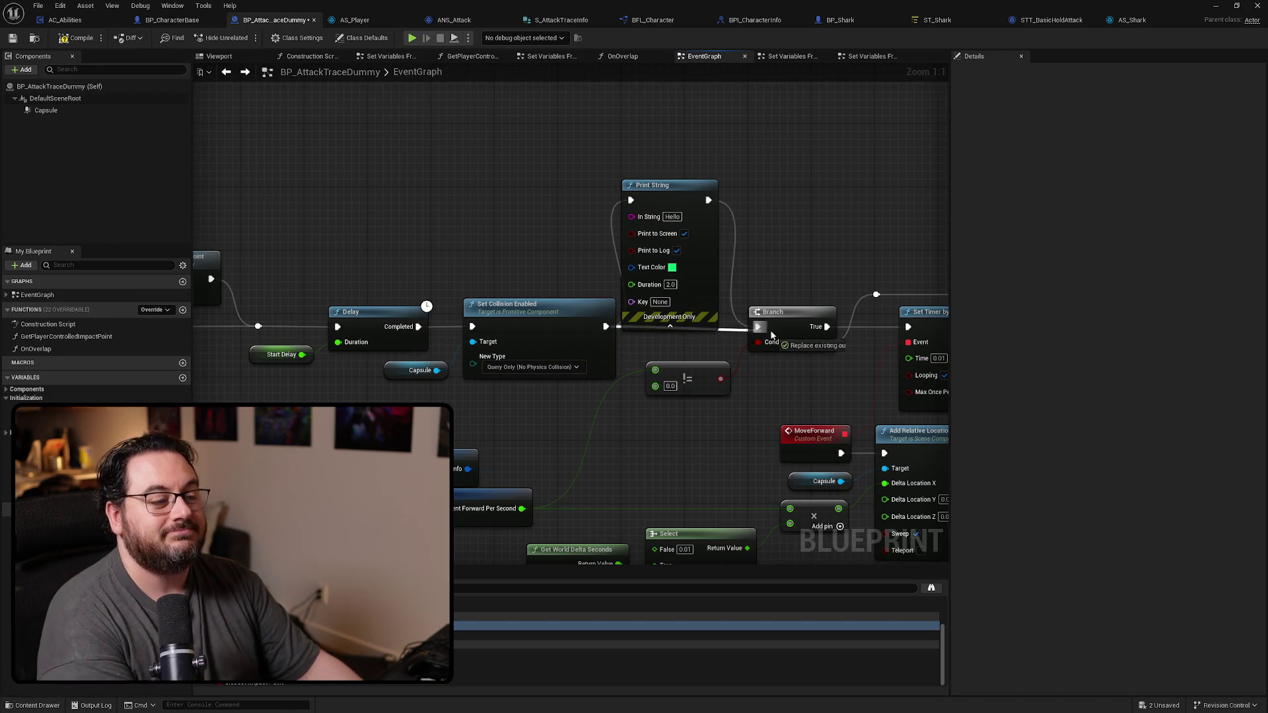
Step: Remove the overlap Print String and wire the overlap event straight to the SET node
{"action": "left_click", "coordinate": [632, 266]}
{"action": "left_click_drag", "start_coordinate": [632, 266], "coordinate": [532, 366]}
{"action": "scroll", "coordinate": [532, 366], "scroll_direction": "down", "scroll_amount": 5}
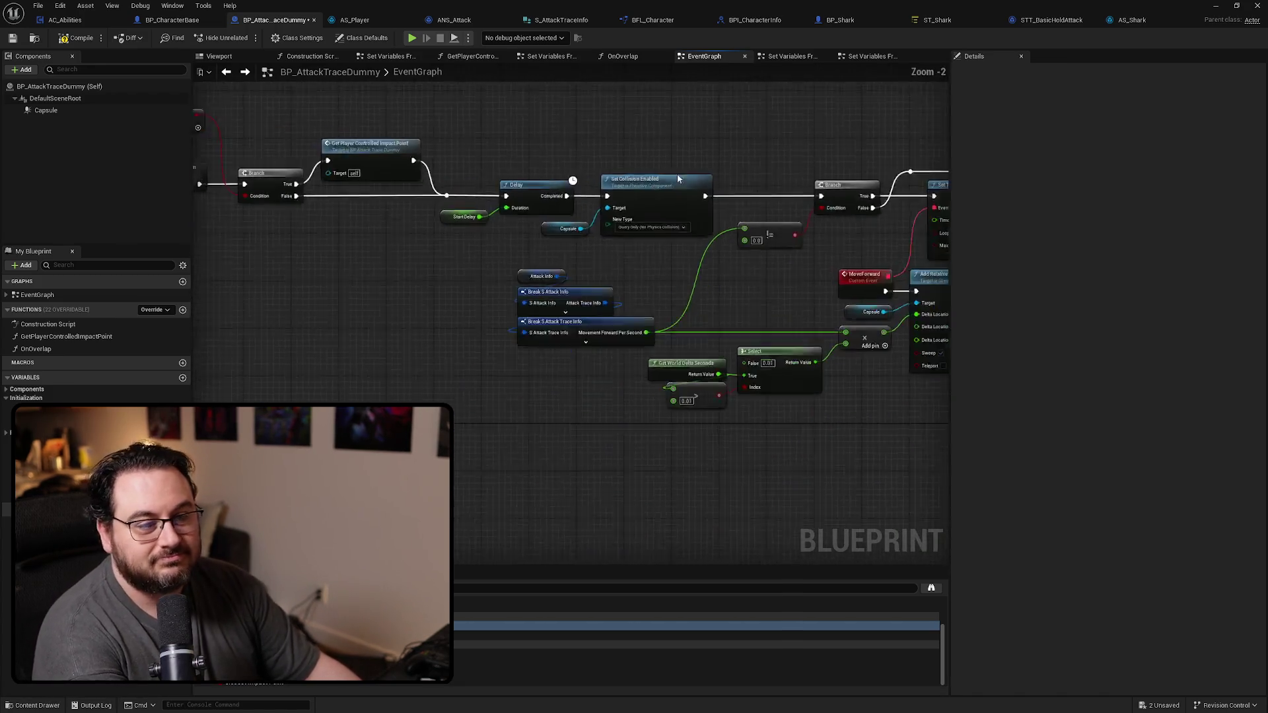
{"action": "scroll", "coordinate": [532, 366], "scroll_direction": "up", "scroll_amount": 4}
{"action": "left_click_drag", "start_coordinate": [497, 381], "coordinate": [541, 382]}
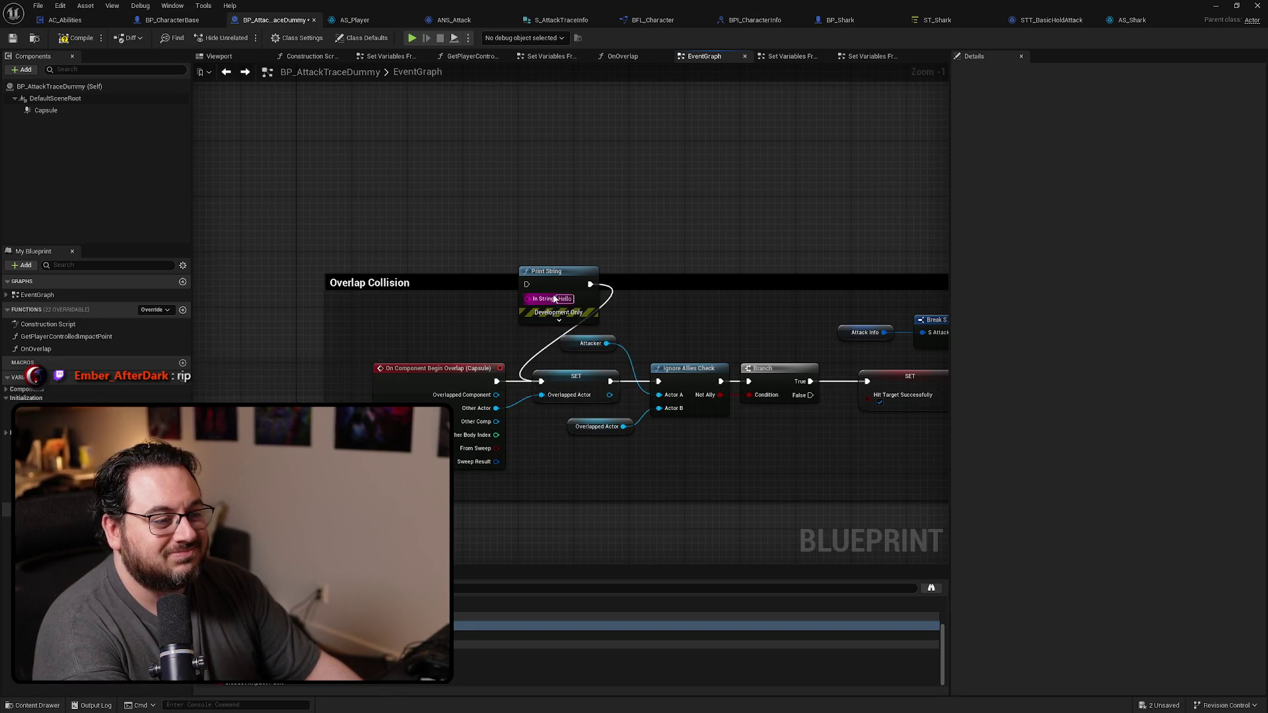
{"action": "left_click", "coordinate": [553, 283]}
{"action": "key", "text": "Delete"}
{"action": "scroll", "coordinate": [255, 114], "scroll_direction": "down", "scroll_amount": 2}
{"action": "scroll", "coordinate": [377, 105], "scroll_direction": "up", "scroll_amount": 2}
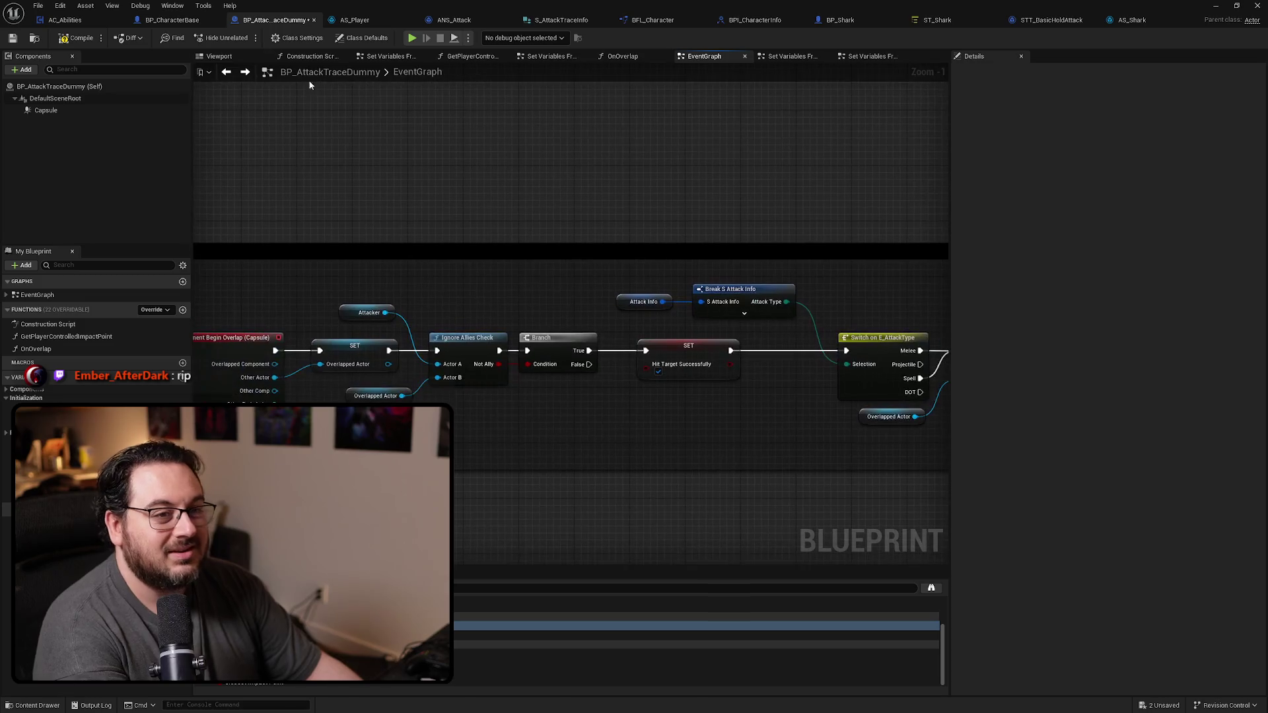
Step: Compile and save BP_AttackTraceDummy
{"action": "left_click", "coordinate": [80, 38]}
{"action": "key", "text": "ctrl+s"}
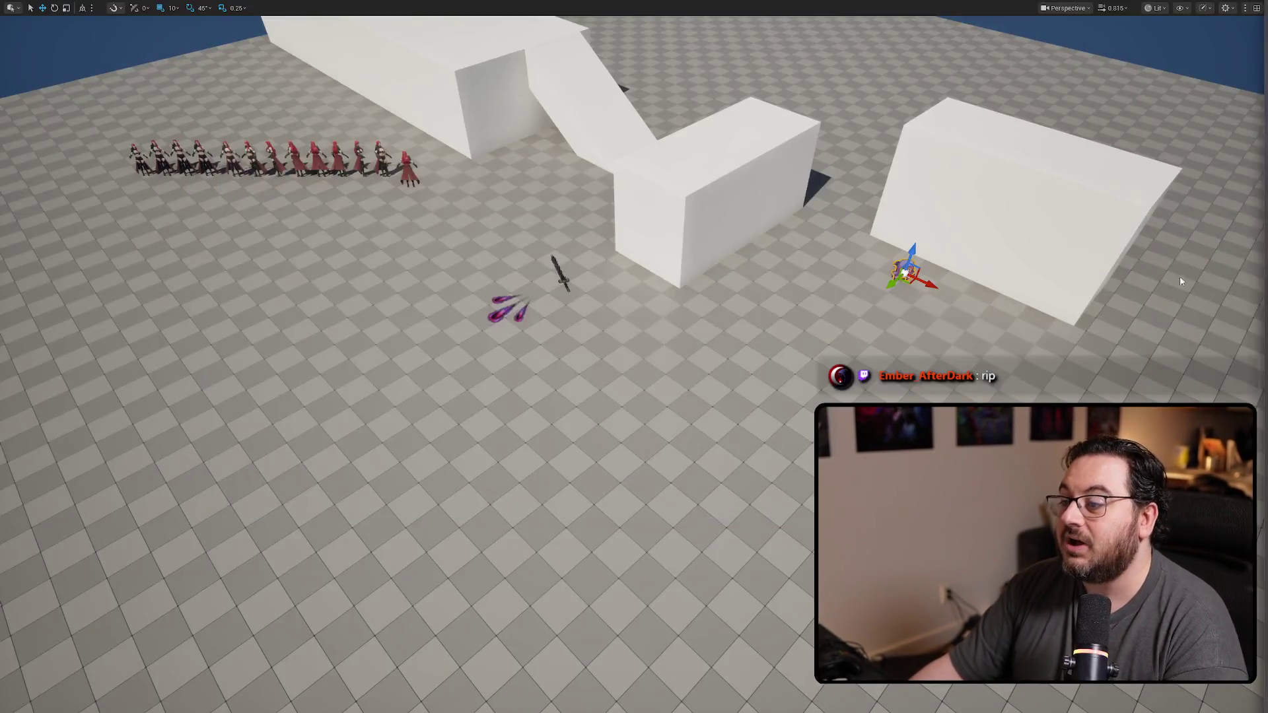
{"action": "key", "text": "alt+p"}
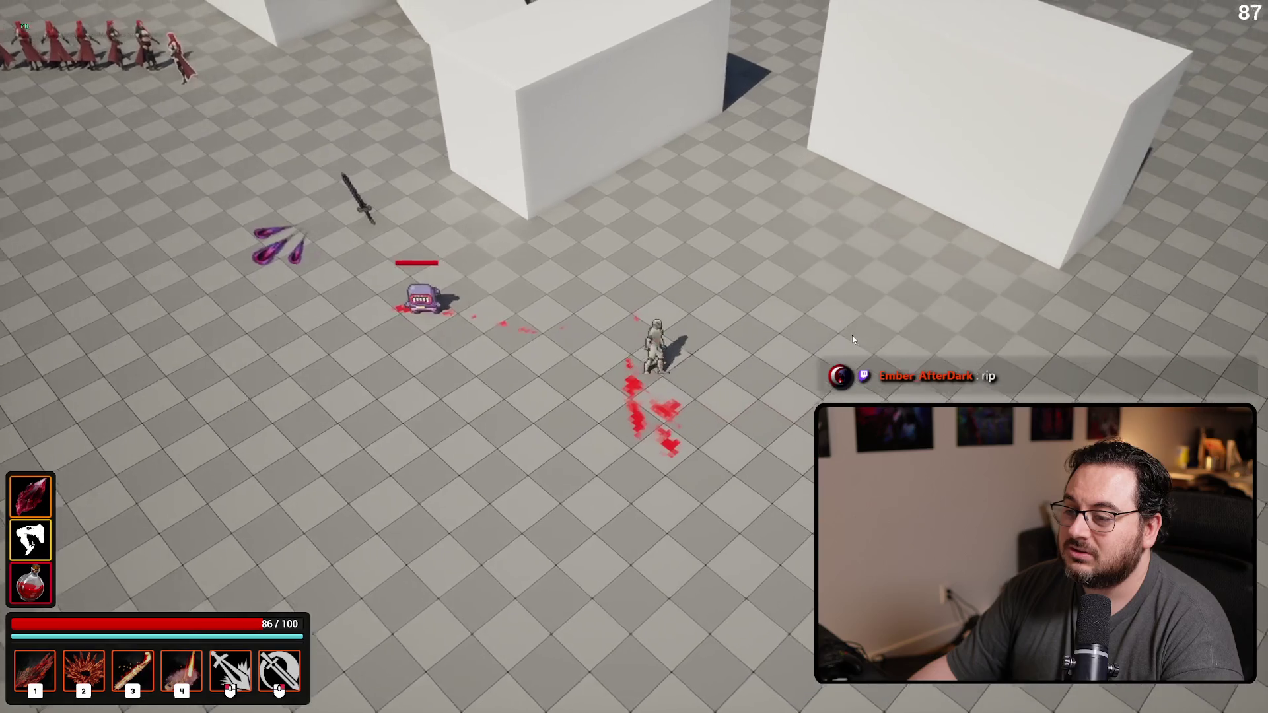
{"action": "key", "text": "Escape"}
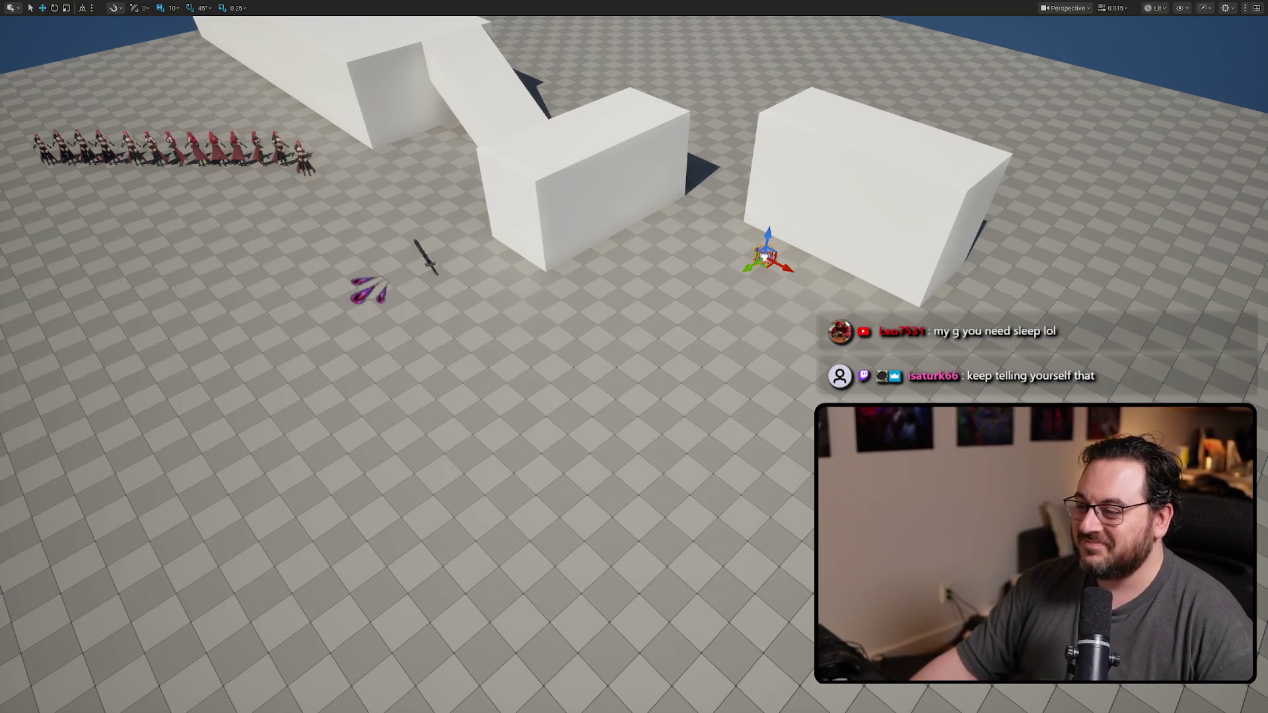
Step: Pan through BP_AttackTraceDummy's EventGraph logic, then restore the editor layout from full-window mode
{"action": "left_click_drag", "start_coordinate": [803, 475], "coordinate": [803, 407]}
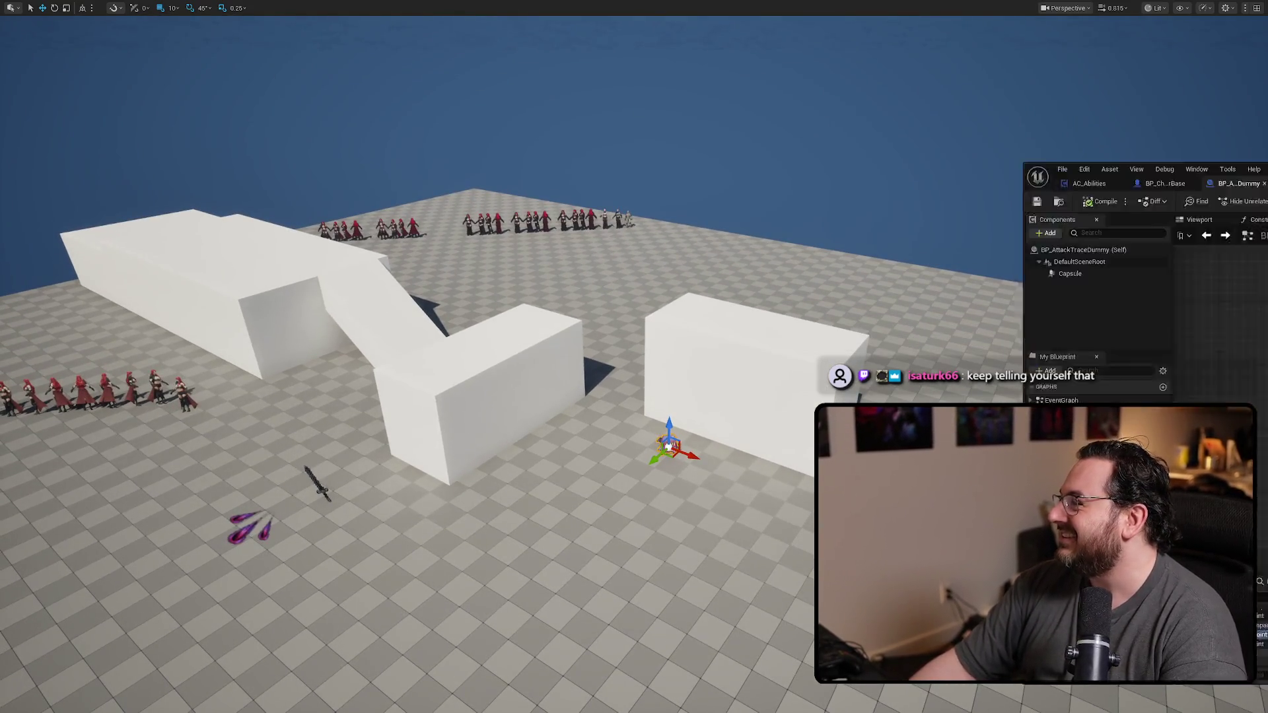
{"action": "key", "text": "alt+Tab"}
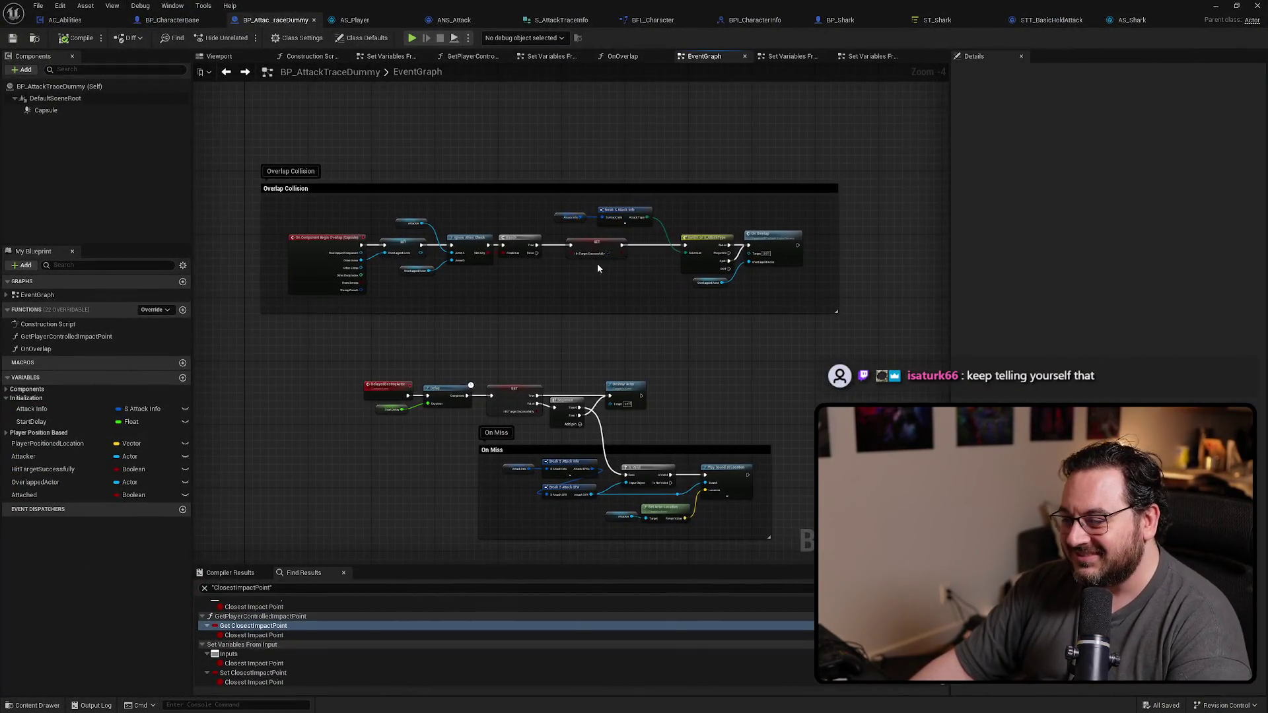
{"action": "scroll", "coordinate": [594, 259], "scroll_direction": "up", "scroll_amount": 1}
{"action": "left_click_drag", "start_coordinate": [622, 357], "coordinate": [663, 262]}
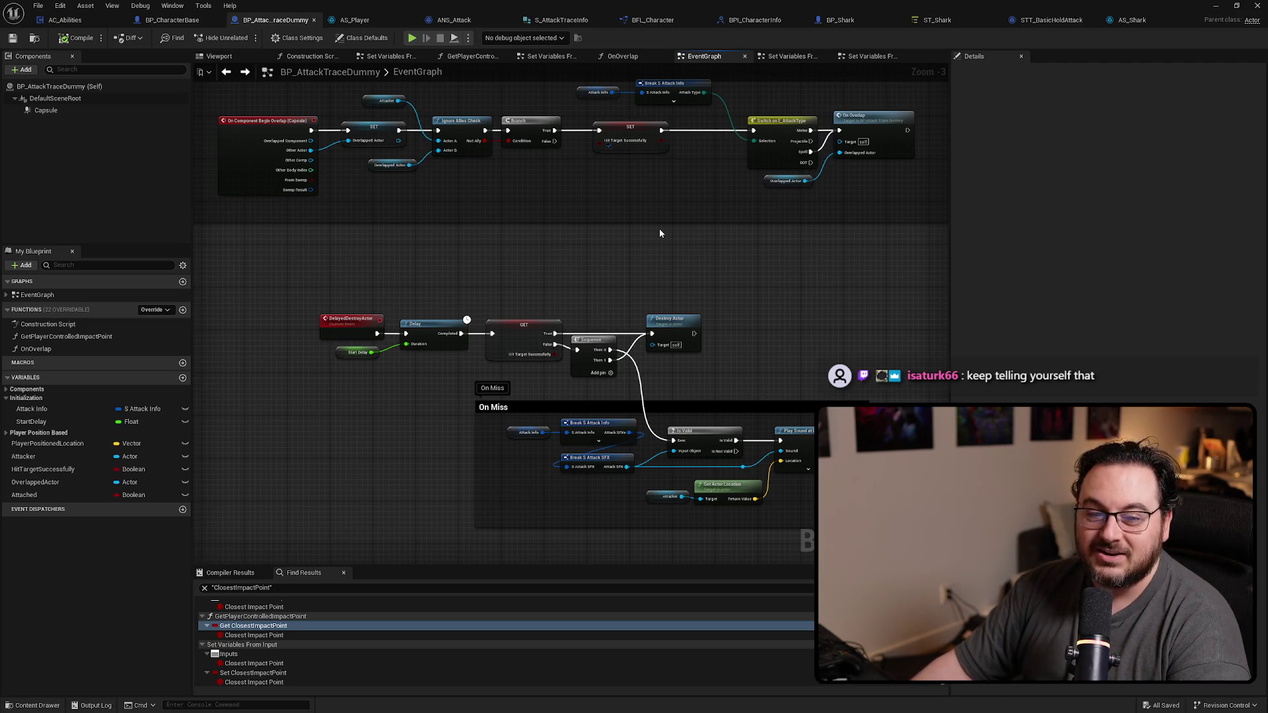
{"action": "left_click_drag", "start_coordinate": [659, 229], "coordinate": [681, 286]}
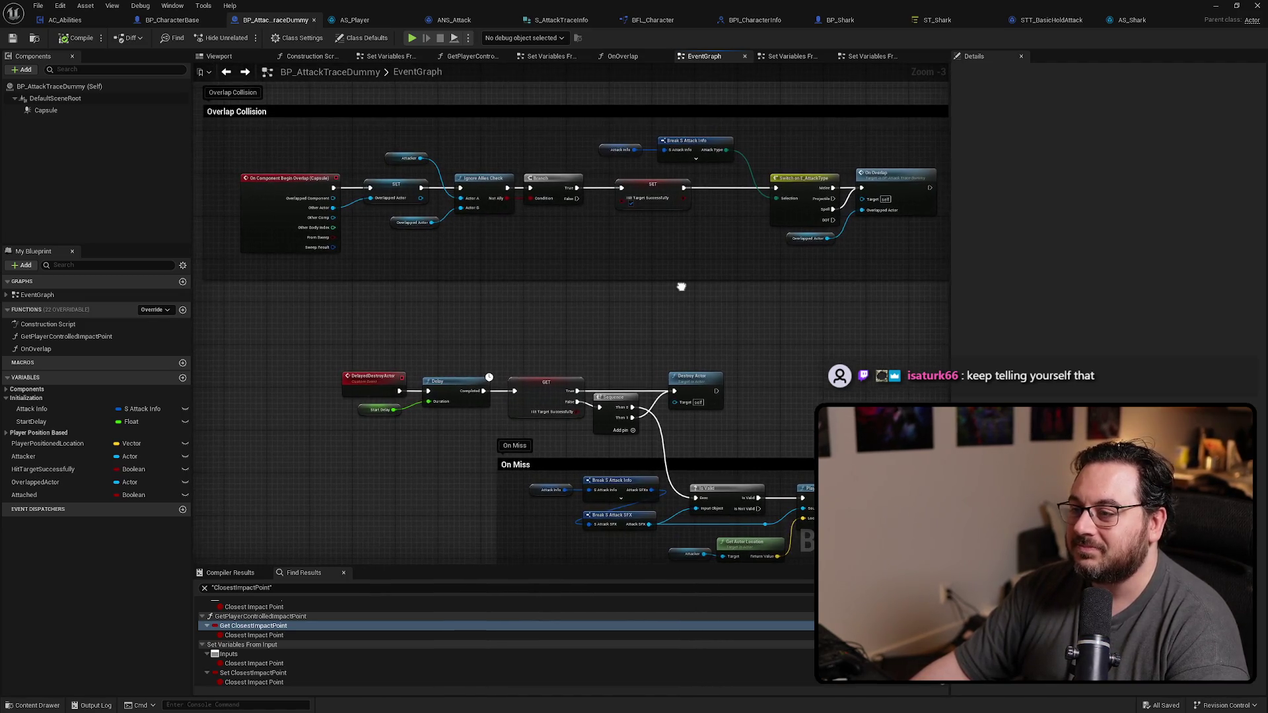
{"action": "scroll", "coordinate": [680, 292], "scroll_direction": "down", "scroll_amount": 5}
{"action": "left_click_drag", "start_coordinate": [680, 359], "coordinate": [568, 372]}
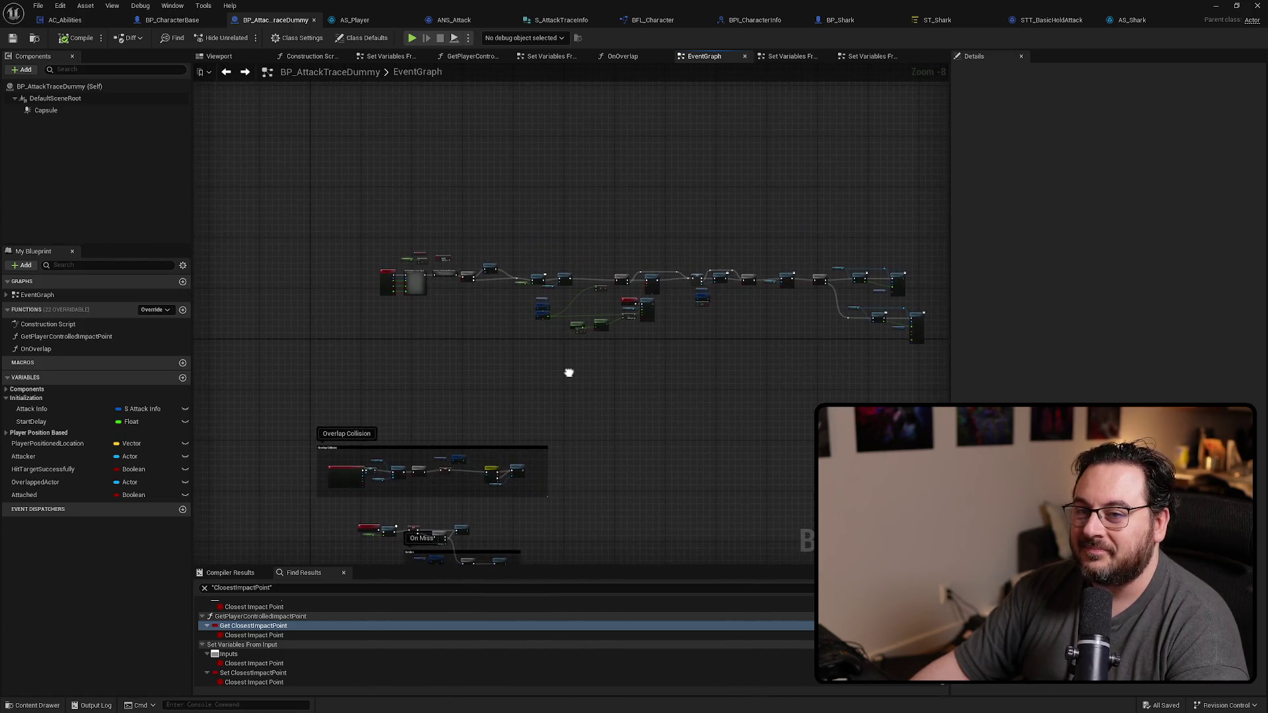
{"action": "scroll", "coordinate": [859, 311], "scroll_direction": "up", "scroll_amount": 5}
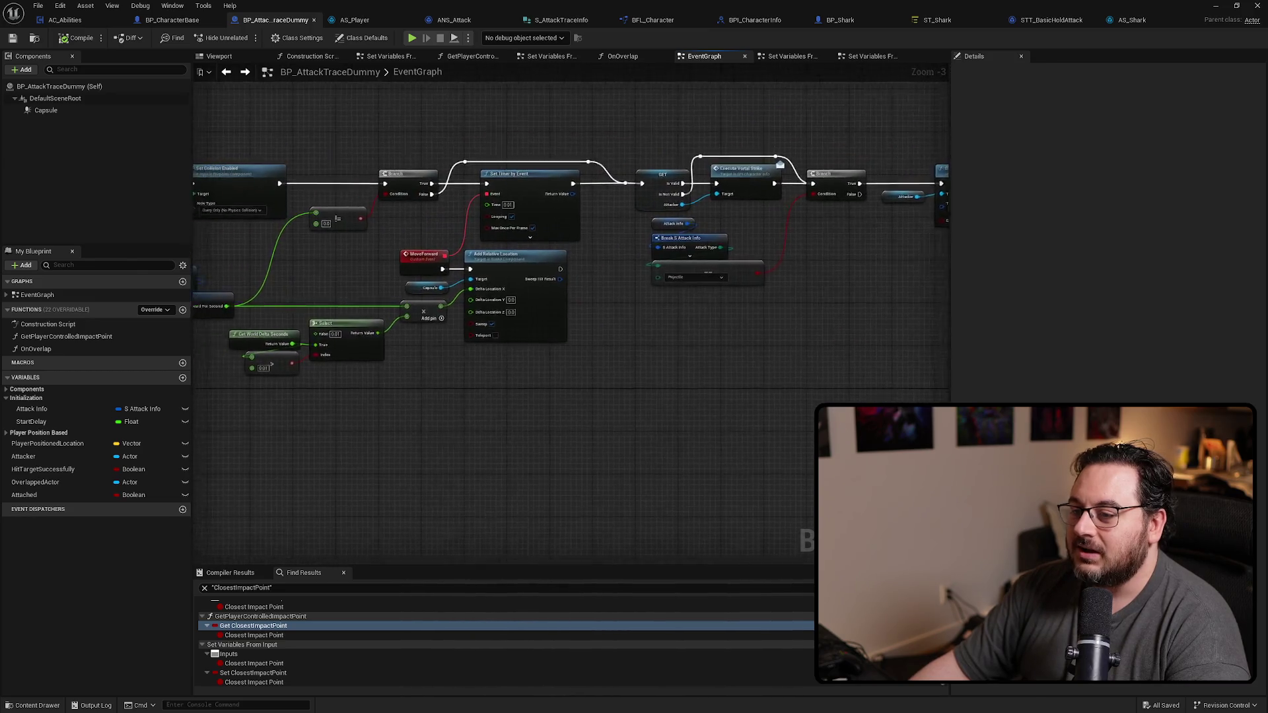
{"action": "left_click_drag", "start_coordinate": [595, 297], "coordinate": [525, 289]}
{"action": "left_click_drag", "start_coordinate": [1028, 405], "coordinate": [849, 394]}
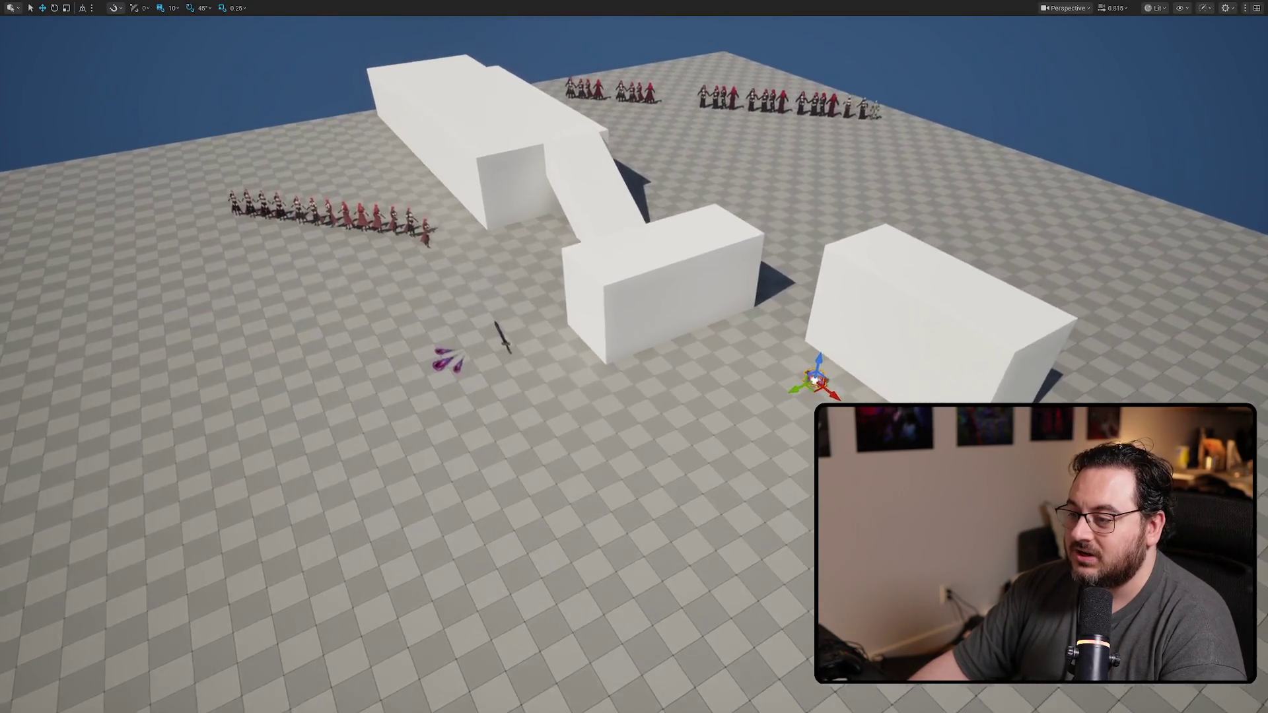
{"action": "key", "text": "F11"}
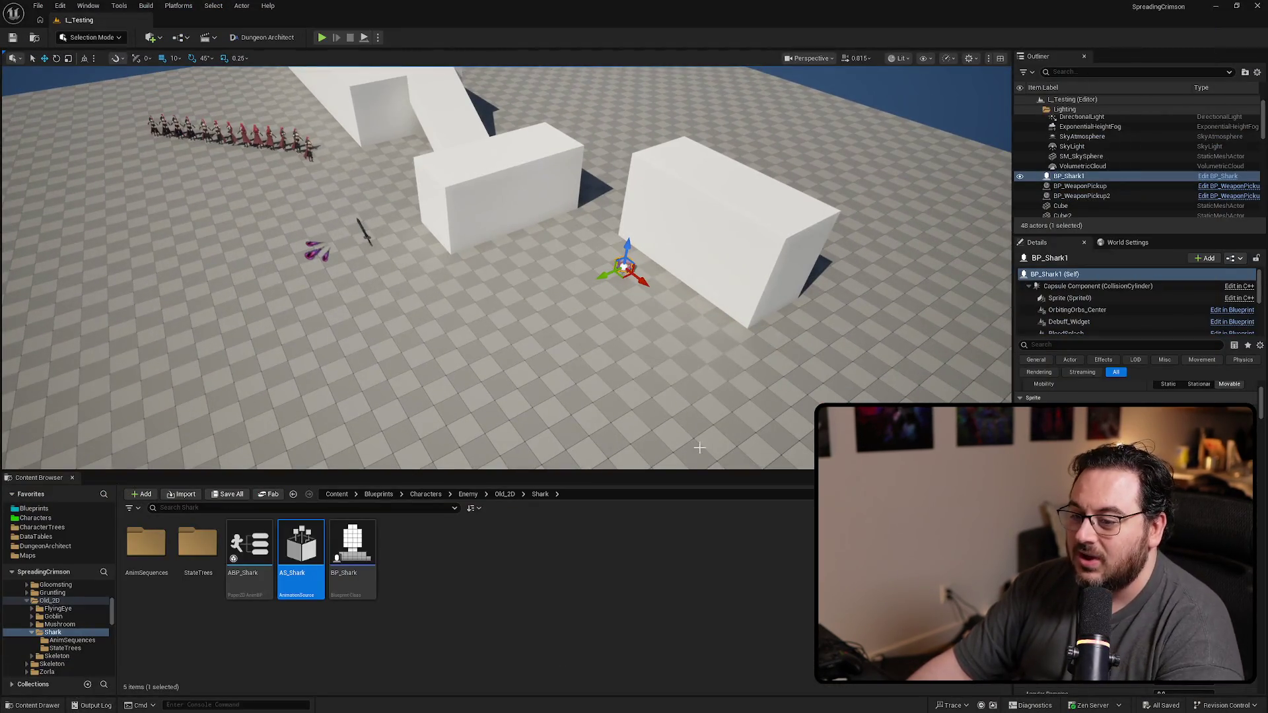
{"action": "scroll", "coordinate": [718, 386], "scroll_direction": "up", "scroll_amount": 3}
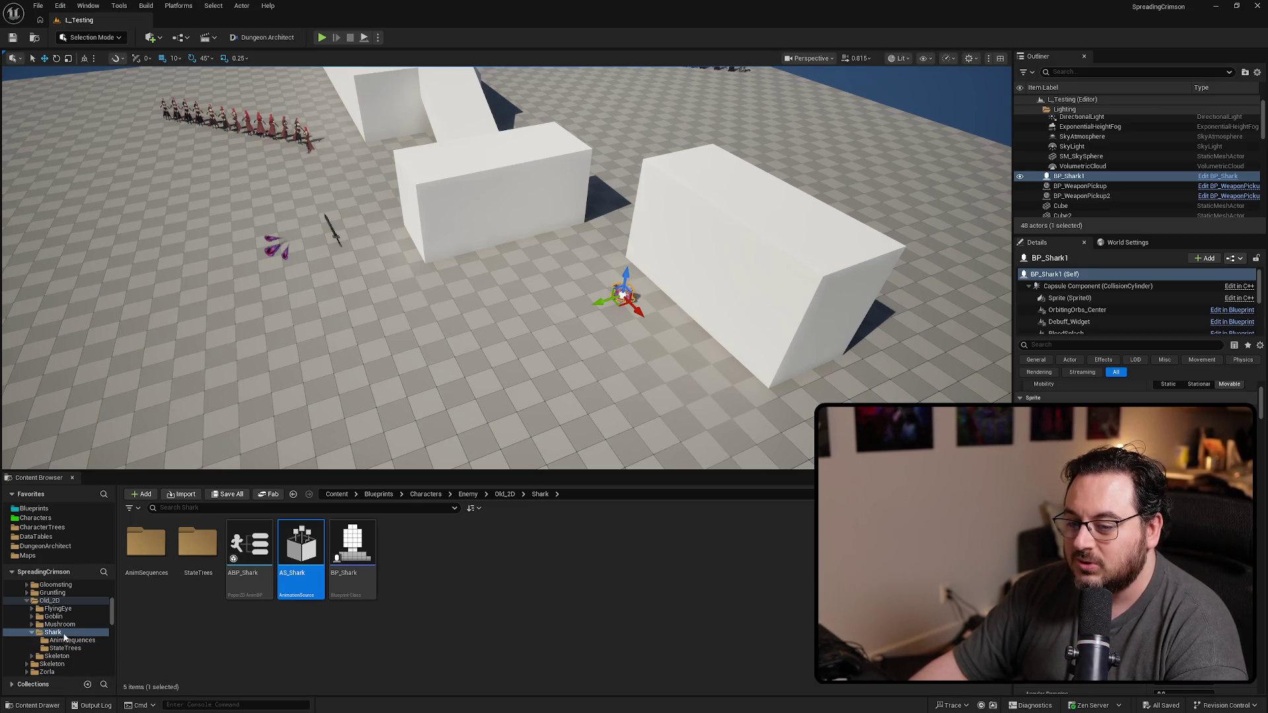
{"action": "scroll", "coordinate": [68, 643], "scroll_direction": "up", "scroll_amount": 2}
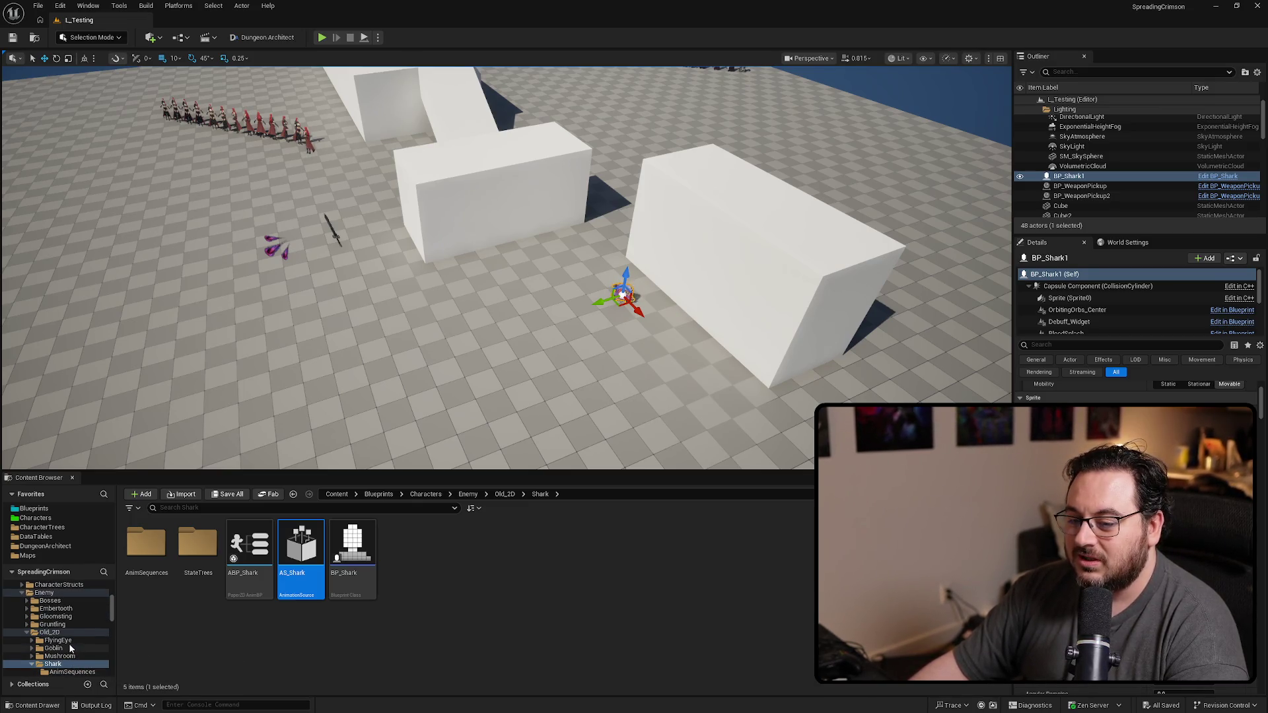
{"action": "scroll", "coordinate": [67, 605], "scroll_direction": "up", "scroll_amount": 2}
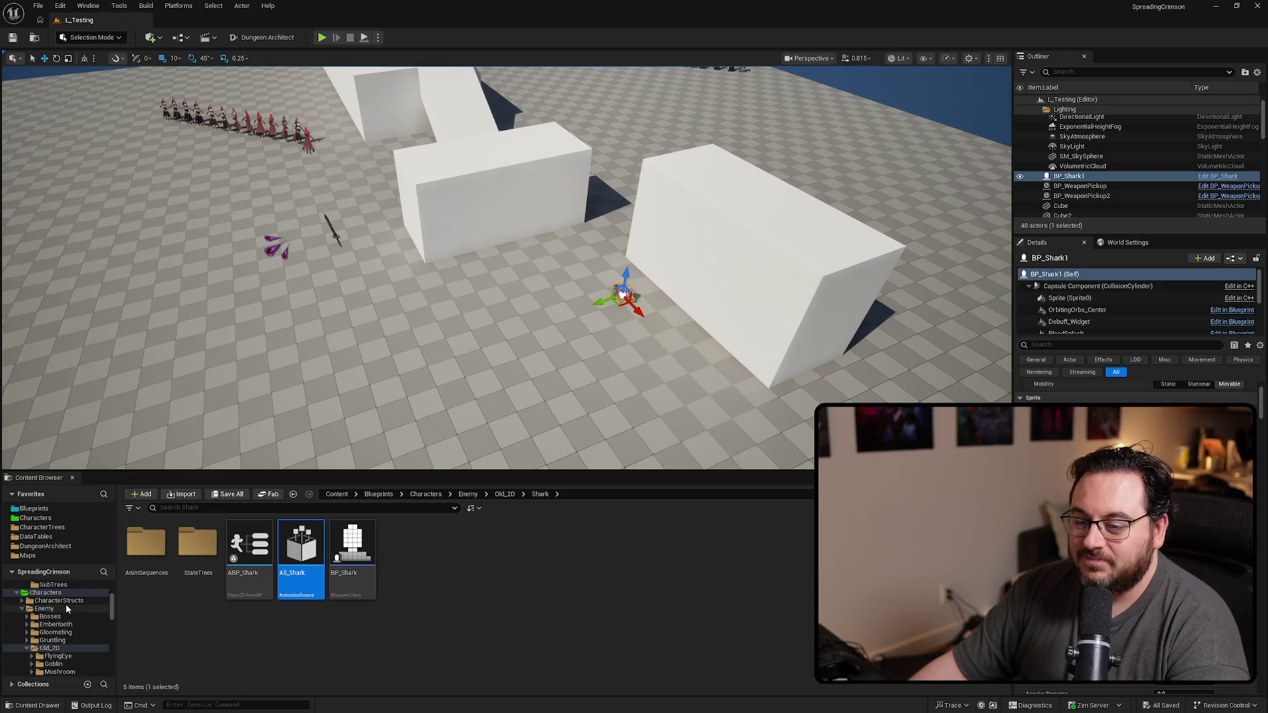
{"action": "scroll", "coordinate": [64, 606], "scroll_direction": "down", "scroll_amount": 6}
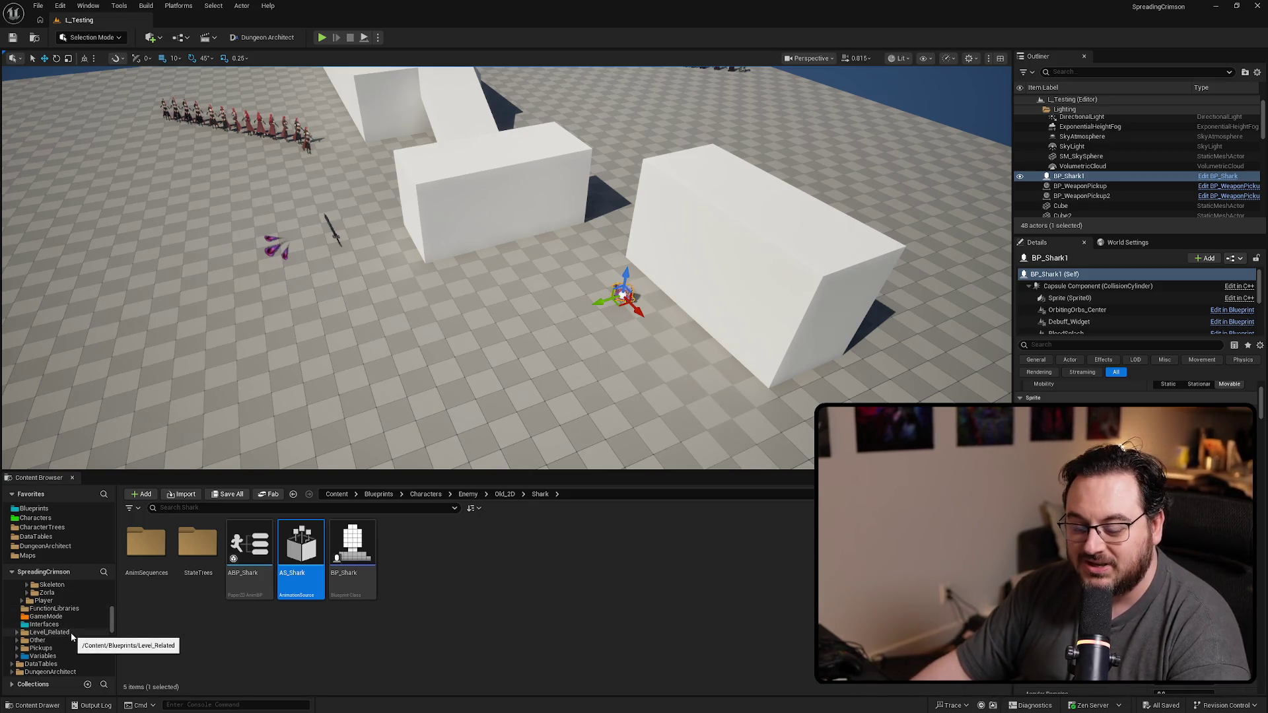
{"action": "scroll", "coordinate": [65, 635], "scroll_direction": "up", "scroll_amount": 3}
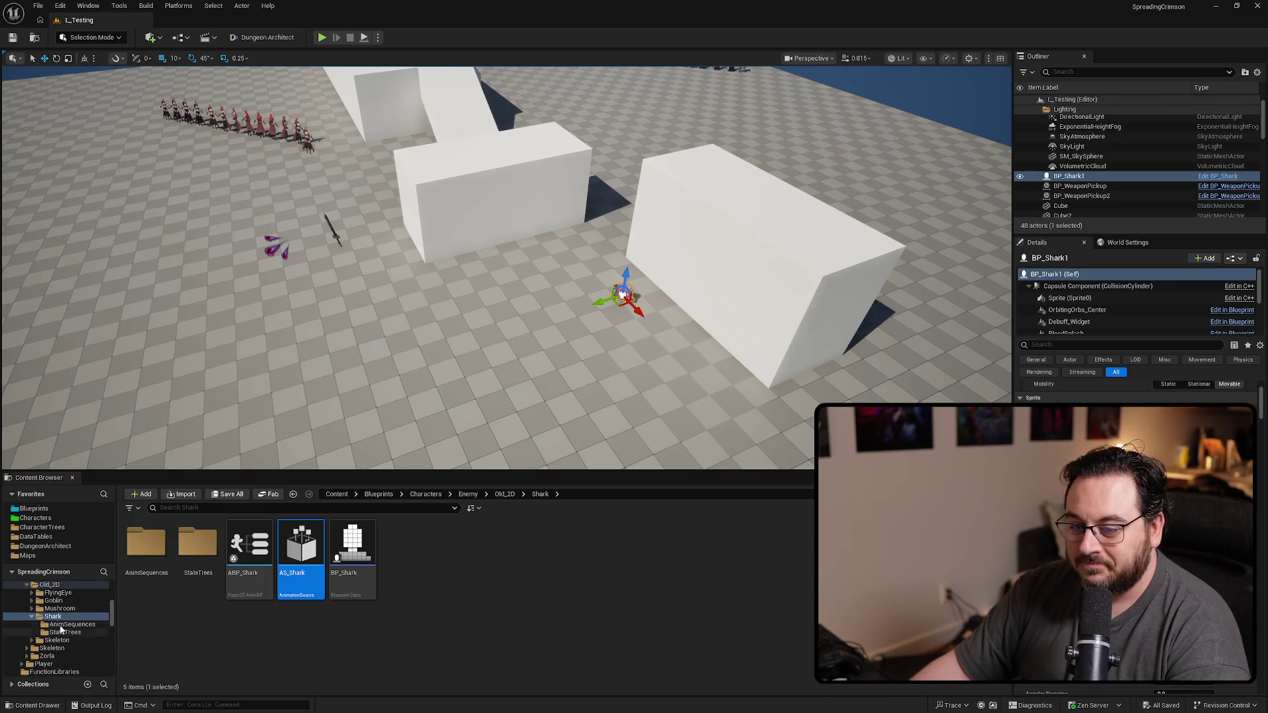
{"action": "scroll", "coordinate": [60, 634], "scroll_direction": "up", "scroll_amount": 2}
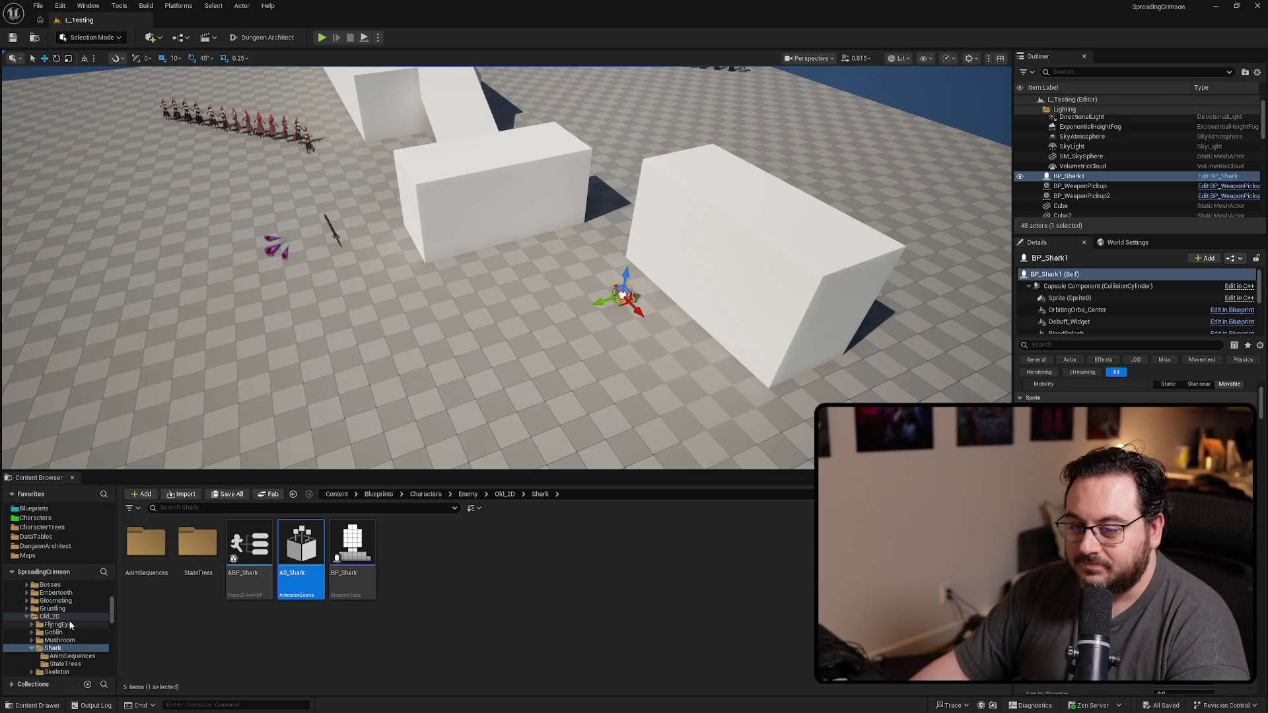
{"action": "scroll", "coordinate": [60, 608], "scroll_direction": "up", "scroll_amount": 1}
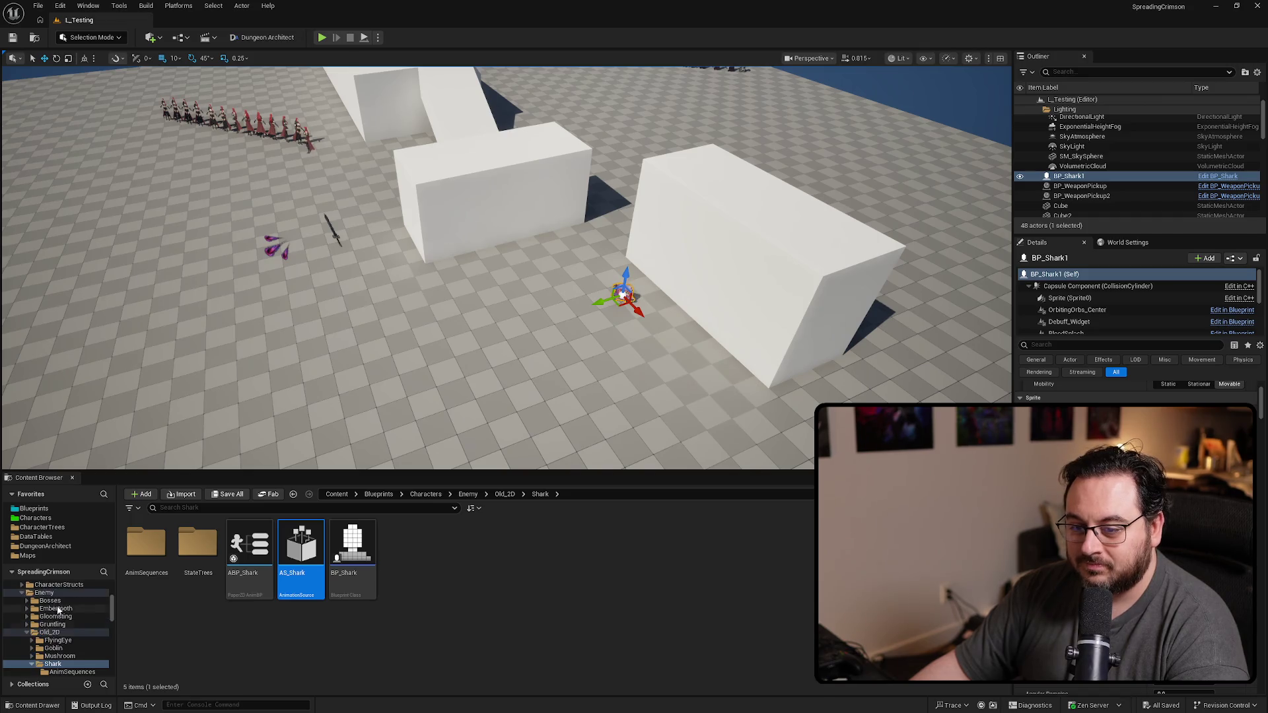
Step: Browse to Enemy > Old_2D > Skeleton and drag a BP_Skeleton into the level
{"action": "left_click", "coordinate": [48, 593]}
{"action": "left_click", "coordinate": [424, 592]}
{"action": "left_click", "coordinate": [457, 570]}
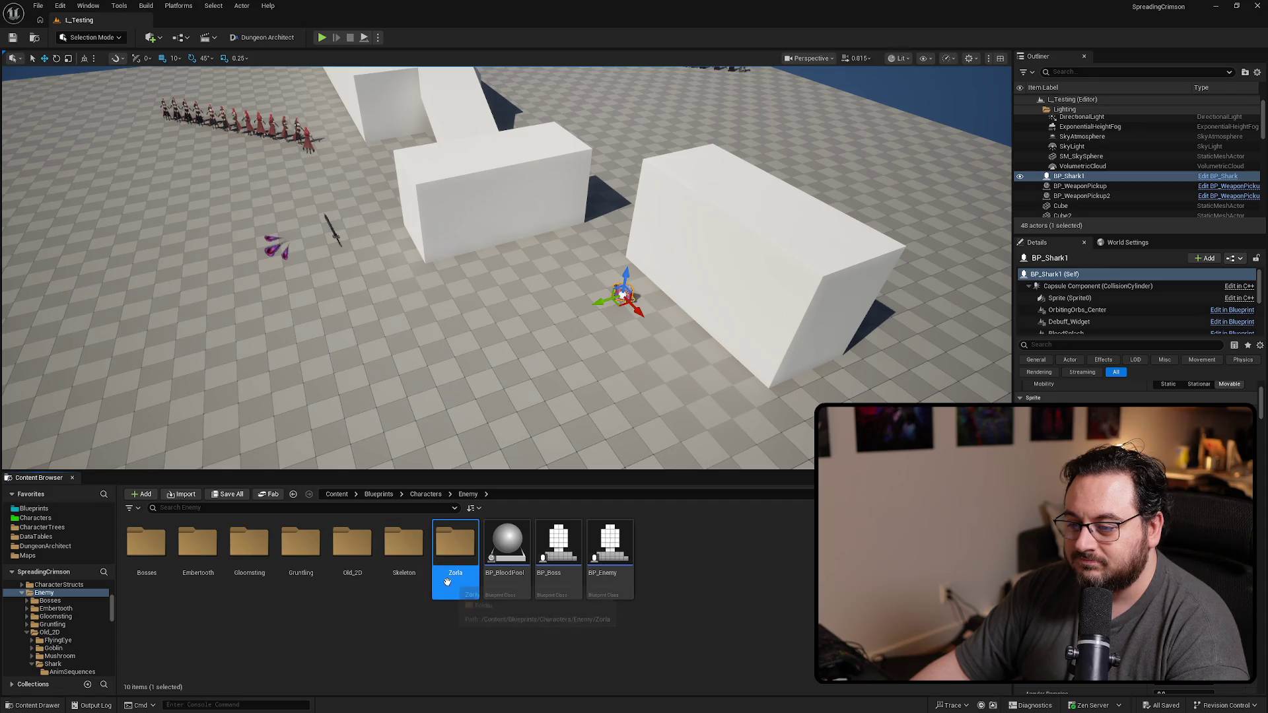
{"action": "double_click", "coordinate": [351, 570]}
{"action": "double_click", "coordinate": [368, 594]}
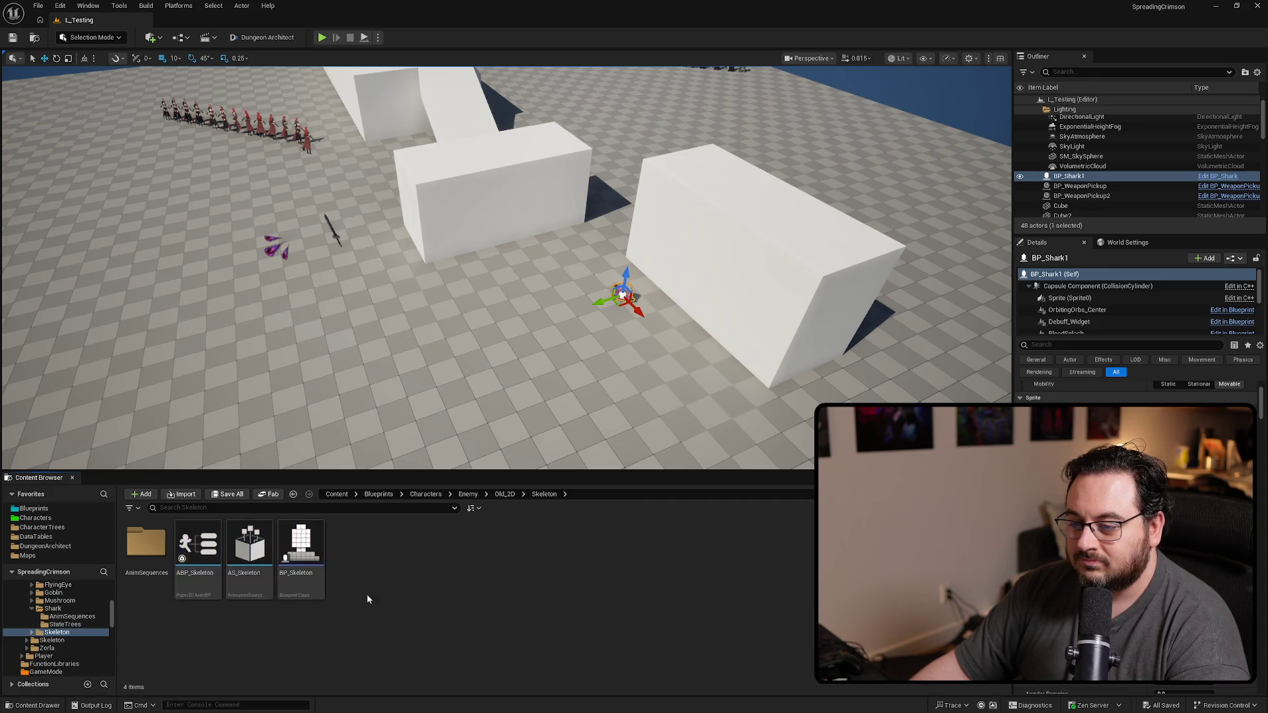
{"action": "left_click_drag", "start_coordinate": [293, 590], "coordinate": [520, 330]}
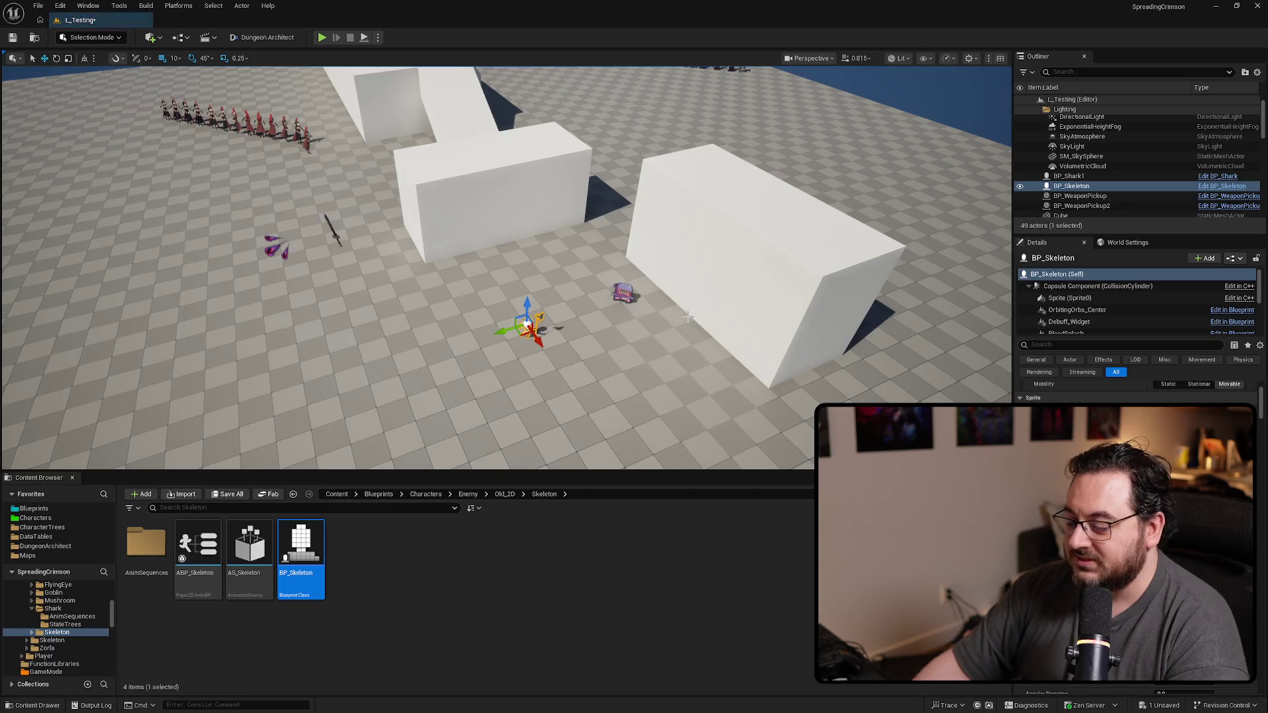
{"action": "key", "text": "F11"}
{"action": "key", "text": "alt+p"}
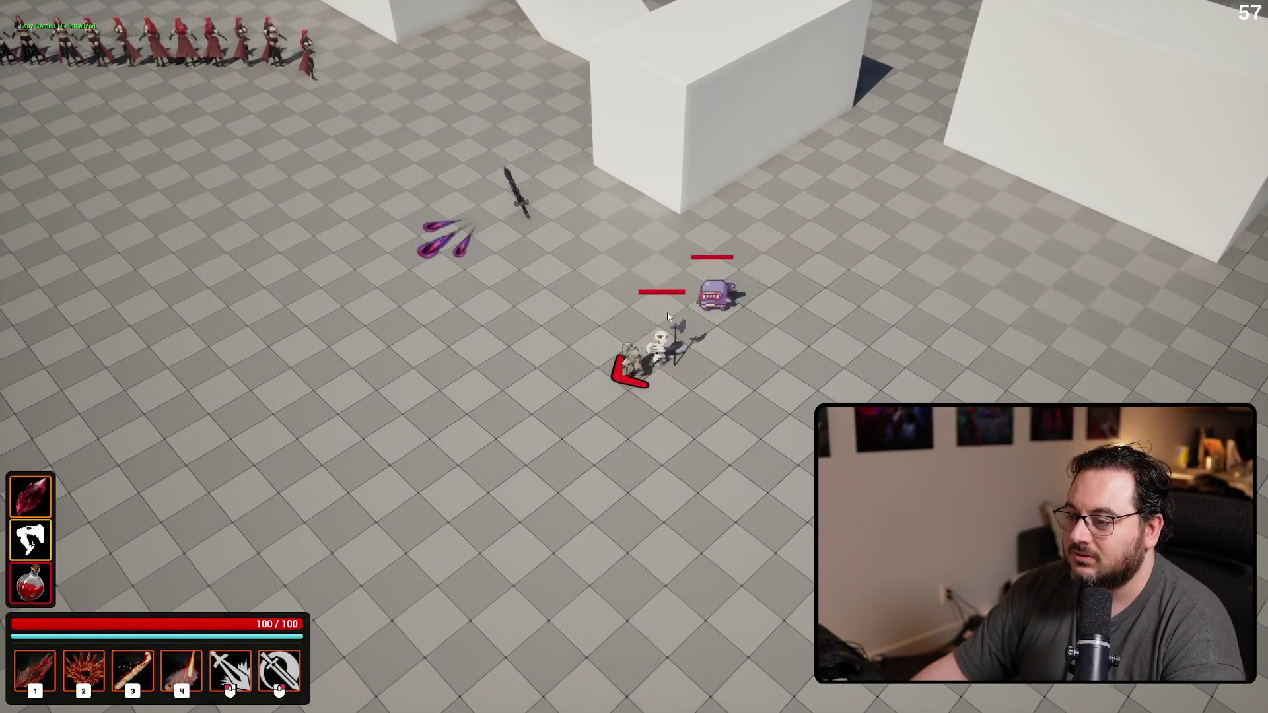
{"action": "key", "text": "2"}
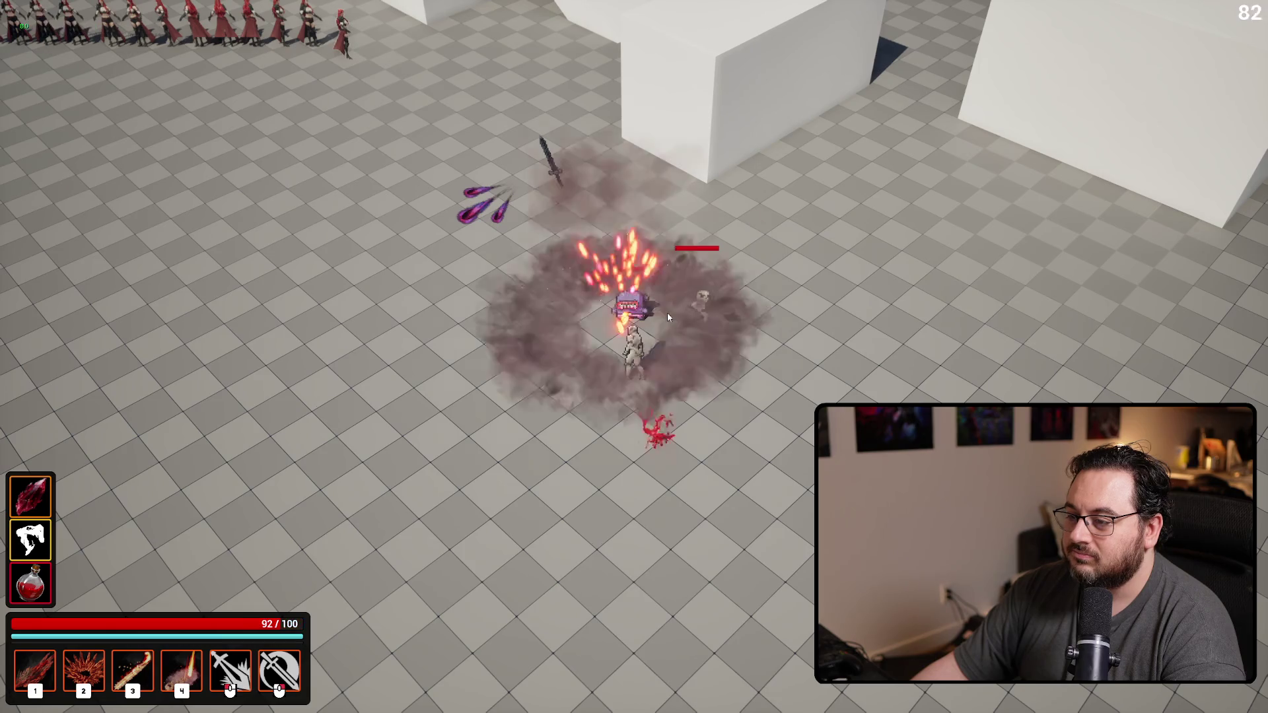
{"action": "key", "text": "d"}
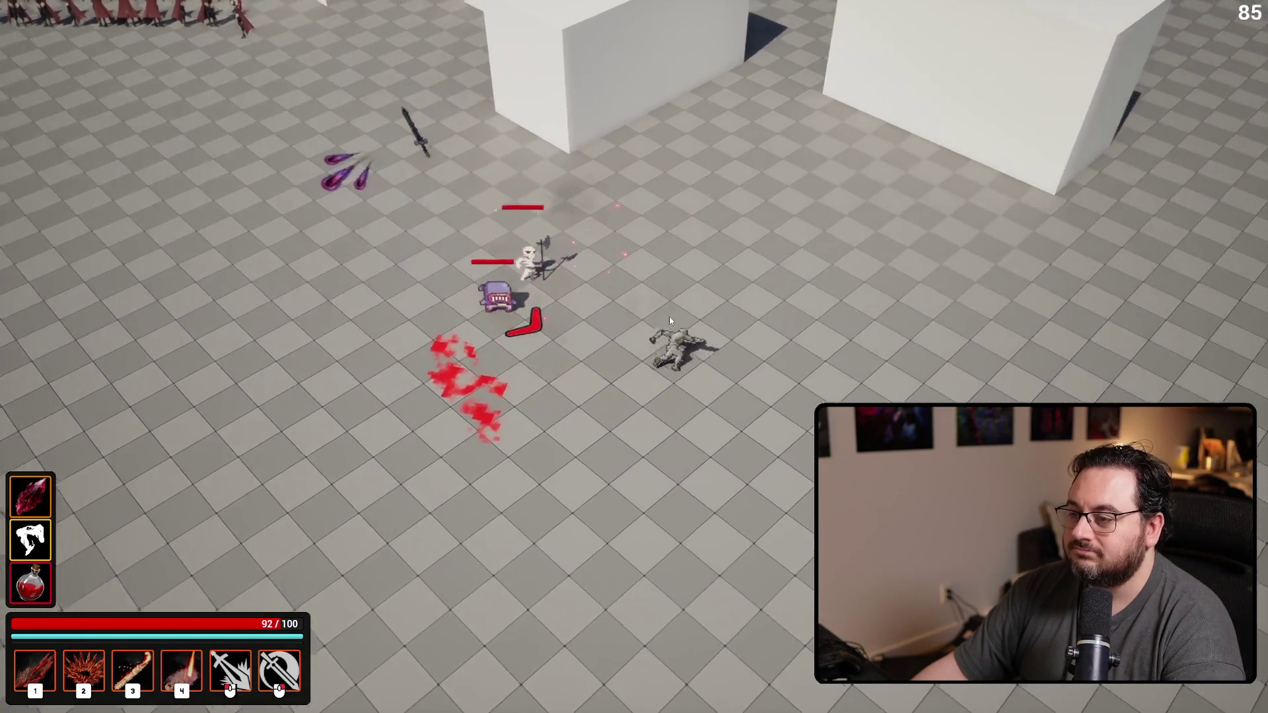
{"action": "key", "text": "d"}
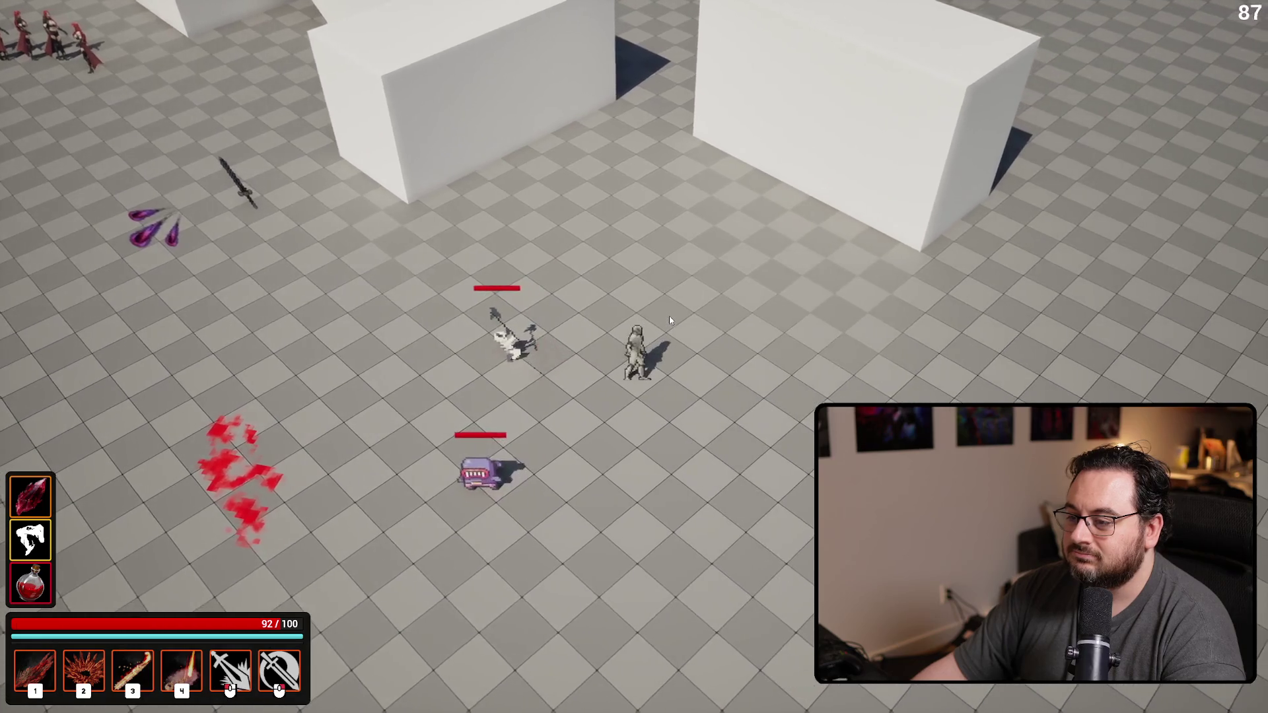
{"action": "key", "text": "2"}
{"action": "key", "text": "a"}
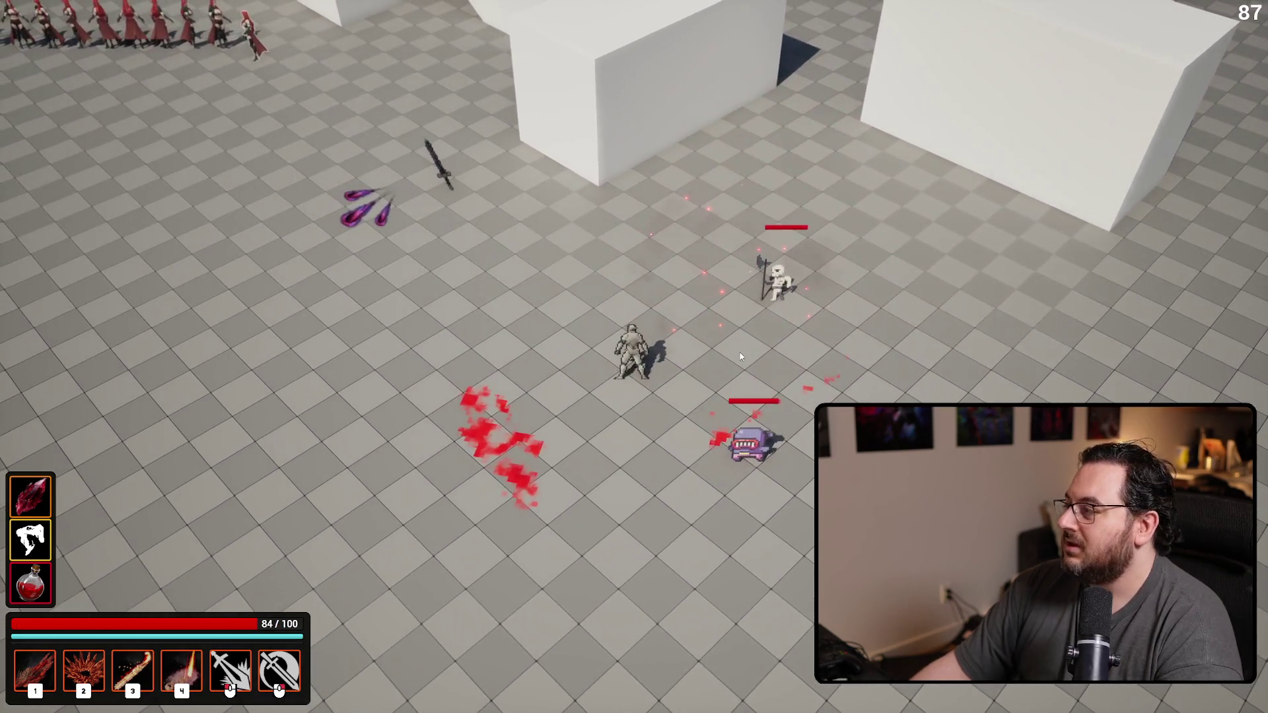
{"action": "key", "text": "Escape"}
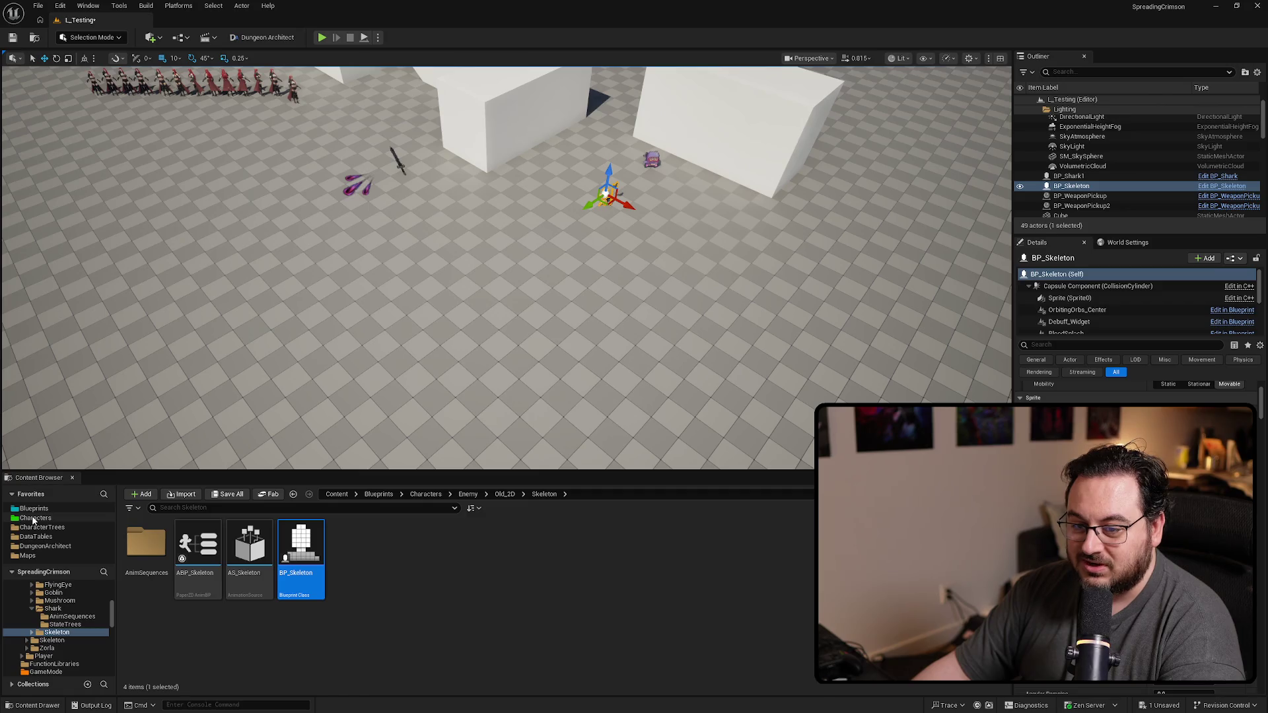
Step: Locate S_AttackTraceInfo in Character Structs and abandon a first rename attempt
{"action": "left_click", "coordinate": [34, 517]}
{"action": "double_click", "coordinate": [148, 549]}
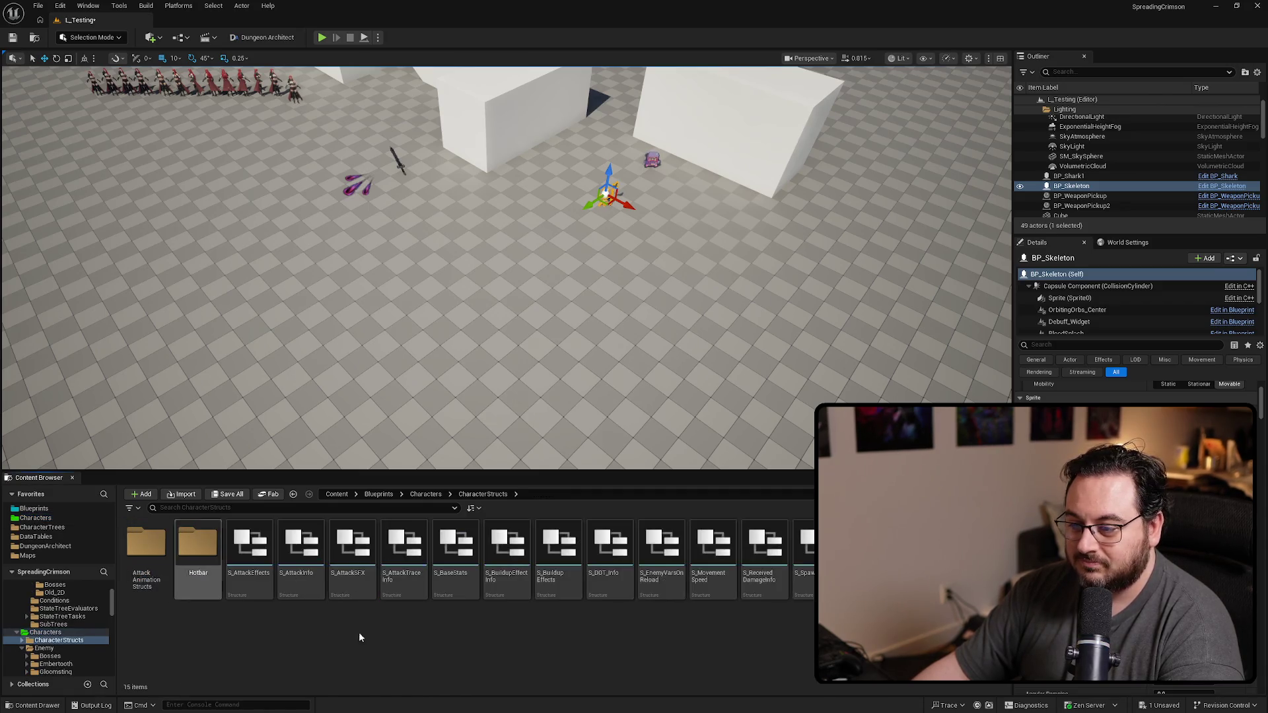
{"action": "left_click", "coordinate": [406, 586]}
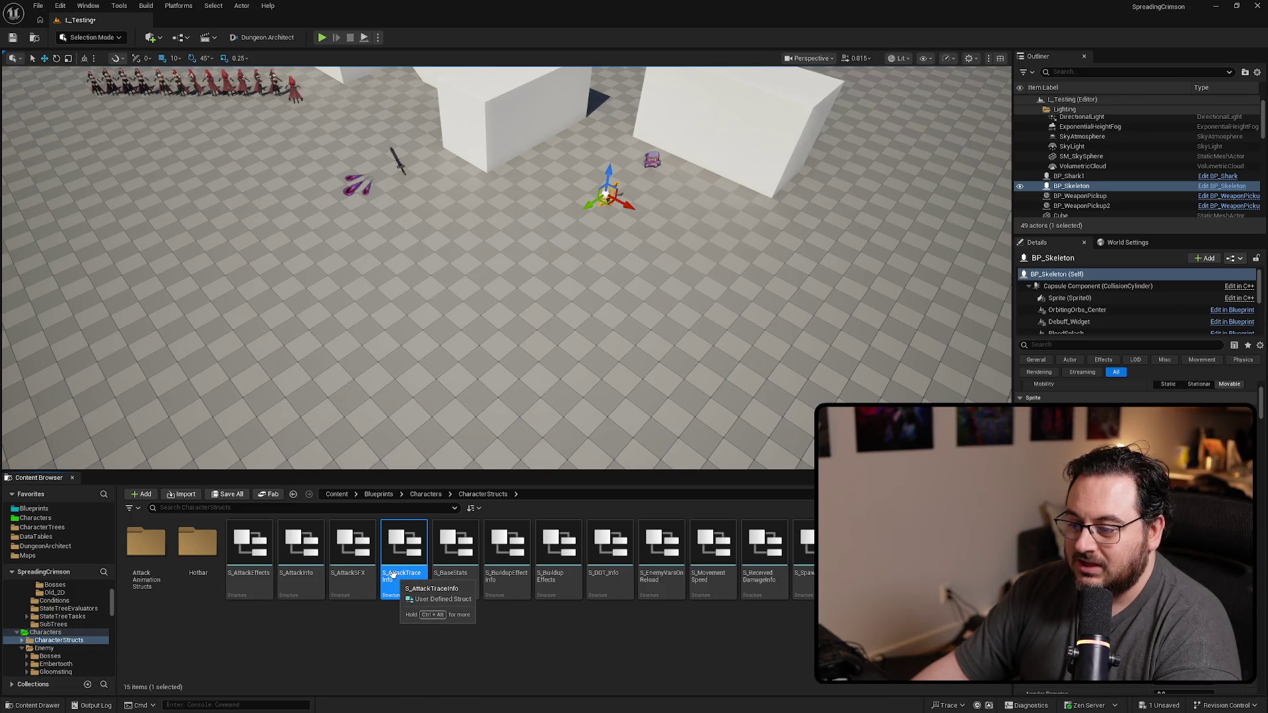
{"action": "left_click", "coordinate": [415, 572]}
{"action": "key", "text": "Right"}
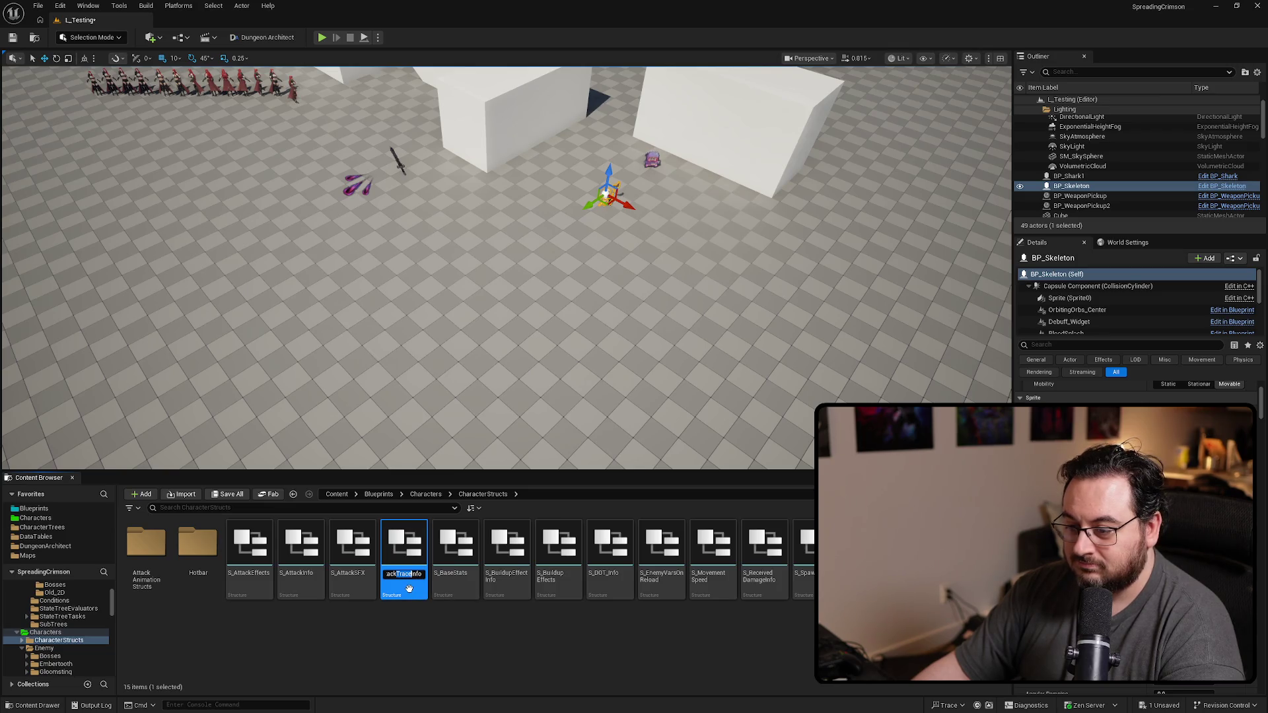
{"action": "left_click", "coordinate": [430, 642]}
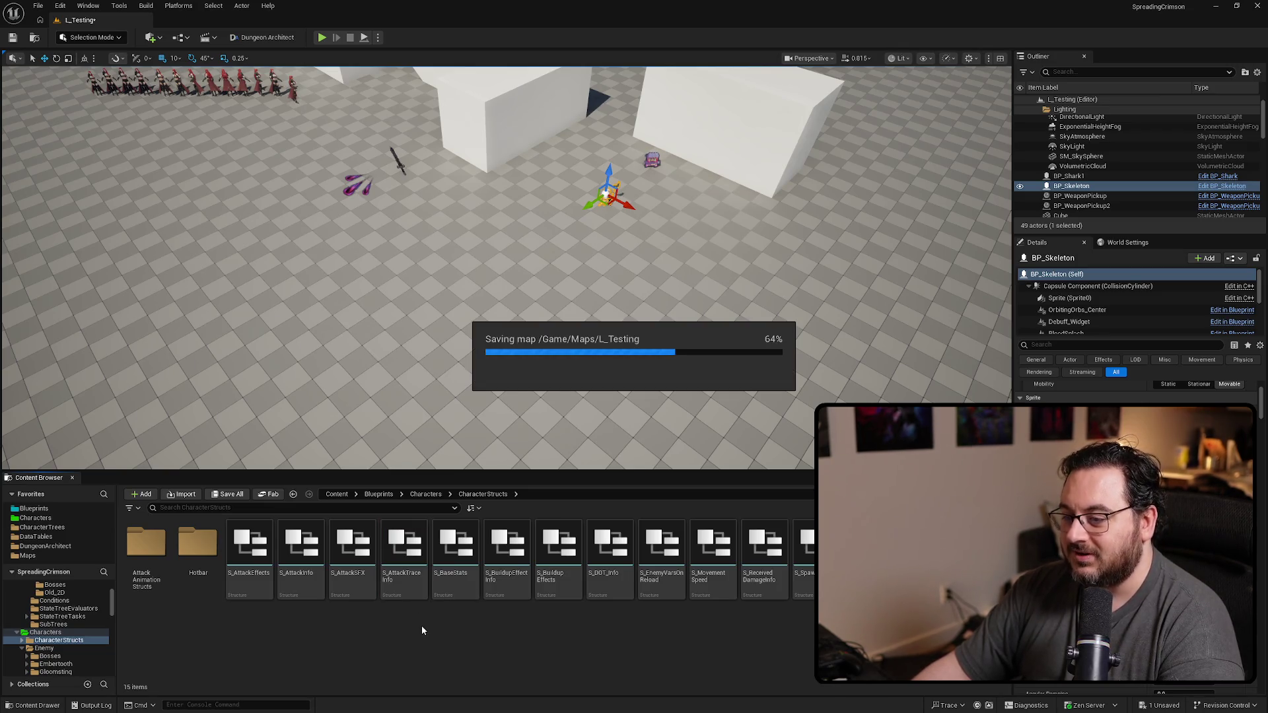
Step: Rename the S_AttackTraceInfo struct to S_AttackCapsuleInfo
{"action": "left_click", "coordinate": [406, 595]}
{"action": "right_click", "coordinate": [407, 595]}
{"action": "key", "text": "Escape"}
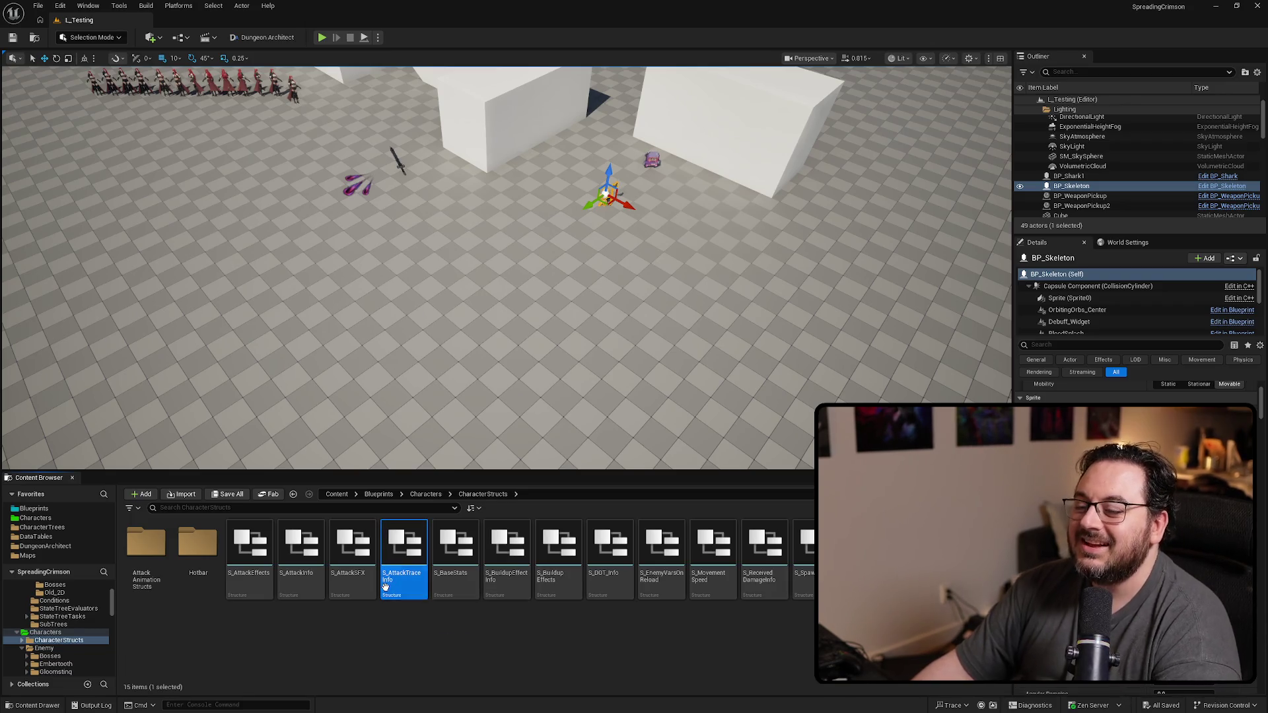
{"action": "key", "text": "Right"}
{"action": "key", "text": "Right"}
{"action": "key", "text": "Right"}
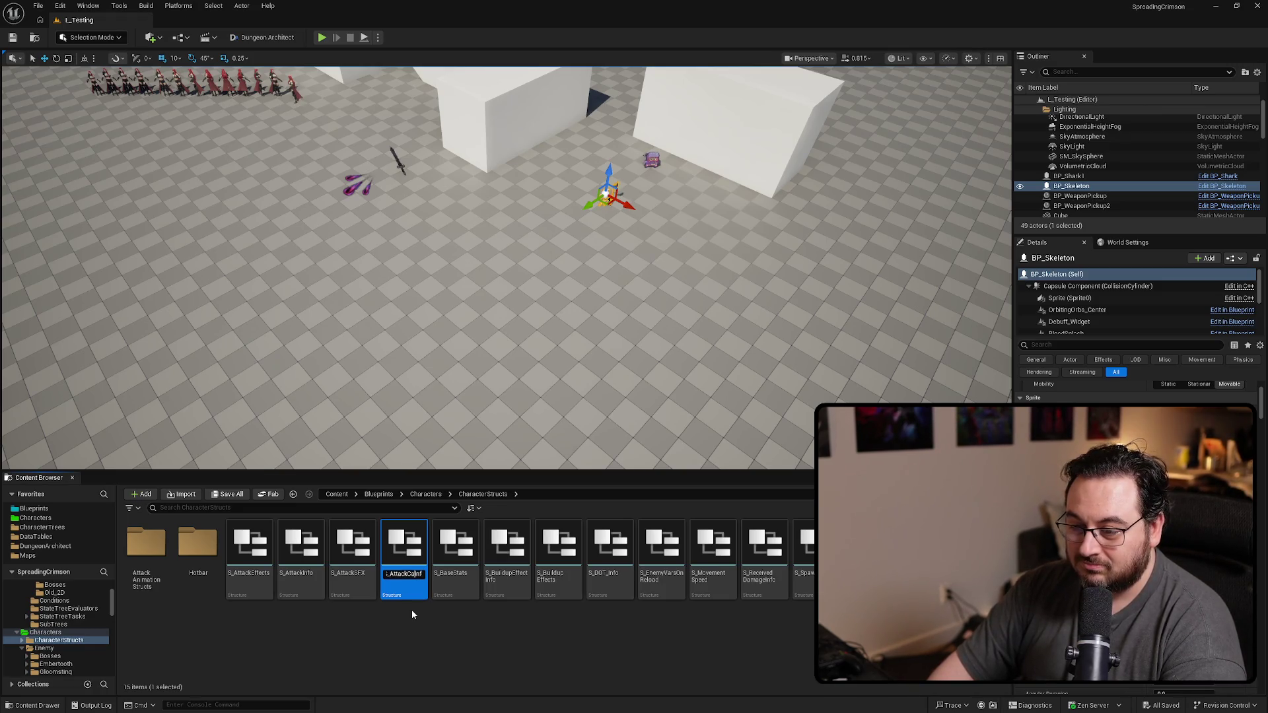
{"action": "type", "text": "le"}
{"action": "key", "text": "Return"}
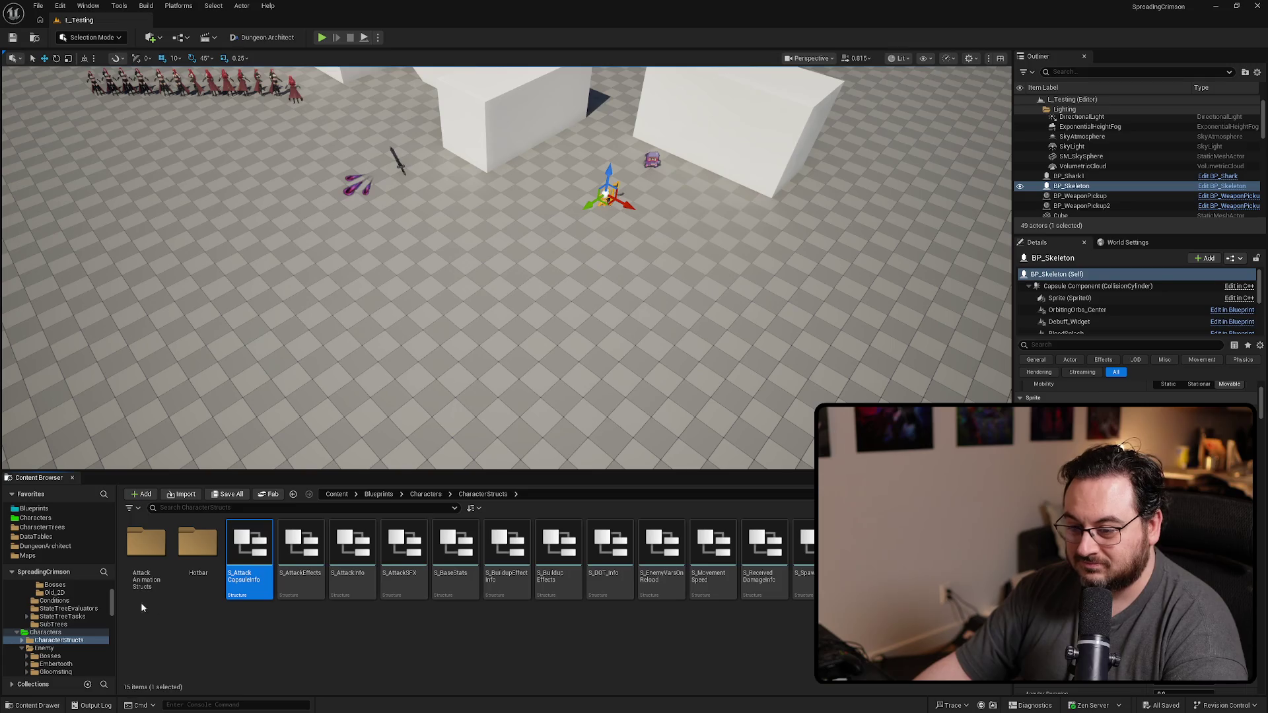
Step: Fix up redirectors in Character Structs and open S_AttackCapsuleInfo for editing
{"action": "right_click", "coordinate": [57, 640]}
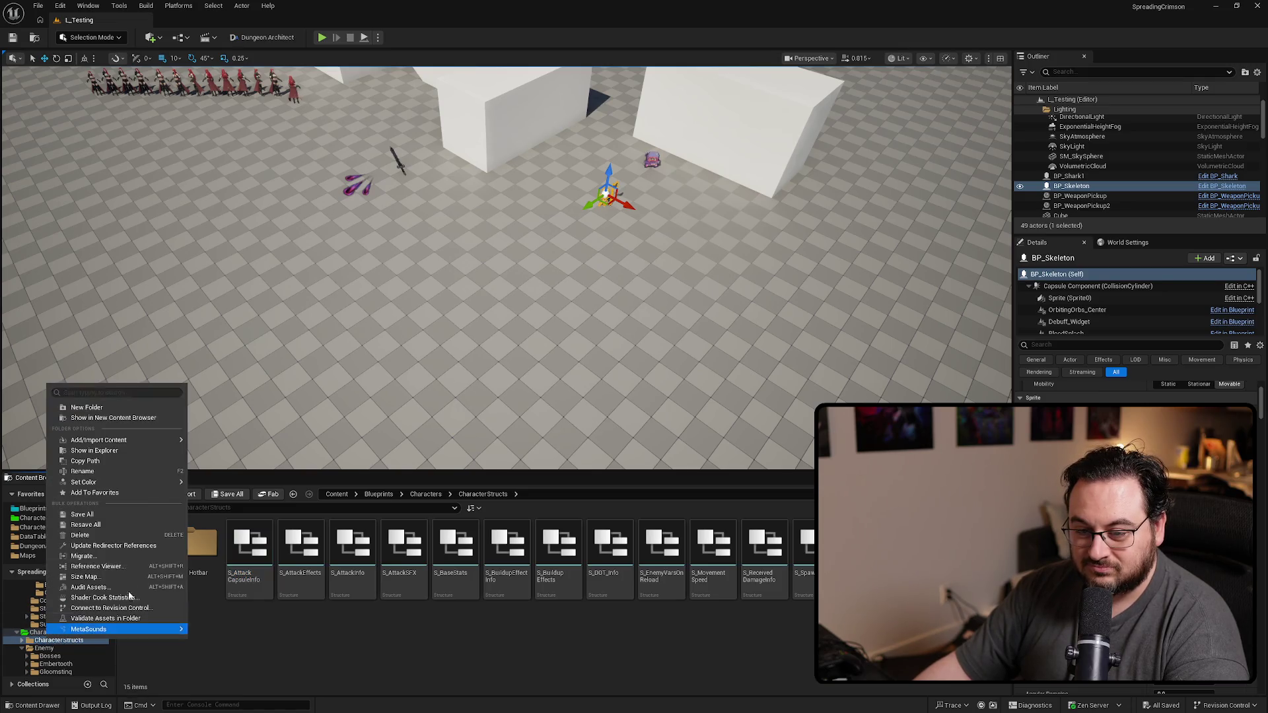
{"action": "left_click", "coordinate": [122, 548]}
{"action": "left_click", "coordinate": [248, 564]}
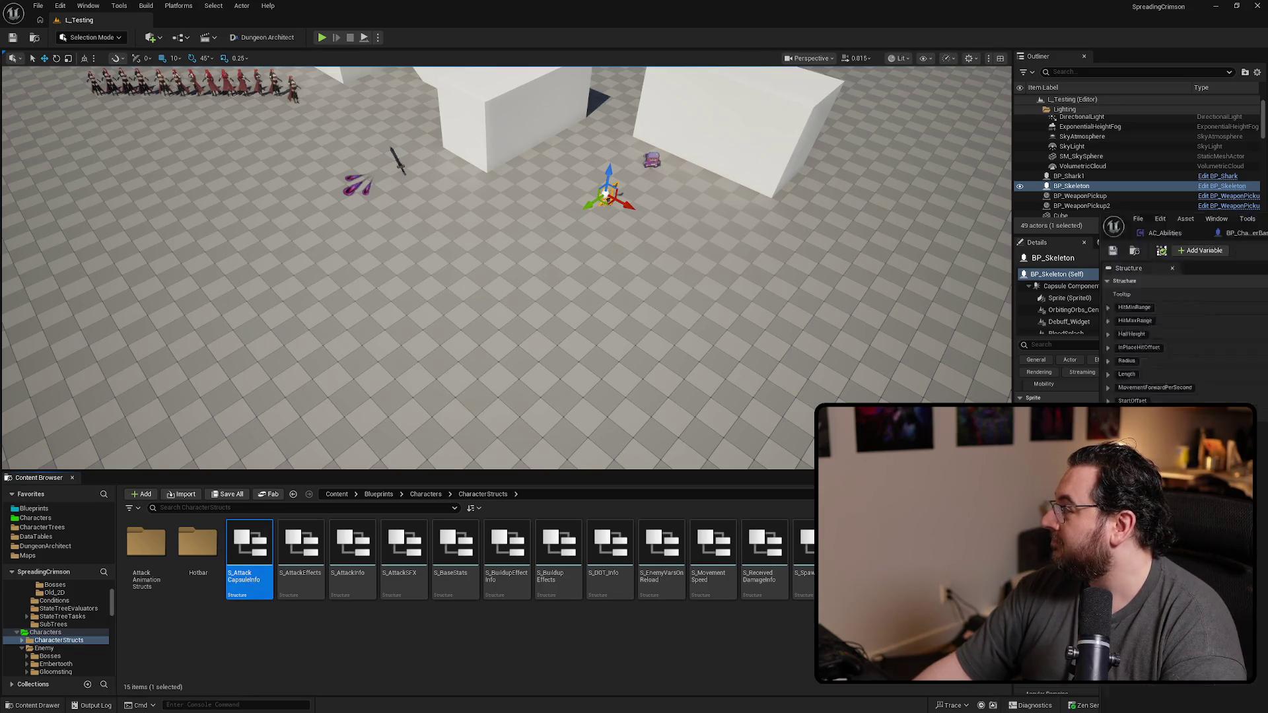
{"action": "key", "text": "Return"}
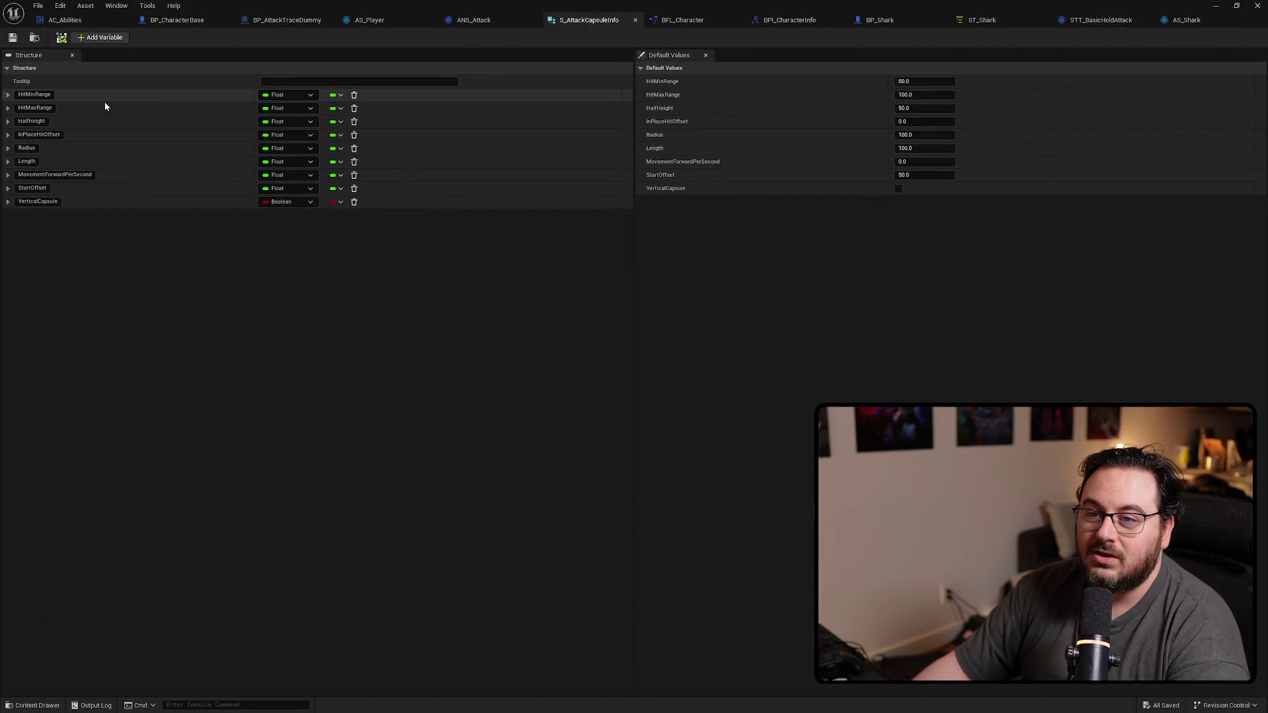
Step: Remove HitMinRange, HitMaxRange, HalfHeight and InPlaceHitOffset from the struct and save all
{"action": "left_click", "coordinate": [354, 95]}
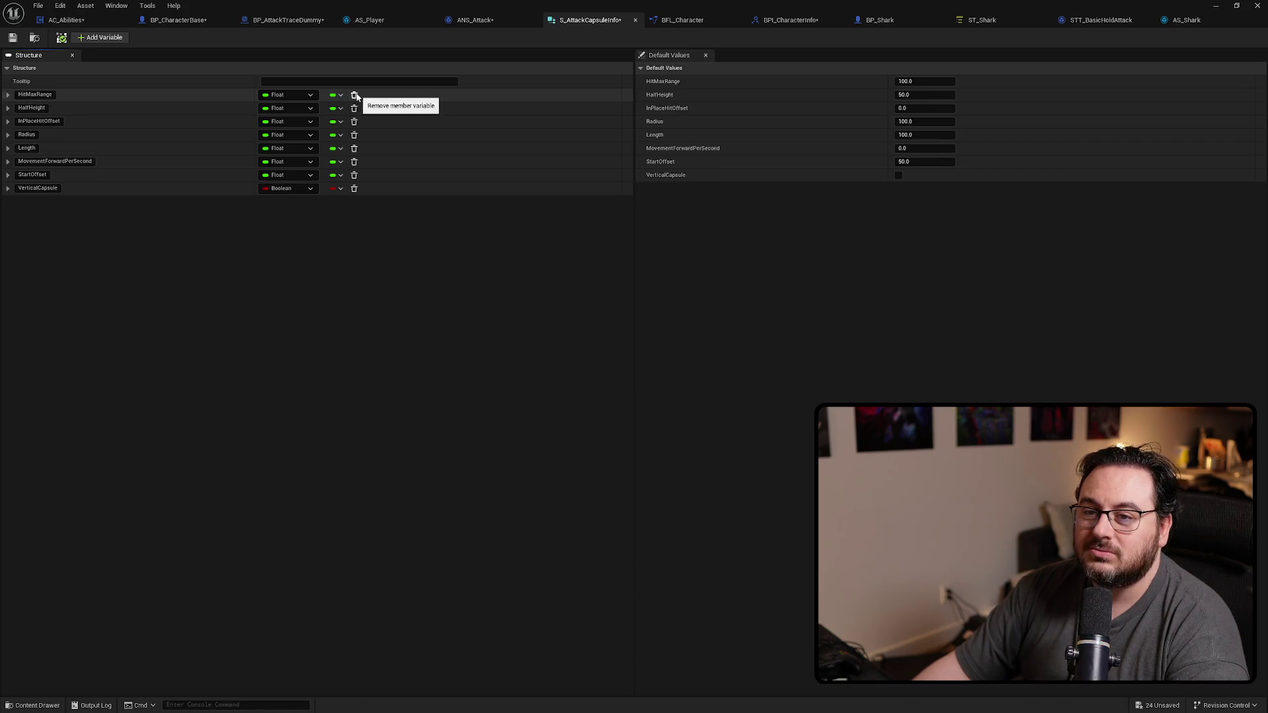
{"action": "left_click", "coordinate": [353, 95]}
{"action": "left_click", "coordinate": [354, 95]}
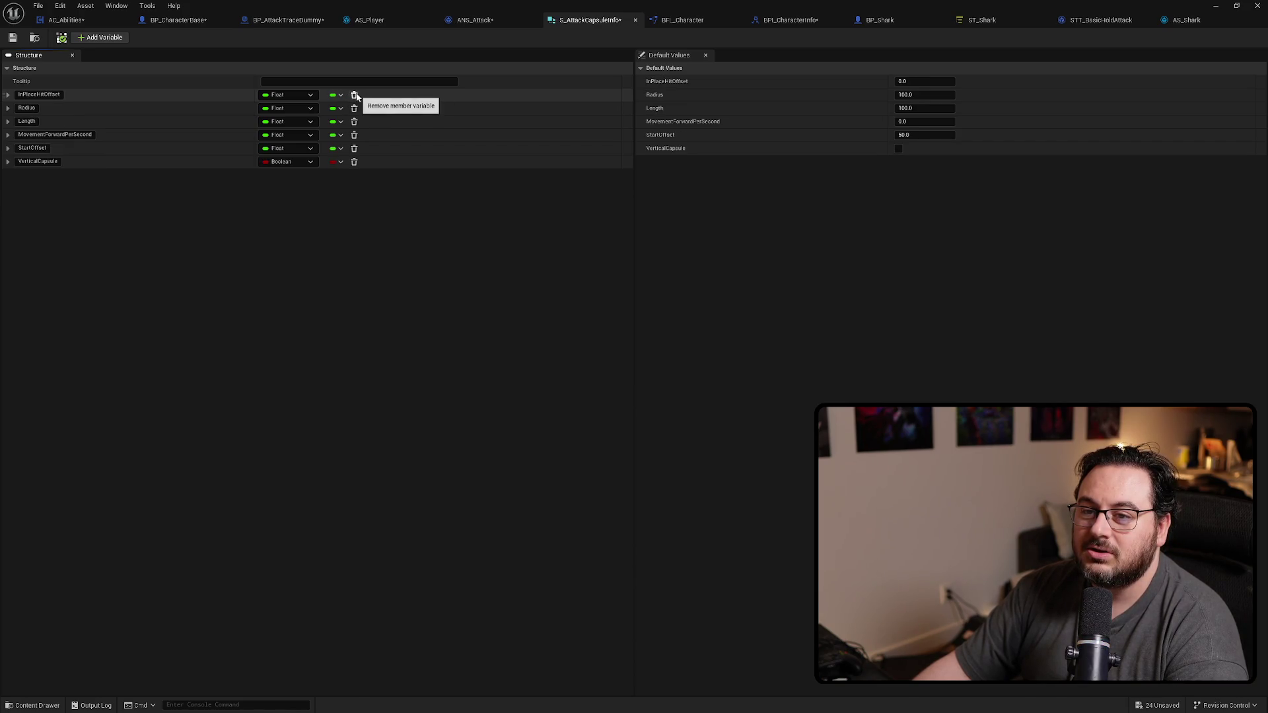
{"action": "left_click", "coordinate": [354, 95]}
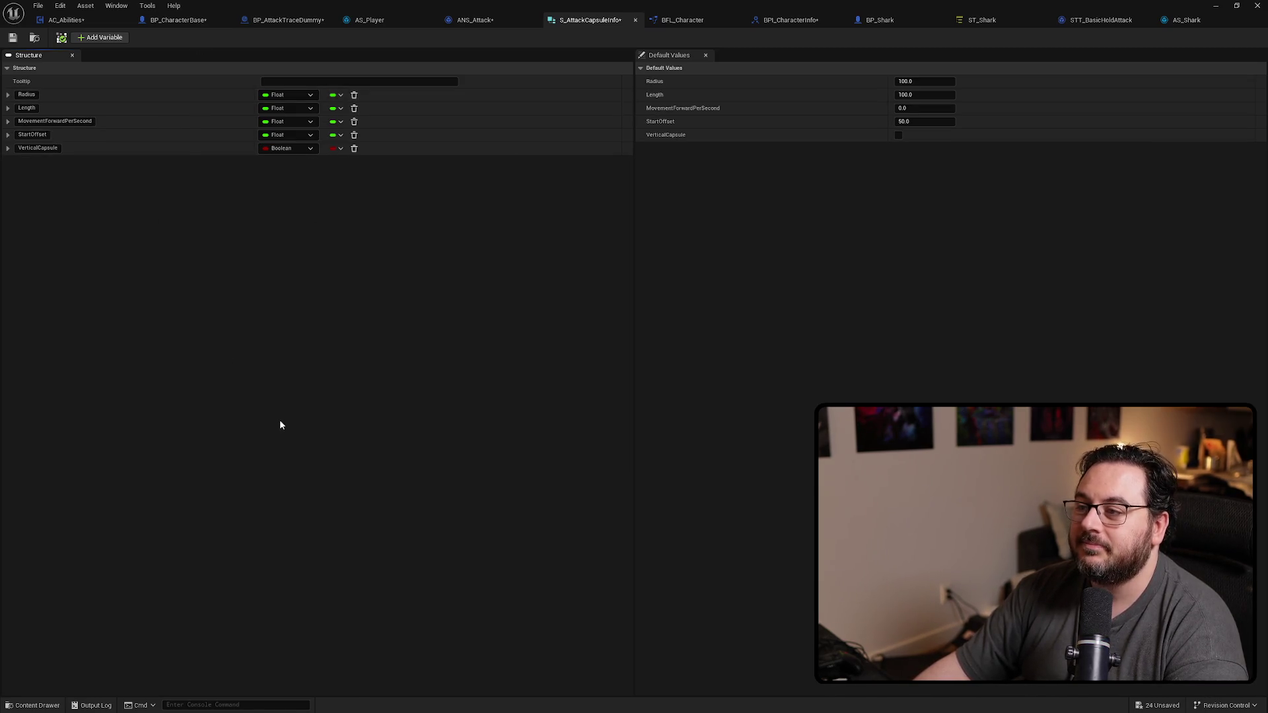
{"action": "key", "text": "ctrl+shift+s"}
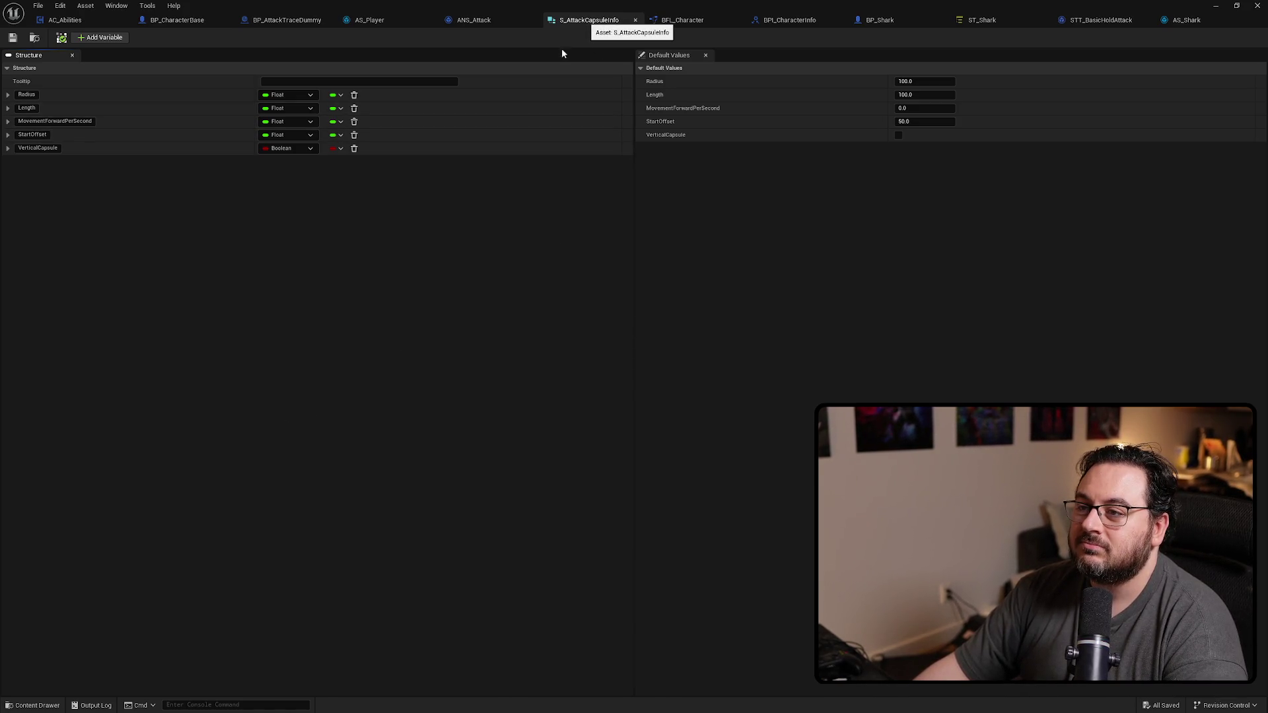
{"action": "left_click", "coordinate": [635, 19]}
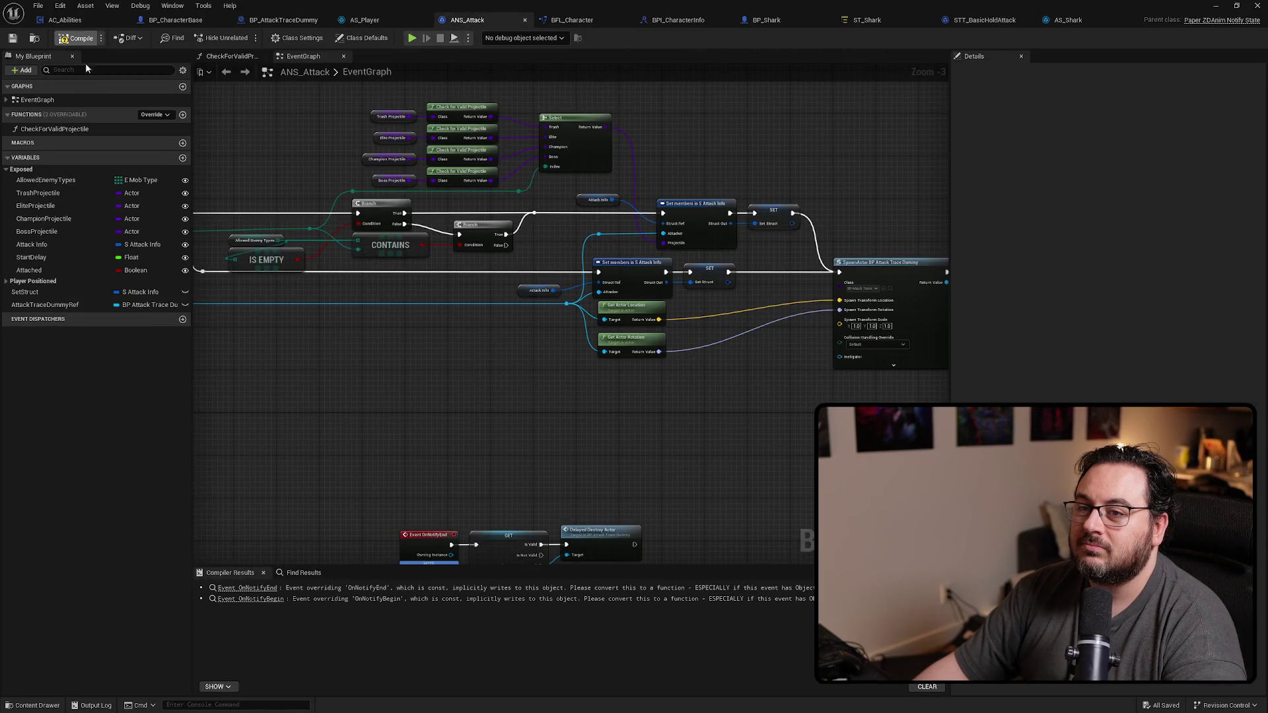
Step: Glance through AS_Player, BP_CharacterBase, BP_Shark and BP_AttackTraceDummy, then minimize the asset editor
{"action": "left_click", "coordinate": [367, 21]}
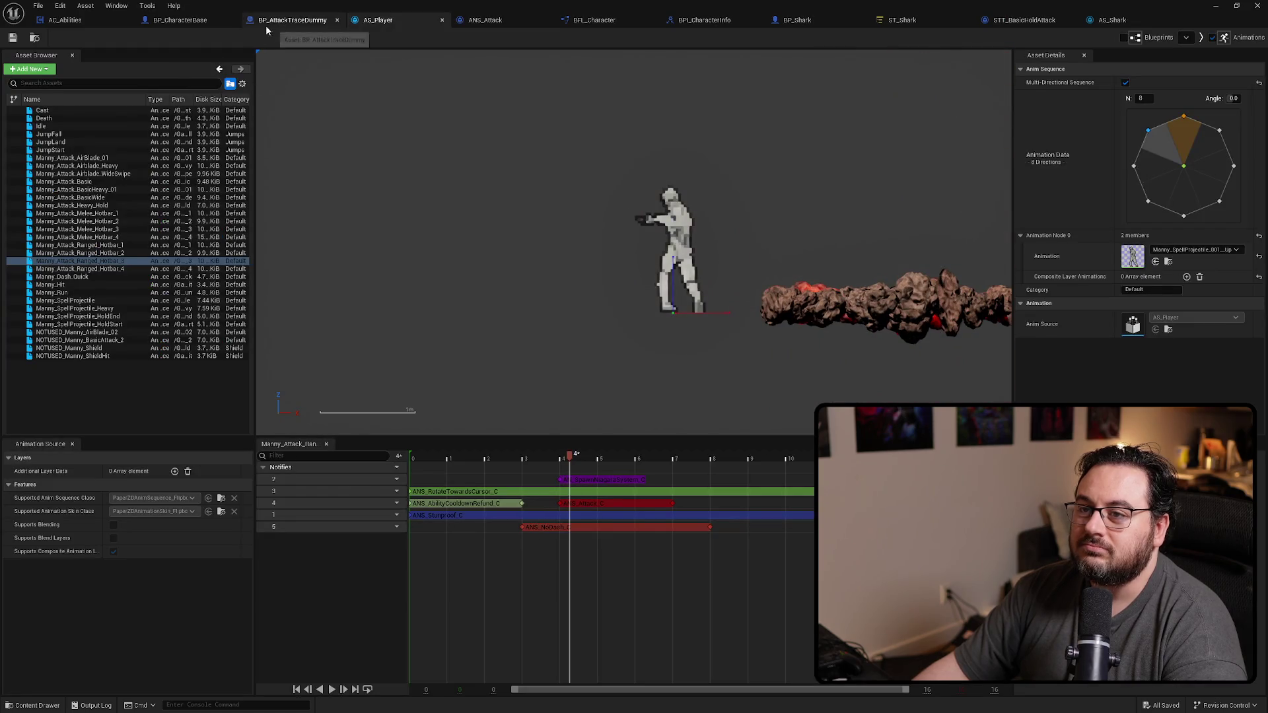
{"action": "left_click", "coordinate": [183, 24]}
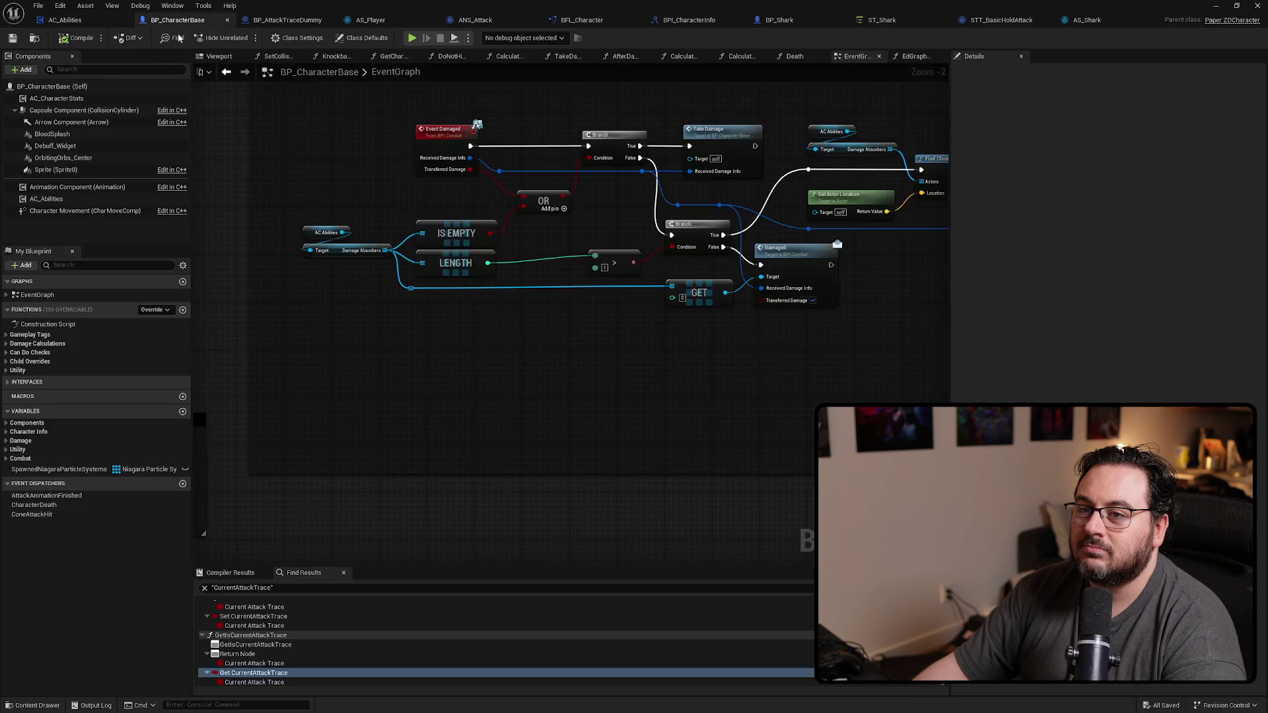
{"action": "left_click", "coordinate": [1000, 21]}
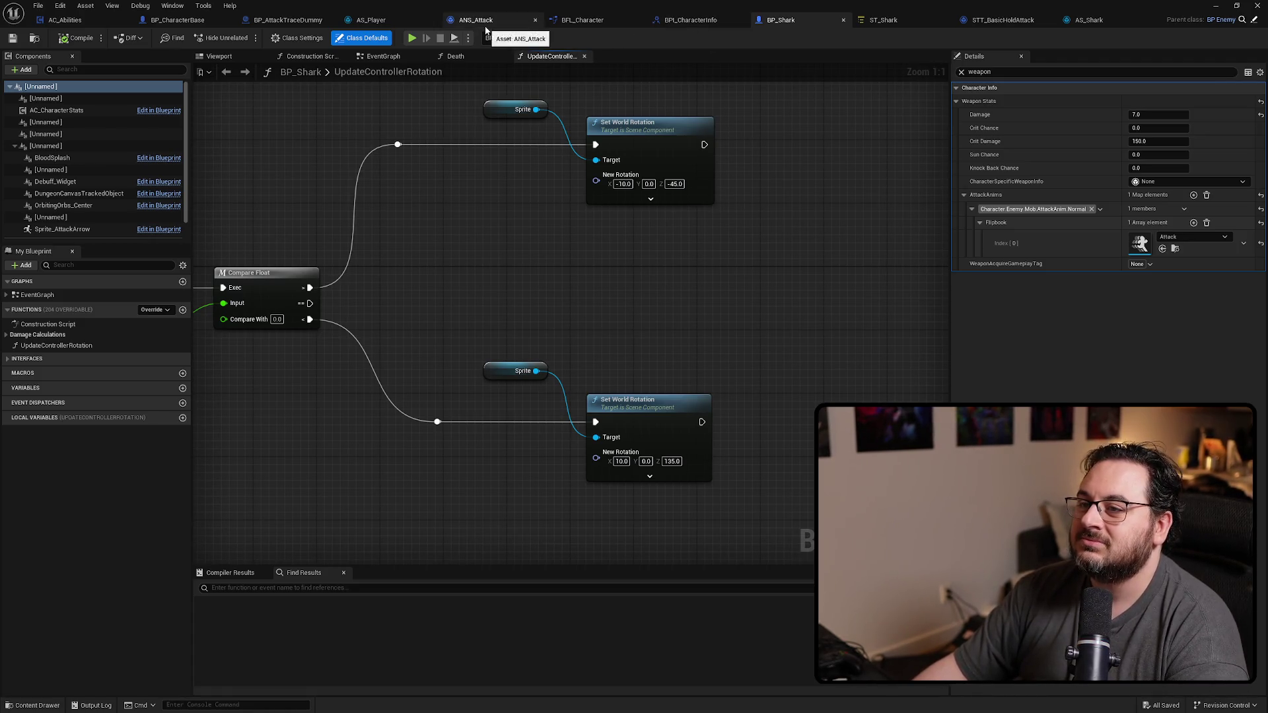
{"action": "left_click", "coordinate": [268, 22]}
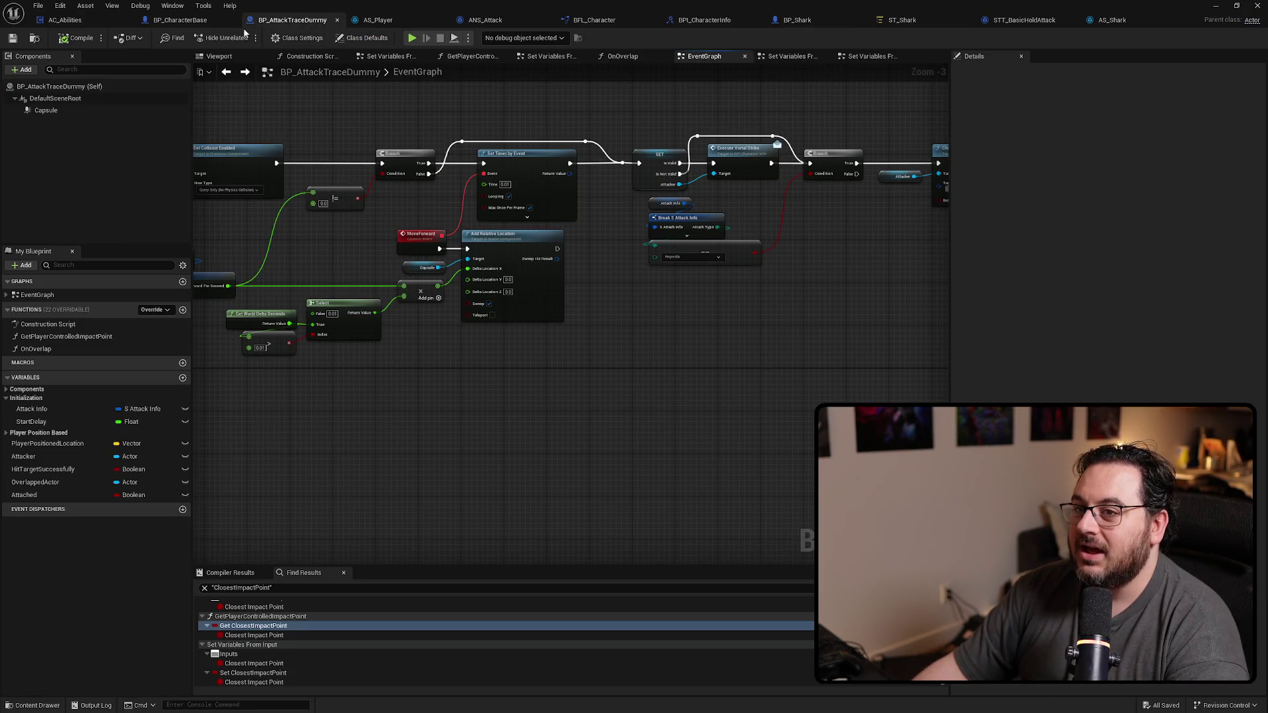
{"action": "left_click", "coordinate": [1214, 6]}
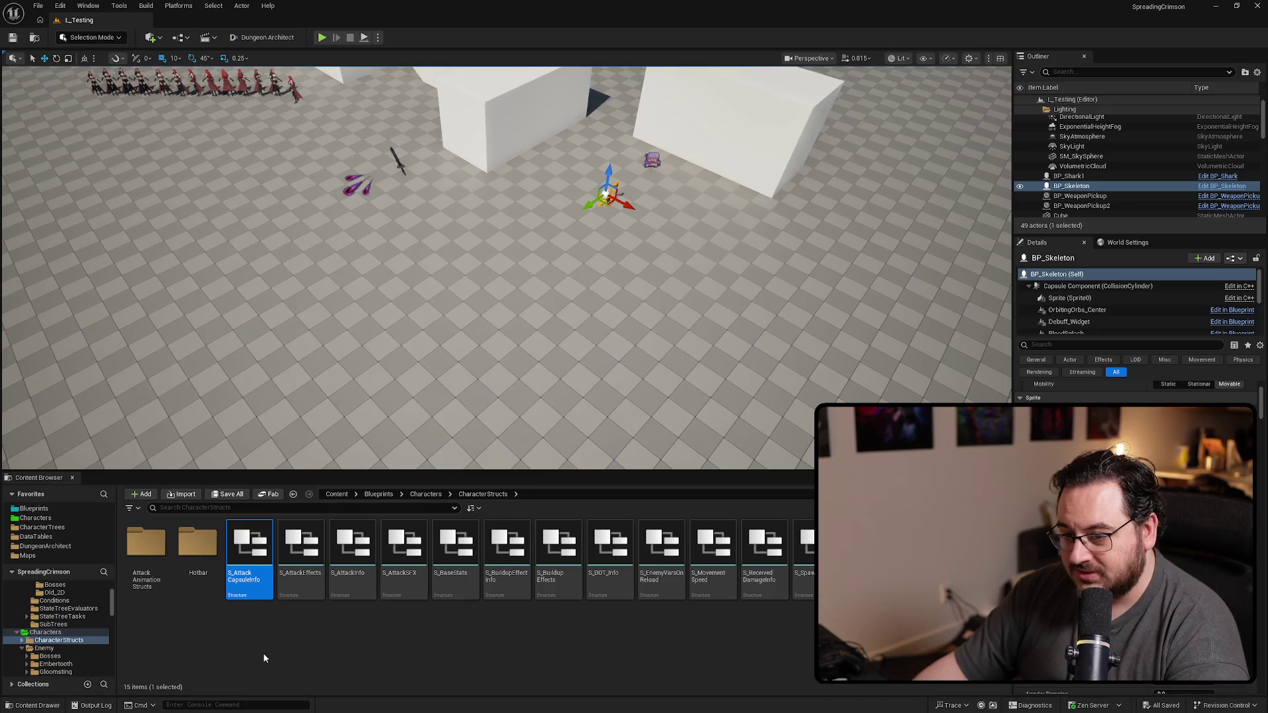
Step: Browse to Blueprints > AI > StateTrees and bring ST_Shark to the front
{"action": "left_click", "coordinate": [40, 518]}
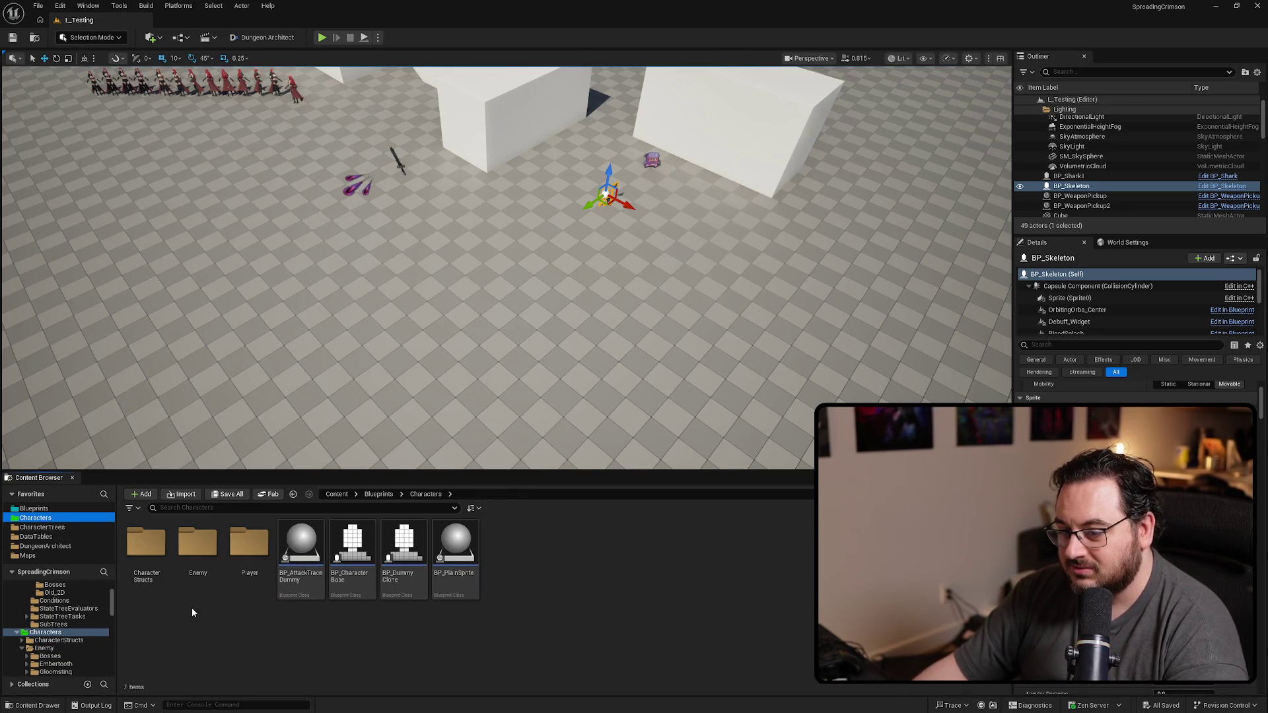
{"action": "left_click", "coordinate": [33, 508]}
{"action": "double_click", "coordinate": [249, 580]}
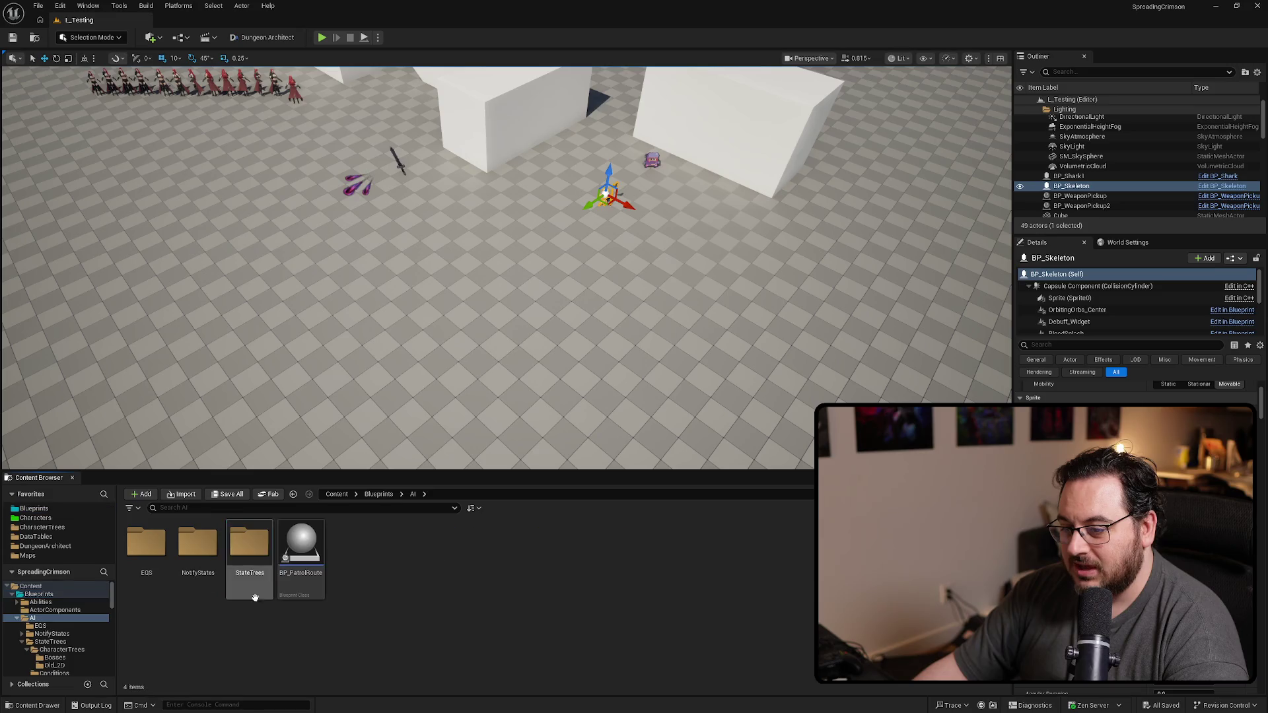
{"action": "double_click", "coordinate": [242, 585]}
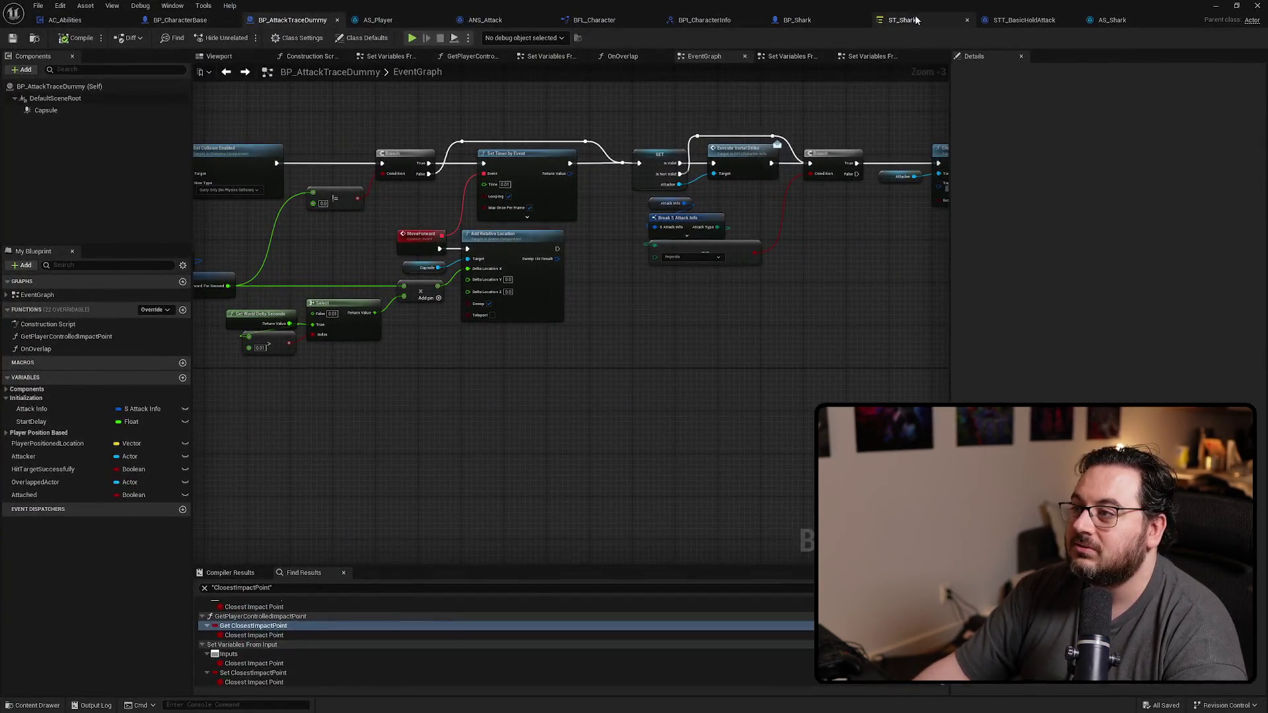
{"action": "left_click", "coordinate": [916, 20]}
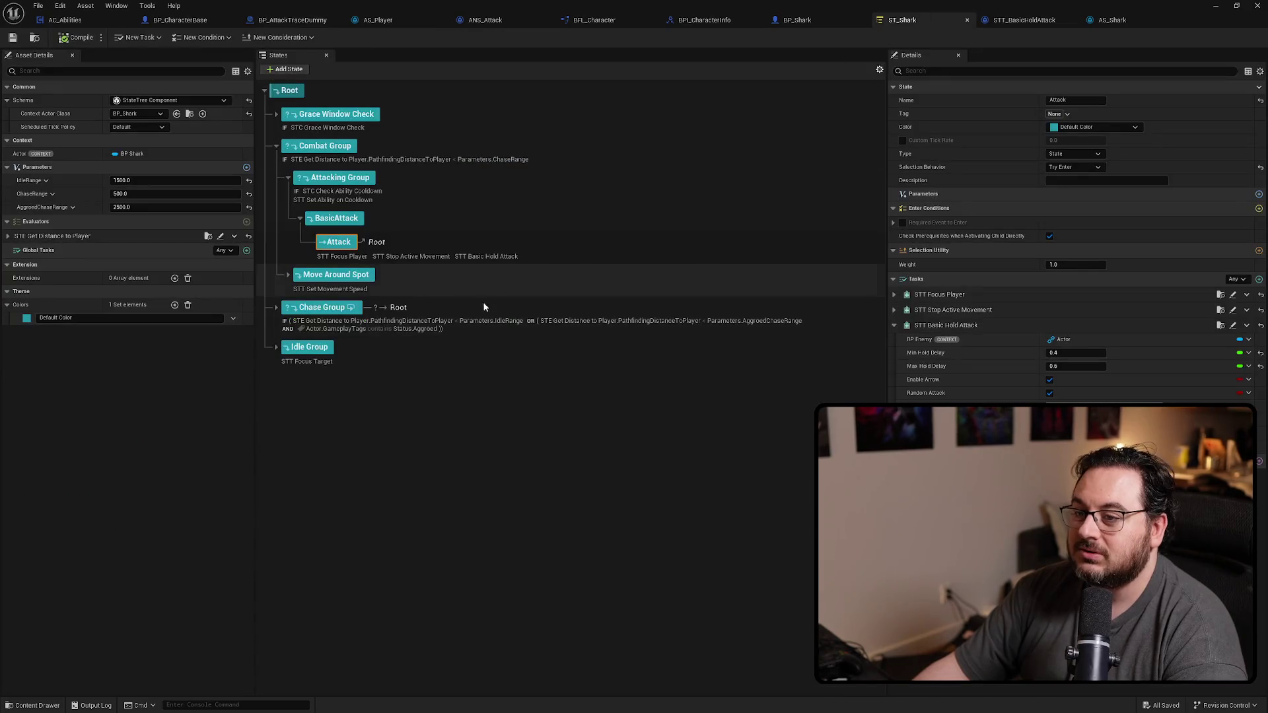
Step: Open STT_BasicHoldAttack and enter its HoldAttackSetup function graph
{"action": "left_click", "coordinate": [1234, 327]}
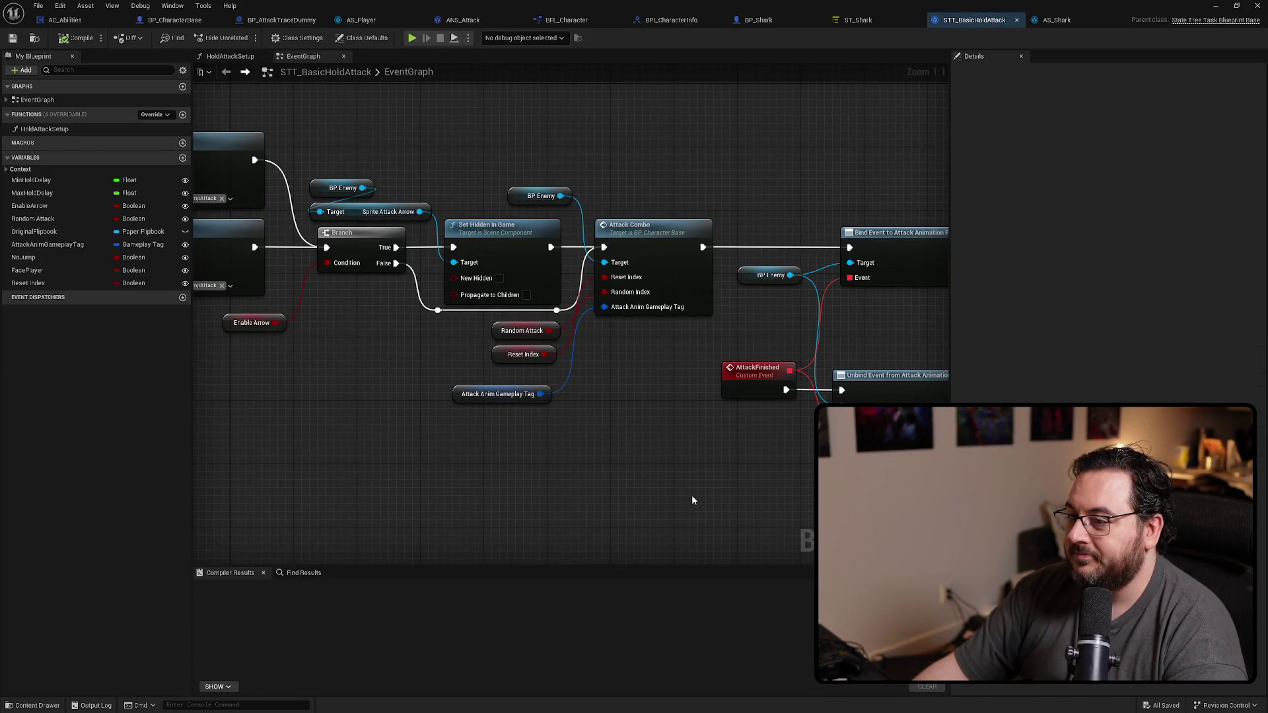
{"action": "scroll", "coordinate": [882, 329], "scroll_direction": "up", "scroll_amount": 3}
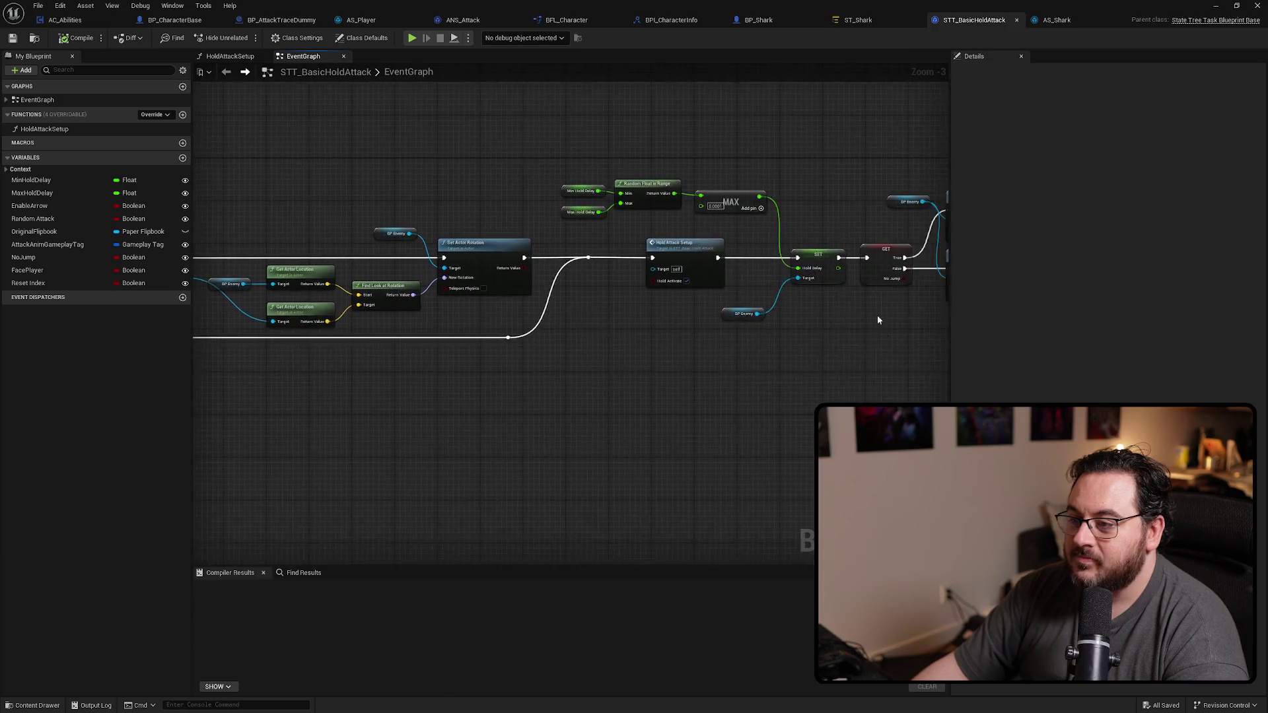
{"action": "mouse_move", "coordinate": [675, 373]}
{"action": "left_mouse_down"}
{"action": "mouse_move", "coordinate": [462, 364]}
{"action": "mouse_move", "coordinate": [474, 368]}
{"action": "left_mouse_up"}
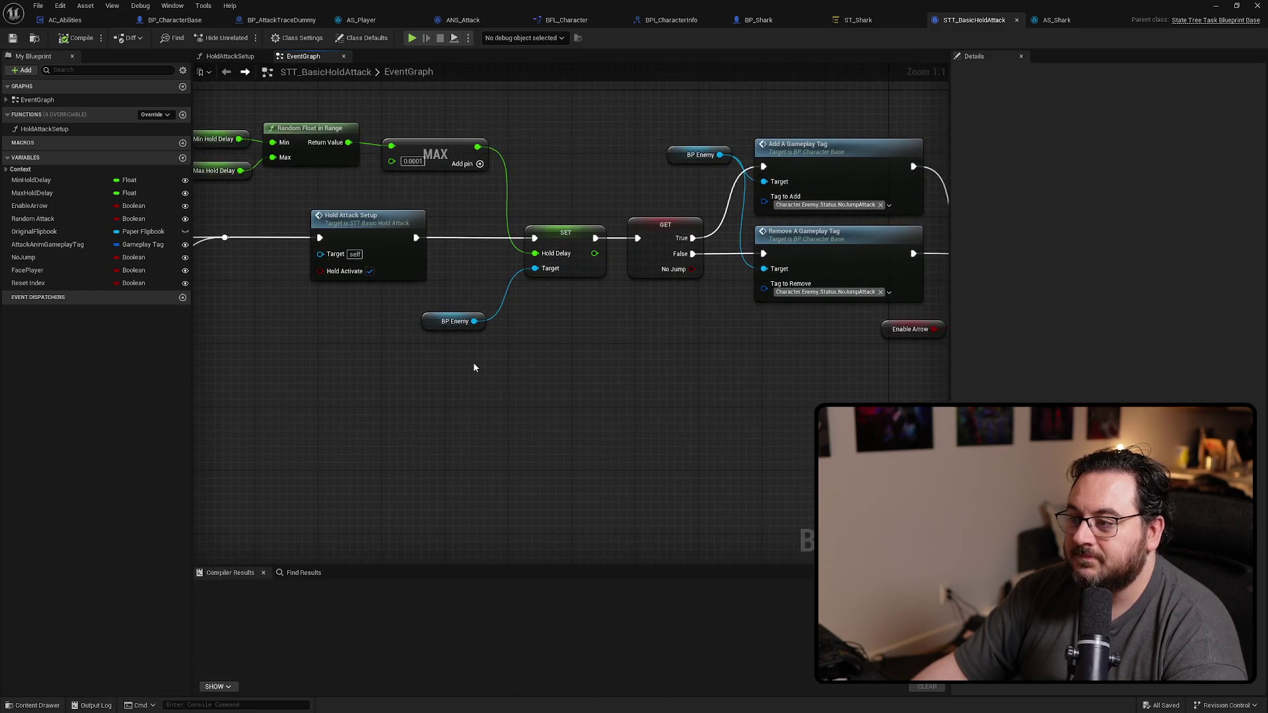
{"action": "left_click_drag", "start_coordinate": [372, 330], "coordinate": [508, 334]}
{"action": "double_click", "coordinate": [495, 227]}
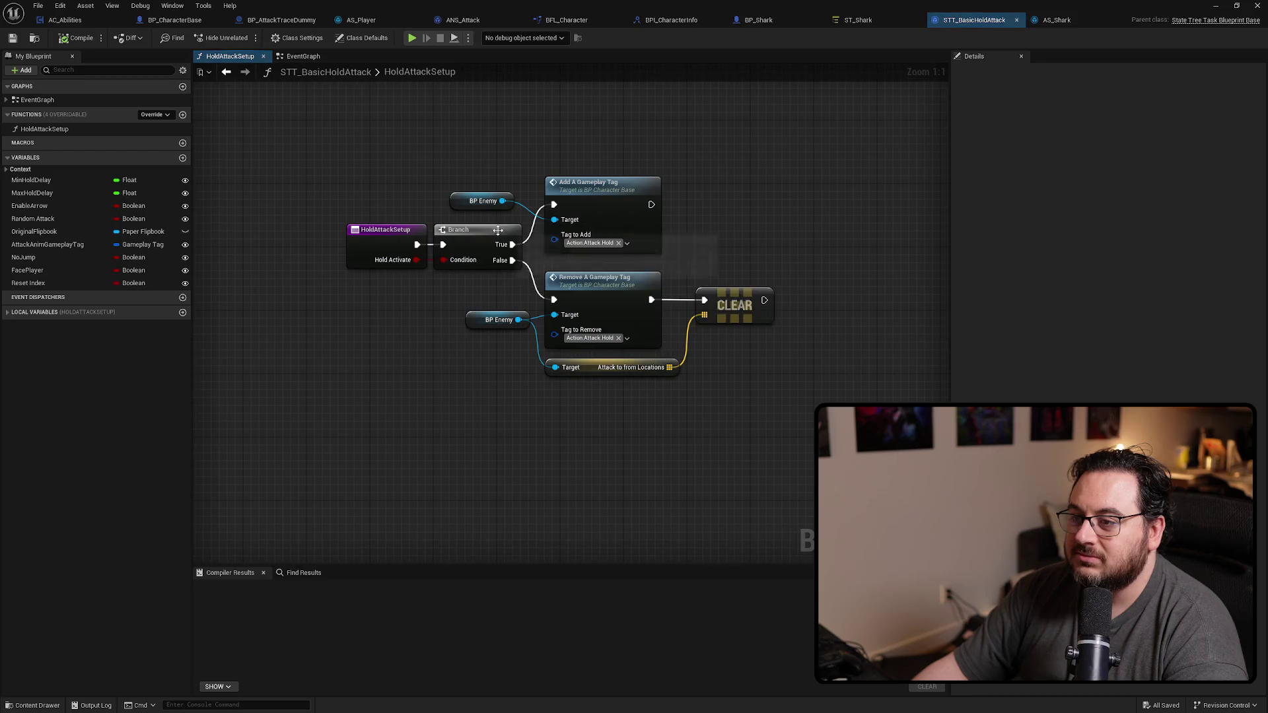
Step: Delete the Attack To From Locations CLEAR node and getter, recompile, and switch to BP_CharacterBase
{"action": "left_click", "coordinate": [664, 369]}
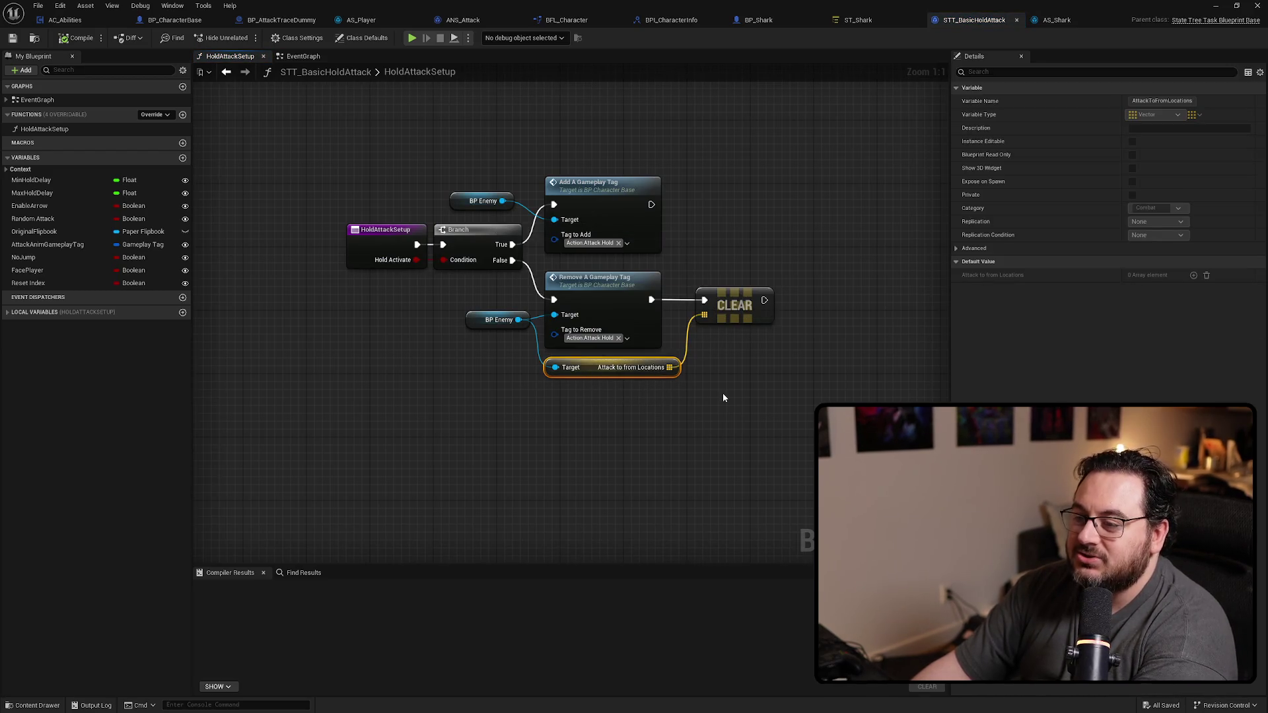
{"action": "left_click", "coordinate": [733, 307]}
{"action": "key", "text": "Delete"}
{"action": "left_click", "coordinate": [550, 367]}
{"action": "key", "text": "Delete"}
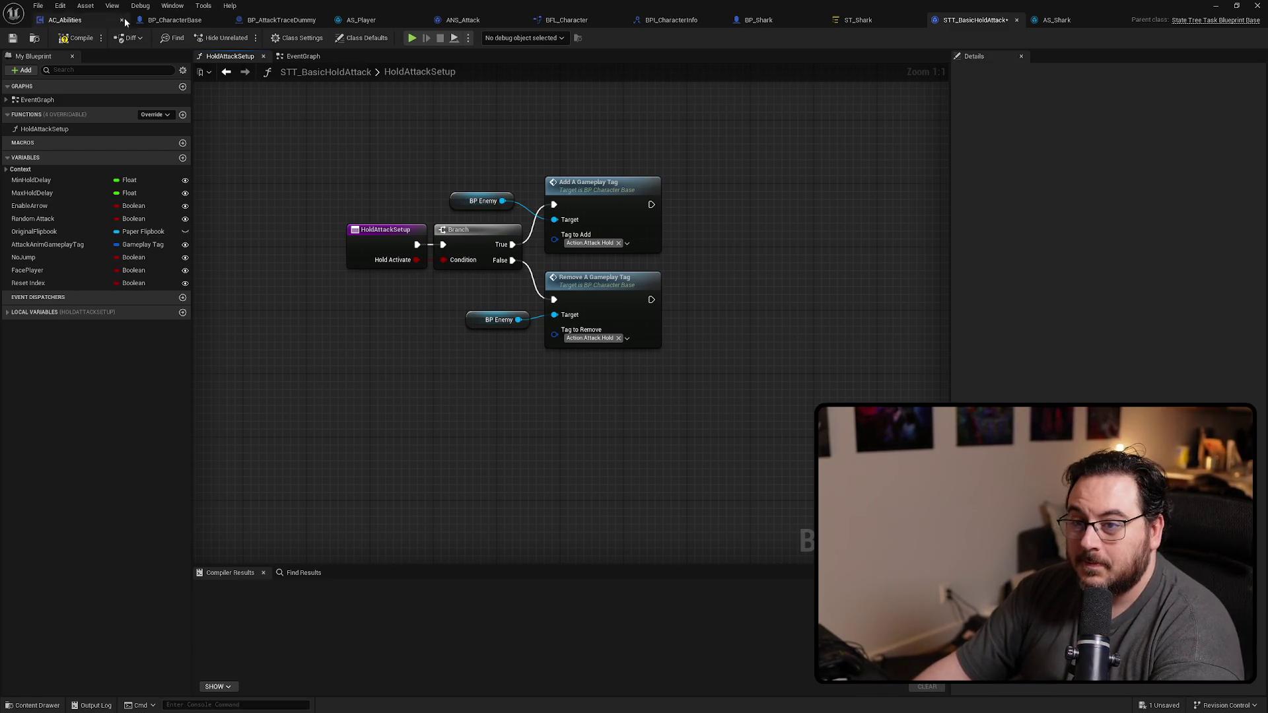
{"action": "left_click", "coordinate": [73, 41]}
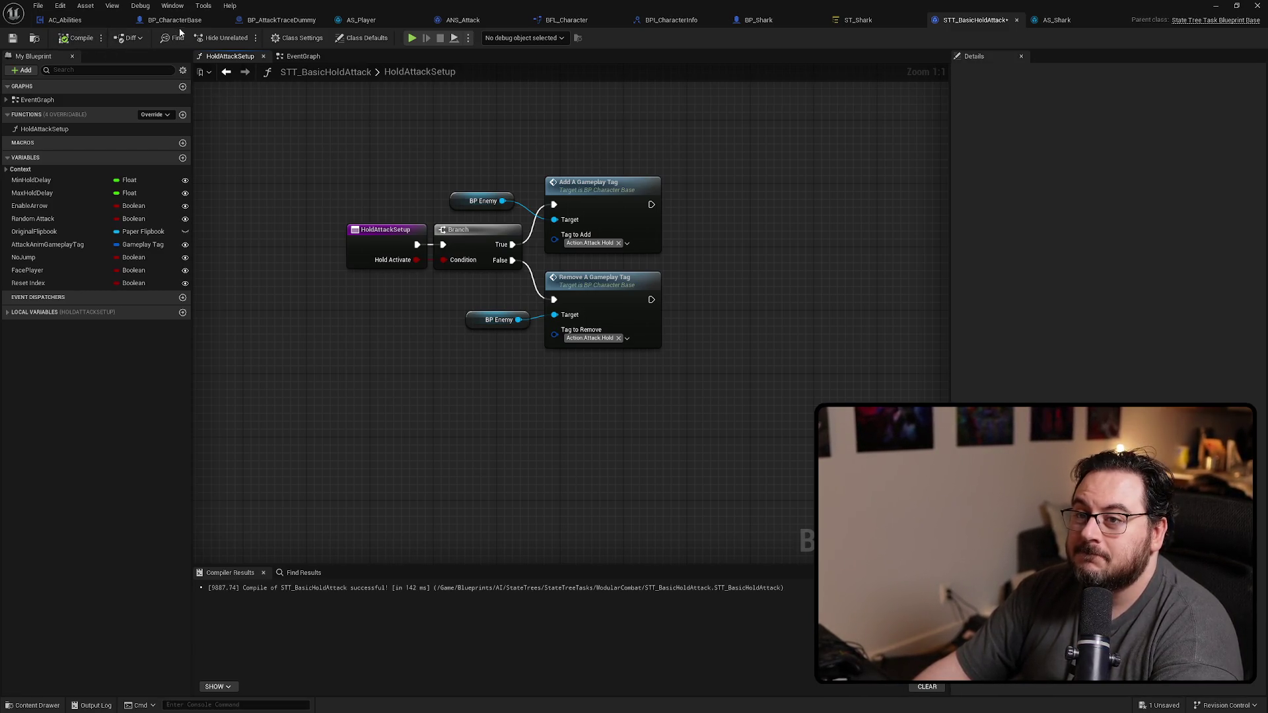
{"action": "left_click", "coordinate": [181, 24]}
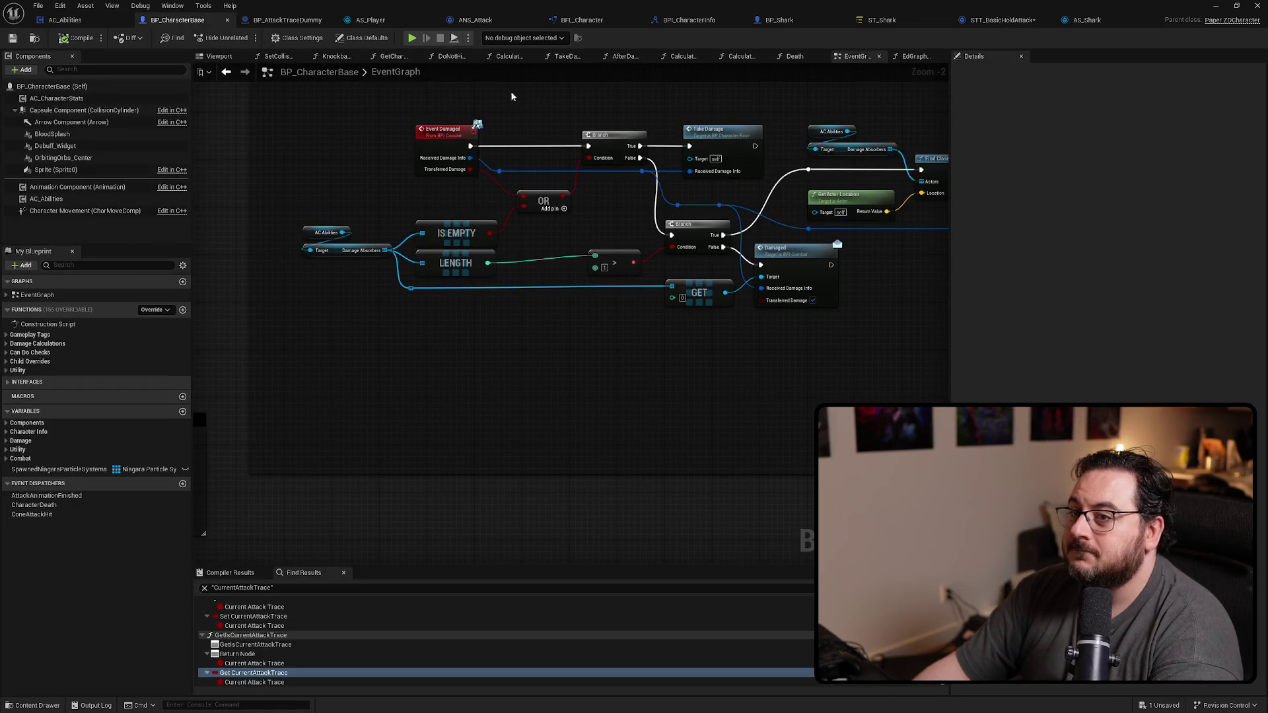
Step: Return to the level editor and open the Characters > Enemy folder
{"action": "key", "text": "alt+Tab"}
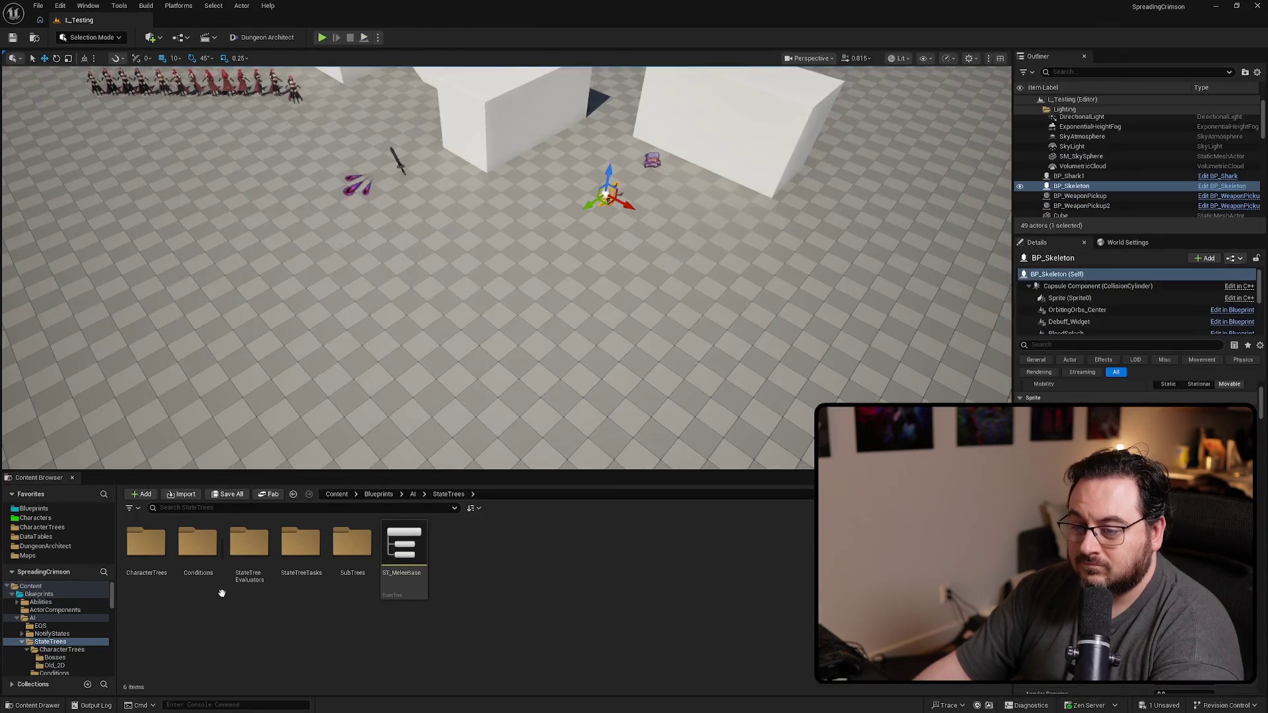
{"action": "left_click", "coordinate": [40, 520]}
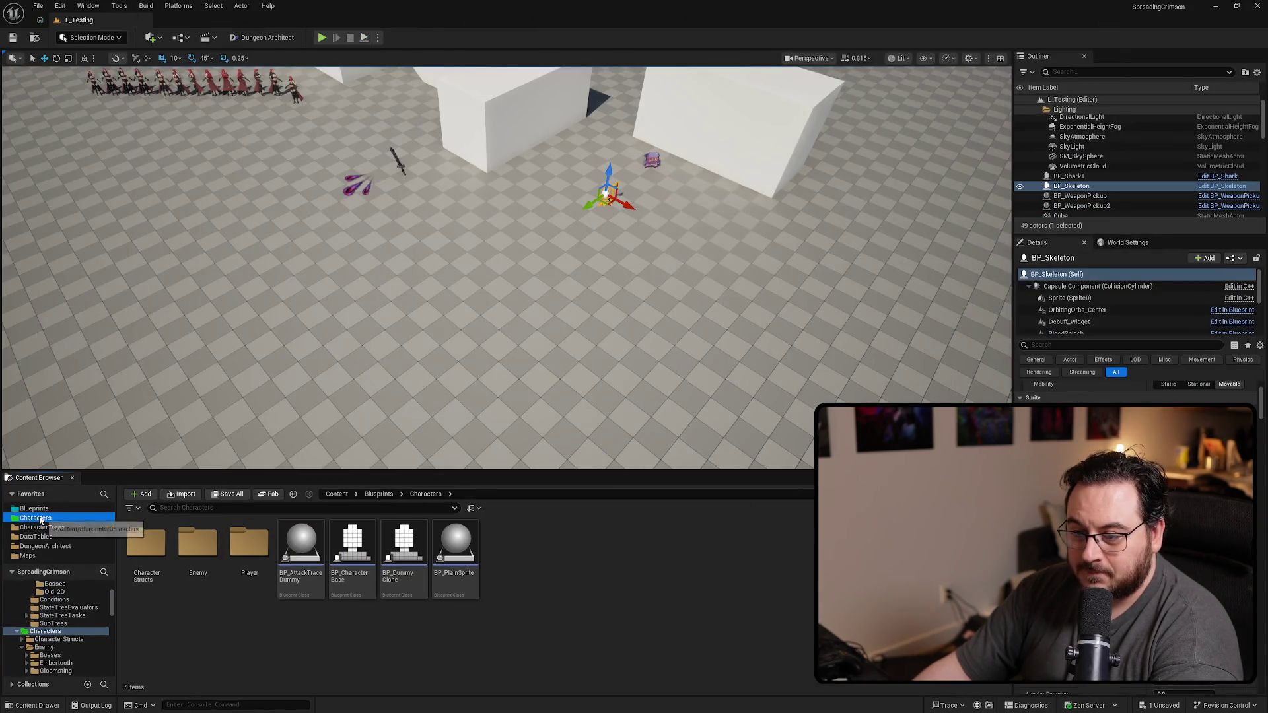
{"action": "double_click", "coordinate": [199, 547]}
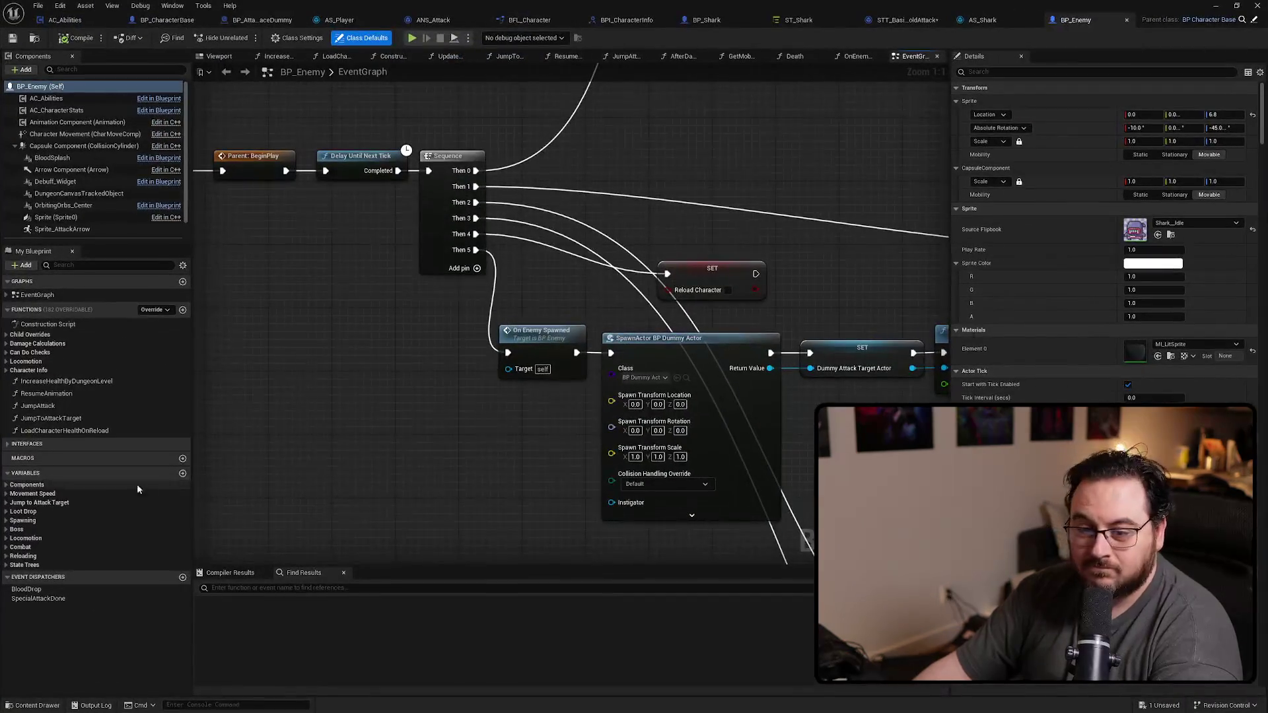
Step: Search BP_Enemy's Combat variables for a to-and-from locations variable, find none, and go to parent BP_CharacterBase
{"action": "left_click", "coordinate": [8, 547]}
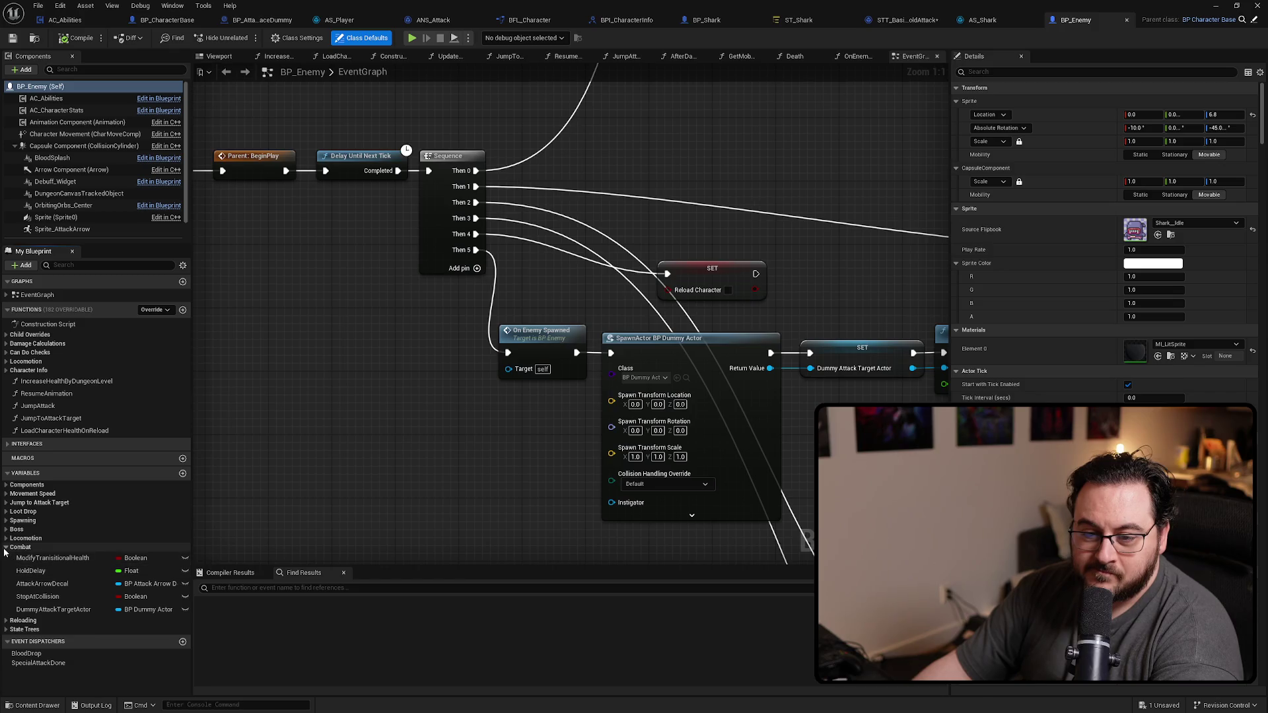
{"action": "left_click", "coordinate": [7, 547]}
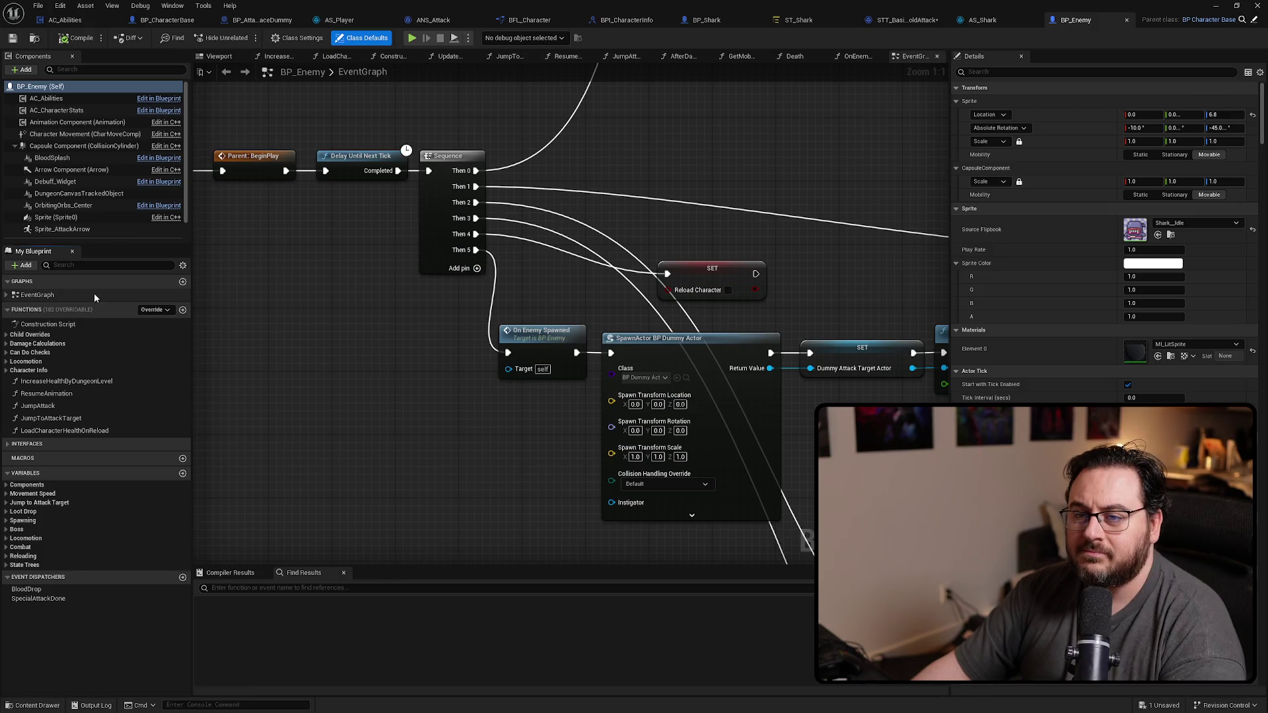
{"action": "type", "text": "to and from"}
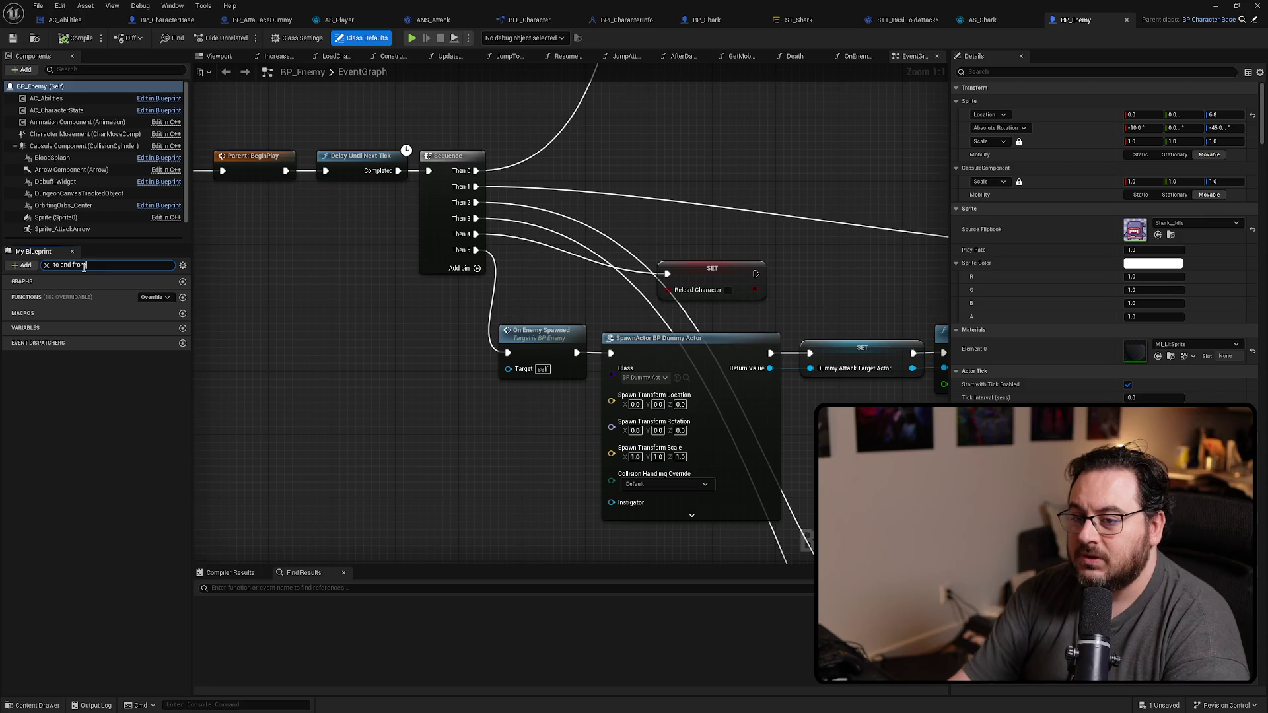
{"action": "key", "text": "ctrl+a"}
{"action": "key", "text": "BackSpace"}
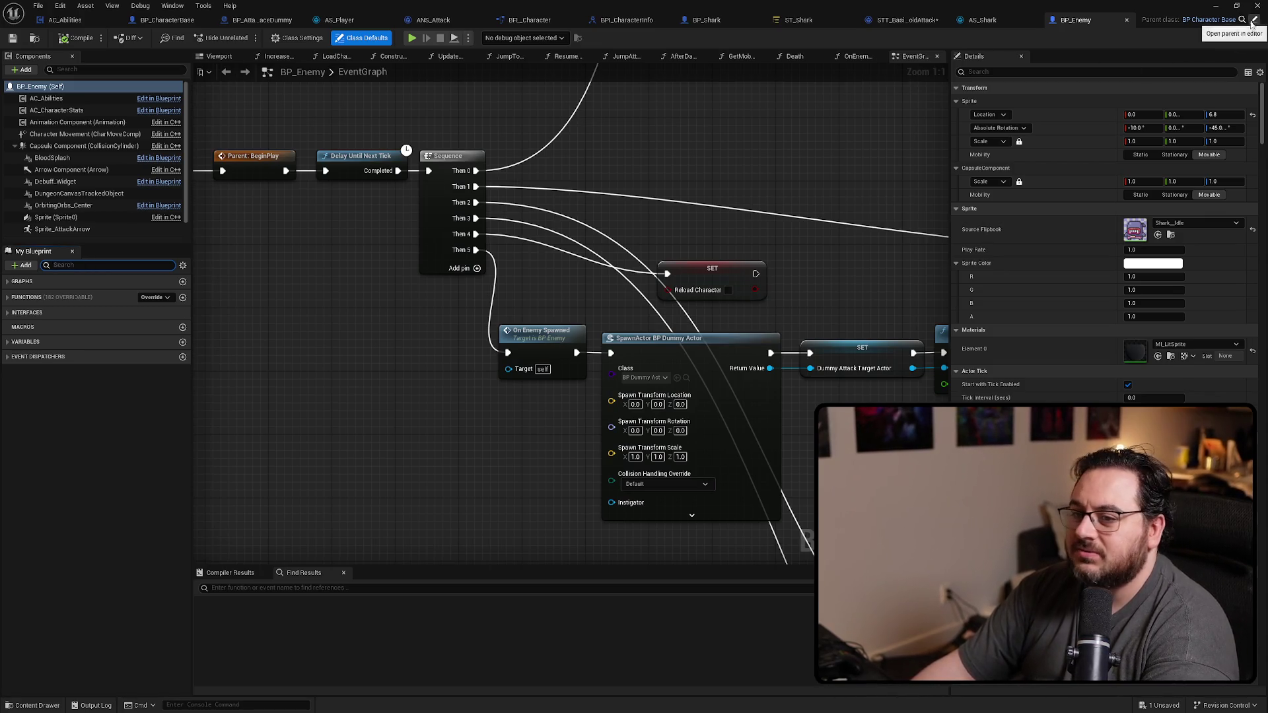
{"action": "left_click", "coordinate": [1251, 22]}
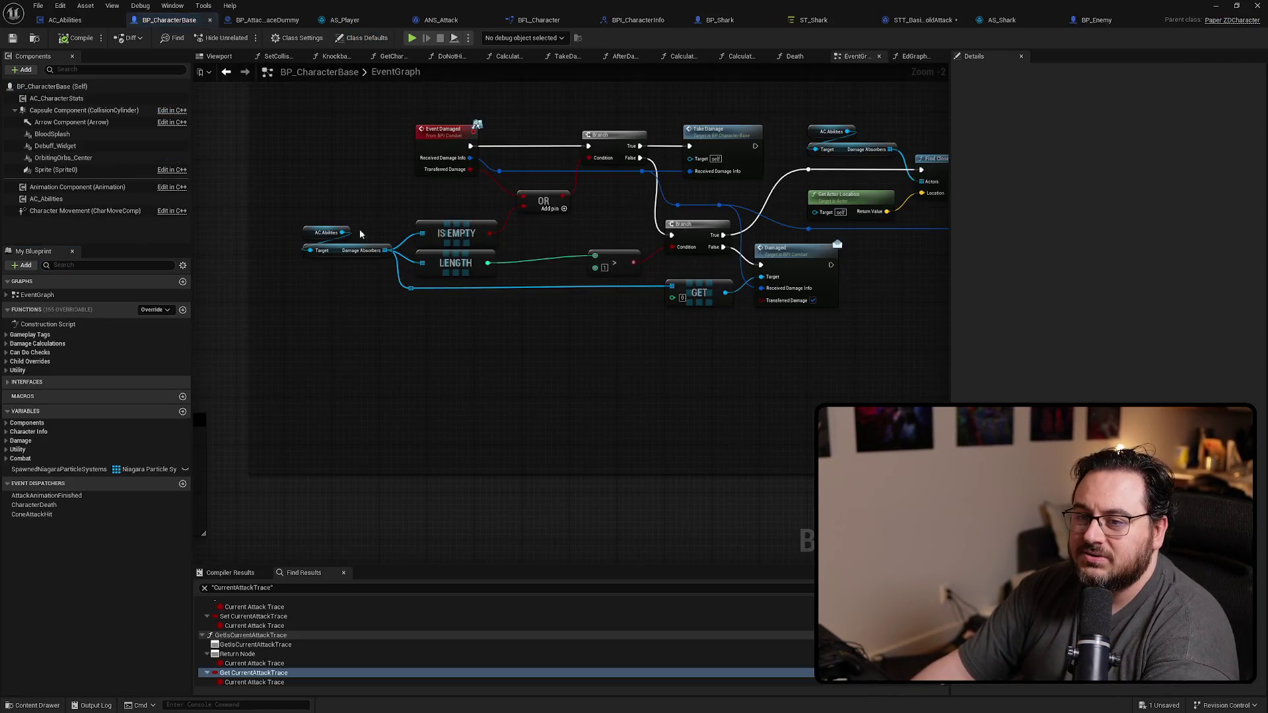
Step: Delete the in-use AttackToFromLocations variable from BP_CharacterBase's Combat category
{"action": "left_click", "coordinate": [6, 459]}
{"action": "left_click", "coordinate": [50, 546]}
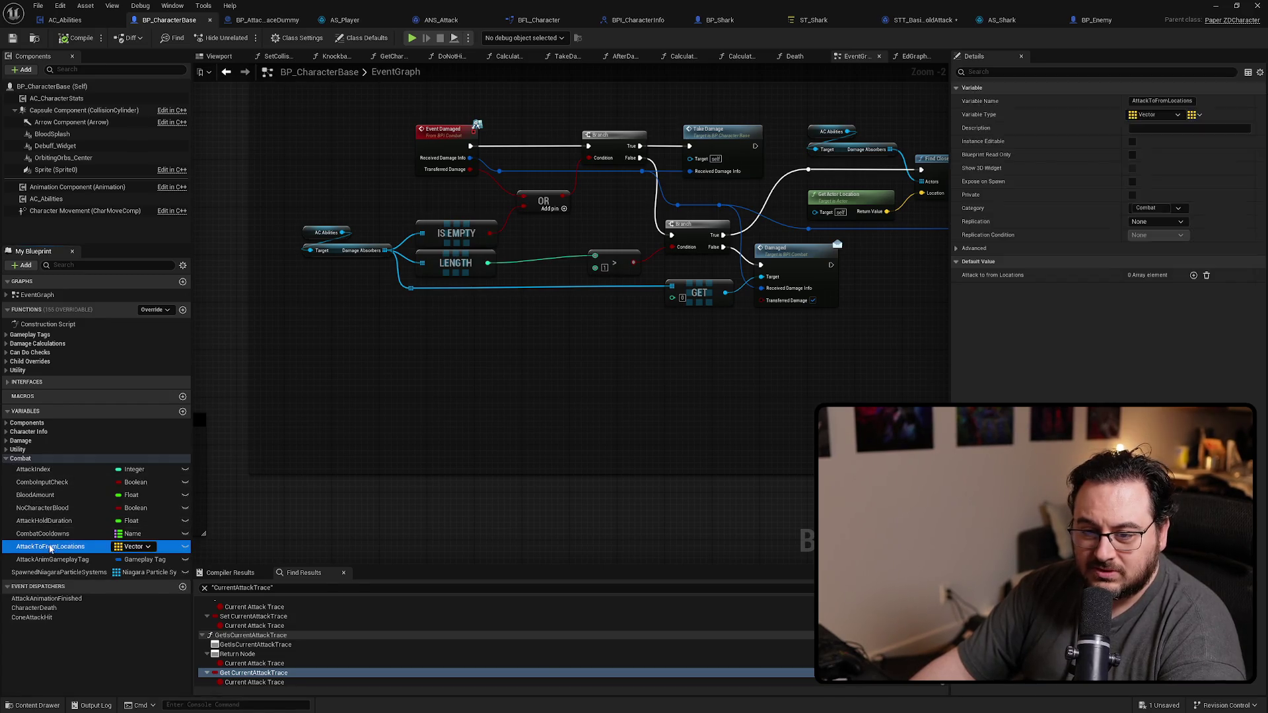
{"action": "key", "text": "Delete"}
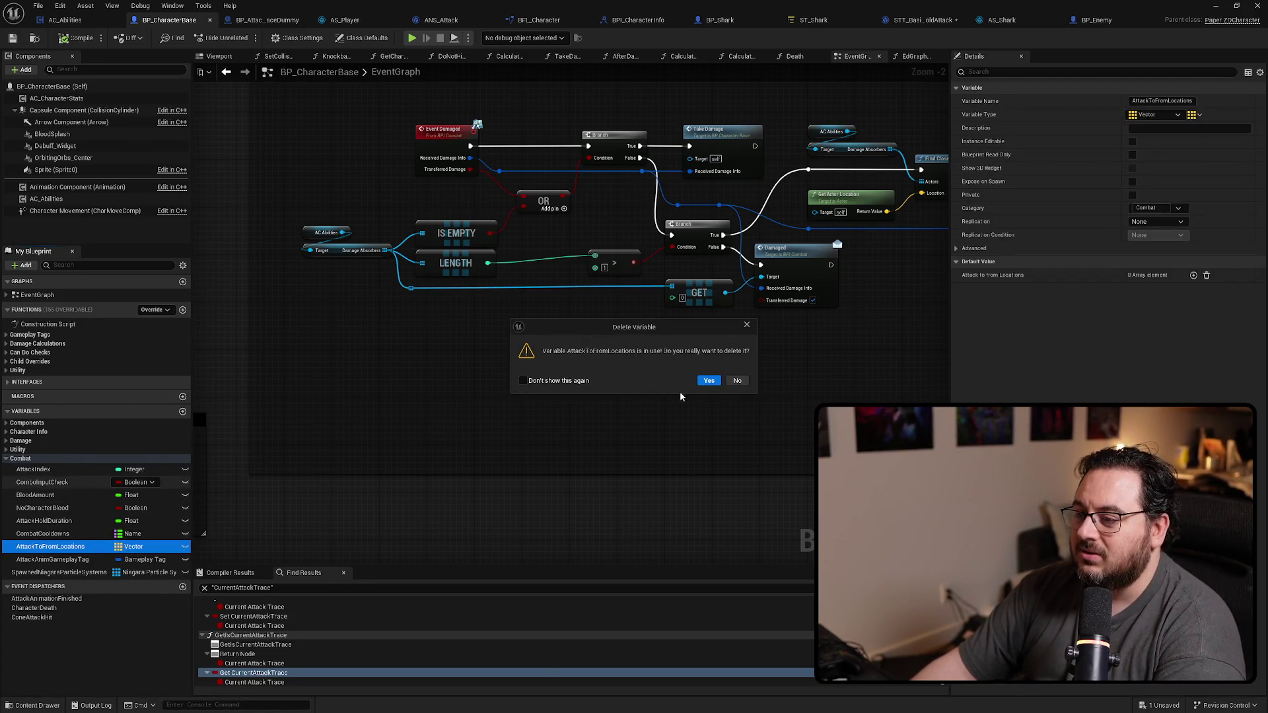
{"action": "left_click", "coordinate": [709, 382]}
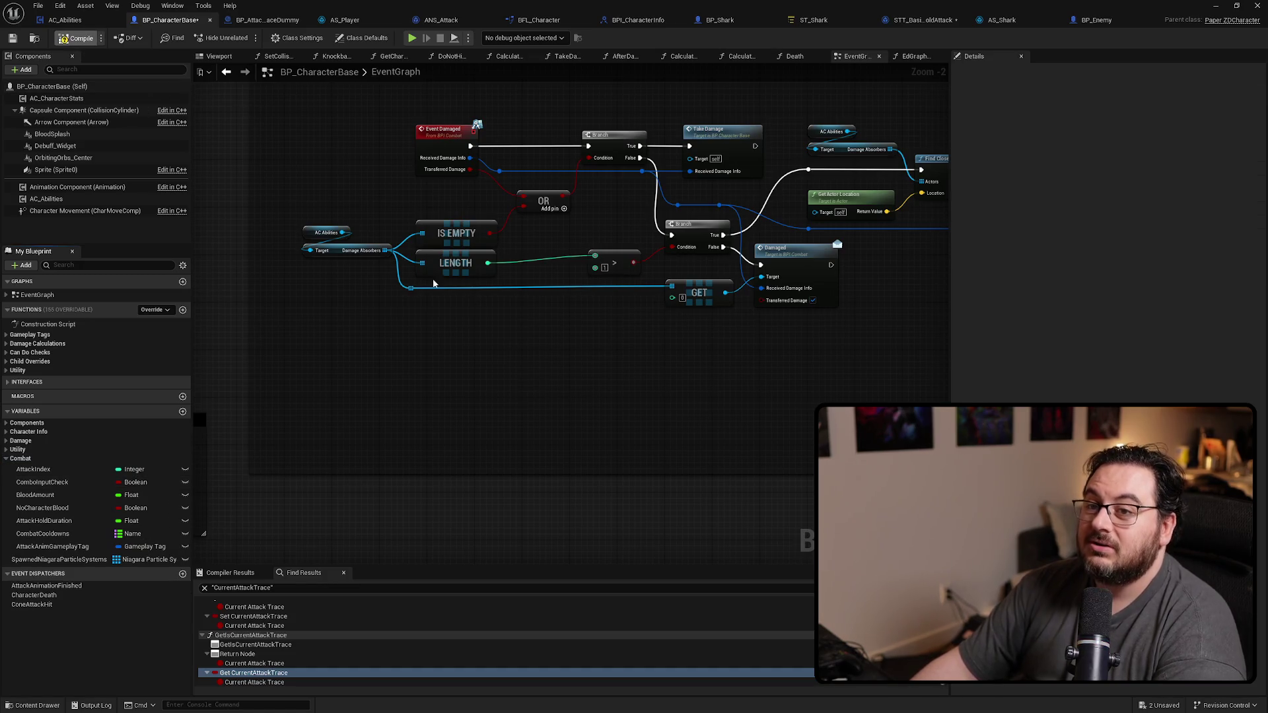
{"action": "left_click_drag", "start_coordinate": [596, 353], "coordinate": [638, 376]}
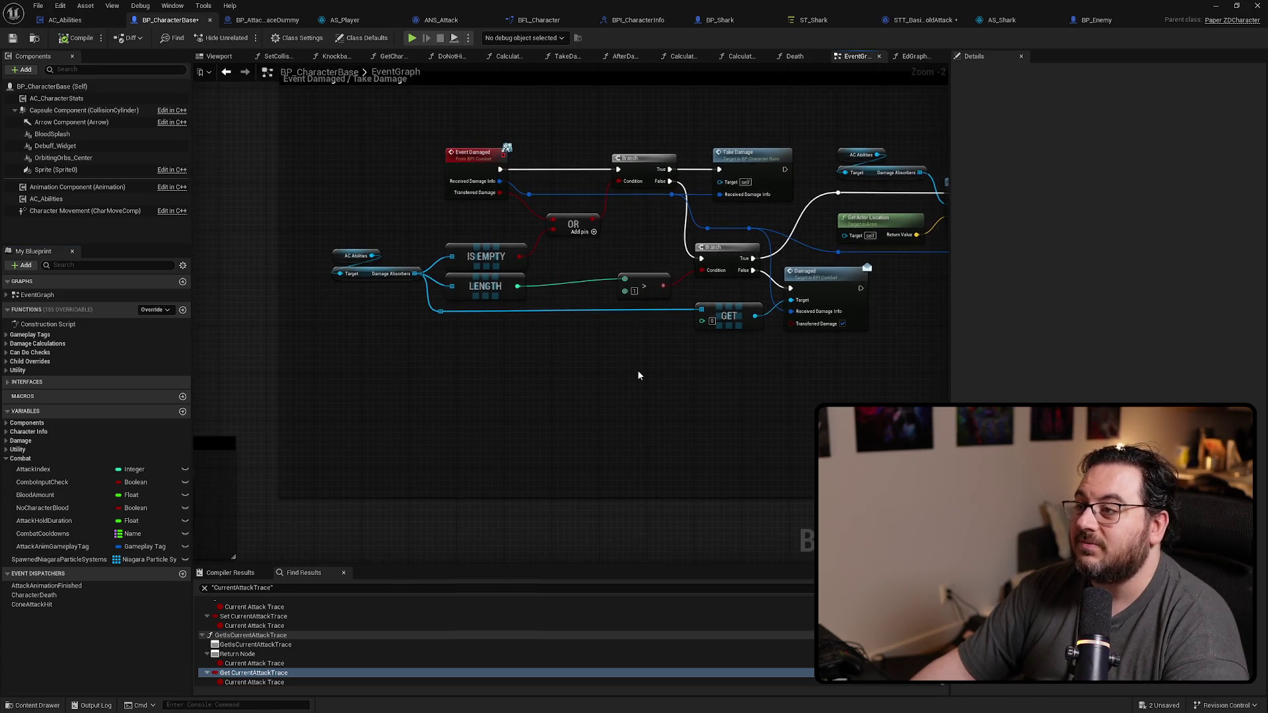
Step: Attempt to play the level, get blocked by BP_Enemy compile errors, and open BP_Enemy
{"action": "left_click", "coordinate": [921, 20]}
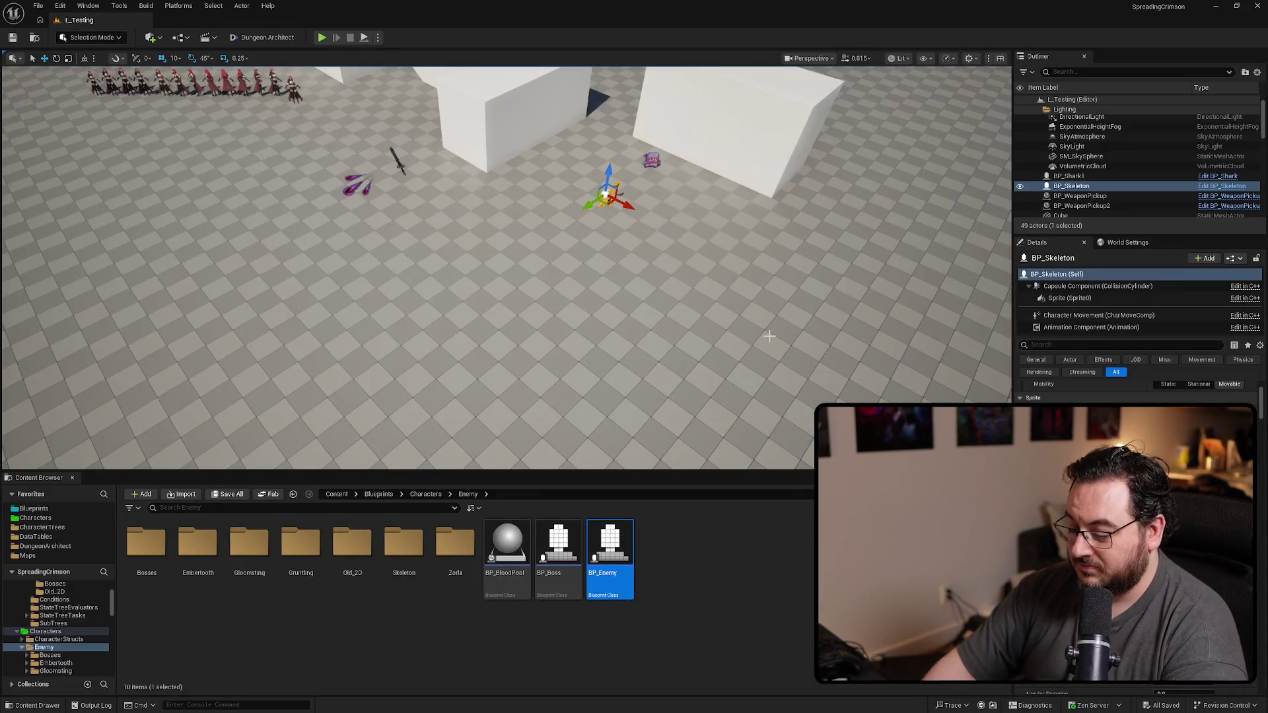
{"action": "key", "text": "alt+p"}
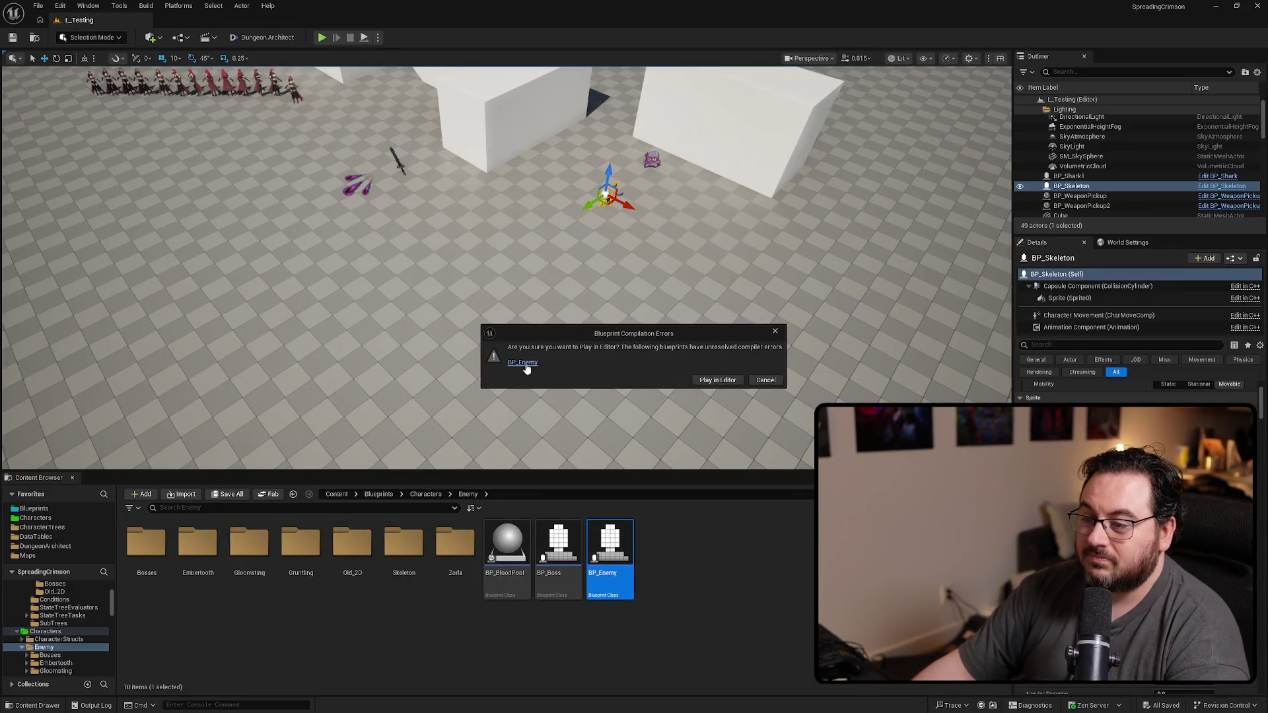
{"action": "left_click", "coordinate": [525, 363]}
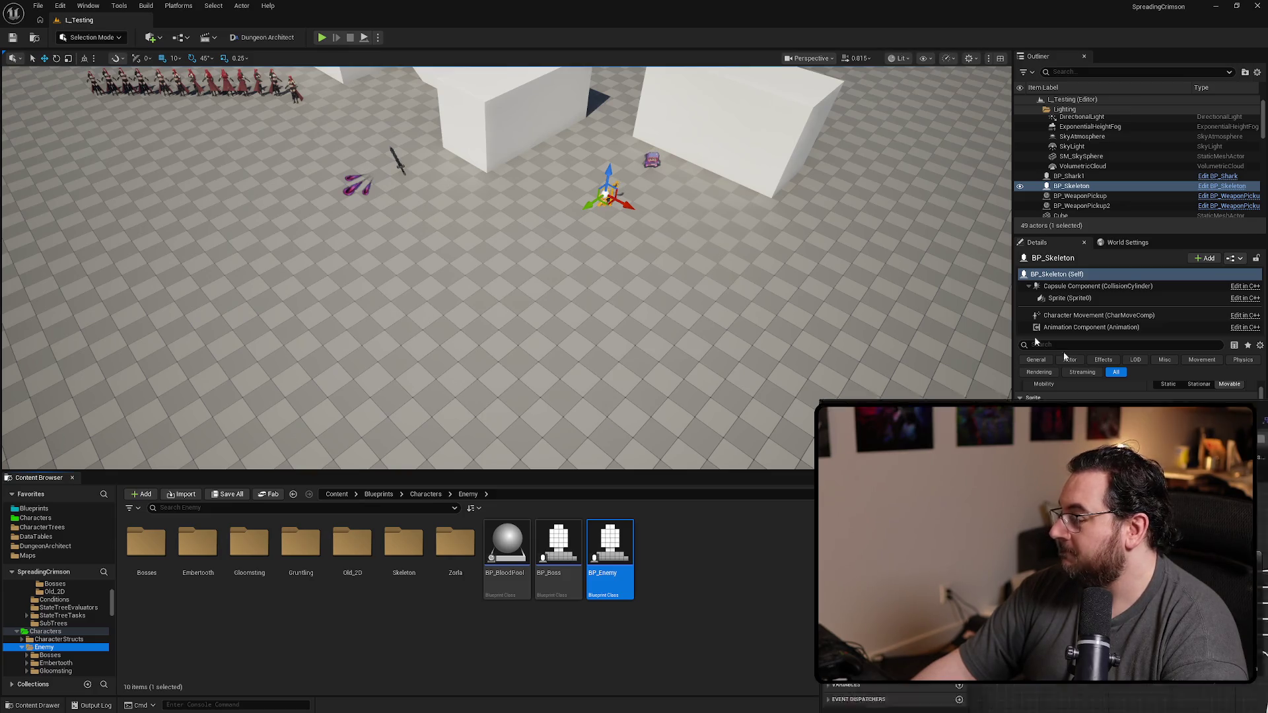
{"action": "key", "text": "Return"}
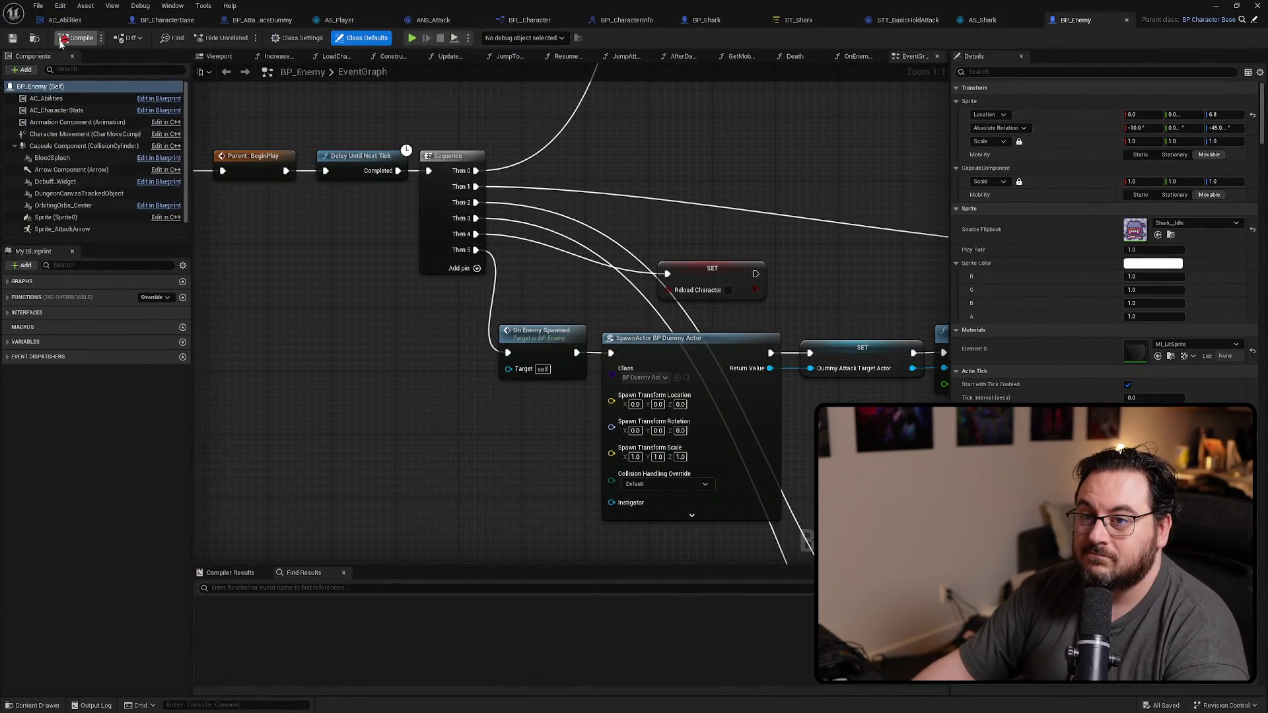
Step: Compile BP_Enemy and inspect the first error at the broken Attack To From Locations getter near Set Timer
{"action": "key", "text": "F7"}
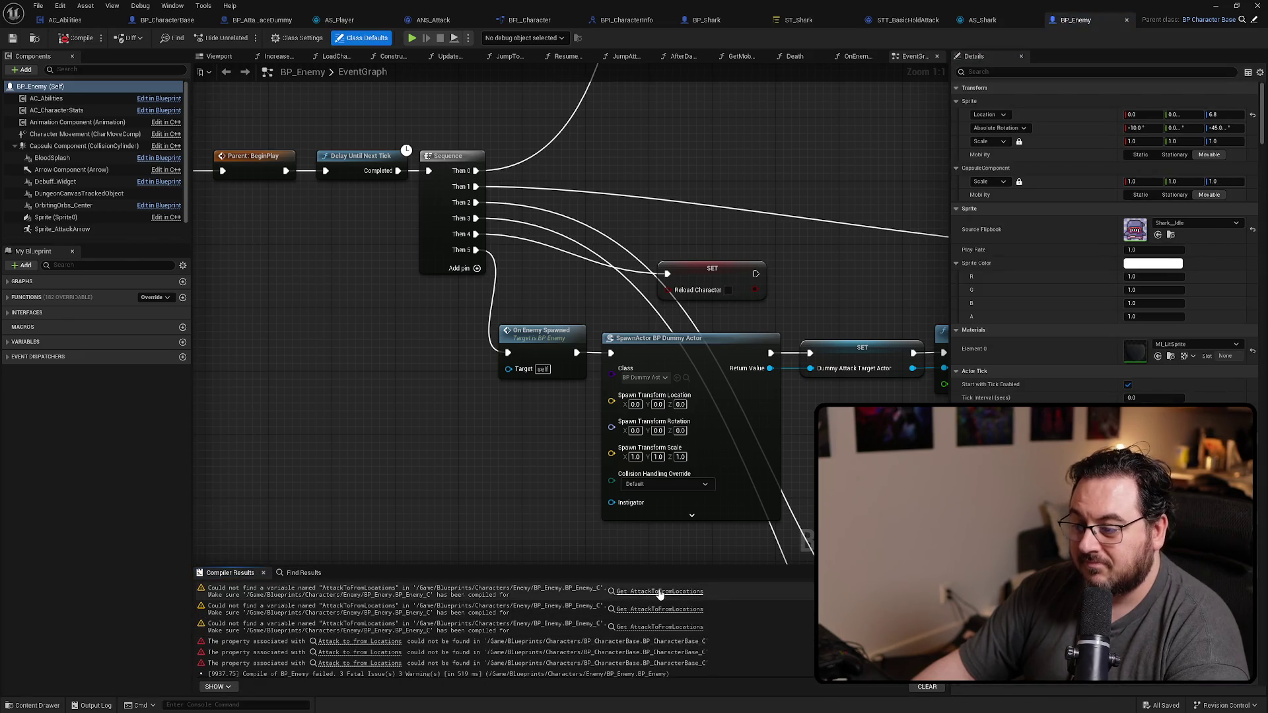
{"action": "left_click", "coordinate": [660, 591]}
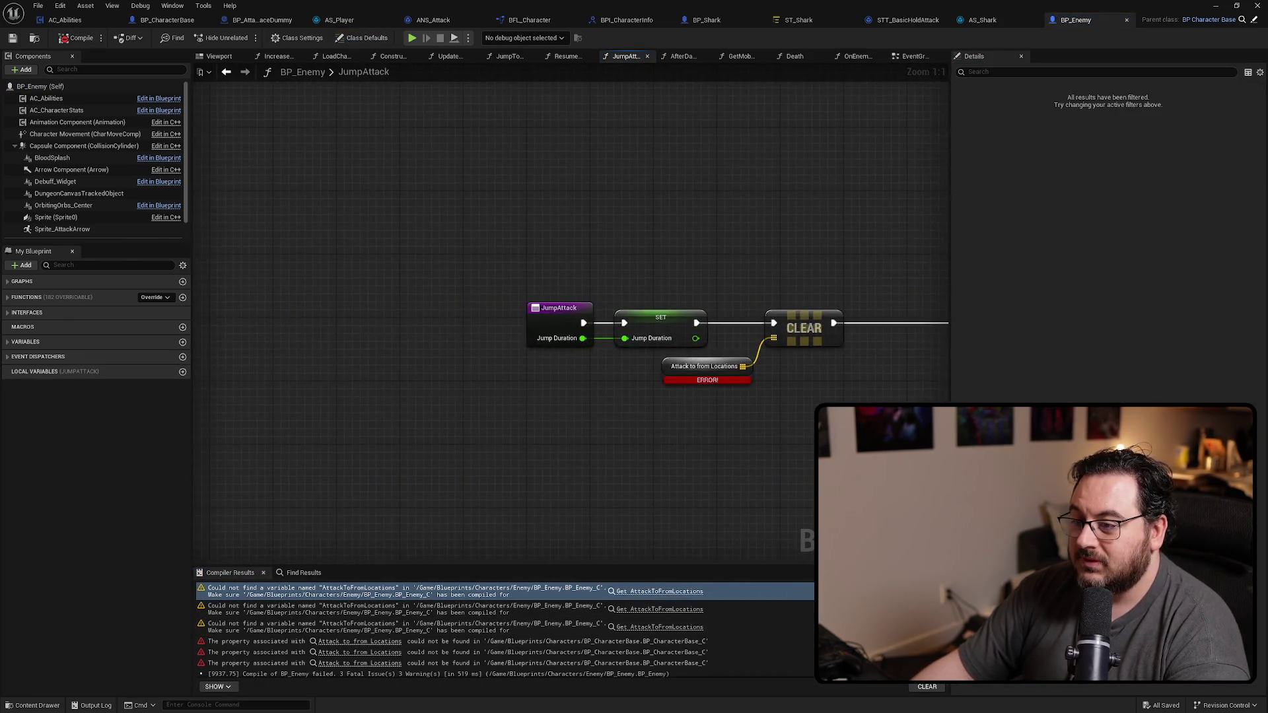
{"action": "left_click_drag", "start_coordinate": [748, 436], "coordinate": [303, 377]}
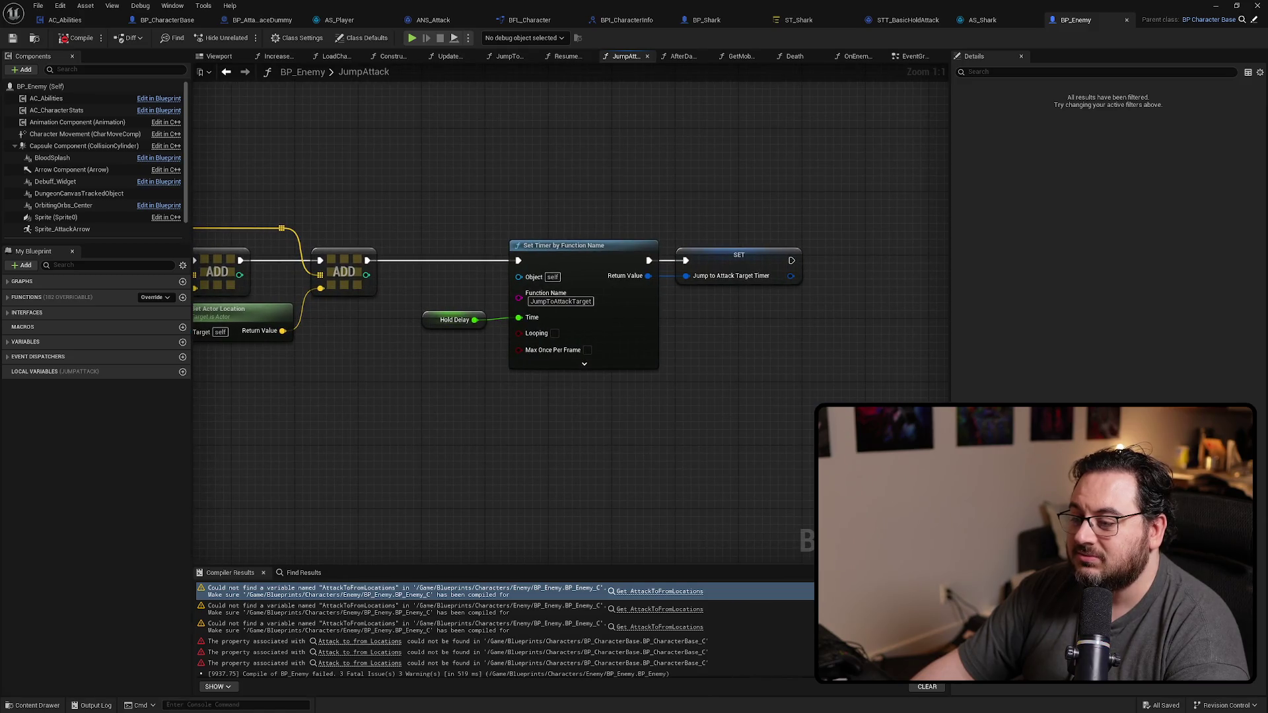
{"action": "left_click_drag", "start_coordinate": [587, 404], "coordinate": [1032, 423]}
{"action": "mouse_move", "coordinate": [587, 404]}
{"action": "left_mouse_down"}
{"action": "mouse_move", "coordinate": [656, 391]}
{"action": "mouse_move", "coordinate": [634, 382]}
{"action": "left_mouse_up"}
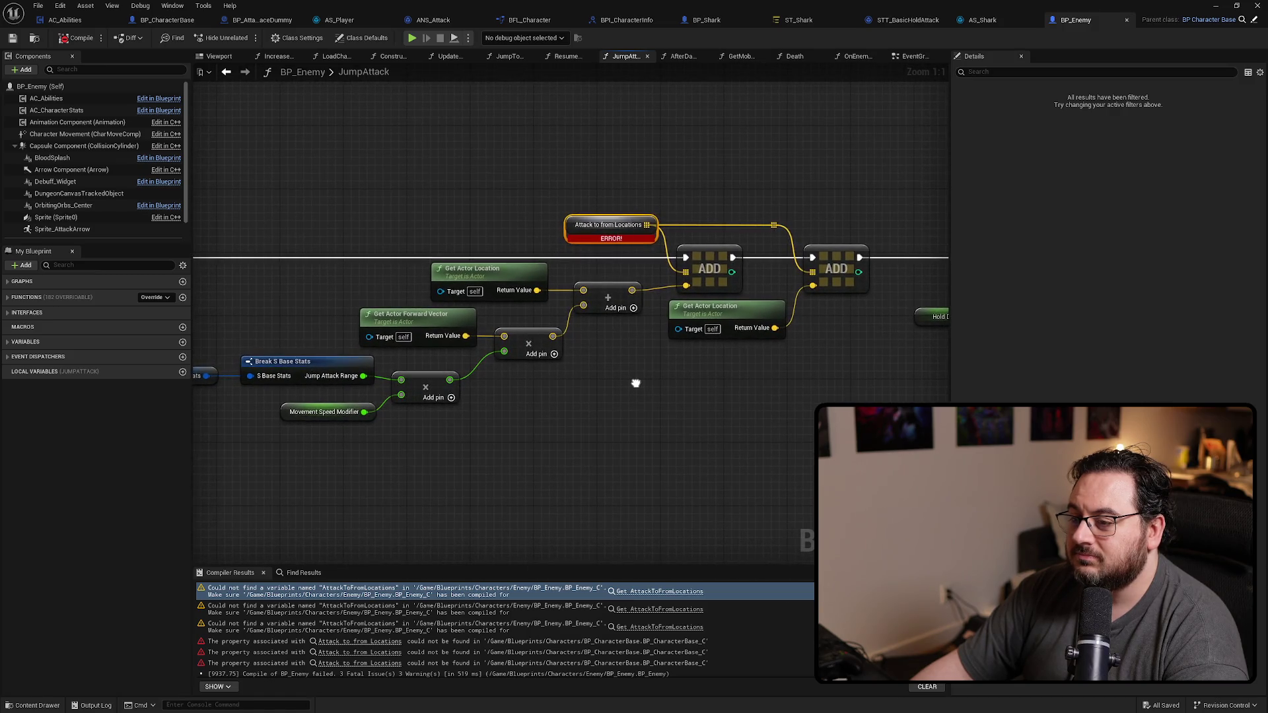
{"action": "mouse_move", "coordinate": [635, 382]}
{"action": "left_mouse_down"}
{"action": "mouse_move", "coordinate": [573, 375]}
{"action": "mouse_move", "coordinate": [589, 395]}
{"action": "mouse_move", "coordinate": [592, 376]}
{"action": "left_mouse_up"}
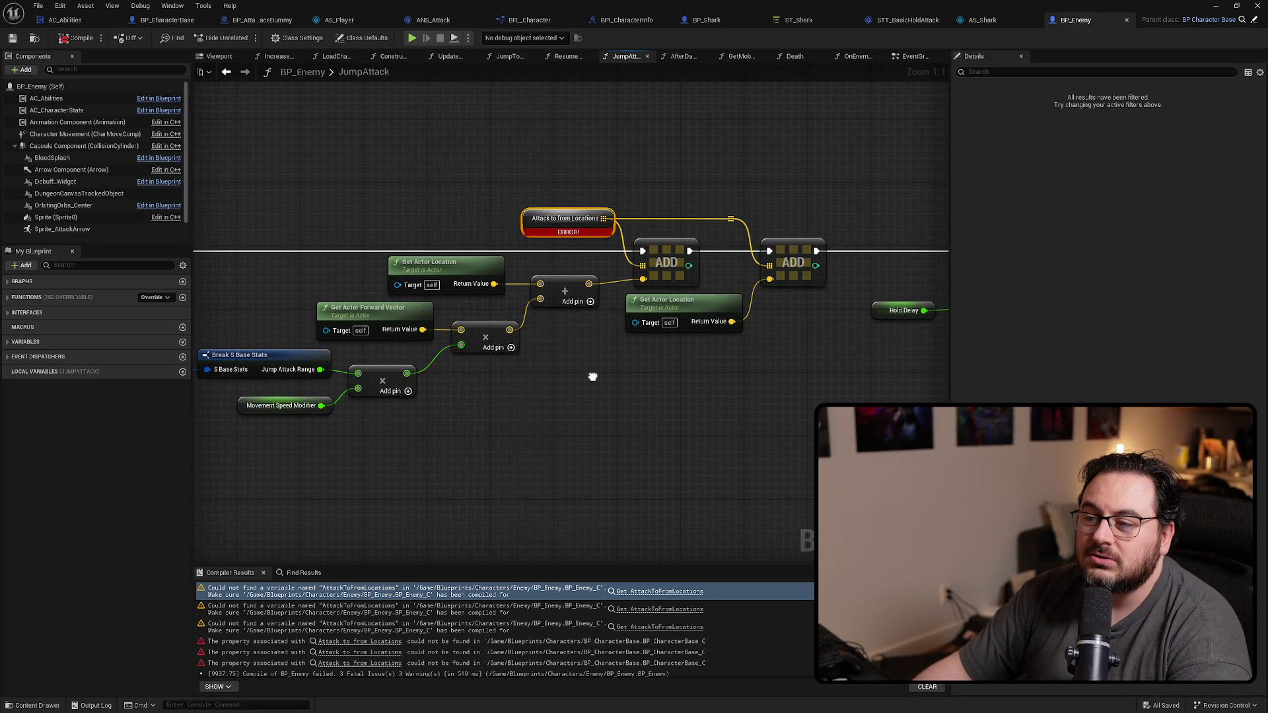
{"action": "mouse_move", "coordinate": [592, 376]}
{"action": "left_mouse_down"}
{"action": "mouse_move", "coordinate": [283, 389]}
{"action": "mouse_move", "coordinate": [592, 413]}
{"action": "mouse_move", "coordinate": [396, 415]}
{"action": "left_mouse_up"}
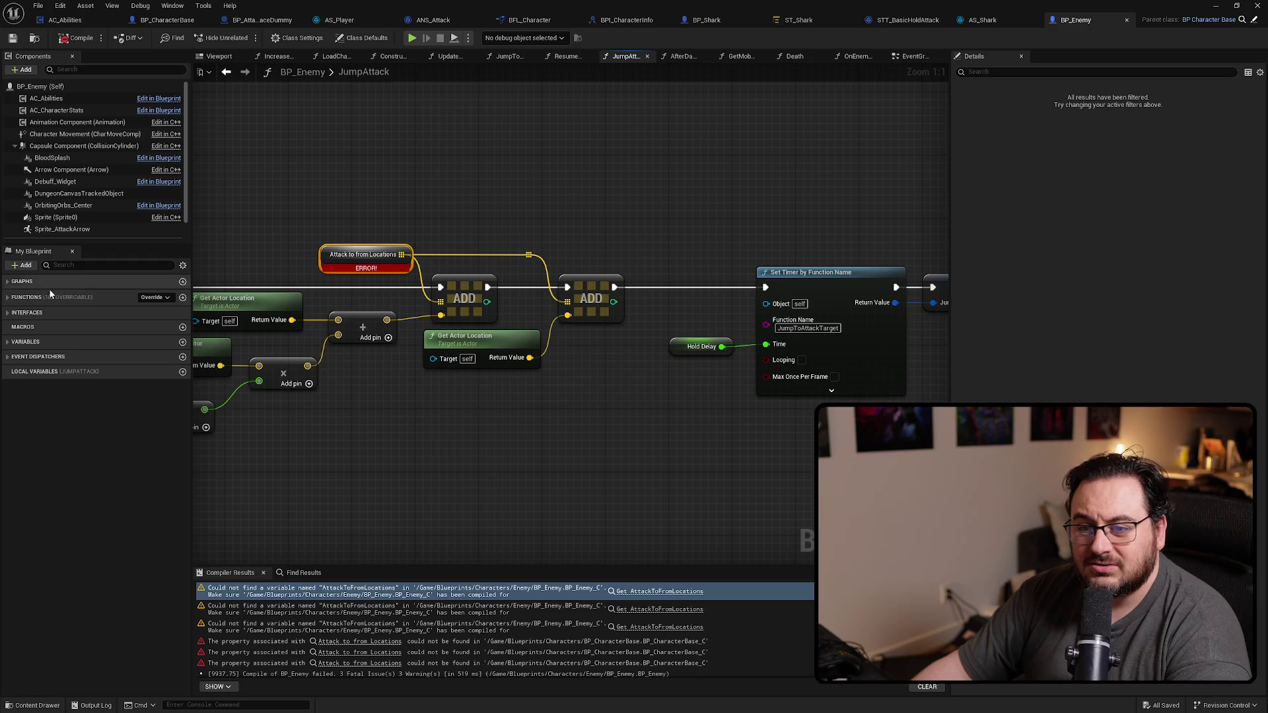
Step: Open the JumpToAttackTarget function graph from the Functions list and bring its nodes into view
{"action": "left_click", "coordinate": [21, 297]}
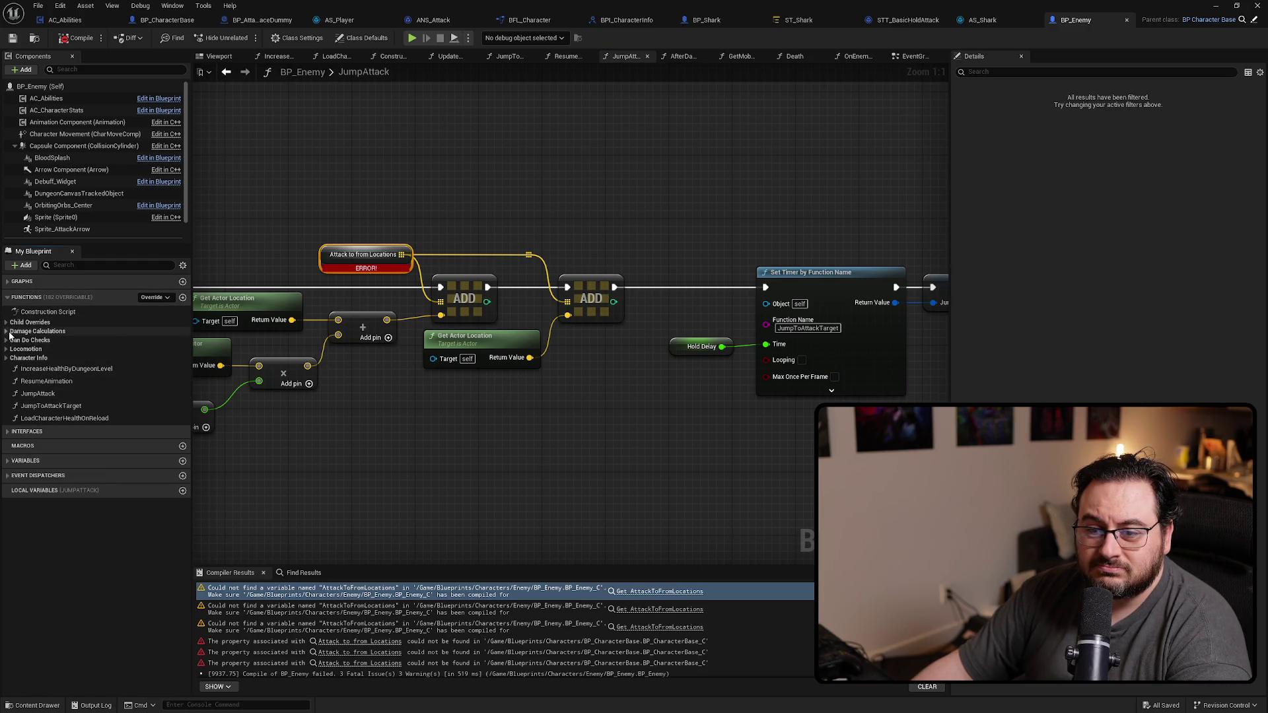
{"action": "double_click", "coordinate": [49, 406]}
{"action": "scroll", "coordinate": [603, 317], "scroll_direction": "up", "scroll_amount": 1}
{"action": "mouse_move", "coordinate": [716, 327]}
{"action": "left_mouse_down"}
{"action": "mouse_move", "coordinate": [603, 346]}
{"action": "mouse_move", "coordinate": [766, 353]}
{"action": "left_mouse_up"}
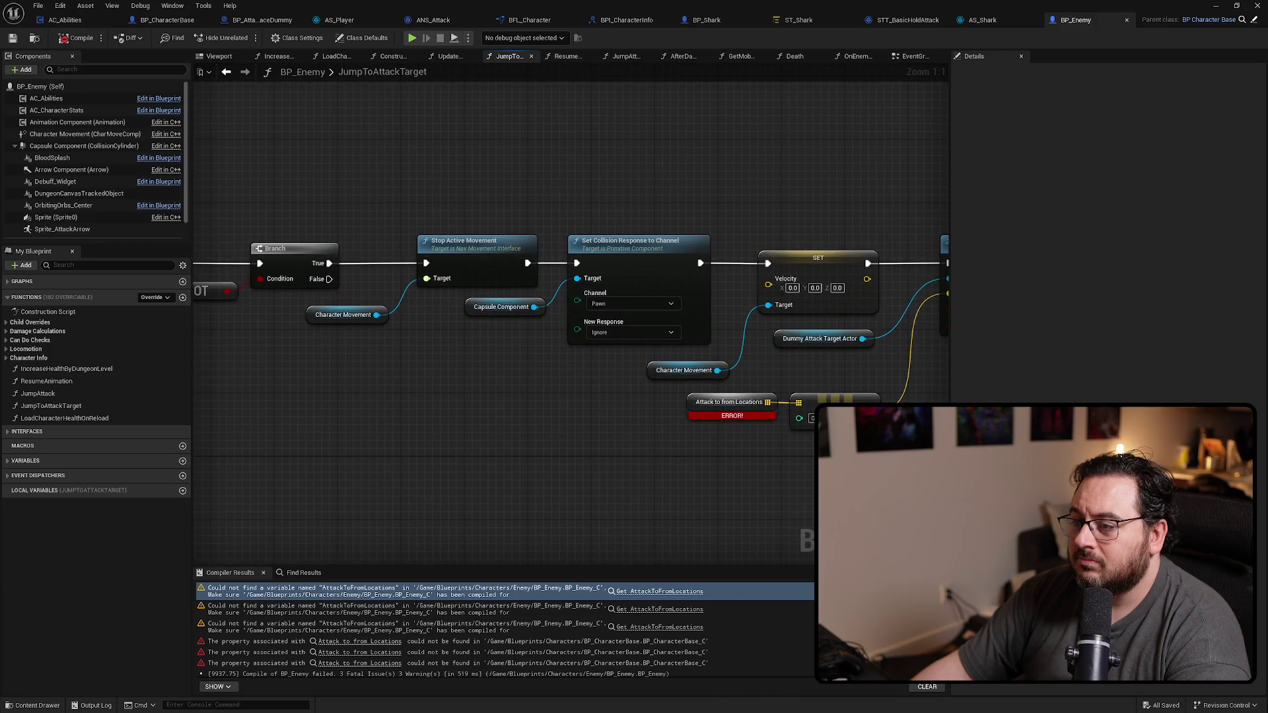
Step: Compare JumpToAttackTarget and JumpAttack graphs, then select JumpAttack's jump-location calculation nodes
{"action": "mouse_move", "coordinate": [1069, 401]}
{"action": "left_mouse_down"}
{"action": "mouse_move", "coordinate": [581, 381]}
{"action": "mouse_move", "coordinate": [328, 387]}
{"action": "mouse_move", "coordinate": [195, 270]}
{"action": "mouse_move", "coordinate": [150, 267]}
{"action": "mouse_move", "coordinate": [638, 360]}
{"action": "left_mouse_up"}
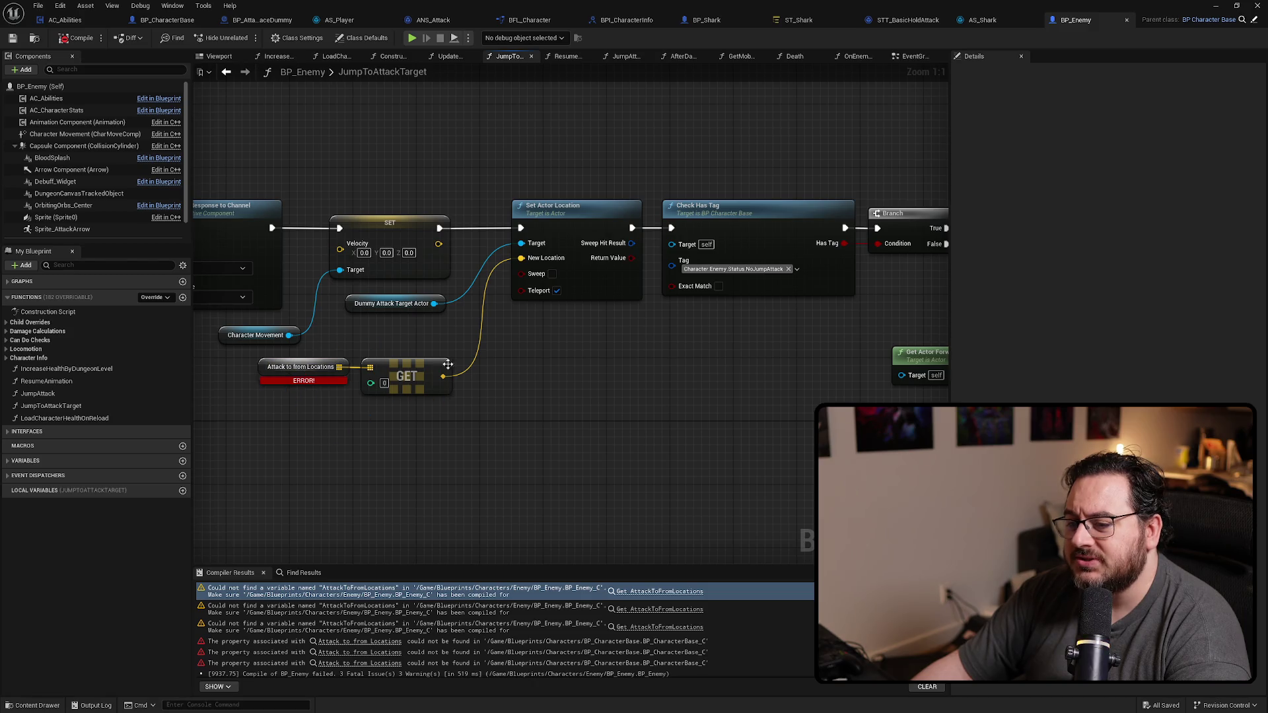
{"action": "left_click_drag", "start_coordinate": [451, 369], "coordinate": [646, 380]}
{"action": "key", "text": "alt+Left"}
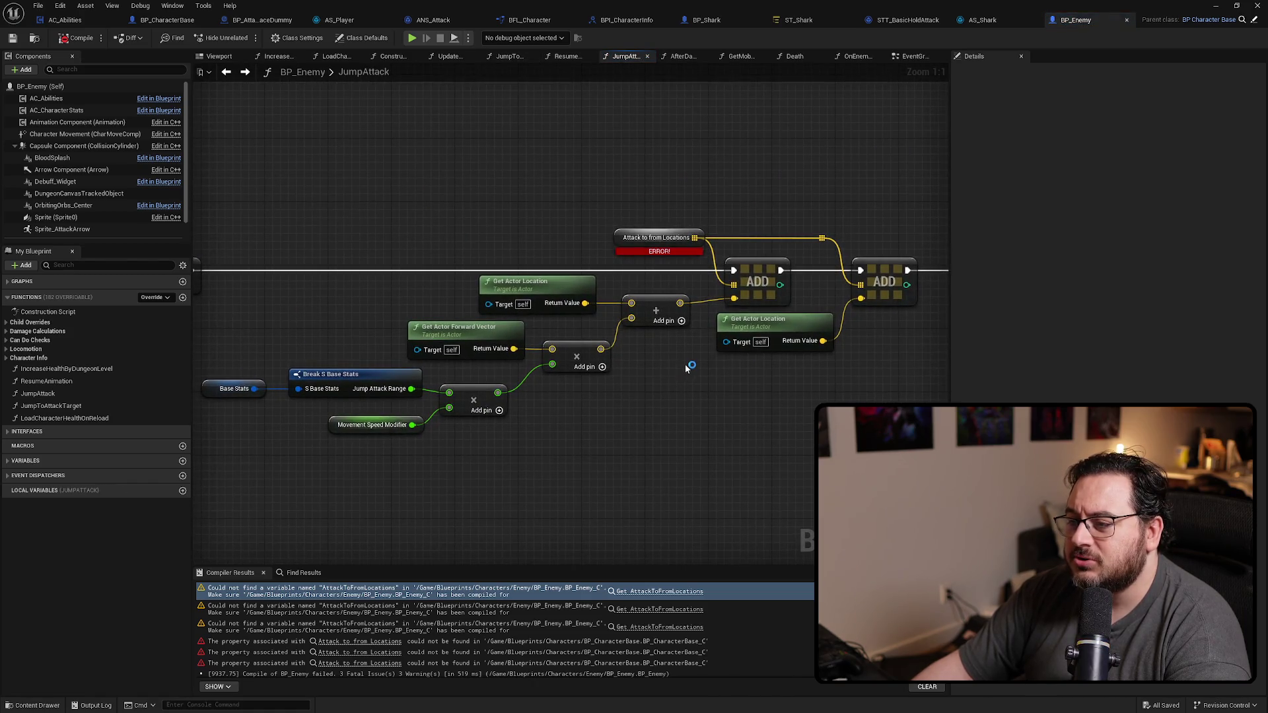
{"action": "left_click_drag", "start_coordinate": [622, 413], "coordinate": [716, 371]}
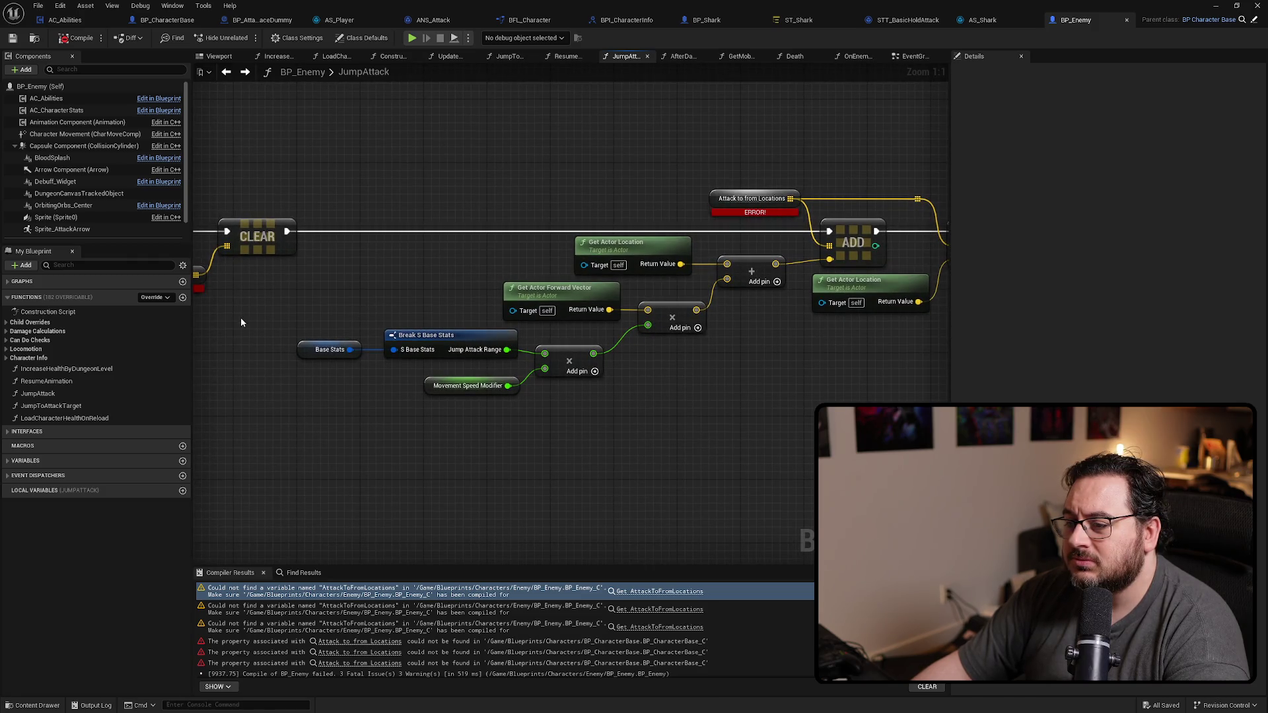
{"action": "key", "text": "alt+Right"}
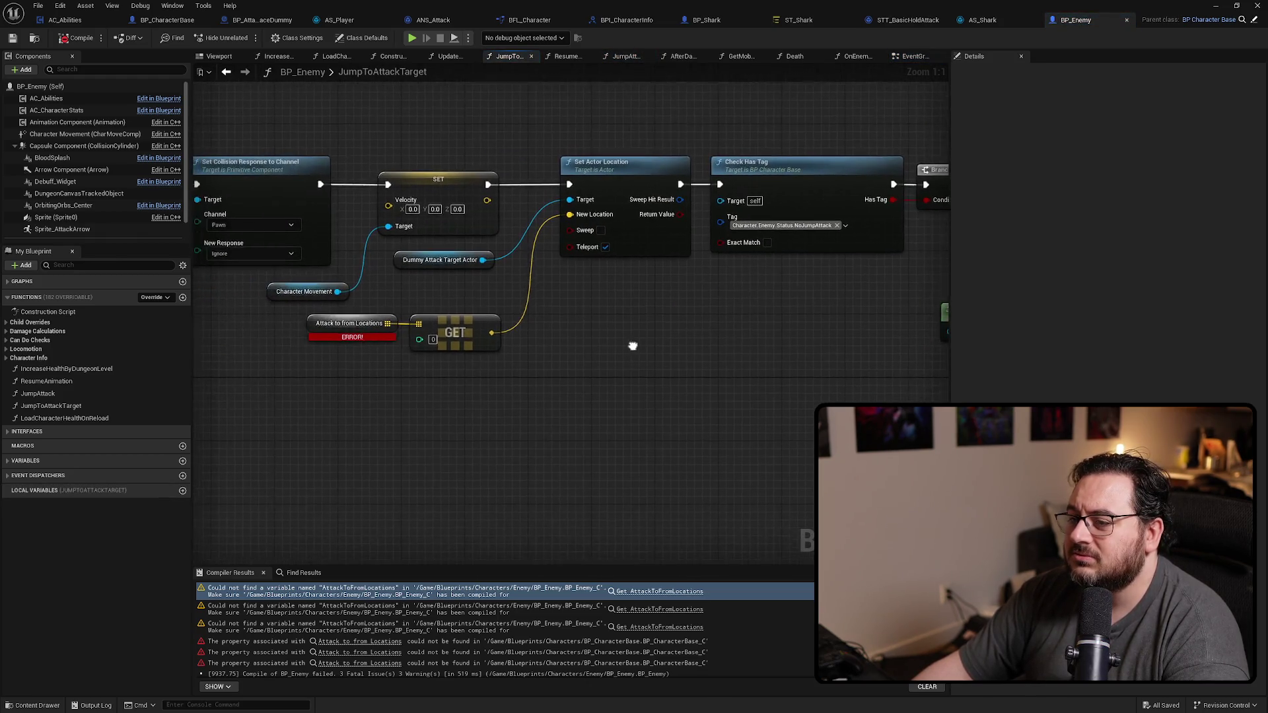
{"action": "left_click_drag", "start_coordinate": [586, 342], "coordinate": [209, 360]}
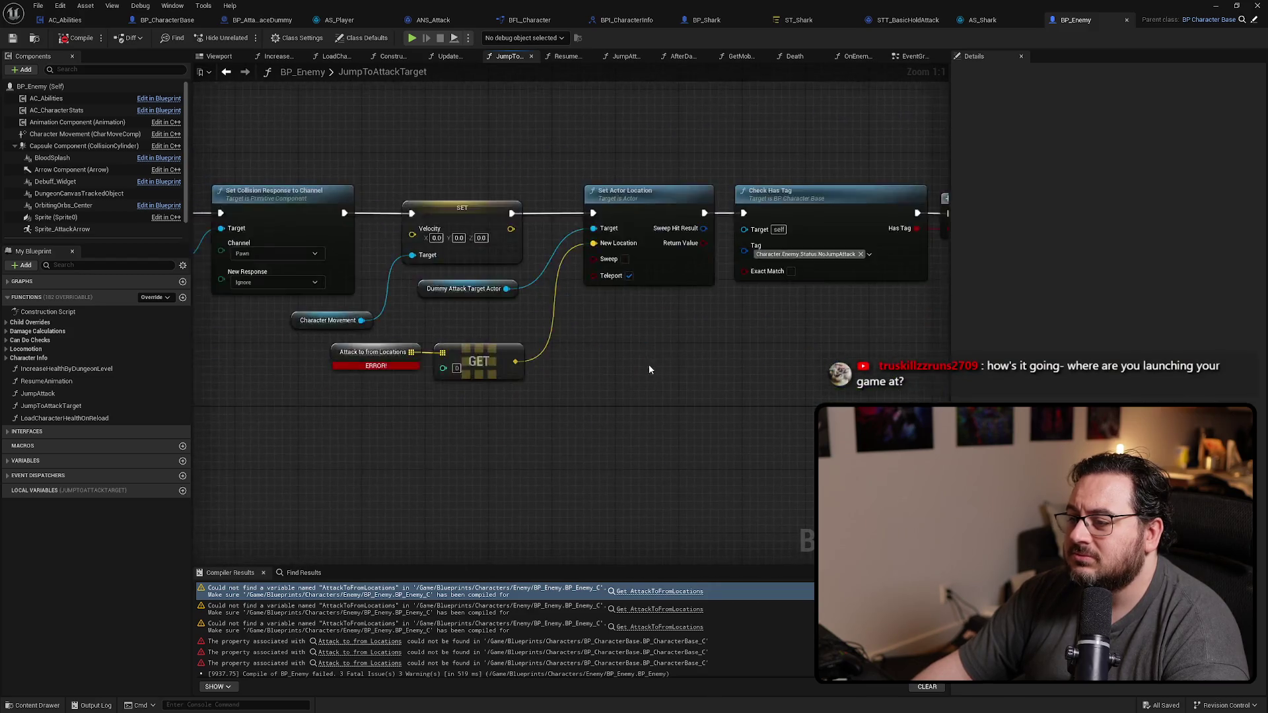
{"action": "left_click_drag", "start_coordinate": [313, 331], "coordinate": [257, 257]}
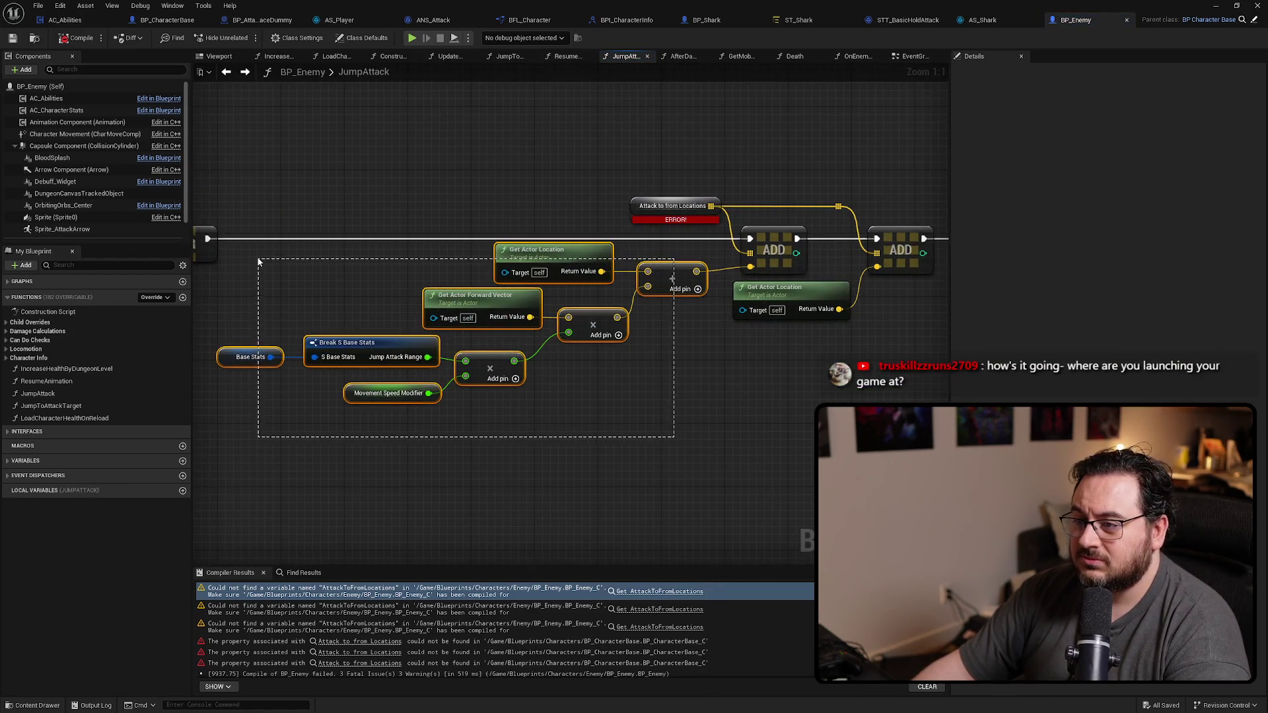
Step: Paste the location calculation into JumpToAttackTarget, wire its sum to Set Actor Location's New Location, and delete the broken GET
{"action": "key", "text": "ctrl+v"}
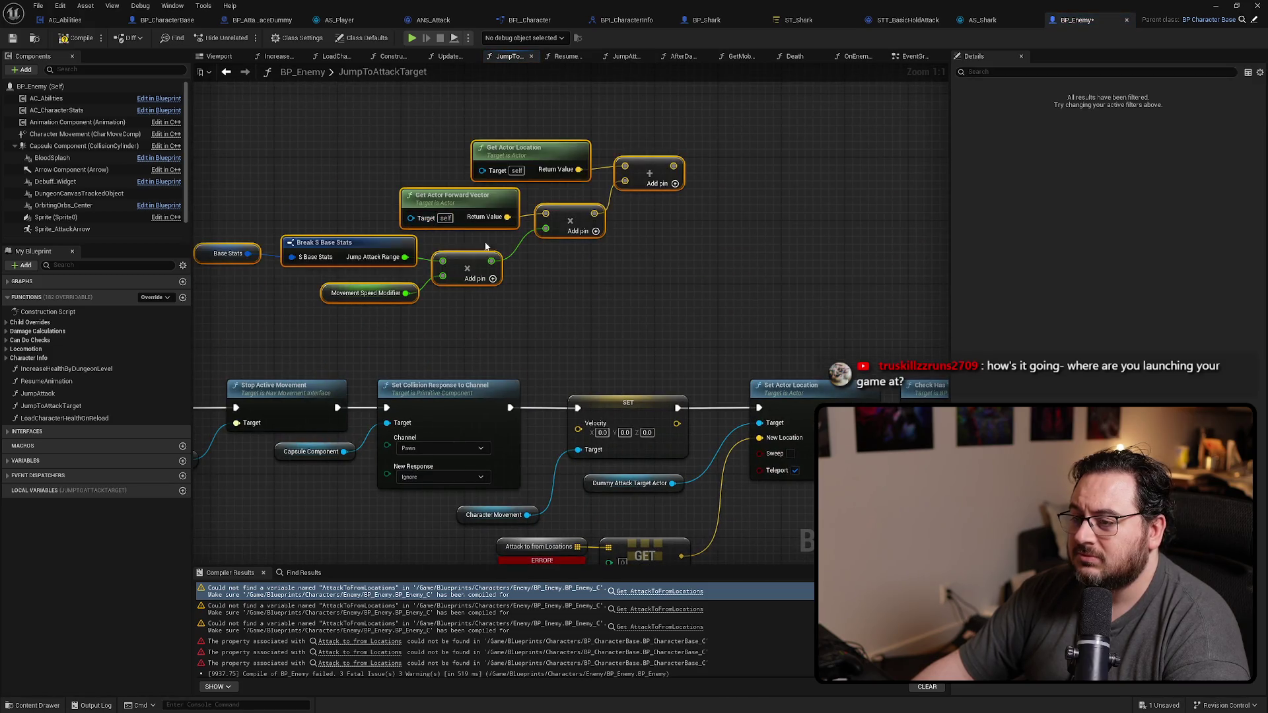
{"action": "left_click_drag", "start_coordinate": [680, 203], "coordinate": [643, 146]}
{"action": "left_click_drag", "start_coordinate": [593, 104], "coordinate": [679, 375]}
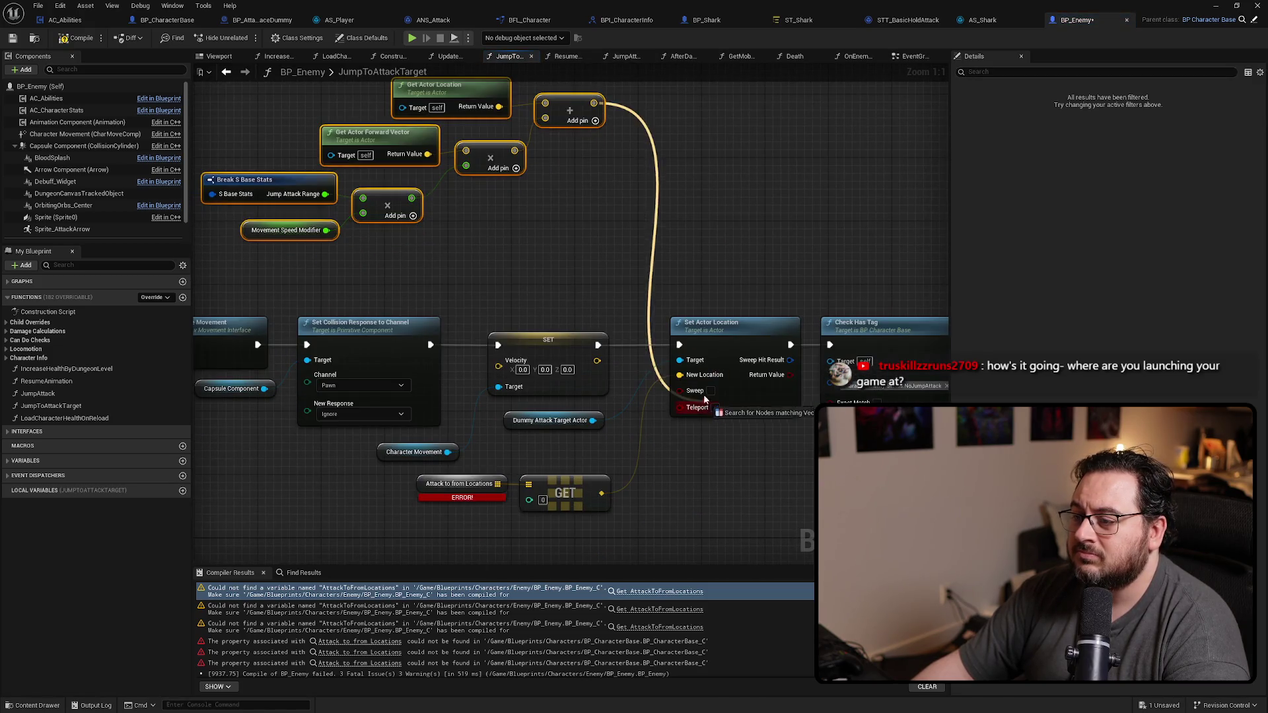
{"action": "left_click_drag", "start_coordinate": [551, 539], "coordinate": [564, 466]}
{"action": "key", "text": "Delete"}
{"action": "scroll", "coordinate": [563, 471], "scroll_direction": "down", "scroll_amount": 1}
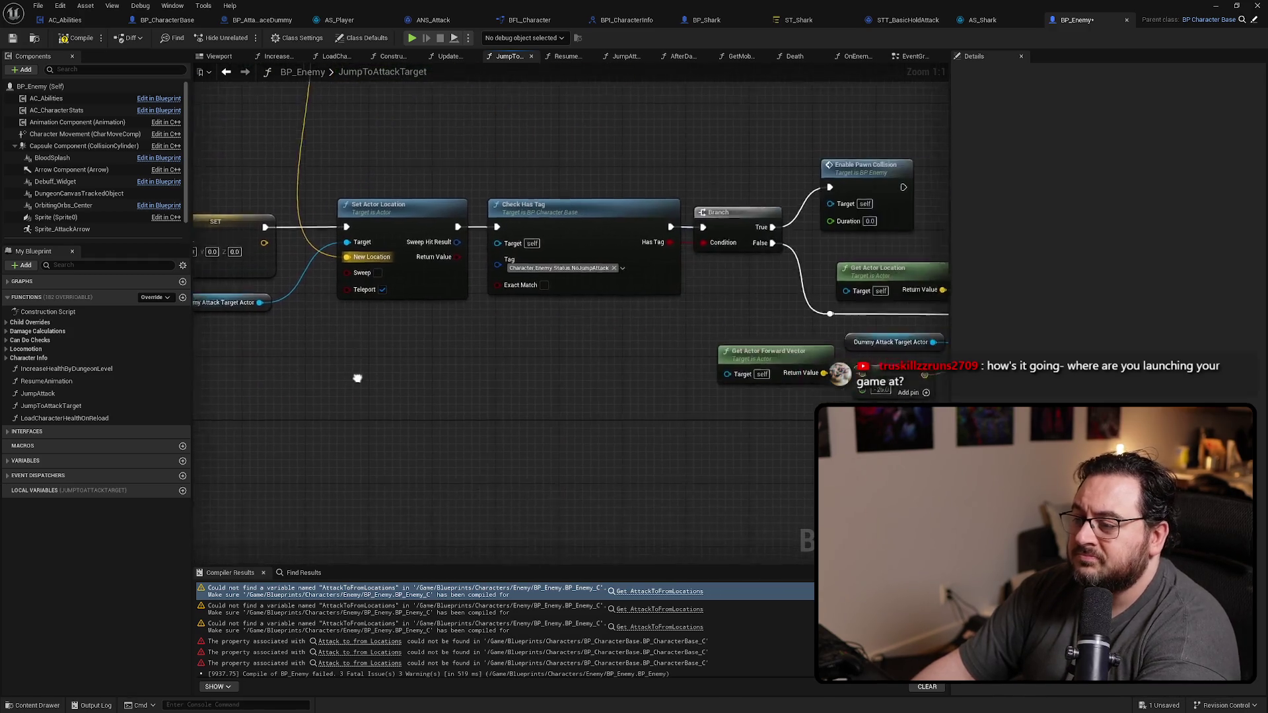
{"action": "left_click_drag", "start_coordinate": [370, 374], "coordinate": [725, 210]}
{"action": "left_click_drag", "start_coordinate": [635, 232], "coordinate": [642, 245]}
Step: Delete the original calculation nodes from the JumpAttack graph
{"action": "key", "text": "alt+Left"}
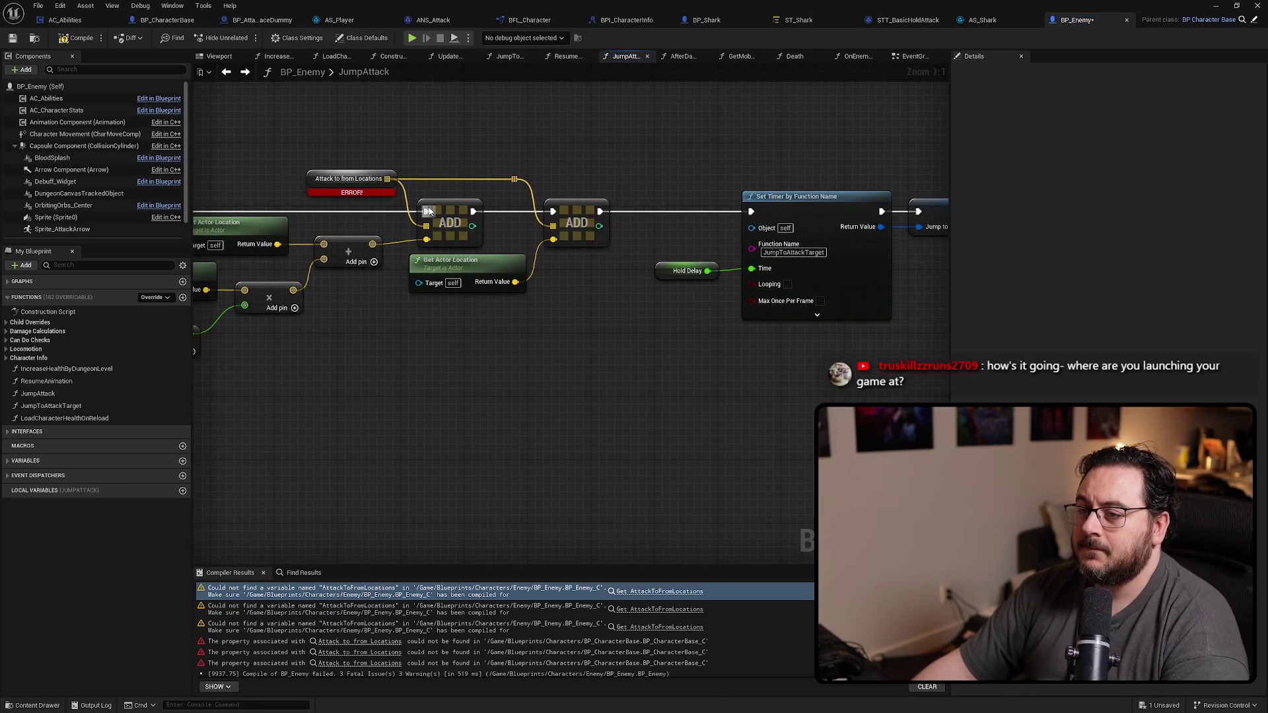
{"action": "left_click_drag", "start_coordinate": [481, 341], "coordinate": [752, 372]}
{"action": "scroll", "coordinate": [800, 295], "scroll_direction": "down", "scroll_amount": 2}
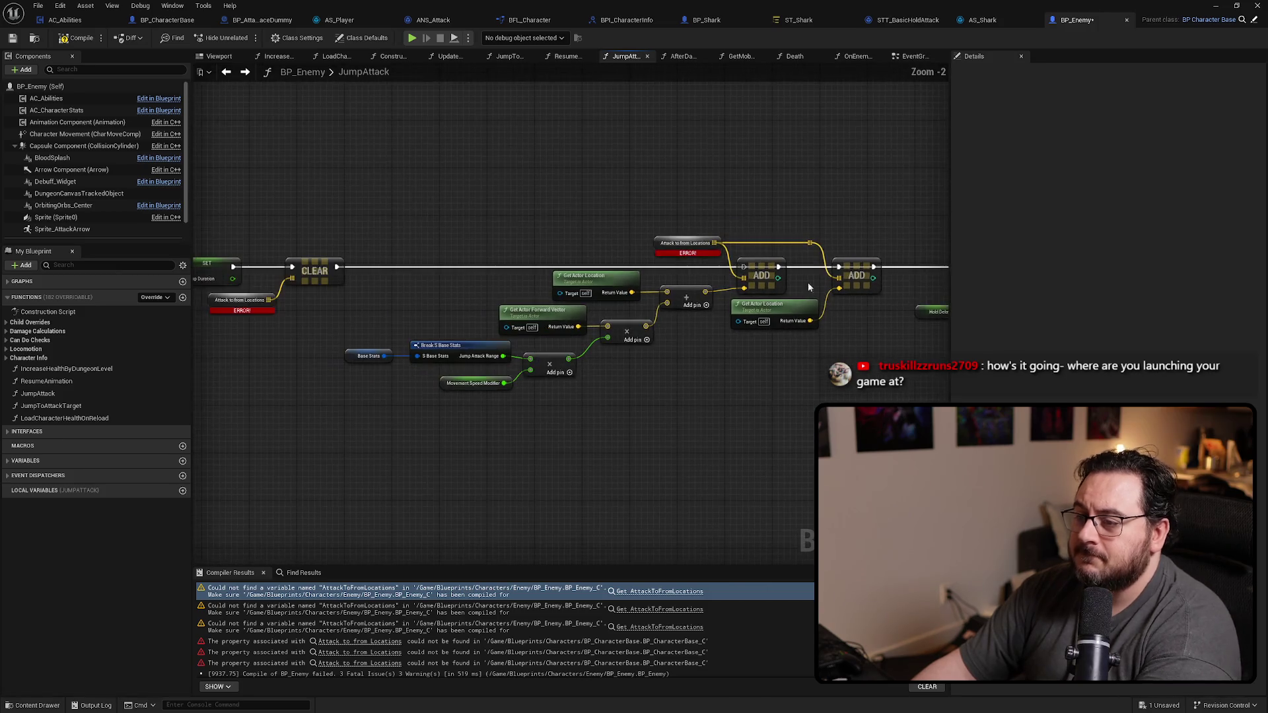
{"action": "left_click_drag", "start_coordinate": [672, 323], "coordinate": [397, 423]}
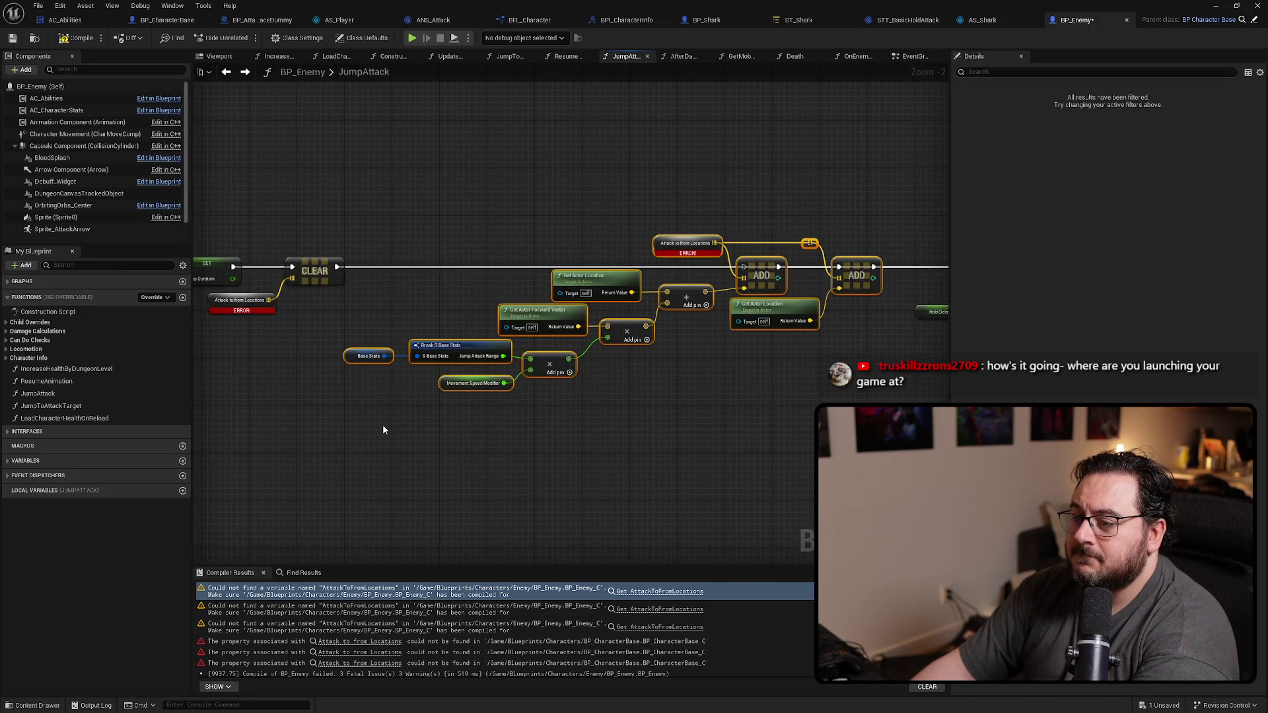
{"action": "key", "text": "Delete"}
{"action": "left_click_drag", "start_coordinate": [388, 396], "coordinate": [546, 301]}
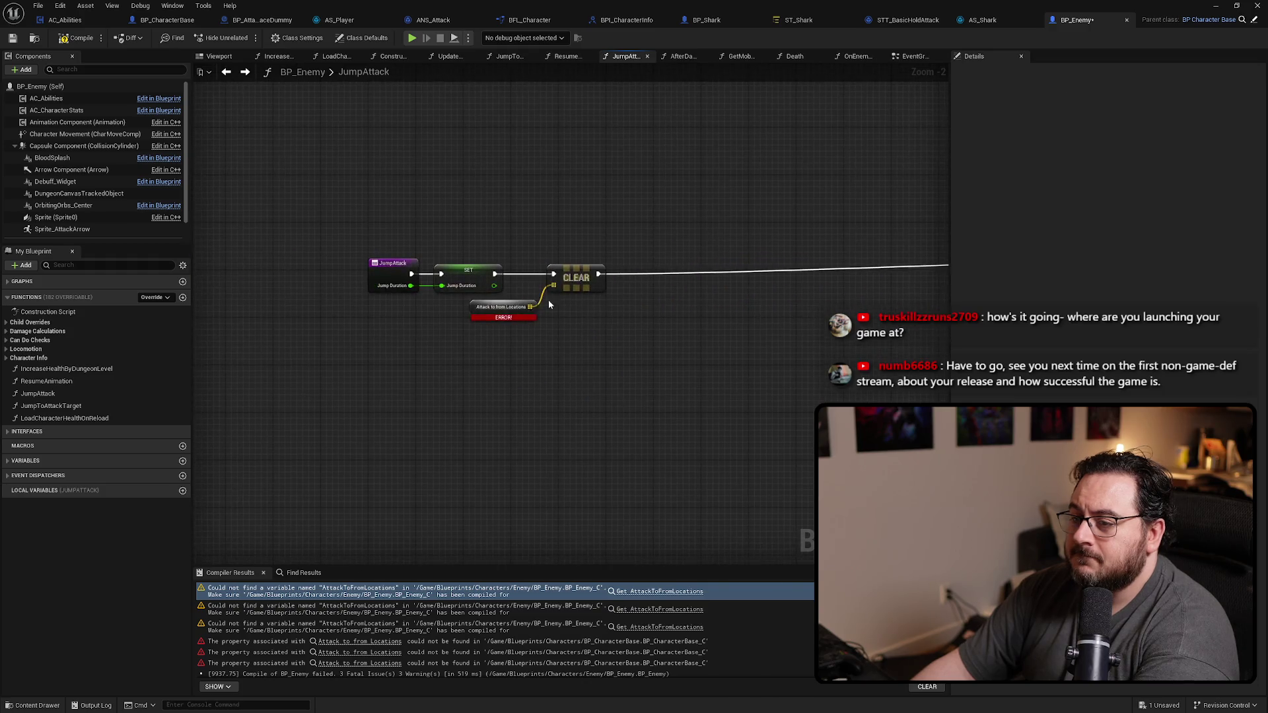
{"action": "scroll", "coordinate": [545, 301], "scroll_direction": "up", "scroll_amount": 2}
Step: Delete the CLEAR and broken getter nodes, move JumpAttack's remaining nodes next to the timer, and compile successfully
{"action": "left_click_drag", "start_coordinate": [614, 381], "coordinate": [514, 292]}
{"action": "key", "text": "Delete"}
{"action": "scroll", "coordinate": [483, 362], "scroll_direction": "down", "scroll_amount": 3}
{"action": "scroll", "coordinate": [484, 361], "scroll_direction": "down", "scroll_amount": 3}
{"action": "left_click_drag", "start_coordinate": [425, 308], "coordinate": [383, 358]}
{"action": "scroll", "coordinate": [463, 314], "scroll_direction": "up", "scroll_amount": 3}
{"action": "mouse_move", "coordinate": [268, 291]}
{"action": "left_mouse_down"}
{"action": "mouse_move", "coordinate": [699, 315]}
{"action": "mouse_move", "coordinate": [745, 297]}
{"action": "left_mouse_up"}
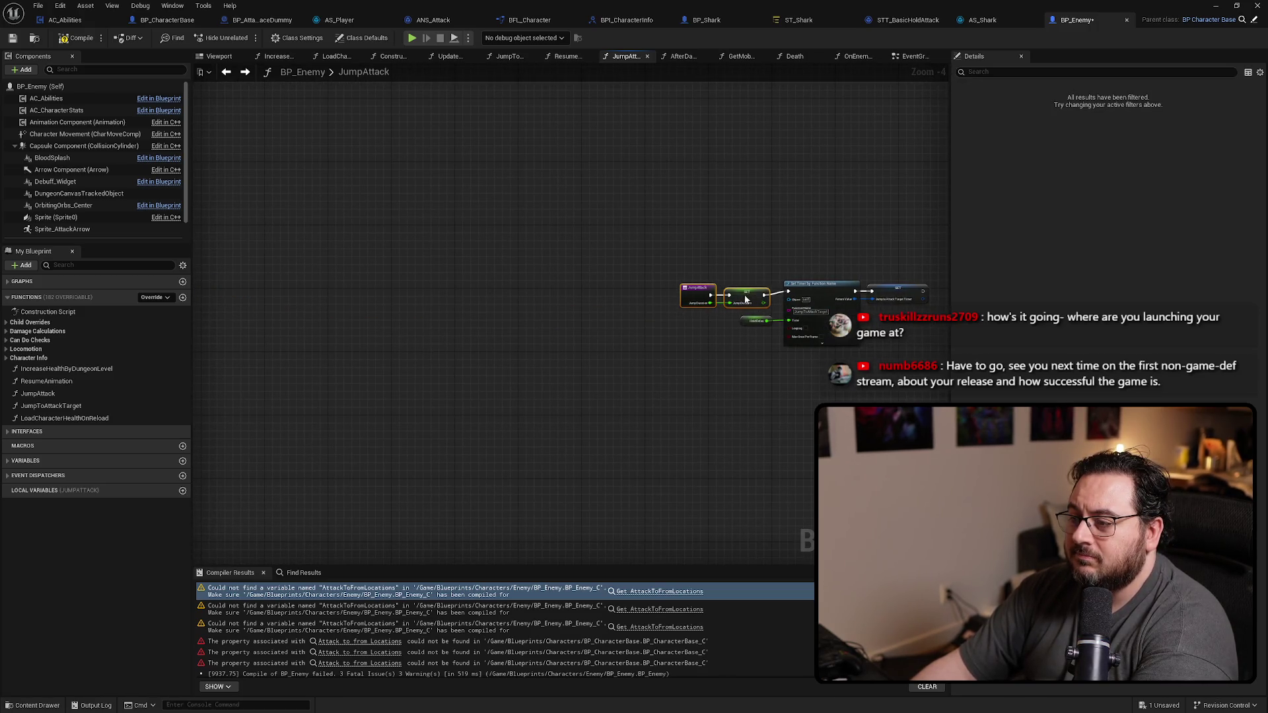
{"action": "scroll", "coordinate": [433, 402], "scroll_direction": "down", "scroll_amount": 3}
{"action": "scroll", "coordinate": [548, 398], "scroll_direction": "down", "scroll_amount": 4}
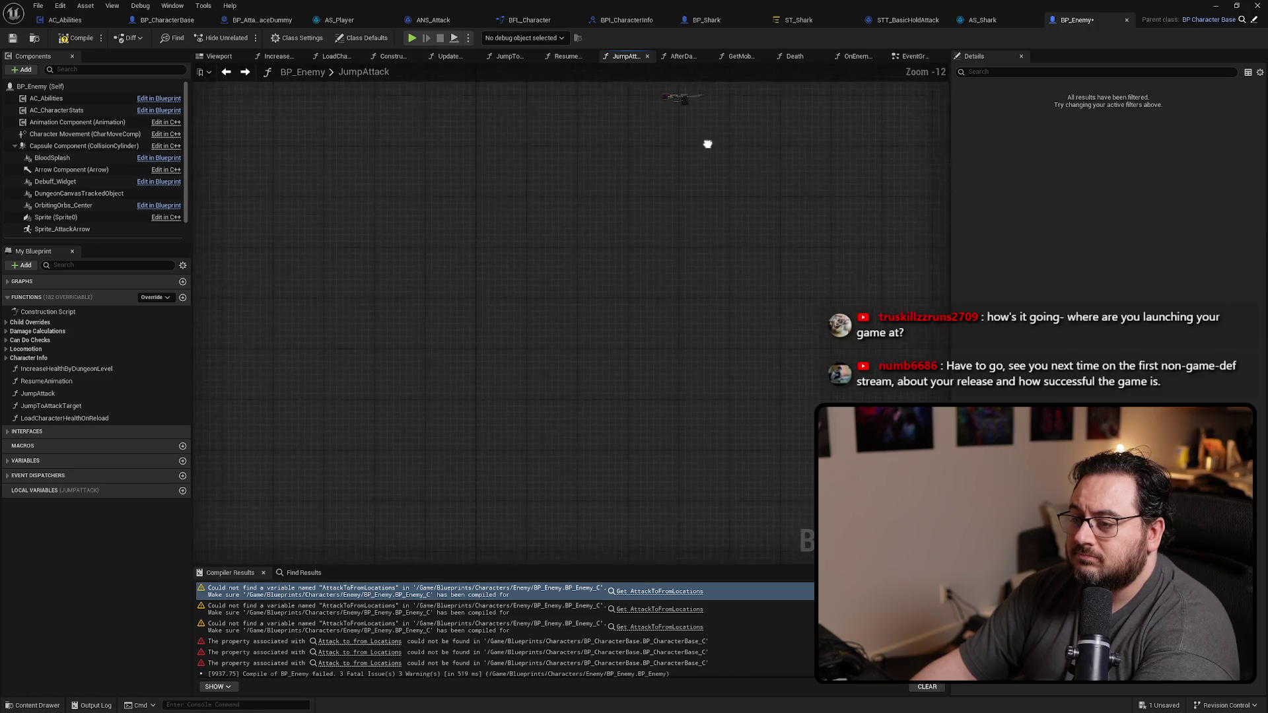
{"action": "scroll", "coordinate": [532, 349], "scroll_direction": "up", "scroll_amount": 5}
{"action": "scroll", "coordinate": [565, 284], "scroll_direction": "up", "scroll_amount": 2}
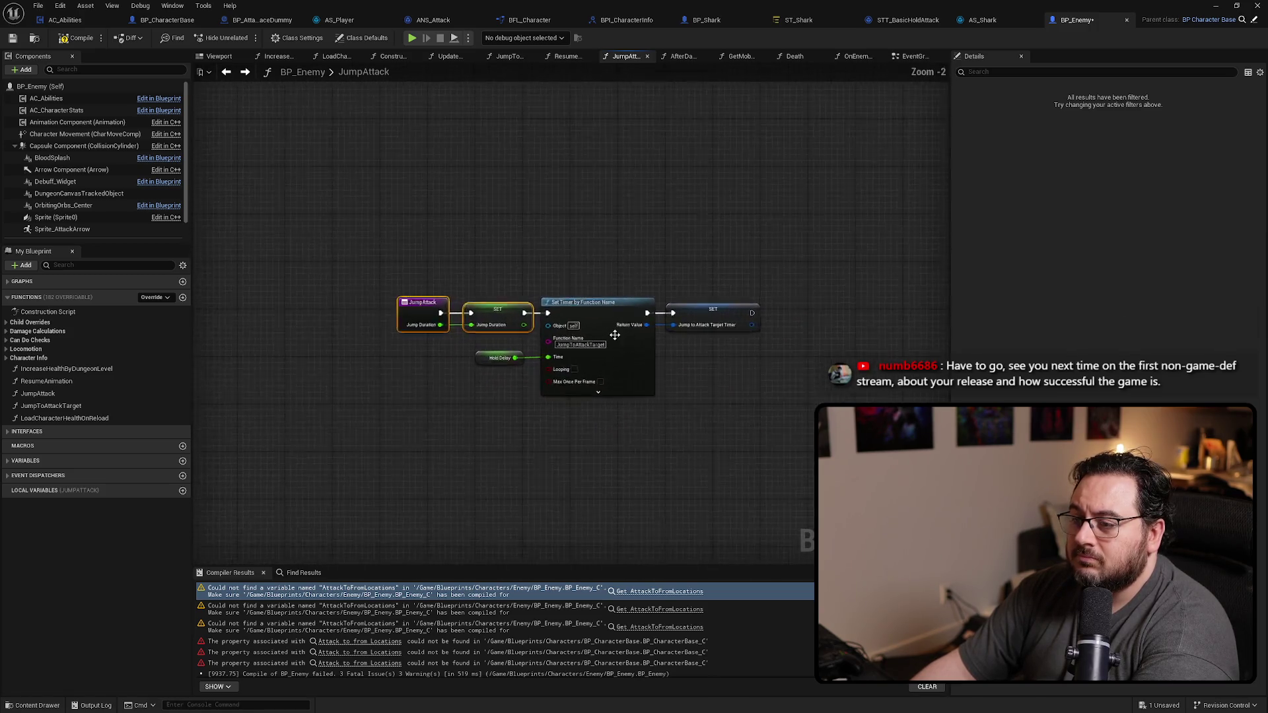
{"action": "scroll", "coordinate": [649, 245], "scroll_direction": "up", "scroll_amount": 3}
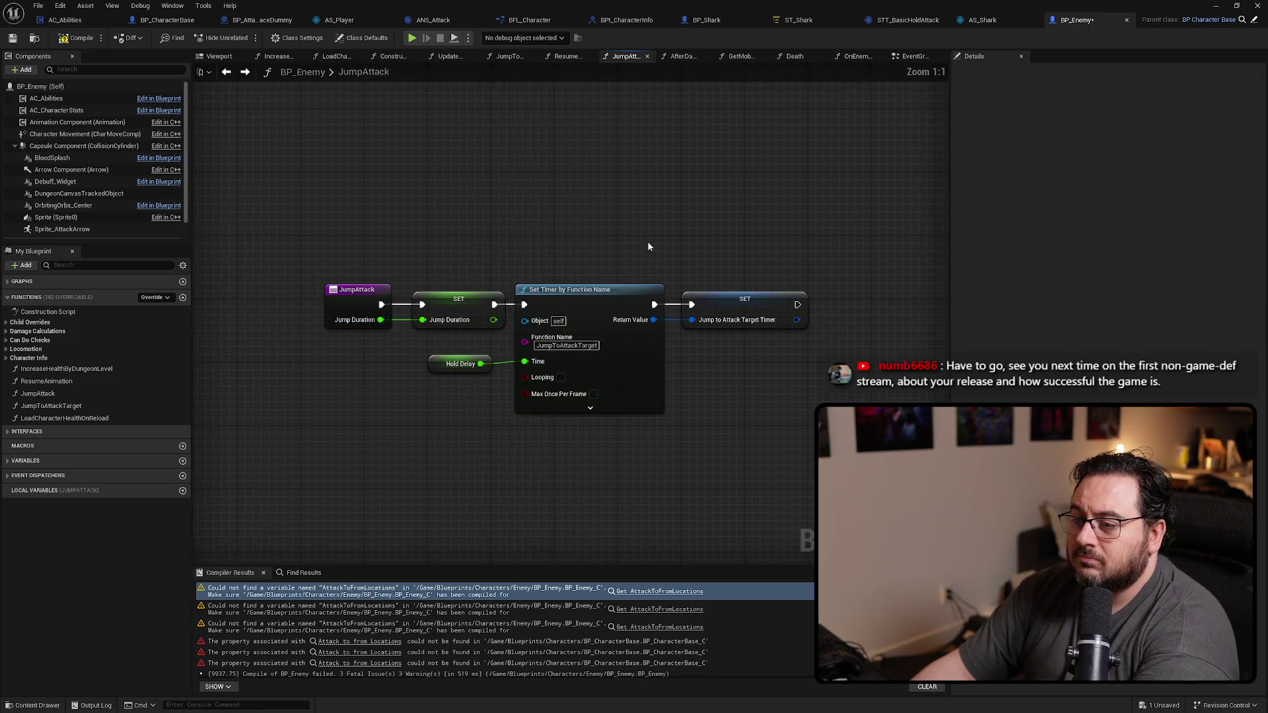
{"action": "left_click", "coordinate": [77, 41]}
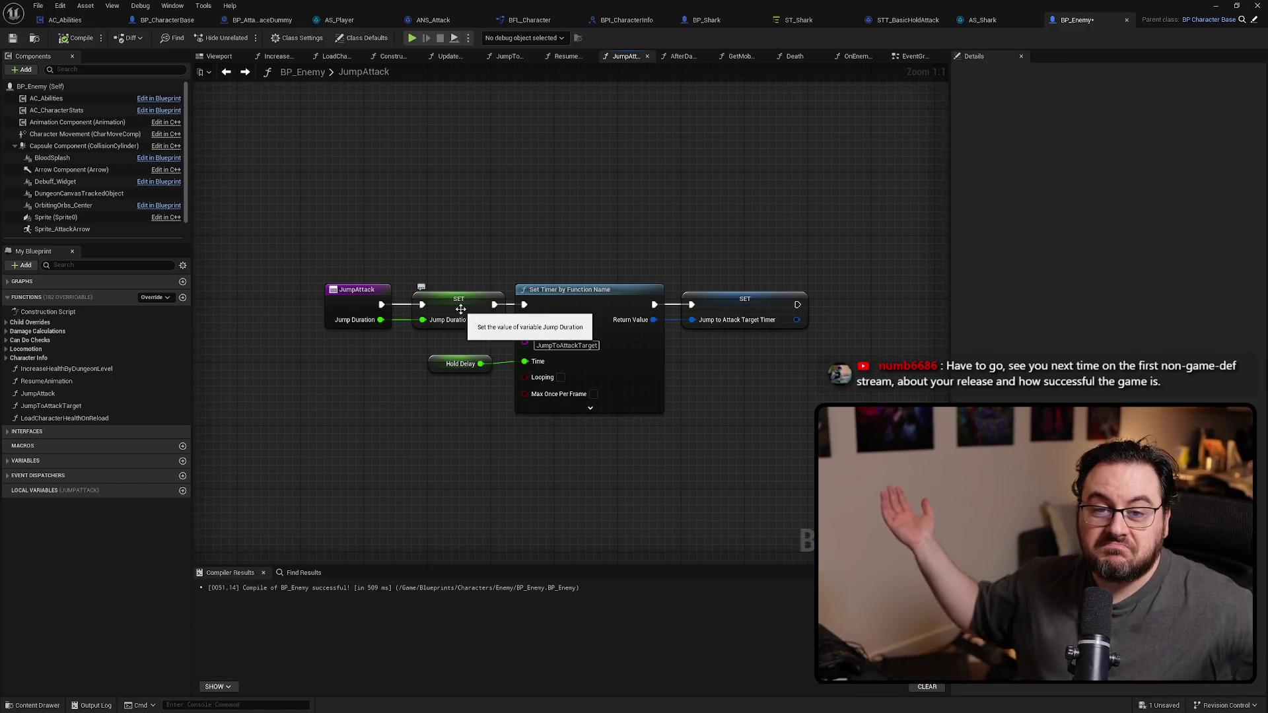
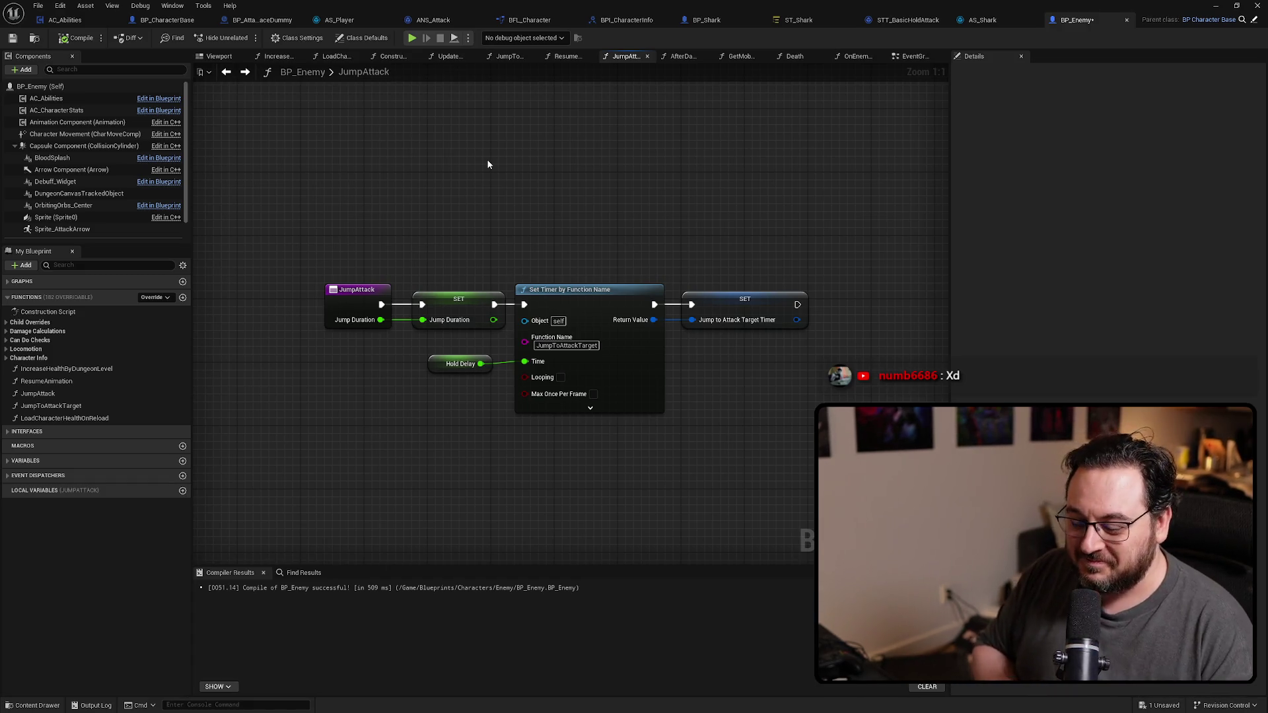
Step: Nudge the JumpAttack timer set node, then return to the EventGraph's BeginPlay Sequence
{"action": "left_click", "coordinate": [354, 321]}
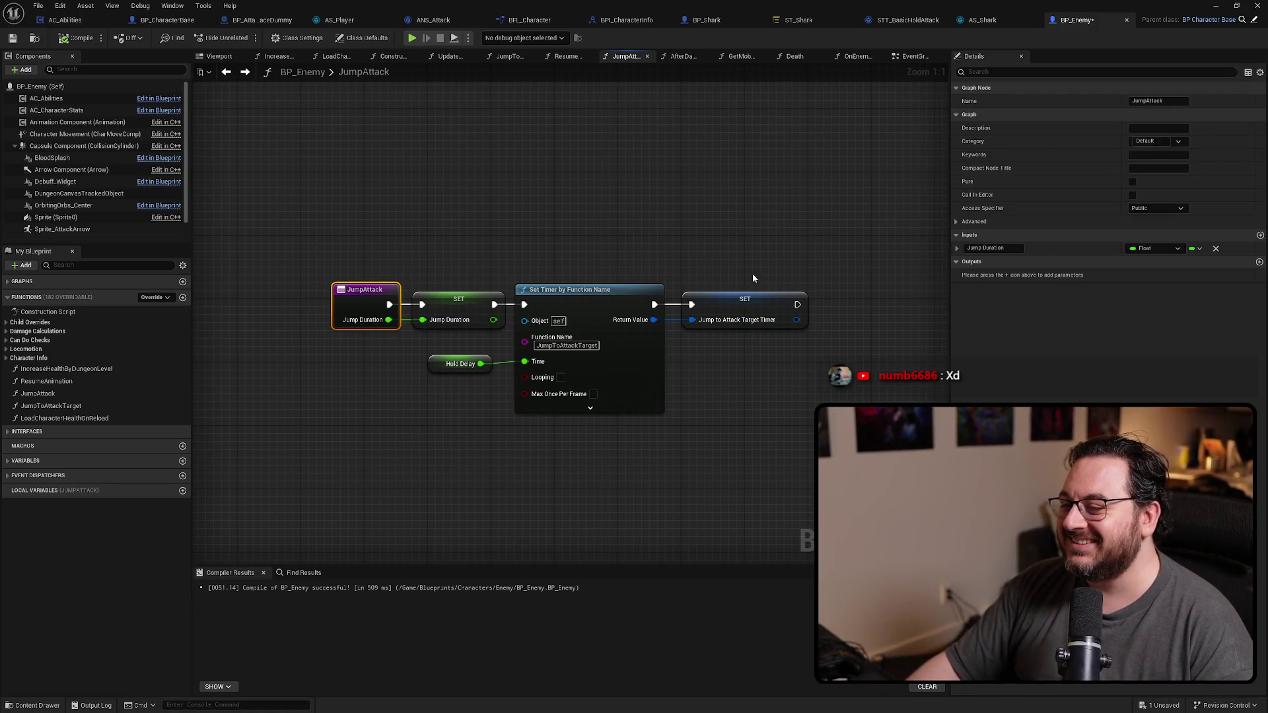
{"action": "left_click_drag", "start_coordinate": [731, 314], "coordinate": [723, 313]}
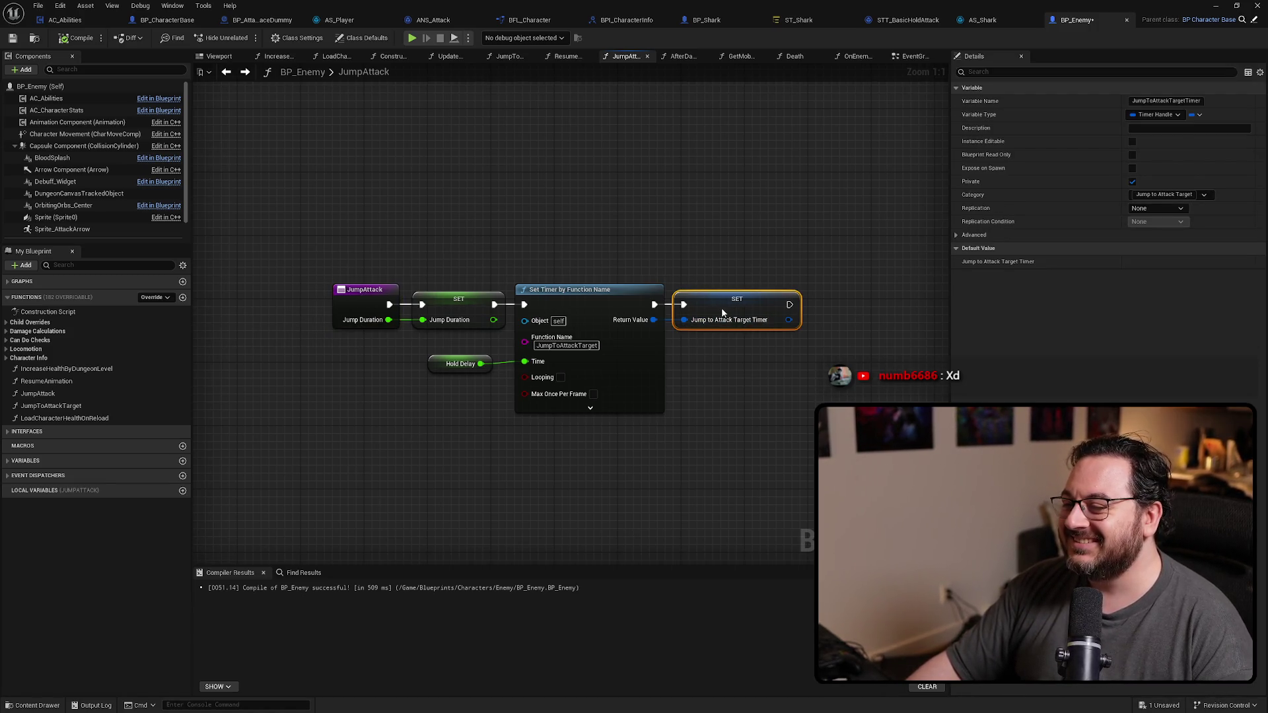
{"action": "left_click", "coordinate": [685, 205]}
{"action": "key", "text": "alt+Left"}
{"action": "left_click_drag", "start_coordinate": [760, 250], "coordinate": [549, 283]}
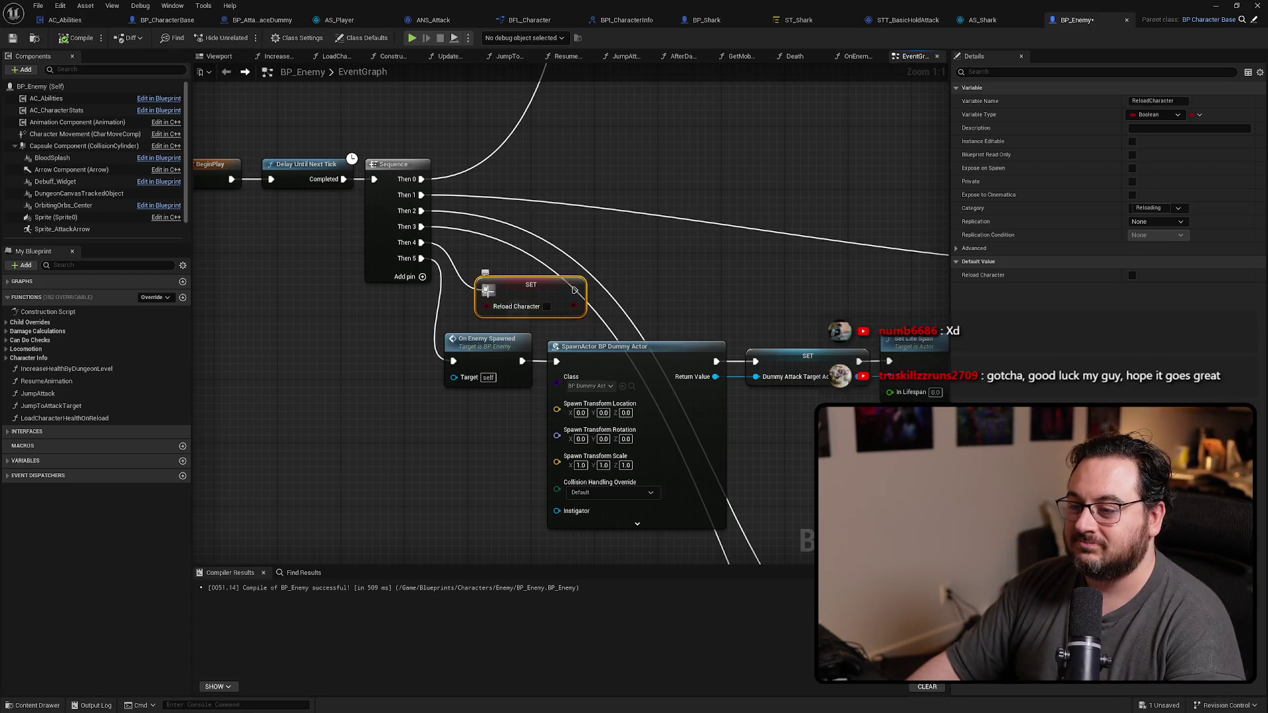
Step: Wire Set Reload Character between the Sequence output and On Enemy Spawned, removing the empty Sequence pin
{"action": "left_click_drag", "start_coordinate": [519, 294], "coordinate": [350, 358]}
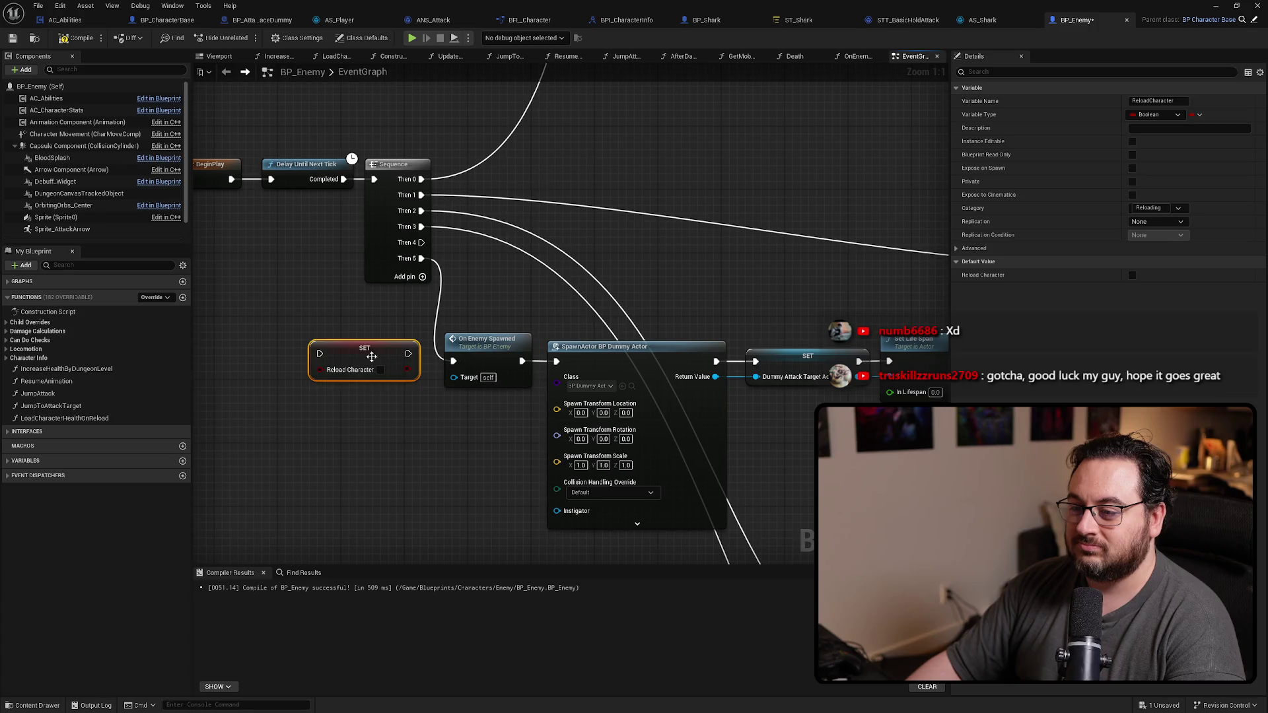
{"action": "left_click_drag", "start_coordinate": [453, 360], "coordinate": [319, 353]}
{"action": "mouse_move", "coordinate": [409, 353]}
{"action": "left_mouse_down"}
{"action": "mouse_move", "coordinate": [452, 359]}
{"action": "mouse_move", "coordinate": [389, 362]}
{"action": "left_mouse_up"}
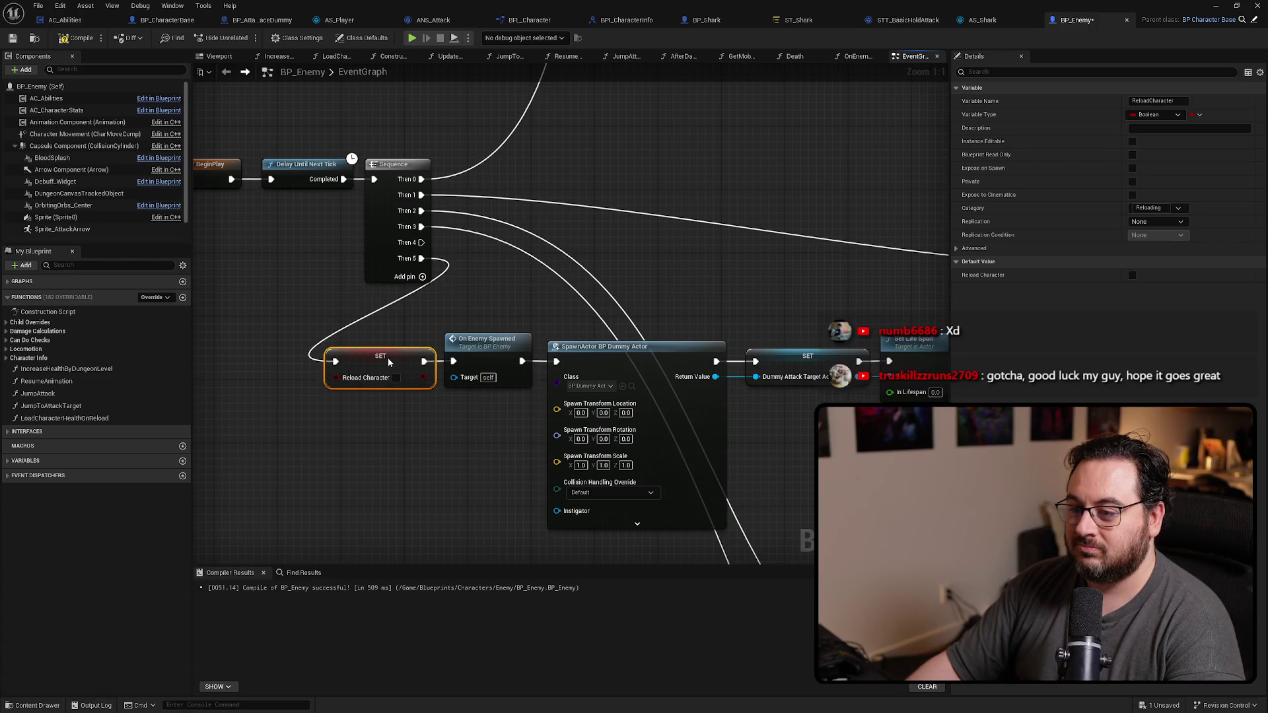
{"action": "right_click", "coordinate": [421, 243]}
{"action": "left_click", "coordinate": [476, 296]}
{"action": "scroll", "coordinate": [648, 196], "scroll_direction": "down", "scroll_amount": 3}
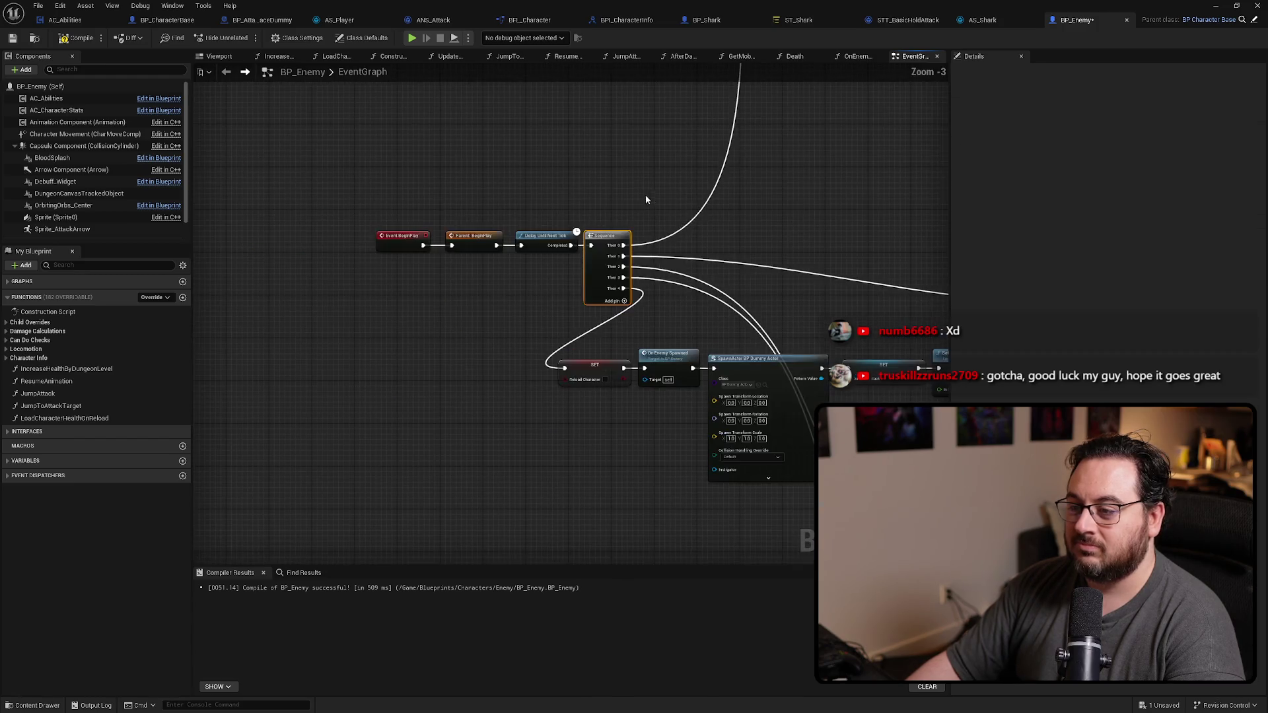
{"action": "scroll", "coordinate": [588, 276], "scroll_direction": "down", "scroll_amount": 1}
{"action": "scroll", "coordinate": [477, 258], "scroll_direction": "down", "scroll_amount": 2}
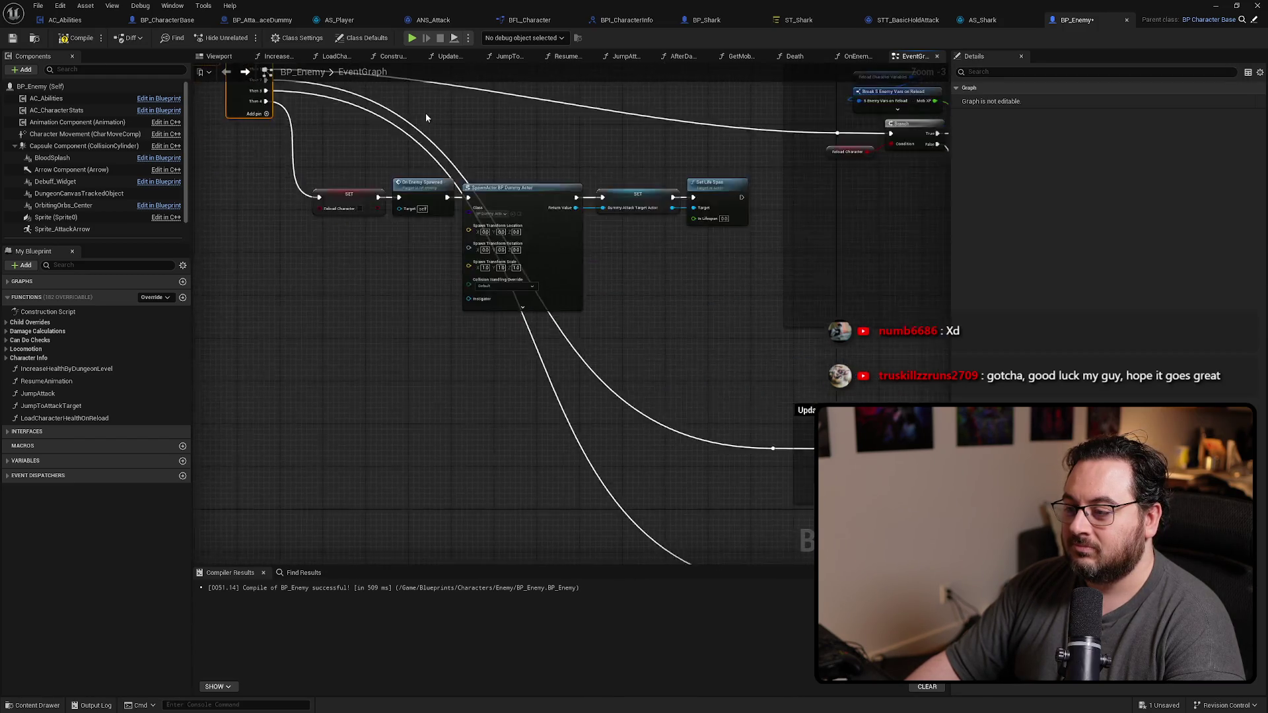
{"action": "scroll", "coordinate": [600, 225], "scroll_direction": "down", "scroll_amount": 2}
Step: Reposition the Update Head Health Bar group down-left in the EventGraph
{"action": "left_click_drag", "start_coordinate": [583, 241], "coordinate": [591, 300]}
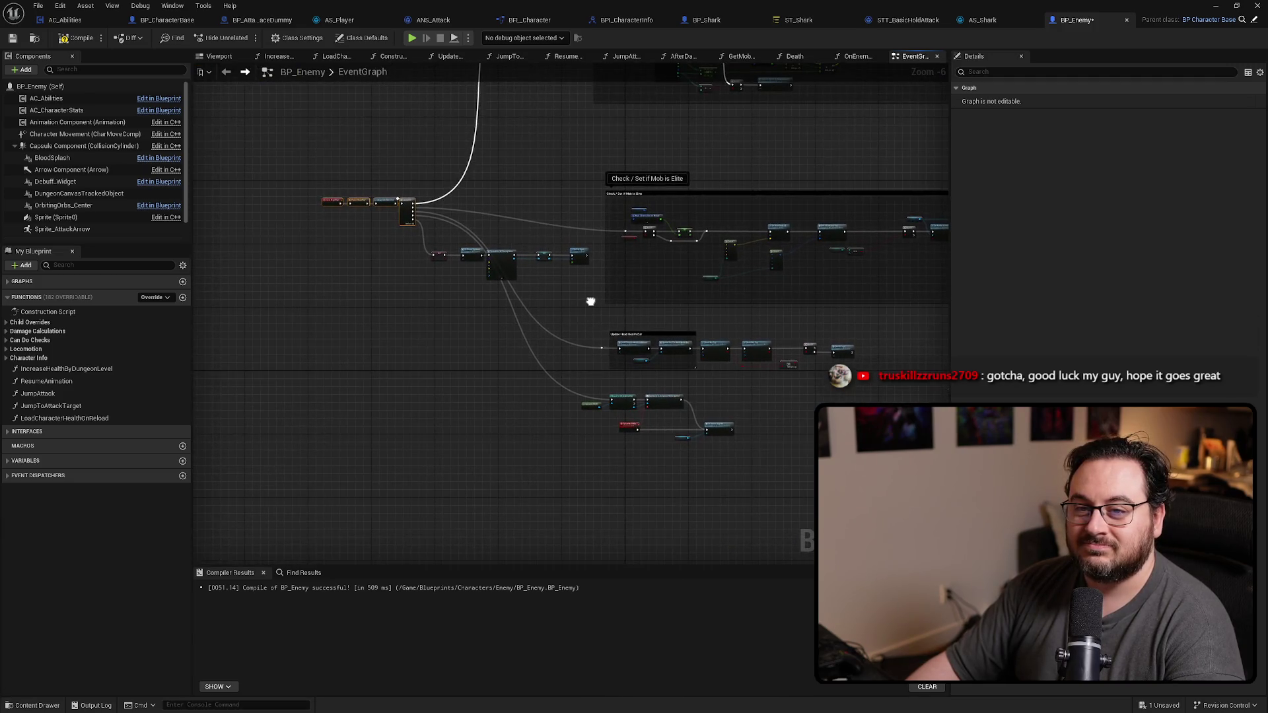
{"action": "scroll", "coordinate": [732, 235], "scroll_direction": "up", "scroll_amount": 3}
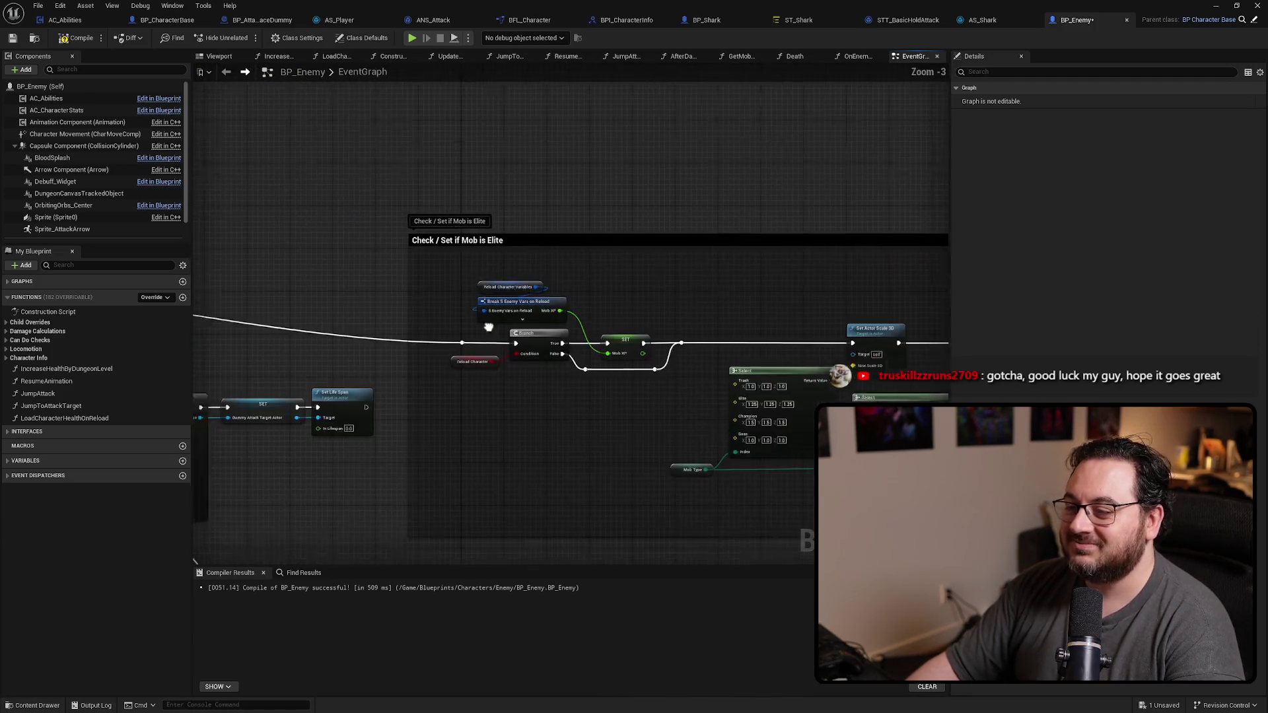
{"action": "scroll", "coordinate": [730, 308], "scroll_direction": "down", "scroll_amount": 3}
{"action": "mouse_move", "coordinate": [729, 308]}
{"action": "left_mouse_down"}
{"action": "mouse_move", "coordinate": [708, 309]}
{"action": "mouse_move", "coordinate": [784, 330]}
{"action": "left_mouse_up"}
{"action": "scroll", "coordinate": [707, 309], "scroll_direction": "up", "scroll_amount": 1}
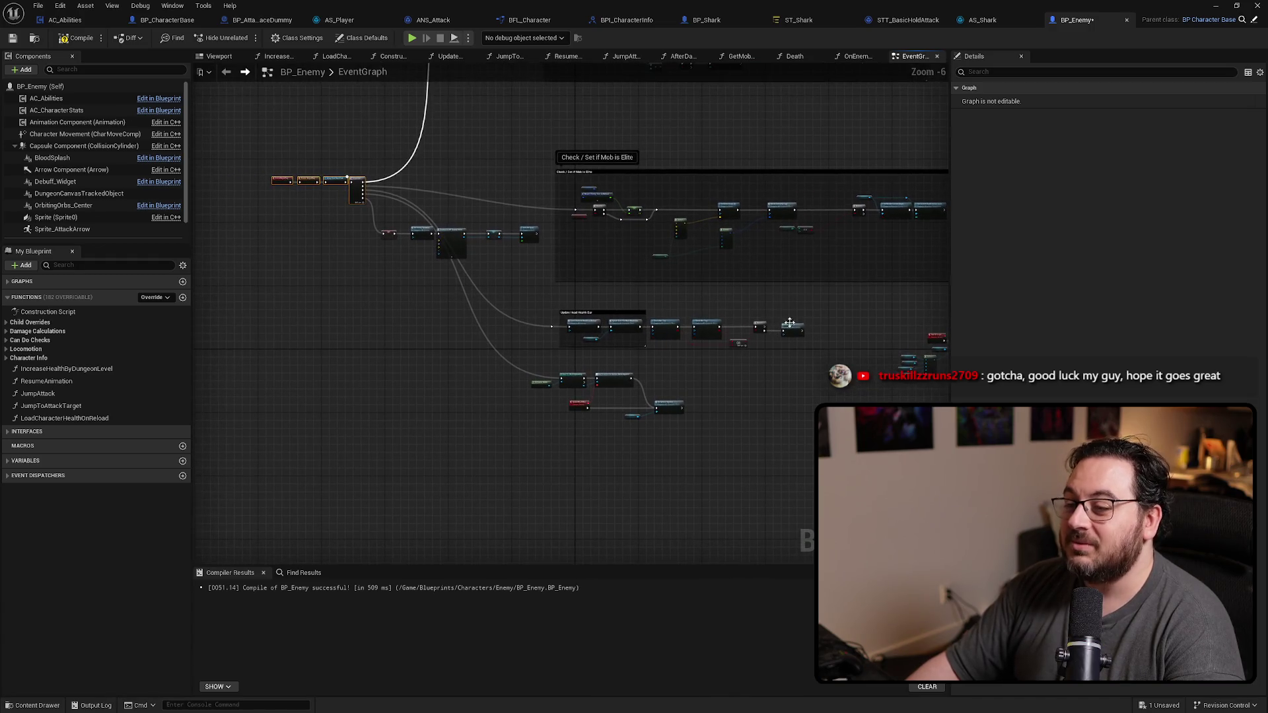
{"action": "left_click", "coordinate": [609, 327]}
{"action": "scroll", "coordinate": [503, 451], "scroll_direction": "up", "scroll_amount": 1}
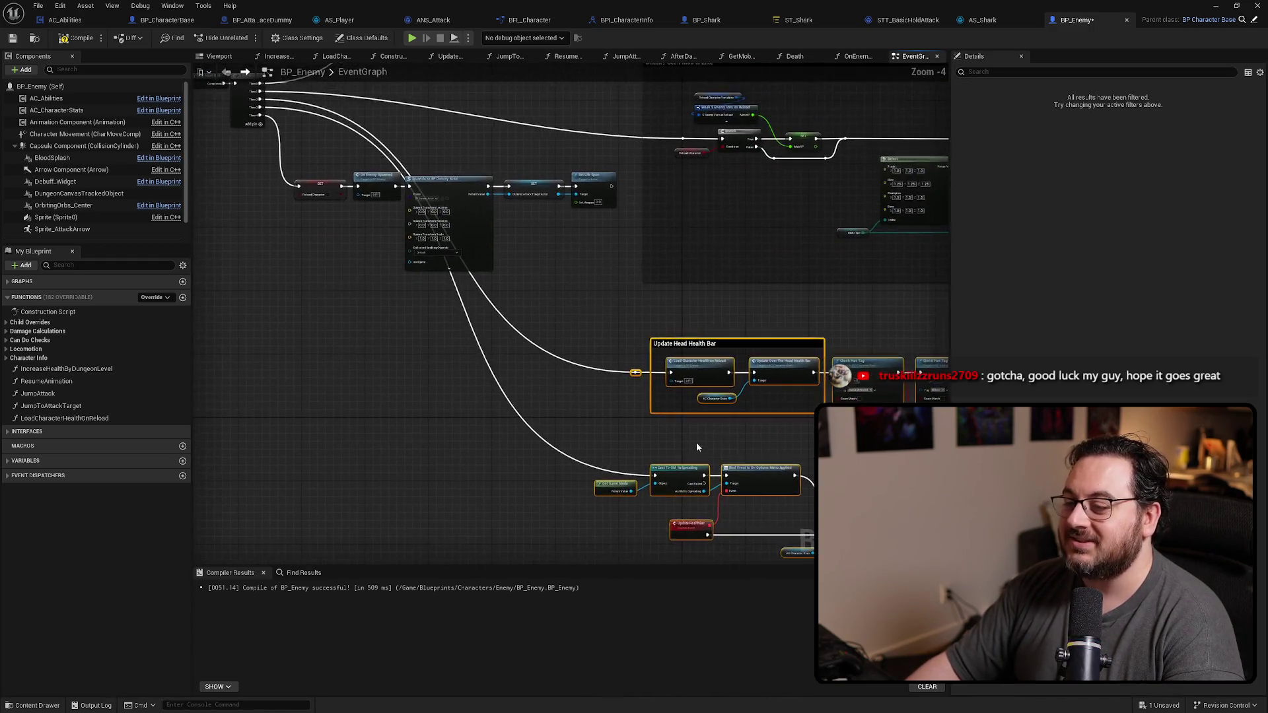
{"action": "mouse_move", "coordinate": [719, 373]}
{"action": "left_mouse_down"}
{"action": "mouse_move", "coordinate": [490, 393]}
{"action": "mouse_move", "coordinate": [513, 399]}
{"action": "left_mouse_up"}
{"action": "mouse_move", "coordinate": [754, 357]}
{"action": "left_mouse_down"}
{"action": "mouse_move", "coordinate": [453, 283]}
{"action": "mouse_move", "coordinate": [209, 298]}
{"action": "left_mouse_up"}
{"action": "scroll", "coordinate": [778, 393], "scroll_direction": "up", "scroll_amount": 2}
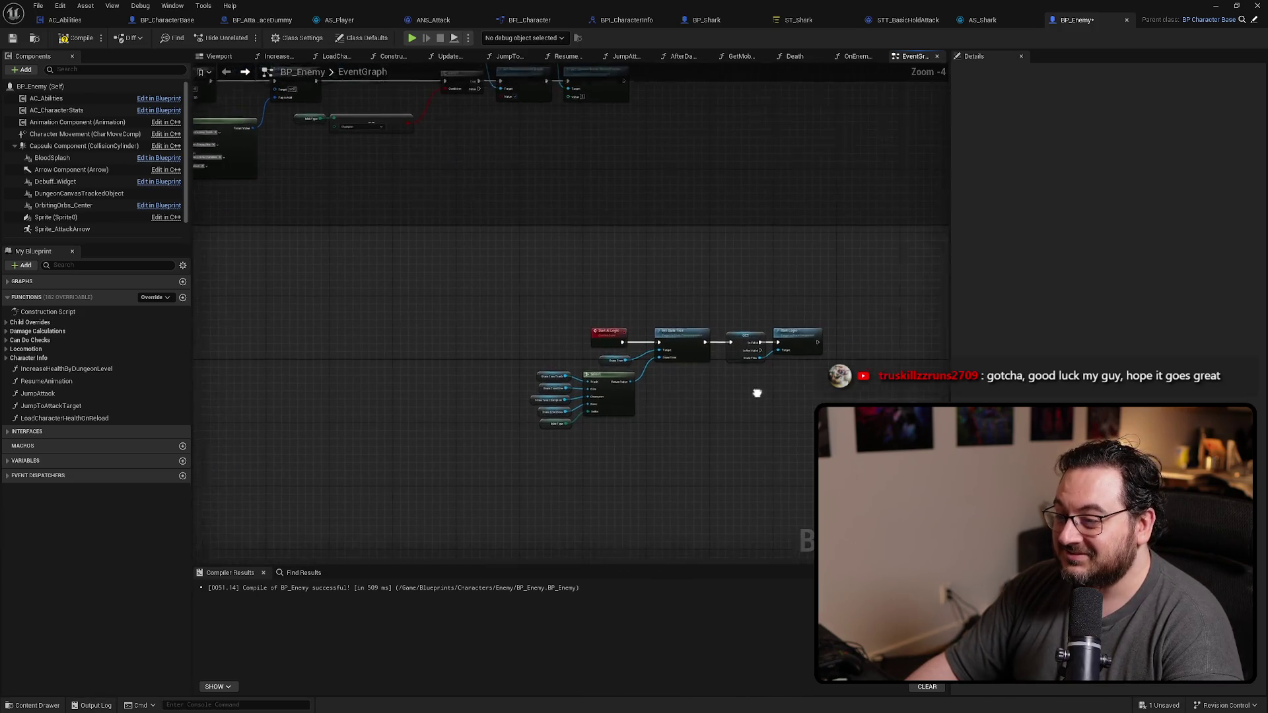
{"action": "scroll", "coordinate": [641, 365], "scroll_direction": "up", "scroll_amount": 3}
{"action": "scroll", "coordinate": [760, 417], "scroll_direction": "down", "scroll_amount": 2}
{"action": "scroll", "coordinate": [608, 419], "scroll_direction": "down", "scroll_amount": 3}
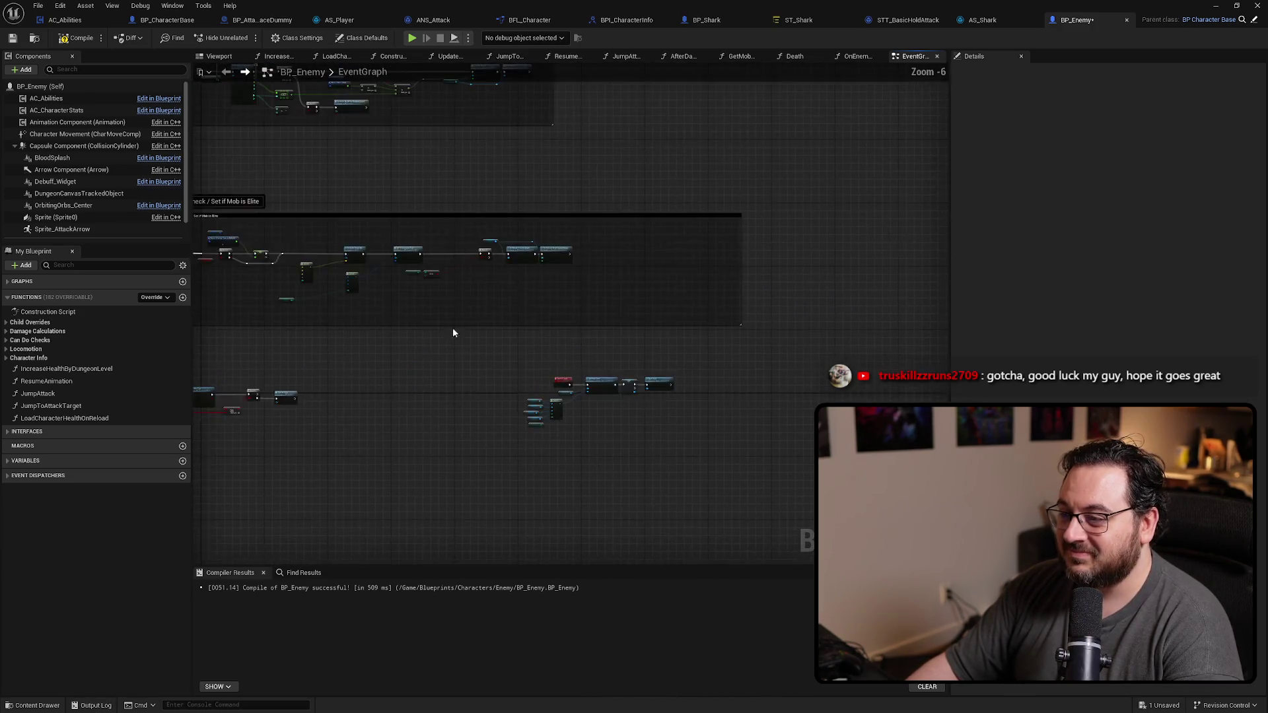
{"action": "scroll", "coordinate": [504, 344], "scroll_direction": "up", "scroll_amount": 1}
Step: Shift the upper event node group slightly down and frame the whole graph
{"action": "mouse_move", "coordinate": [801, 495]}
{"action": "left_mouse_down"}
{"action": "mouse_move", "coordinate": [775, 517]}
{"action": "mouse_move", "coordinate": [715, 337]}
{"action": "mouse_move", "coordinate": [472, 259]}
{"action": "mouse_move", "coordinate": [307, 254]}
{"action": "left_mouse_up"}
{"action": "mouse_move", "coordinate": [271, 315]}
{"action": "left_mouse_down"}
{"action": "mouse_move", "coordinate": [397, 286]}
{"action": "mouse_move", "coordinate": [271, 341]}
{"action": "mouse_move", "coordinate": [396, 325]}
{"action": "mouse_move", "coordinate": [503, 281]}
{"action": "mouse_move", "coordinate": [515, 261]}
{"action": "left_mouse_up"}
{"action": "left_click_drag", "start_coordinate": [389, 278], "coordinate": [391, 303]}
{"action": "left_click_drag", "start_coordinate": [560, 295], "coordinate": [532, 413]}
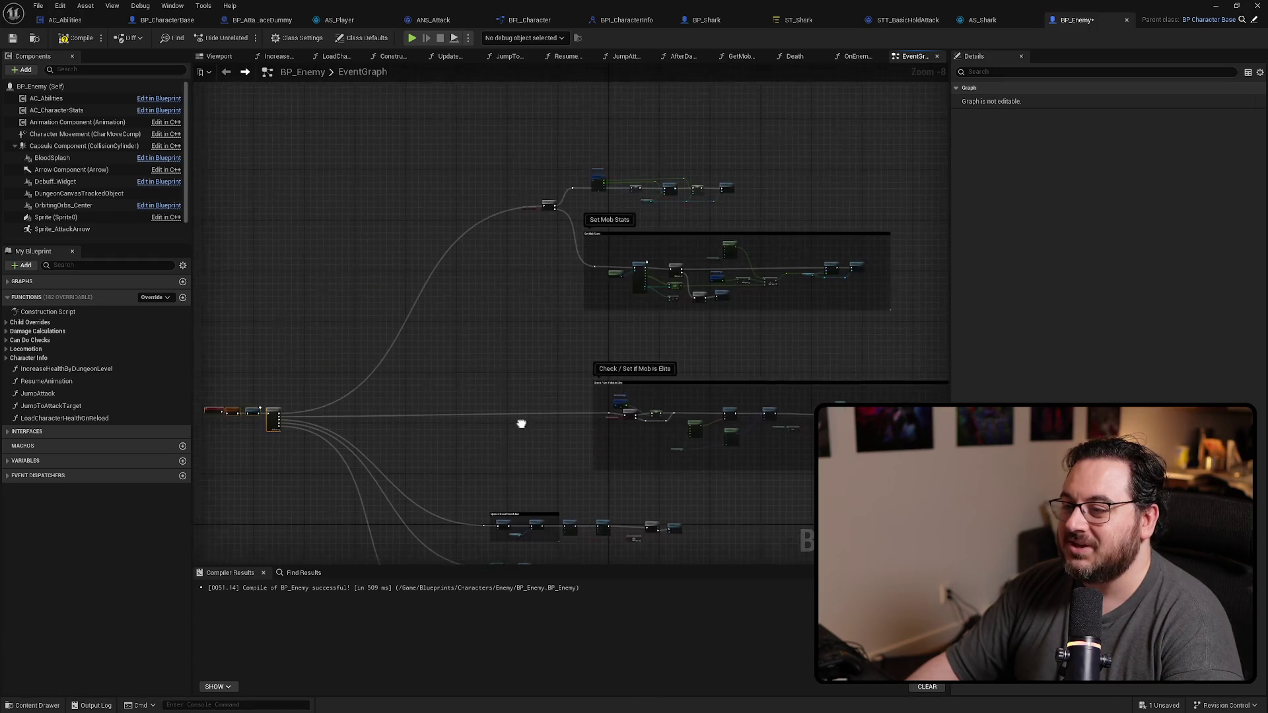
{"action": "scroll", "coordinate": [472, 307], "scroll_direction": "up", "scroll_amount": 3}
{"action": "scroll", "coordinate": [778, 129], "scroll_direction": "up", "scroll_amount": 2}
{"action": "left_click_drag", "start_coordinate": [779, 130], "coordinate": [743, 149]}
{"action": "key", "text": "Home"}
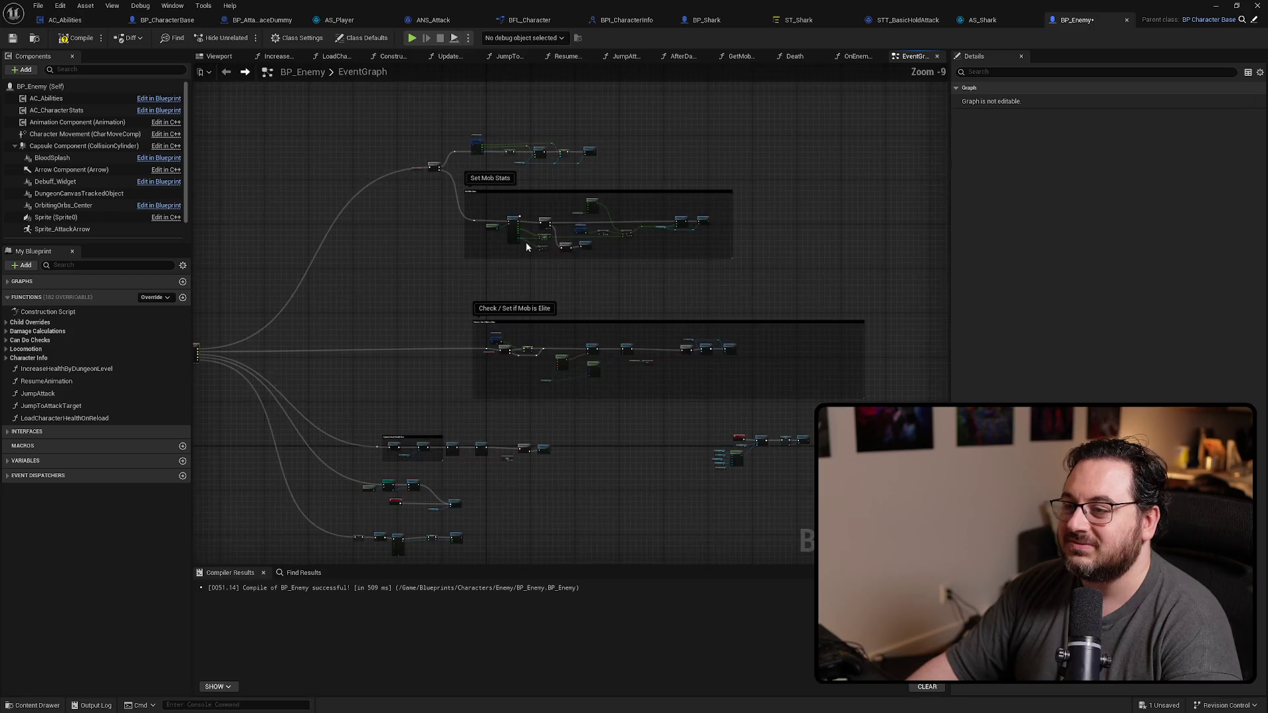
Step: Compile and save BP_Enemy, then switch back to the level editor
{"action": "key", "text": "F7"}
{"action": "key", "text": "ctrl+s"}
{"action": "mouse_move", "coordinate": [625, 274]}
{"action": "left_mouse_down"}
{"action": "mouse_move", "coordinate": [696, 274]}
{"action": "mouse_move", "coordinate": [758, 244]}
{"action": "left_mouse_up"}
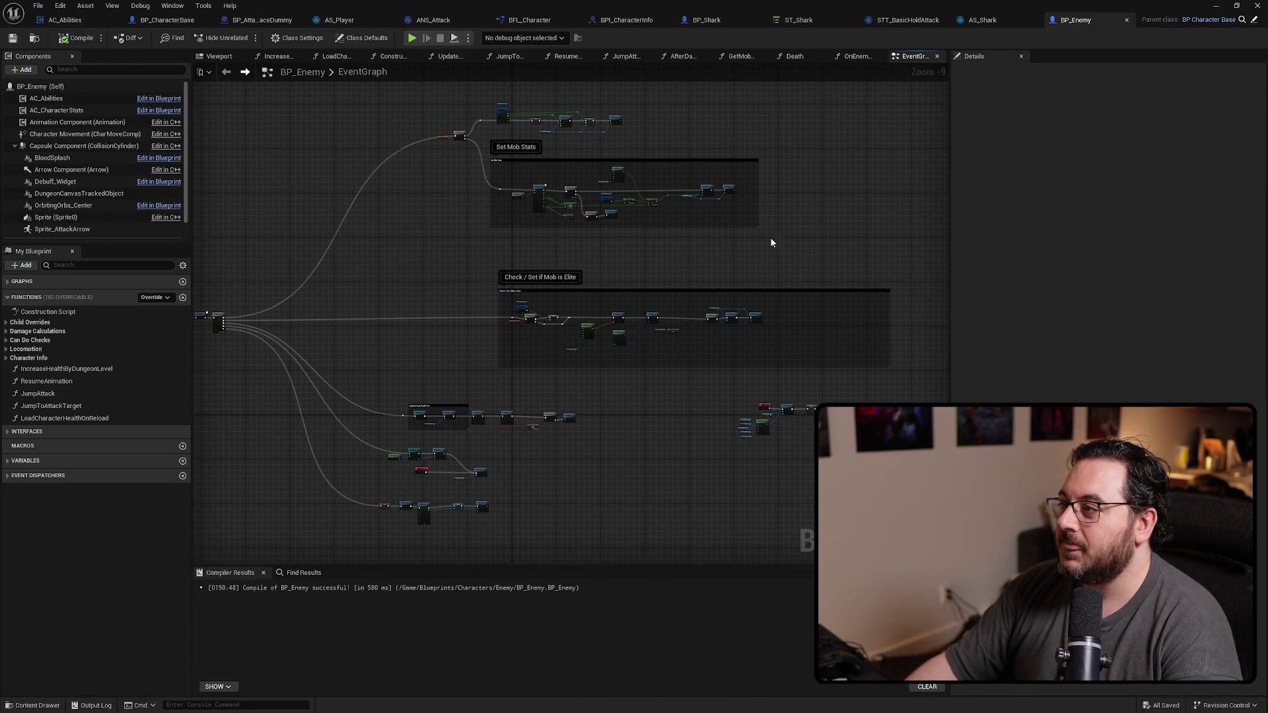
{"action": "key", "text": "alt+Tab"}
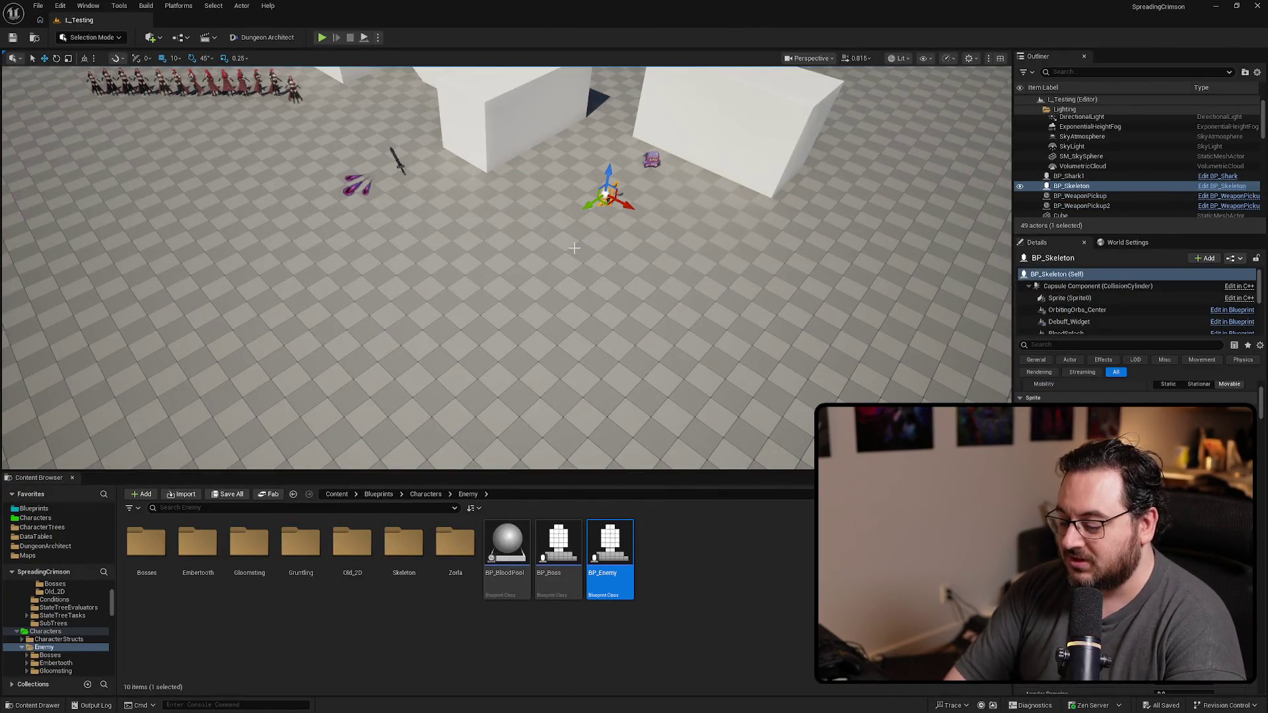
Step: Play the level fullscreen, attack the skeleton with two fiery bursts, then stop the session
{"action": "key", "text": "alt+p"}
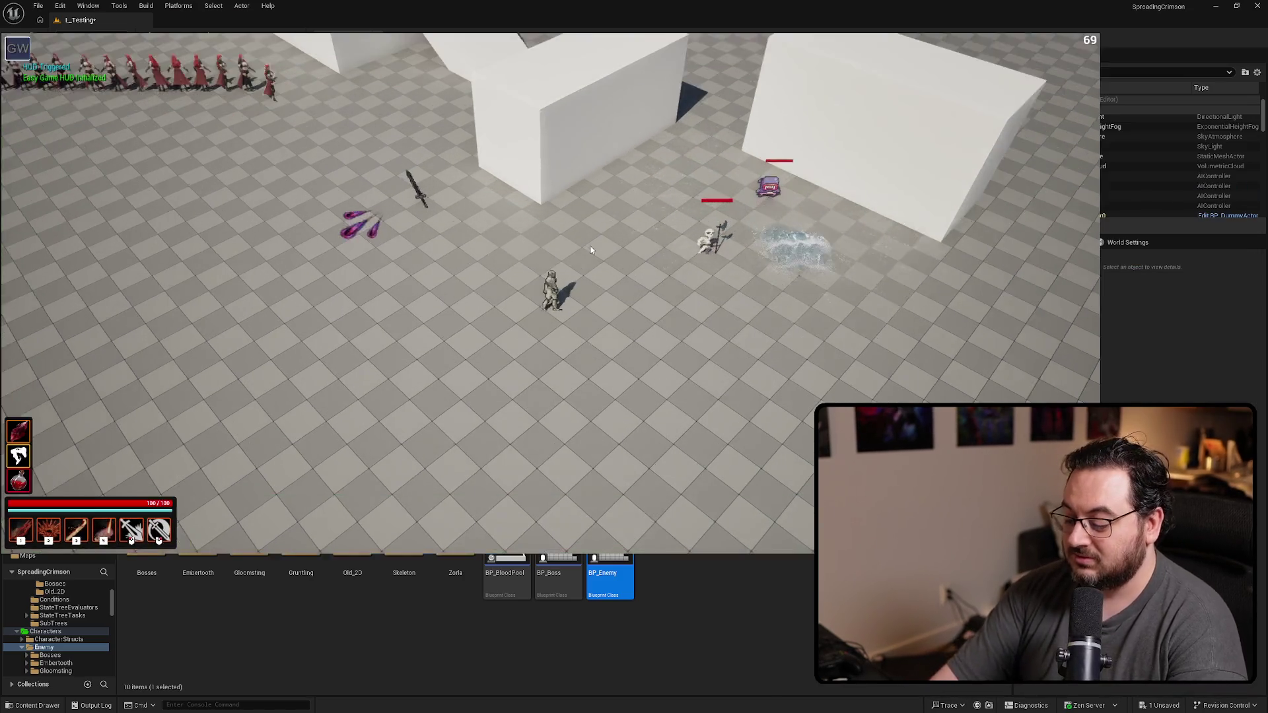
{"action": "key", "text": "F11"}
{"action": "left_click", "coordinate": [587, 253]}
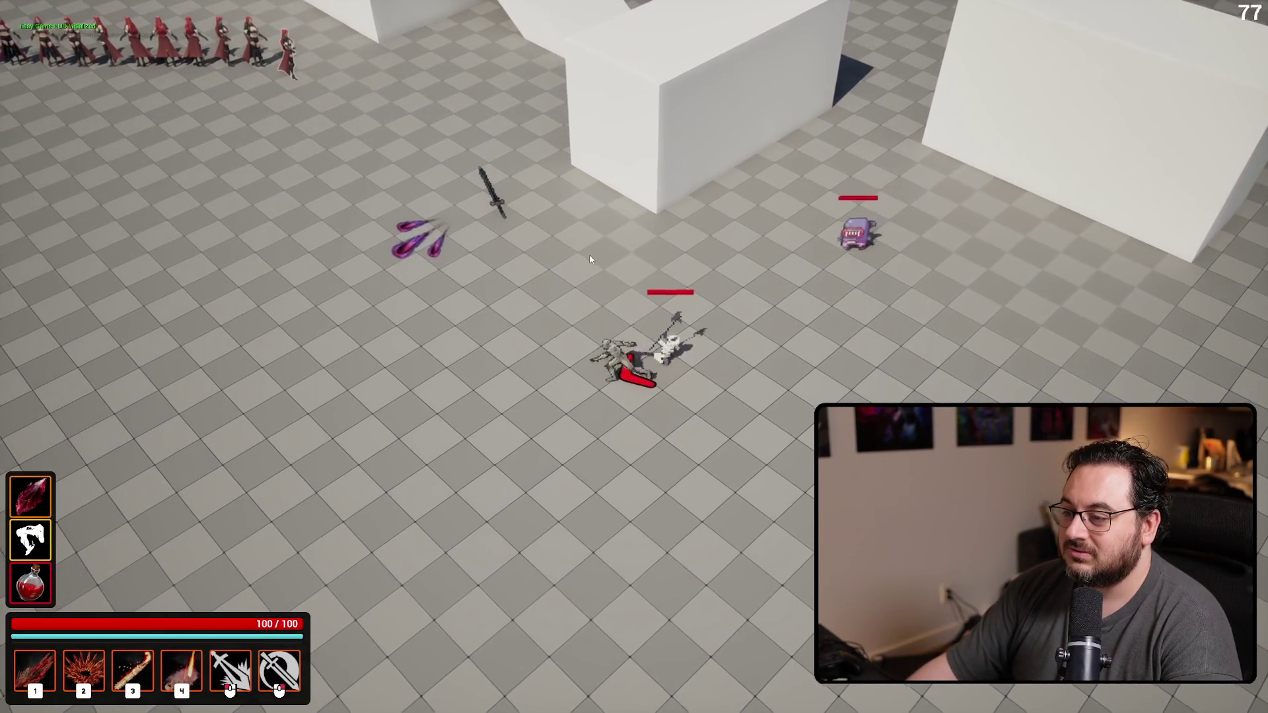
{"action": "key", "text": "2"}
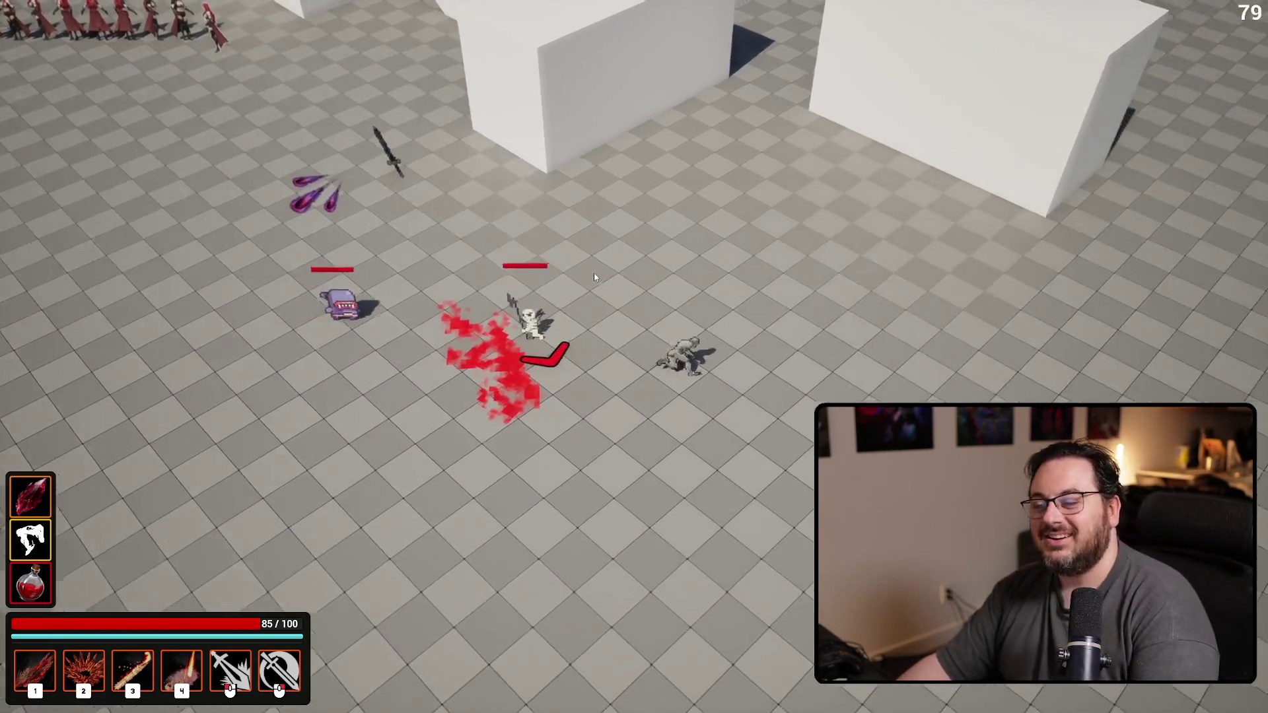
{"action": "key", "text": "2"}
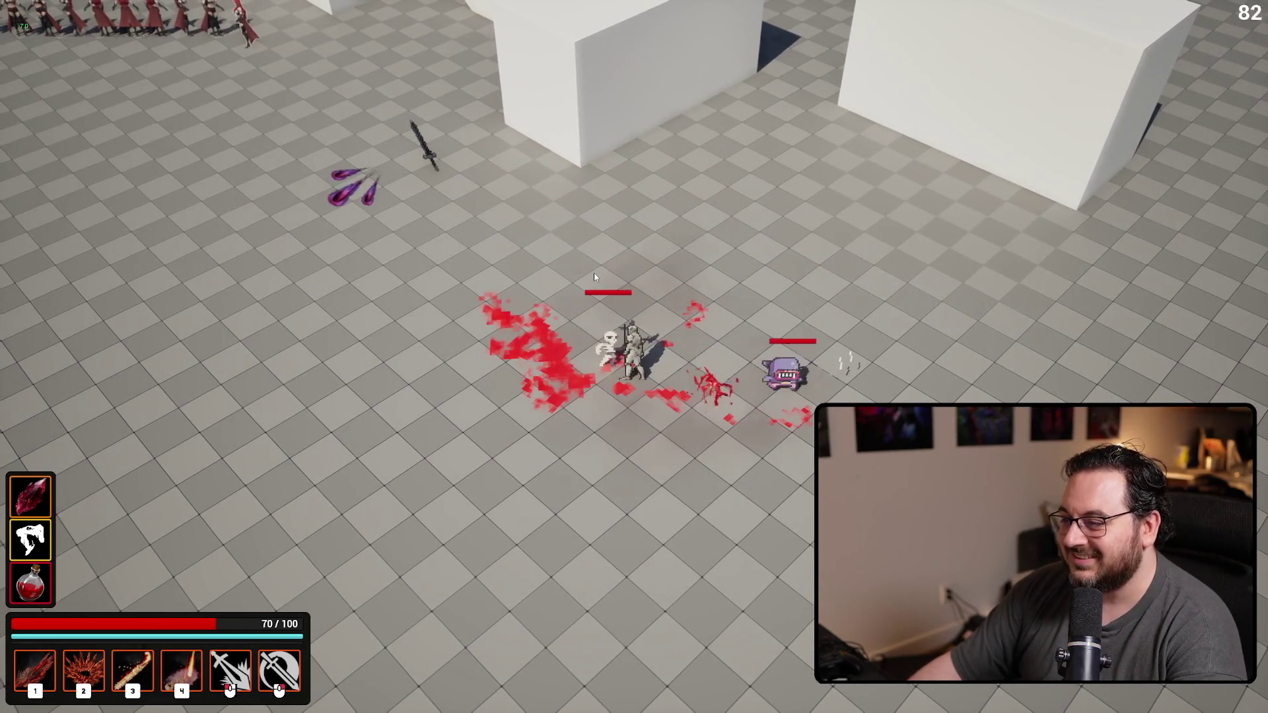
{"action": "key", "text": "Escape"}
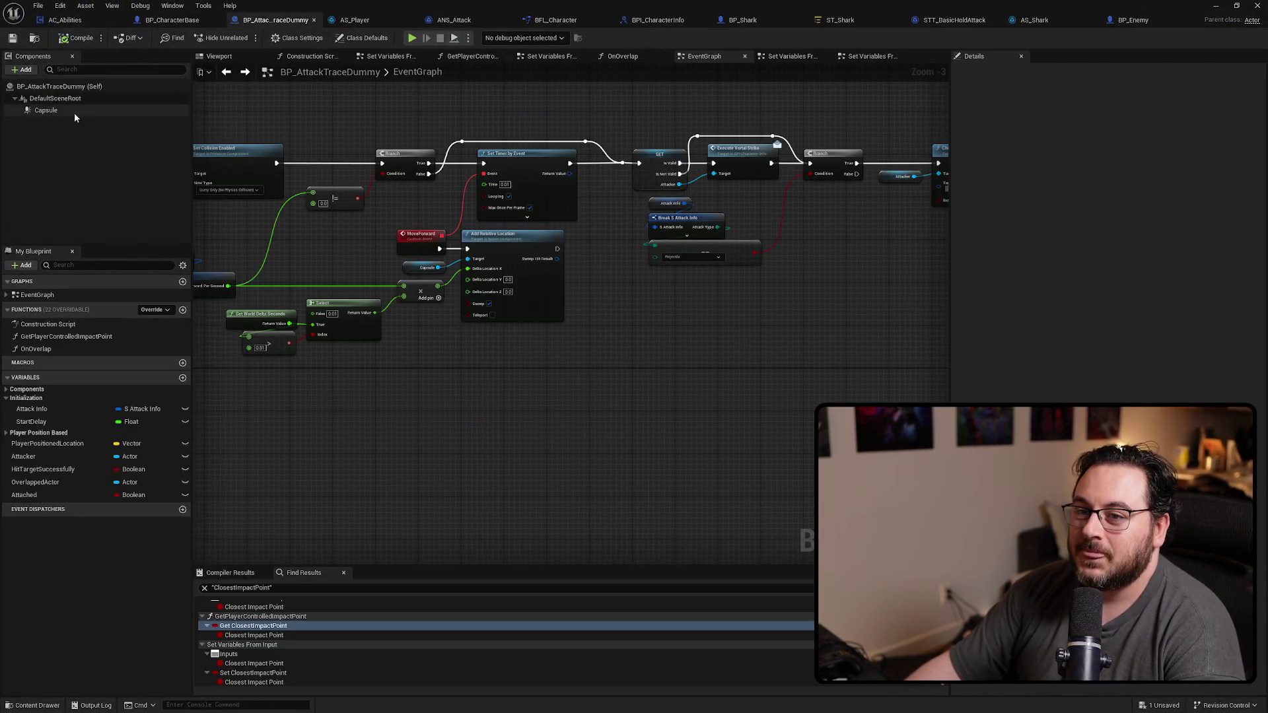
Step: Inspect the Capsule's hidden settings via a Details search, save the blueprints, and restore the editor layout
{"action": "left_click", "coordinate": [46, 110]}
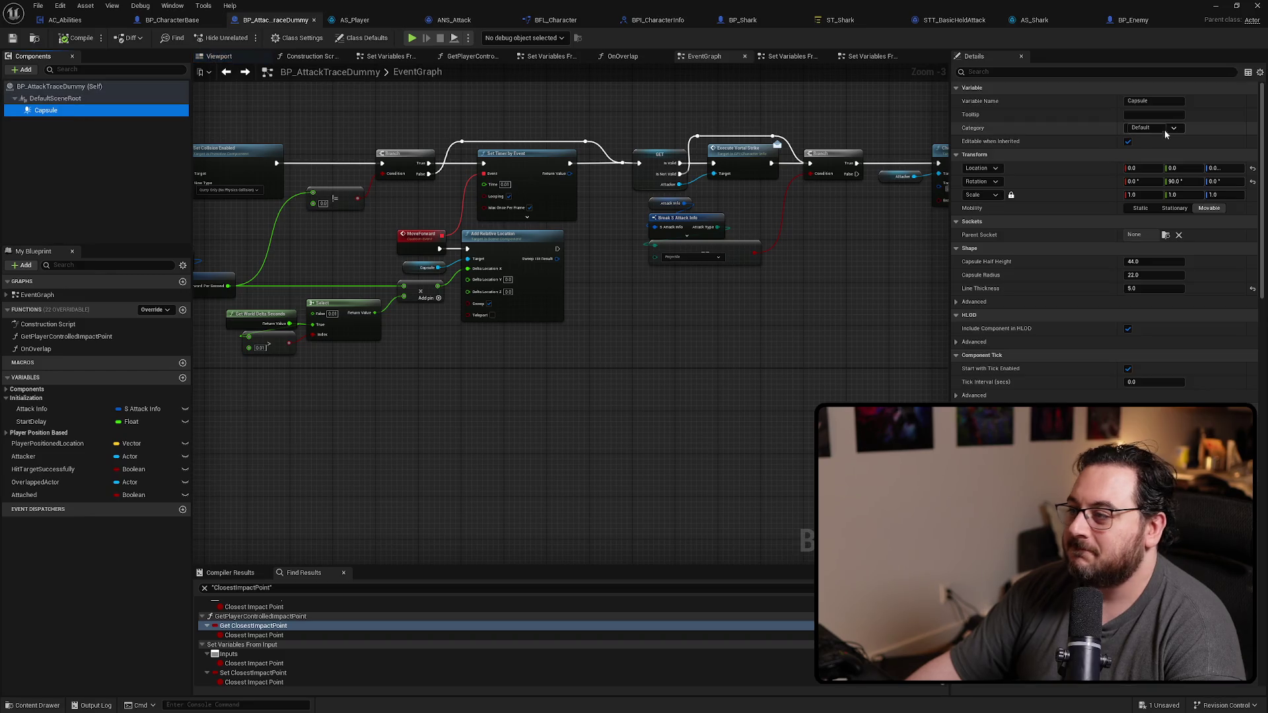
{"action": "left_click", "coordinate": [1024, 72]}
{"action": "type", "text": "hid"}
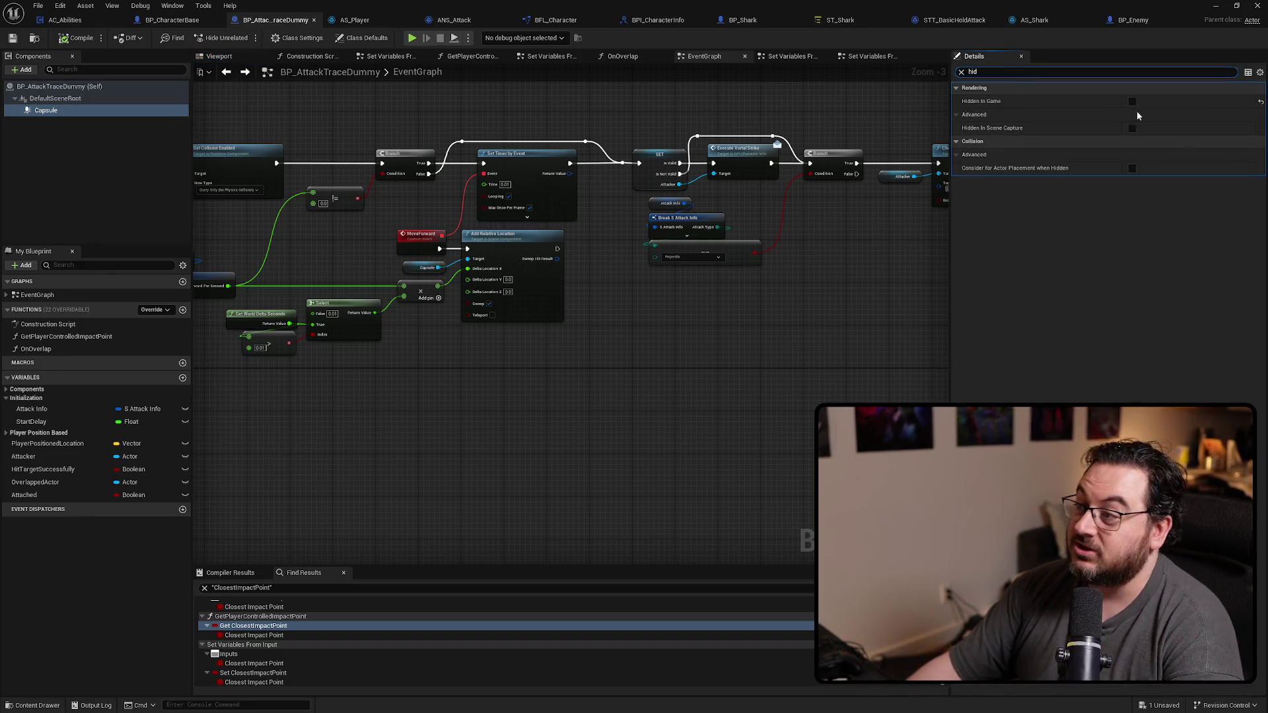
{"action": "left_click", "coordinate": [961, 72]}
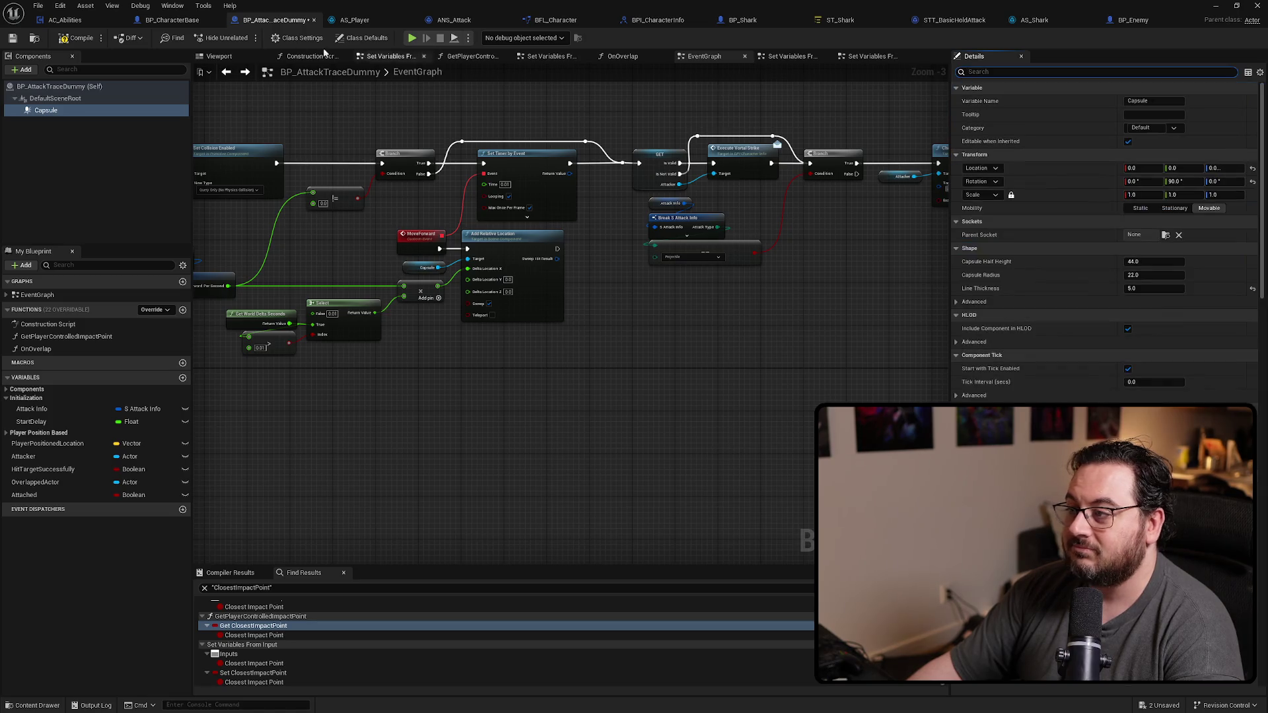
{"action": "key", "text": "ctrl+s"}
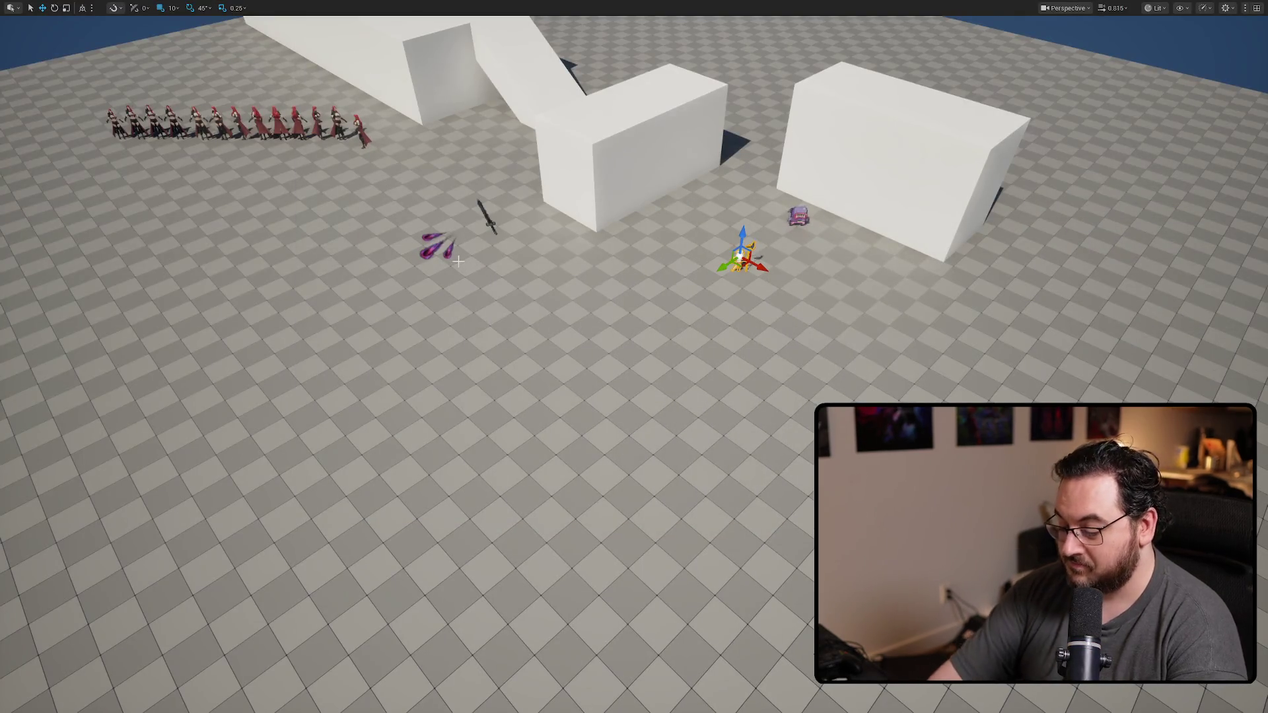
{"action": "key", "text": "F11"}
Step: Load another favourite level, start play, and walk the character through the glowing portal
{"action": "left_click", "coordinate": [39, 7]}
{"action": "mouse_move", "coordinate": [74, 65]}
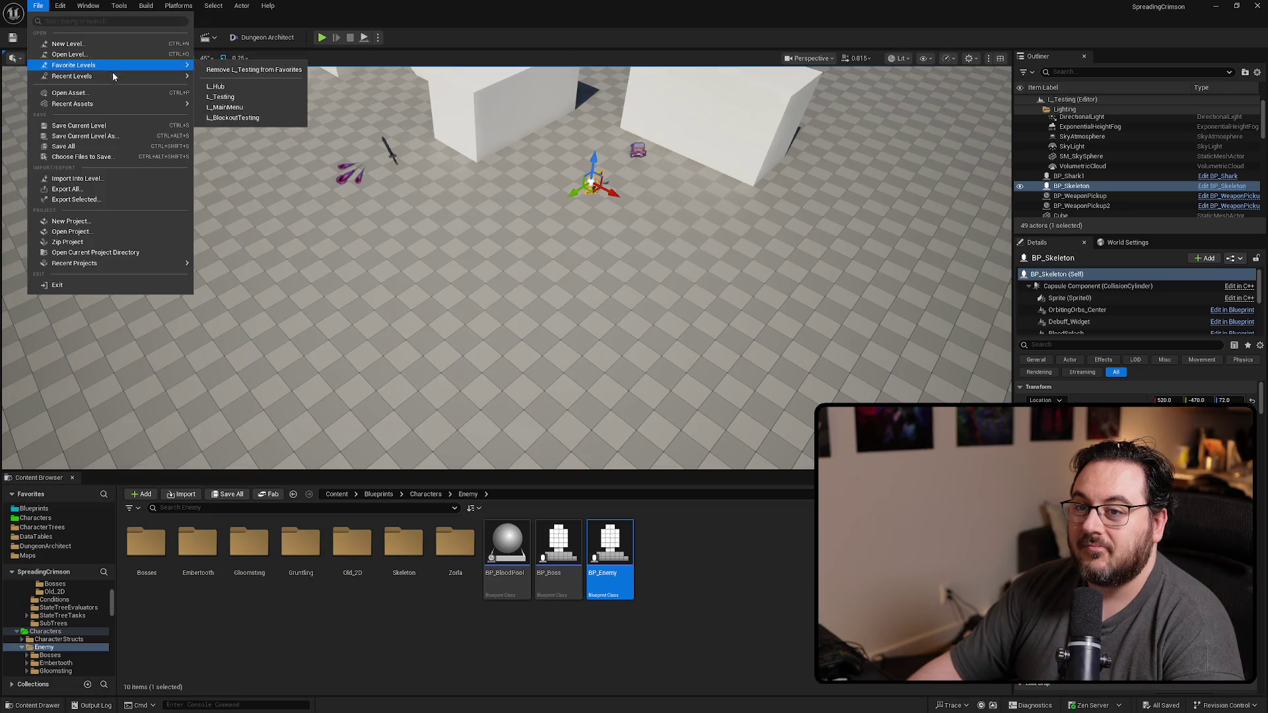
{"action": "left_click", "coordinate": [252, 126]}
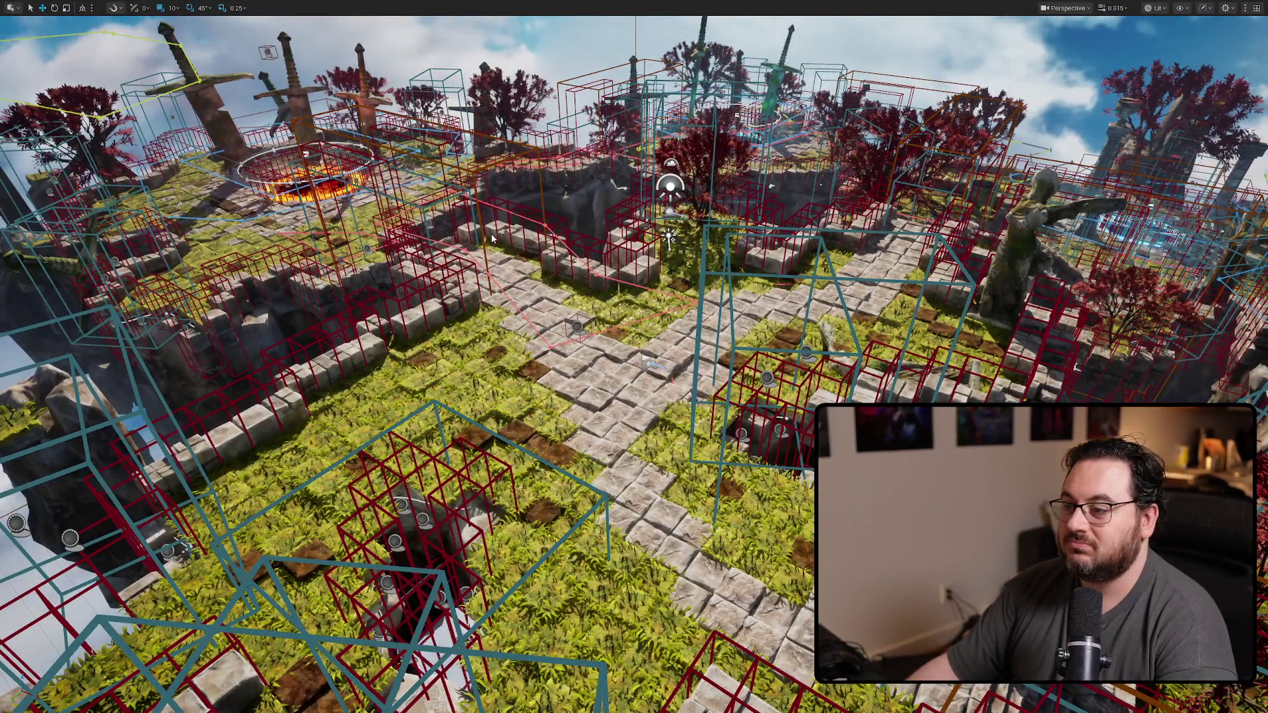
{"action": "key", "text": "alt+p"}
{"action": "key", "text": "w"}
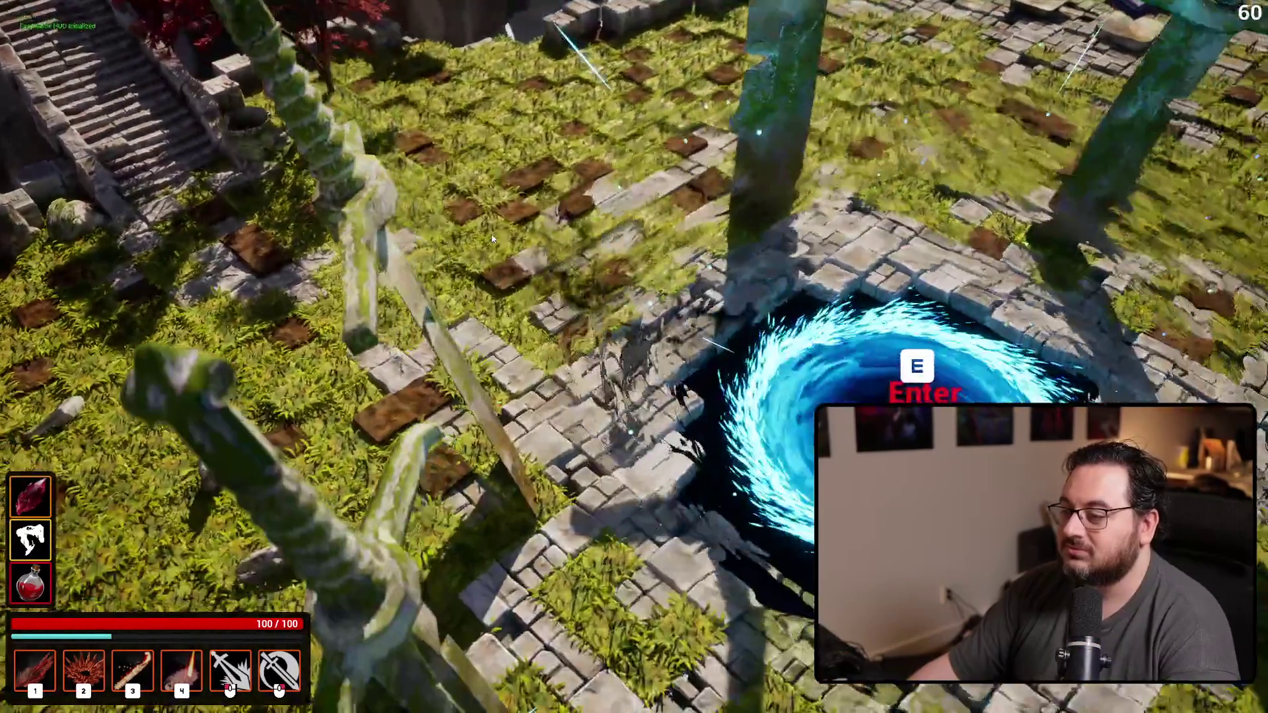
{"action": "key", "text": "e"}
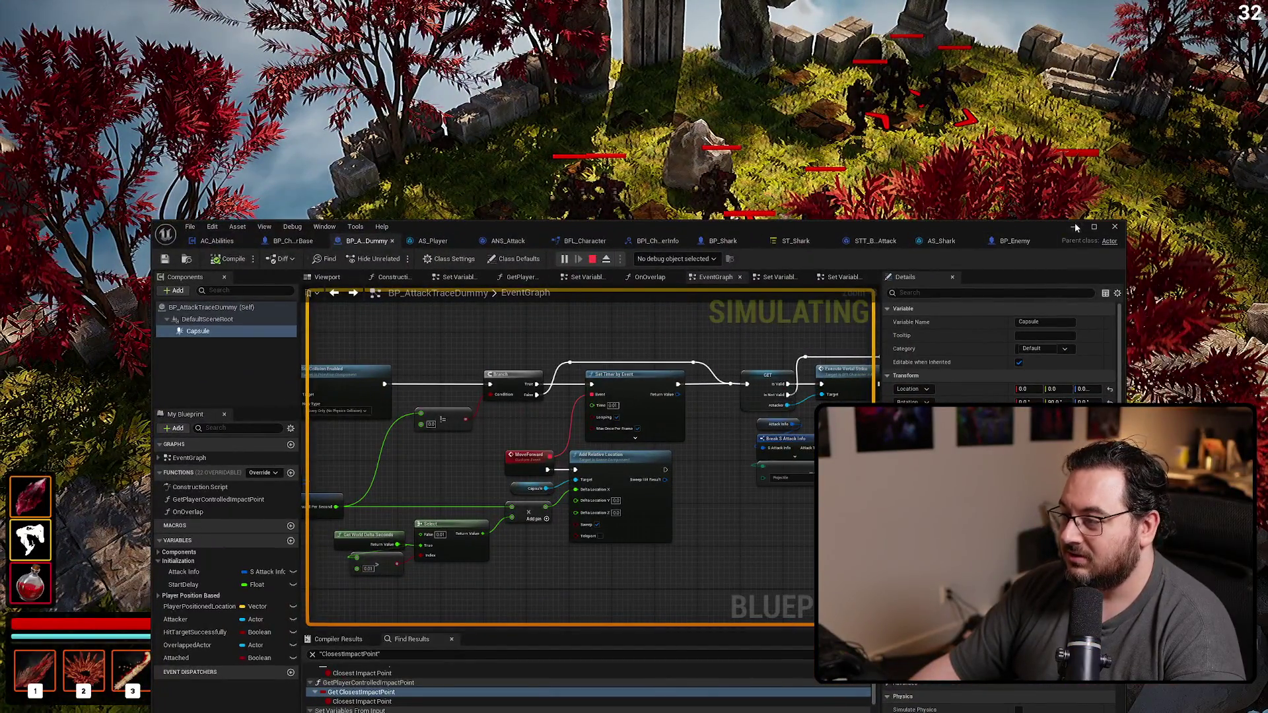
{"action": "left_click", "coordinate": [1074, 225]}
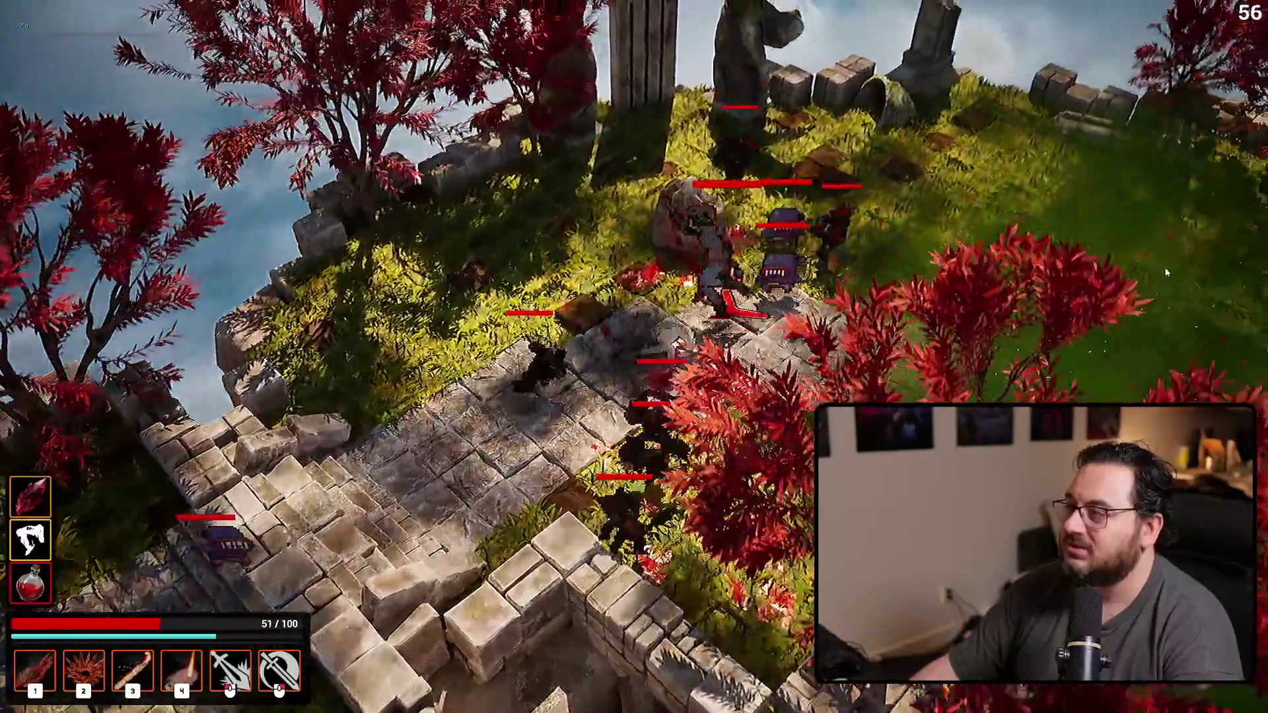
Step: Fight the enemies with crystal bursts, the spinning skull and a fiery slash, then stop the playtest
{"action": "key", "text": "2"}
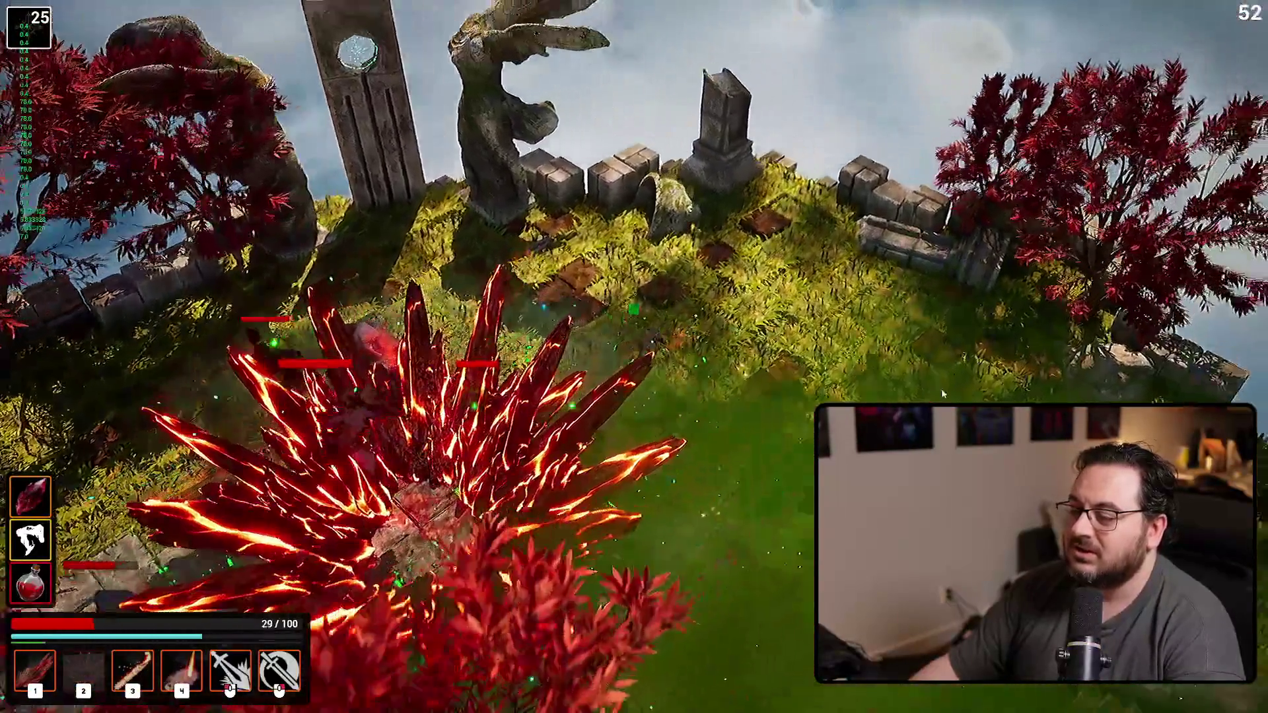
{"action": "key", "text": "1"}
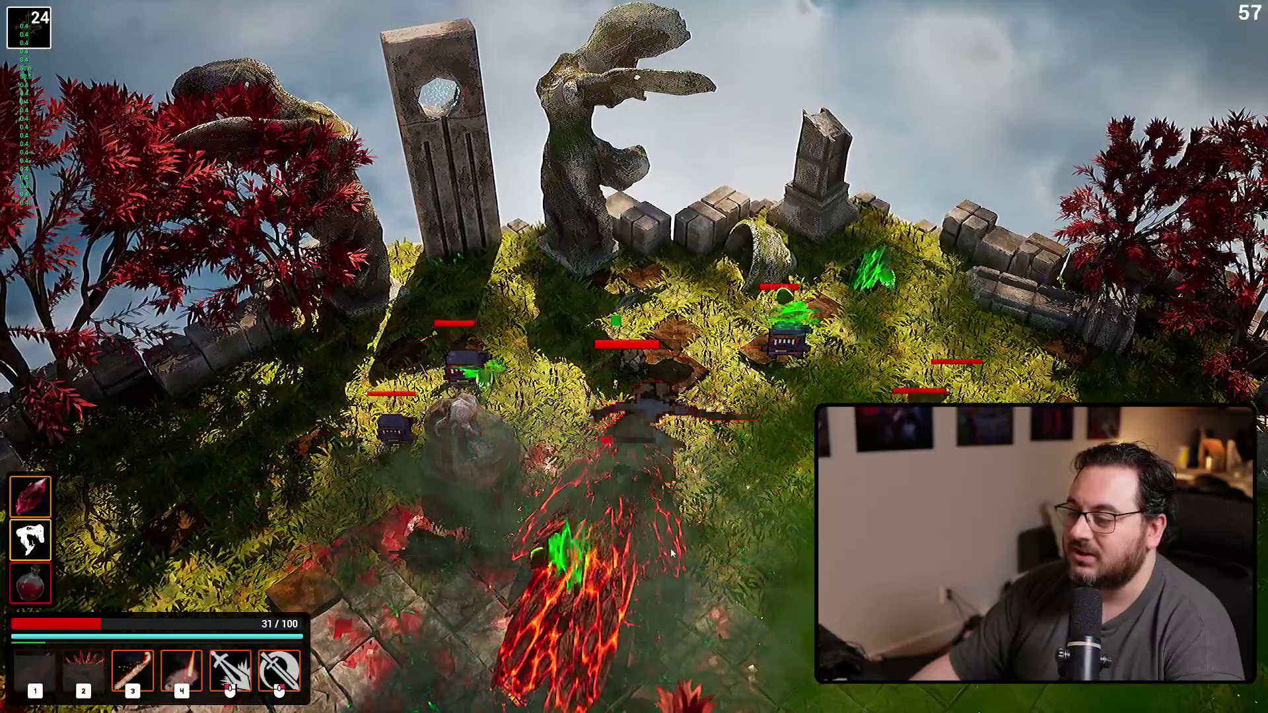
{"action": "right_click", "coordinate": [670, 548]}
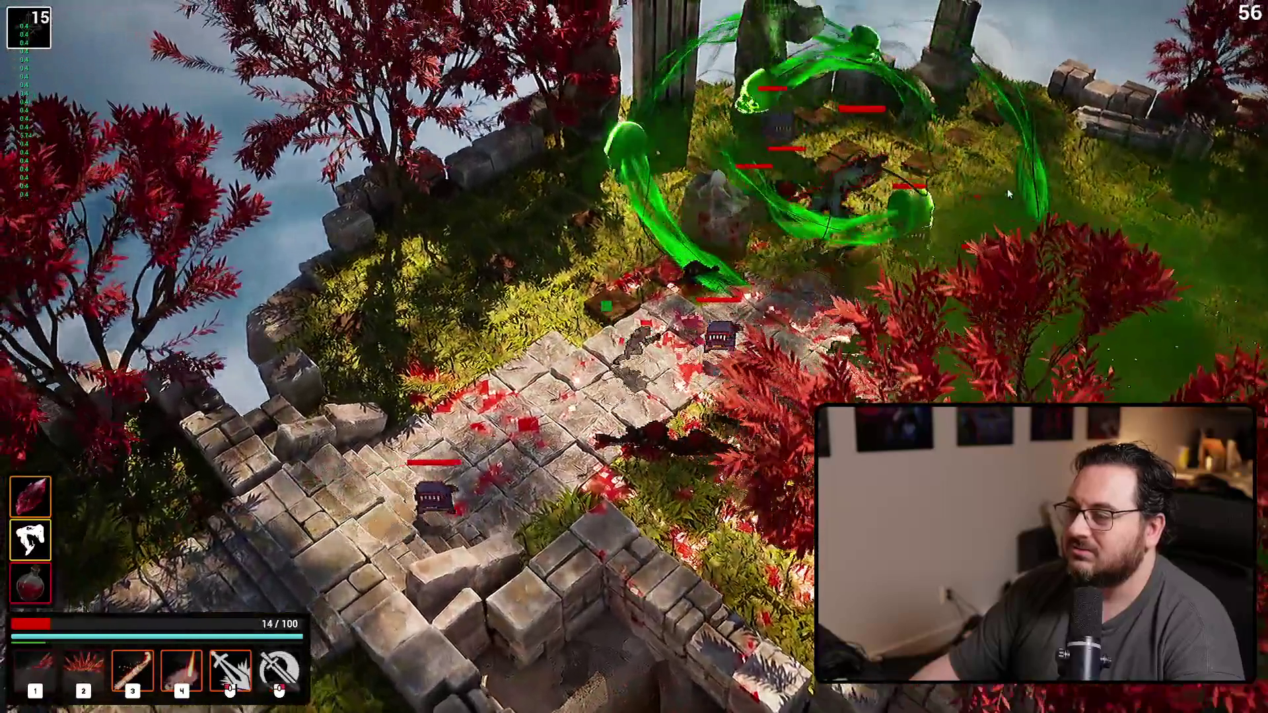
{"action": "left_click", "coordinate": [944, 197]}
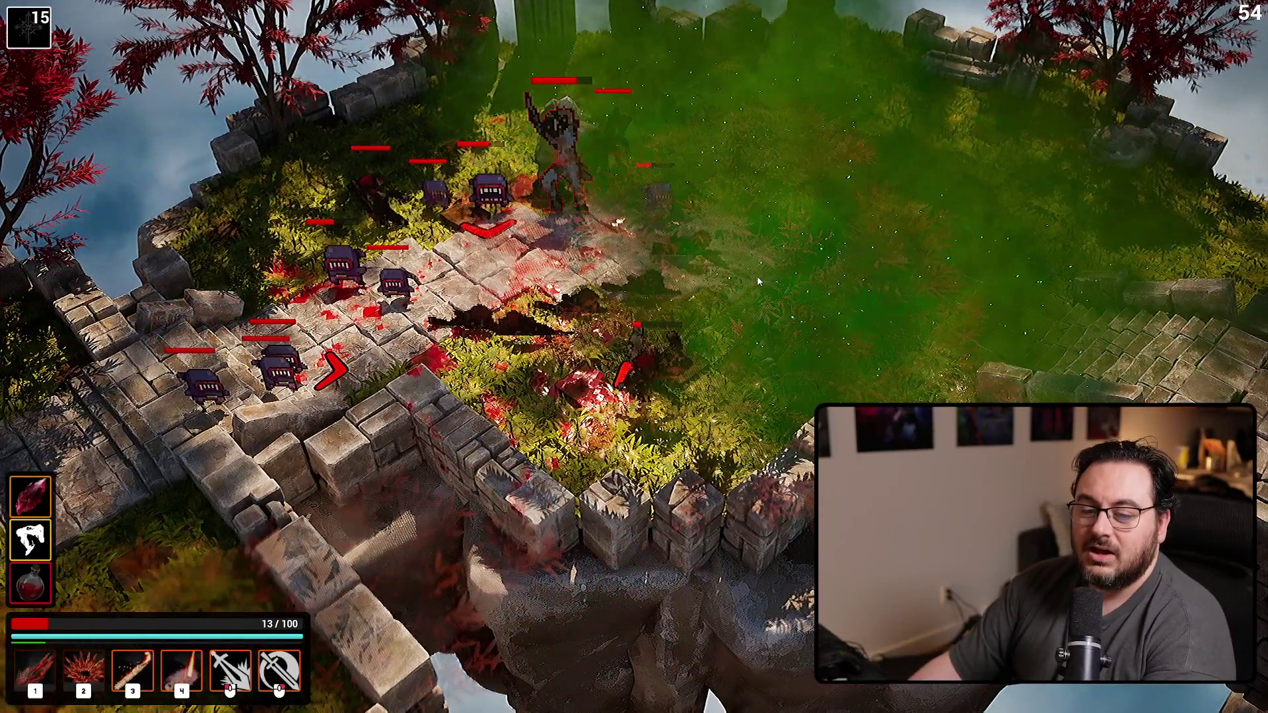
{"action": "key", "text": "Escape"}
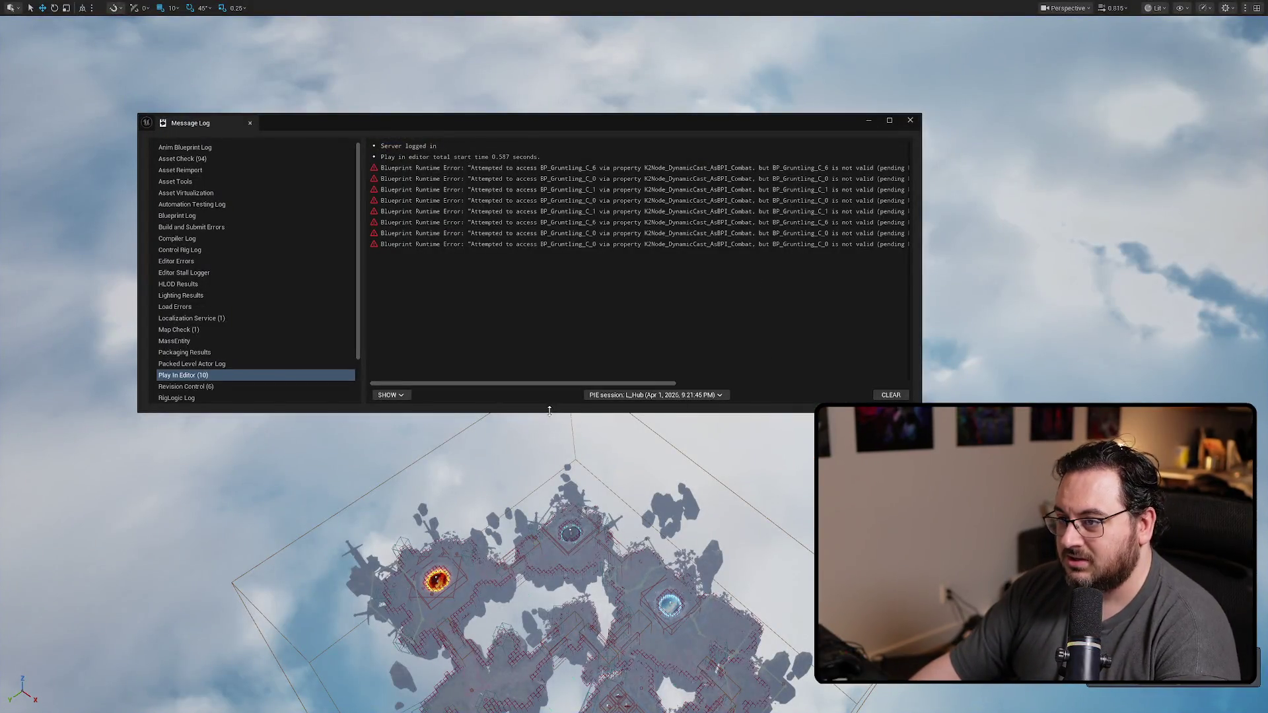
{"action": "left_click_drag", "start_coordinate": [519, 384], "coordinate": [660, 373]}
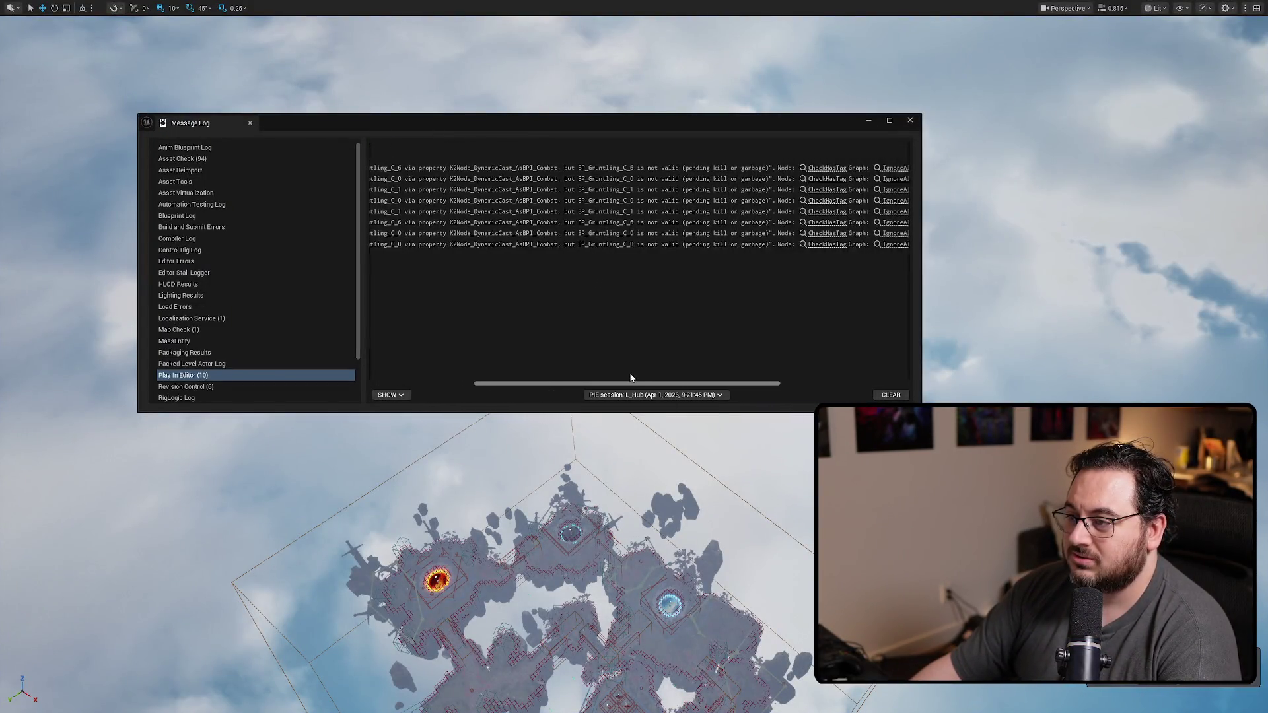
Step: Follow the Message Log link into the IgnoreAlliesCheck graph and close the error log
{"action": "left_click", "coordinate": [764, 169]}
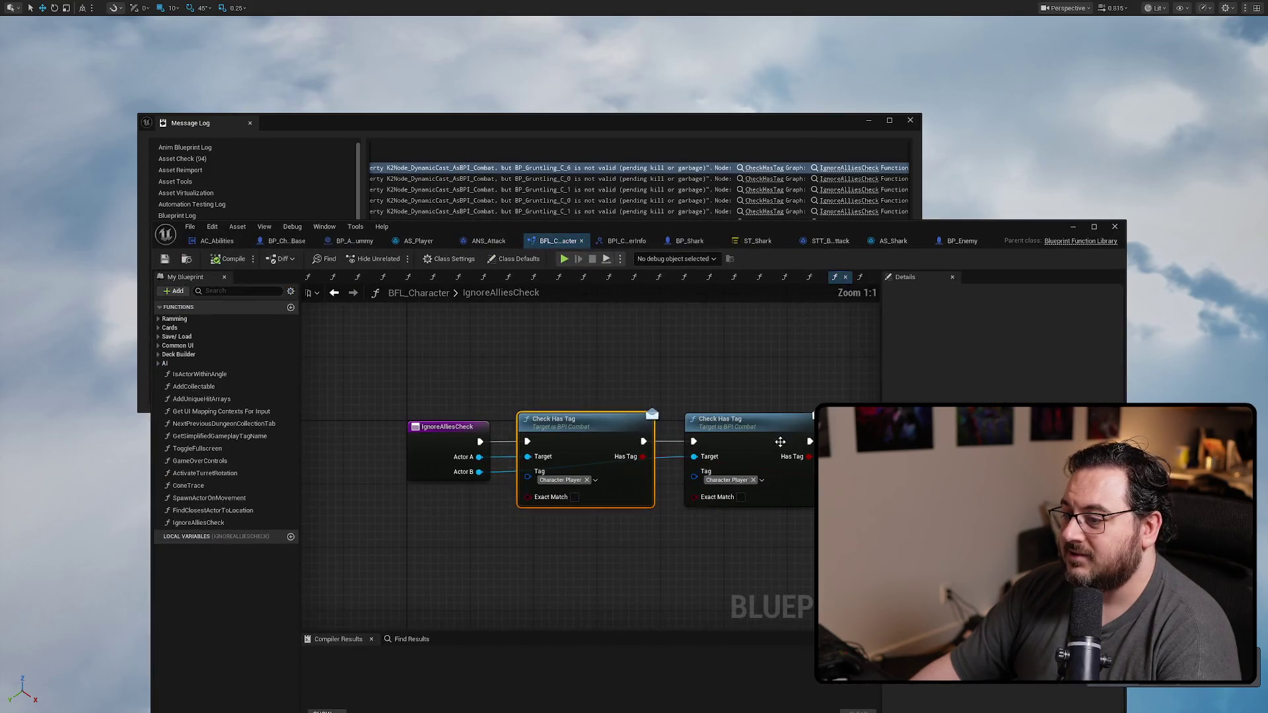
{"action": "mouse_move", "coordinate": [457, 514]}
{"action": "left_mouse_down"}
{"action": "mouse_move", "coordinate": [482, 529]}
{"action": "mouse_move", "coordinate": [486, 497]}
{"action": "left_mouse_up"}
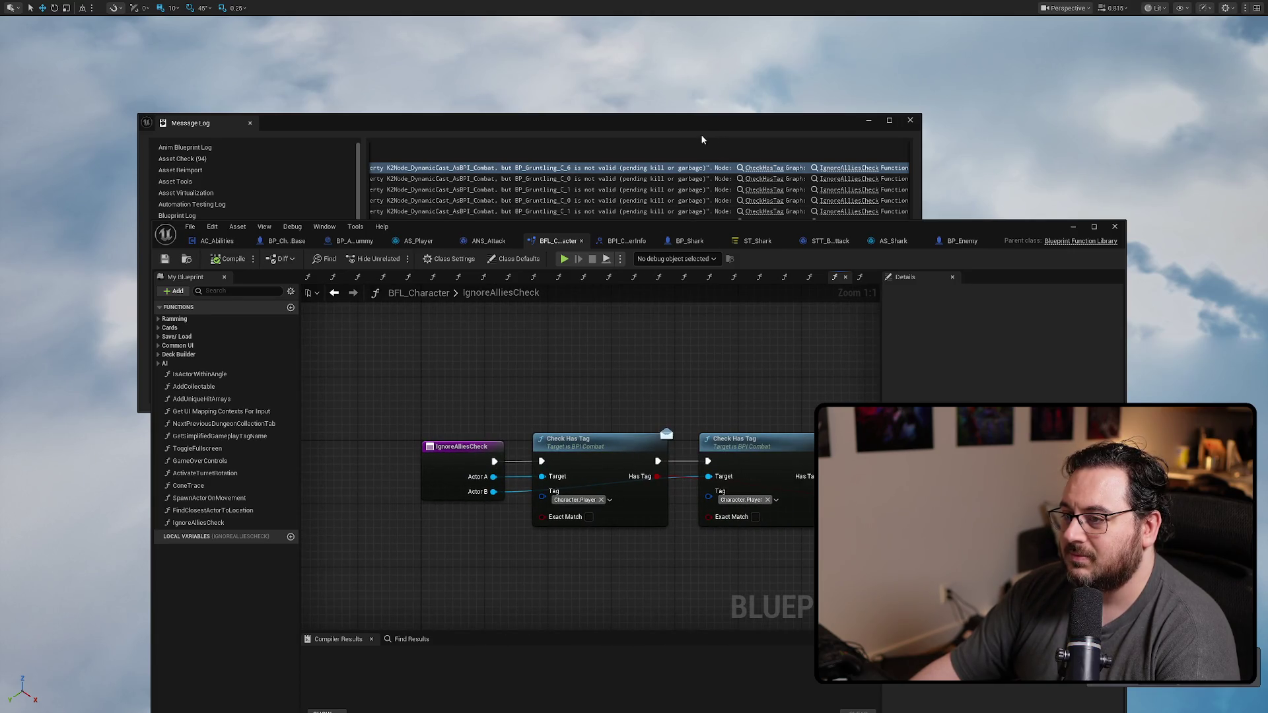
{"action": "left_click", "coordinate": [685, 125]}
{"action": "left_click_drag", "start_coordinate": [857, 131], "coordinate": [878, 126]}
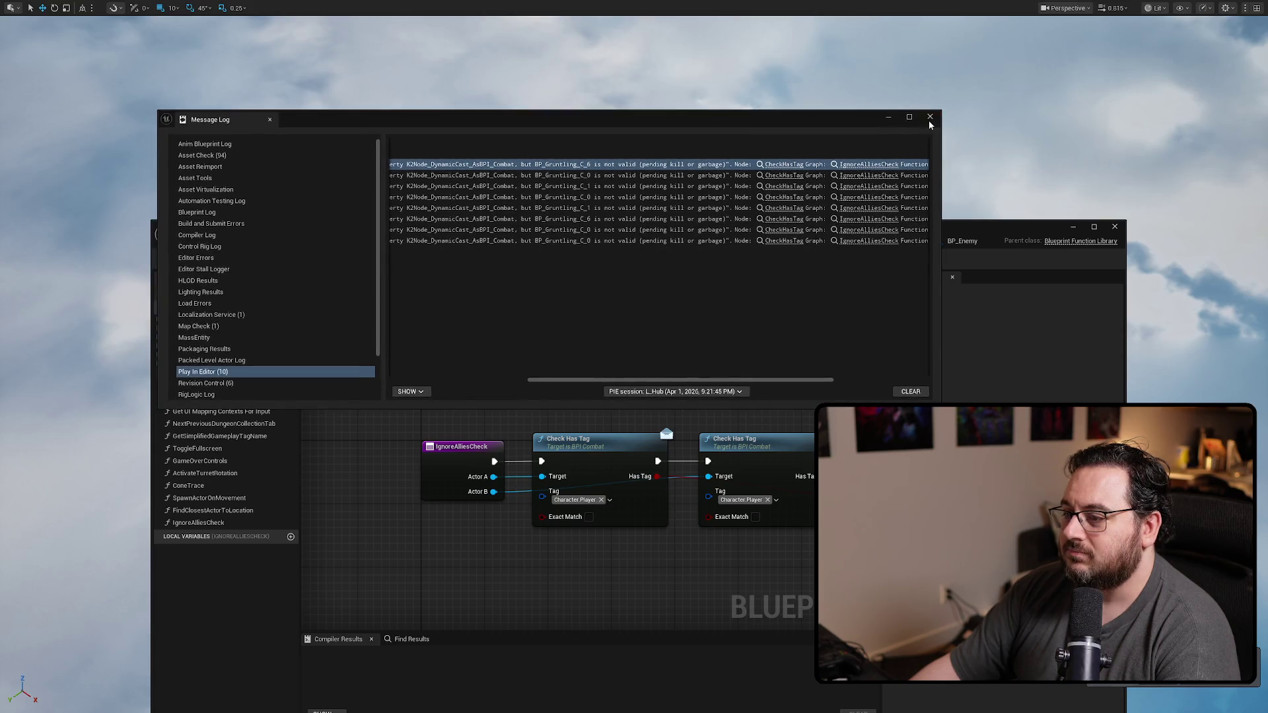
{"action": "left_click", "coordinate": [930, 116]}
{"action": "left_click_drag", "start_coordinate": [470, 309], "coordinate": [503, 324]}
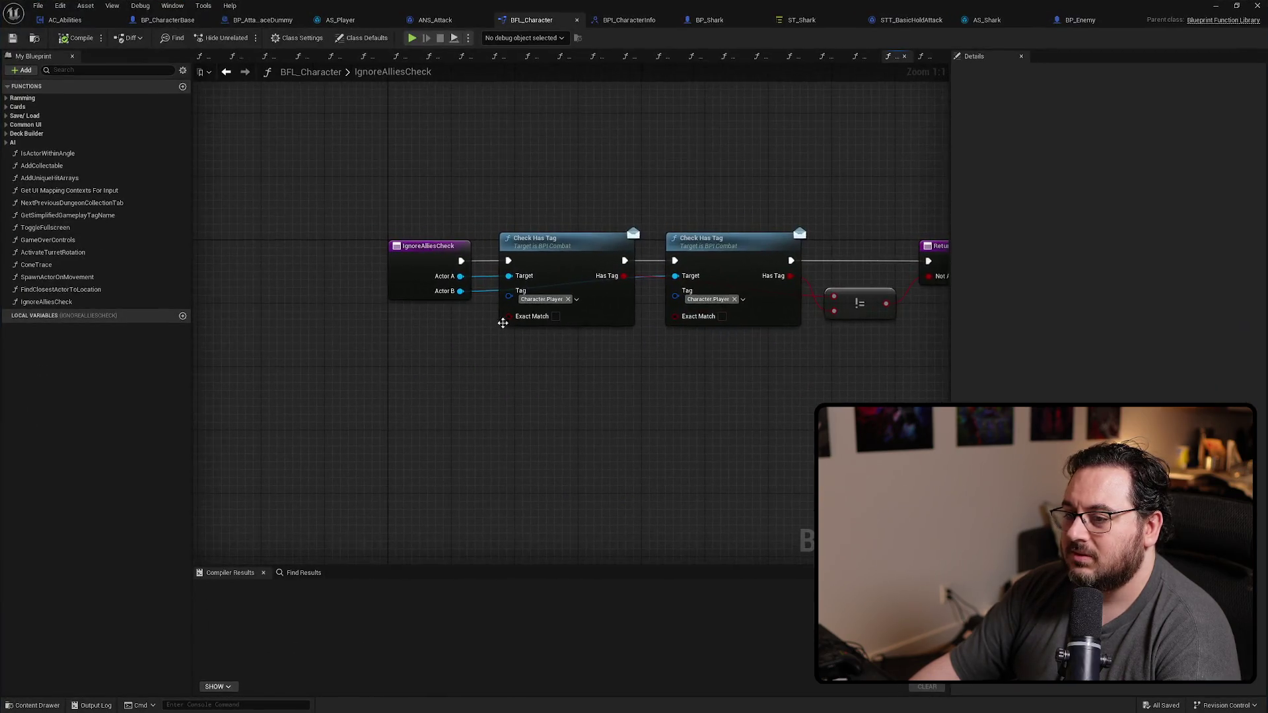
Step: Make room in the graph and add an Is Valid check on Actor A after the function entry
{"action": "left_click_drag", "start_coordinate": [404, 265], "coordinate": [261, 259]}
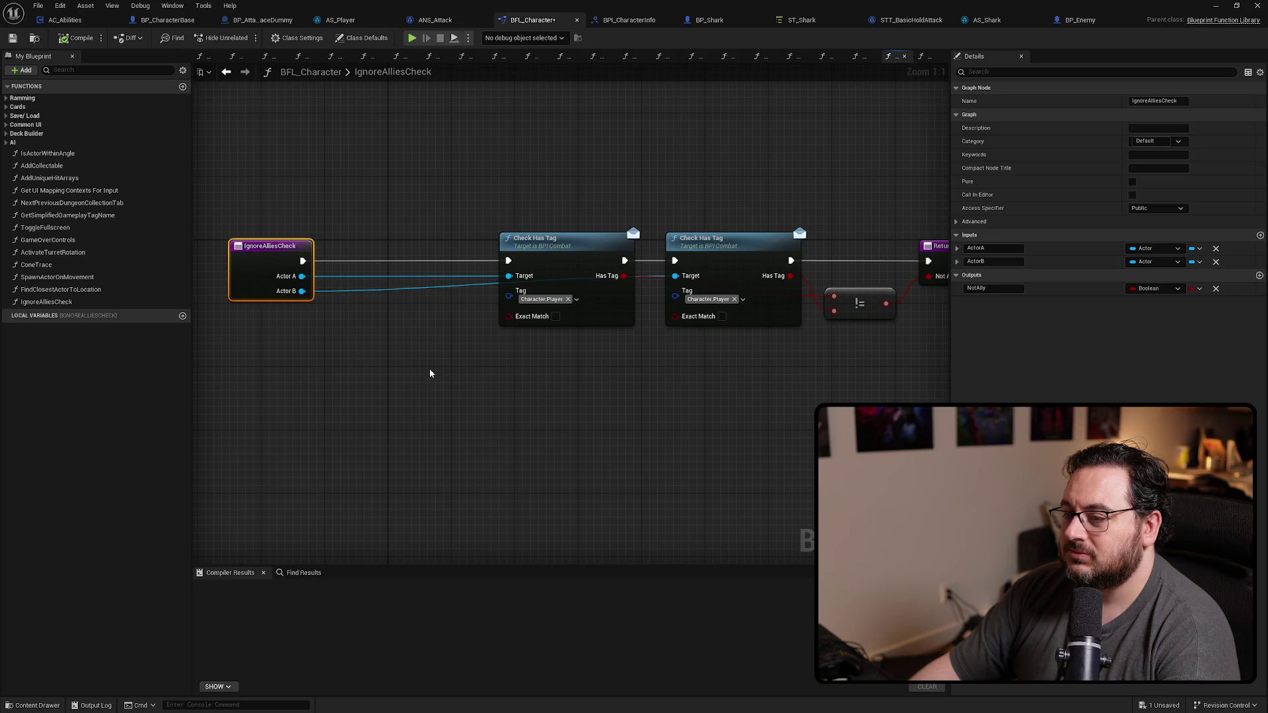
{"action": "left_click_drag", "start_coordinate": [428, 373], "coordinate": [720, 413]}
{"action": "left_click_drag", "start_coordinate": [582, 321], "coordinate": [441, 318]}
{"action": "mouse_move", "coordinate": [631, 403]}
{"action": "left_mouse_down"}
{"action": "mouse_move", "coordinate": [410, 344]}
{"action": "mouse_move", "coordinate": [429, 385]}
{"action": "left_mouse_up"}
{"action": "type", "text": "is valiod"}
{"action": "key", "text": "BackSpace"}
{"action": "key", "text": "BackSpace"}
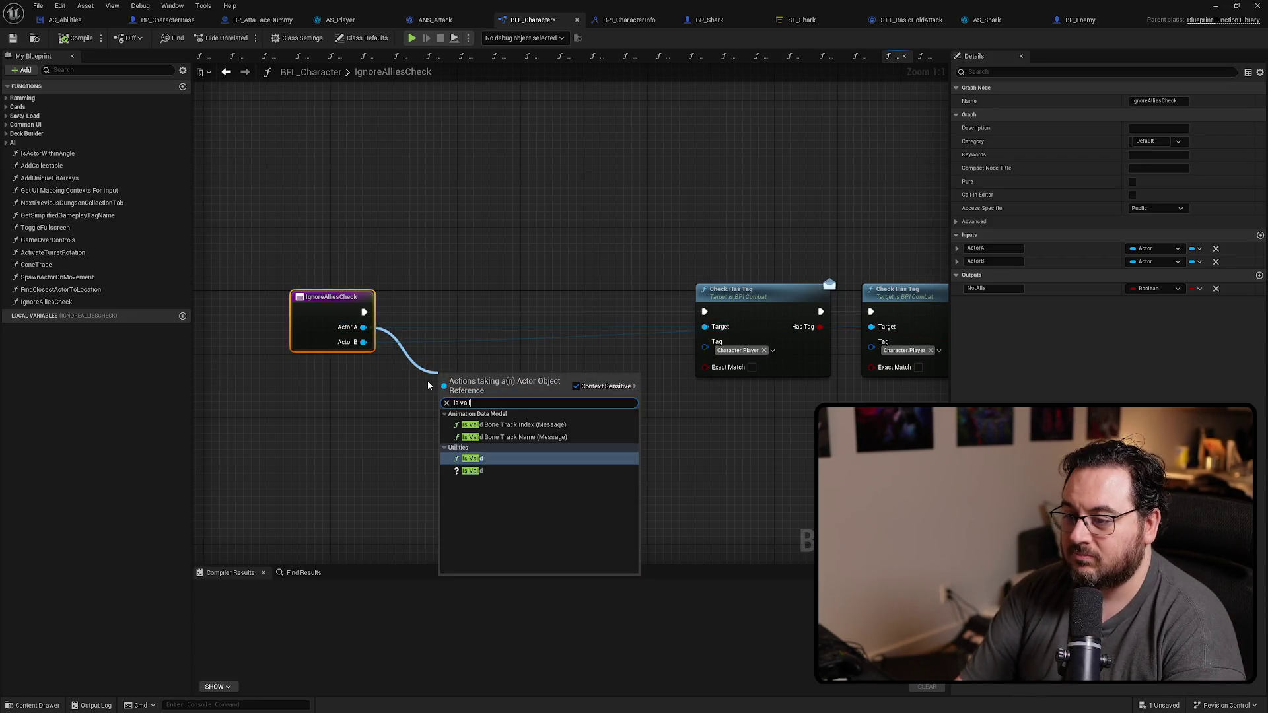
{"action": "type", "text": "d"}
{"action": "key", "text": "Down"}
{"action": "key", "text": "Return"}
{"action": "left_click_drag", "start_coordinate": [486, 391], "coordinate": [449, 311]}
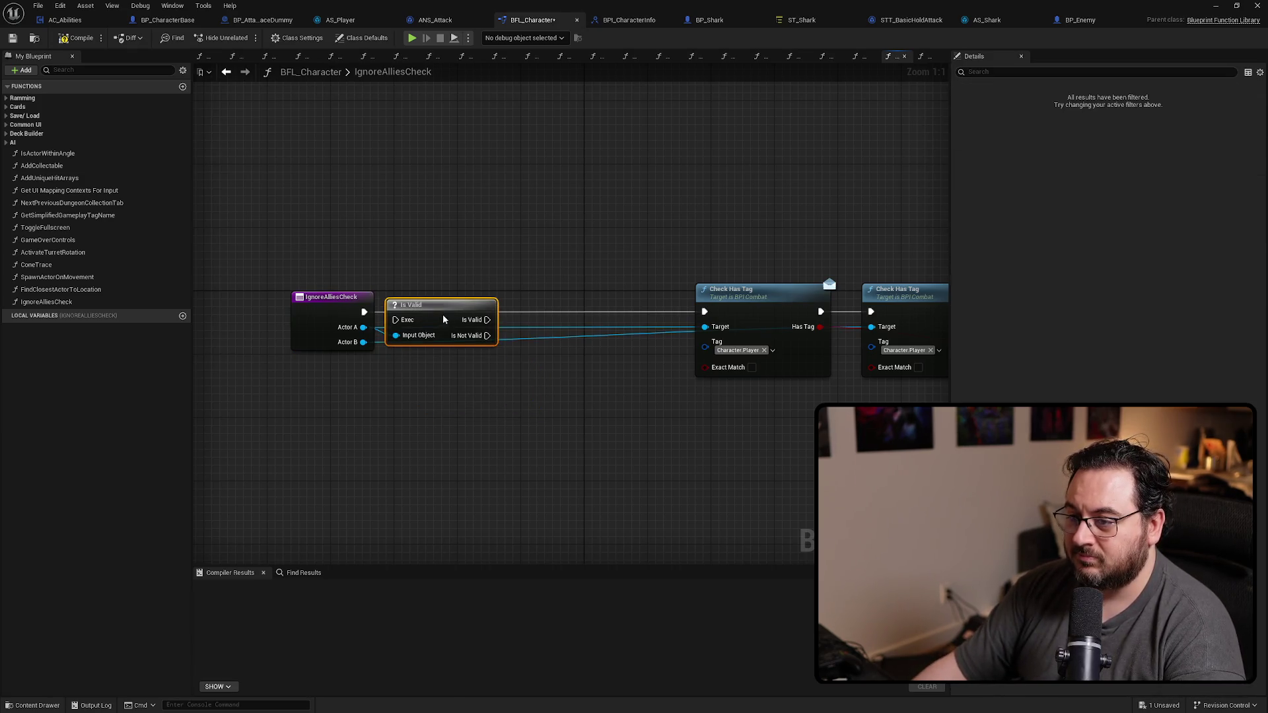
{"action": "left_click_drag", "start_coordinate": [363, 311], "coordinate": [403, 311]}
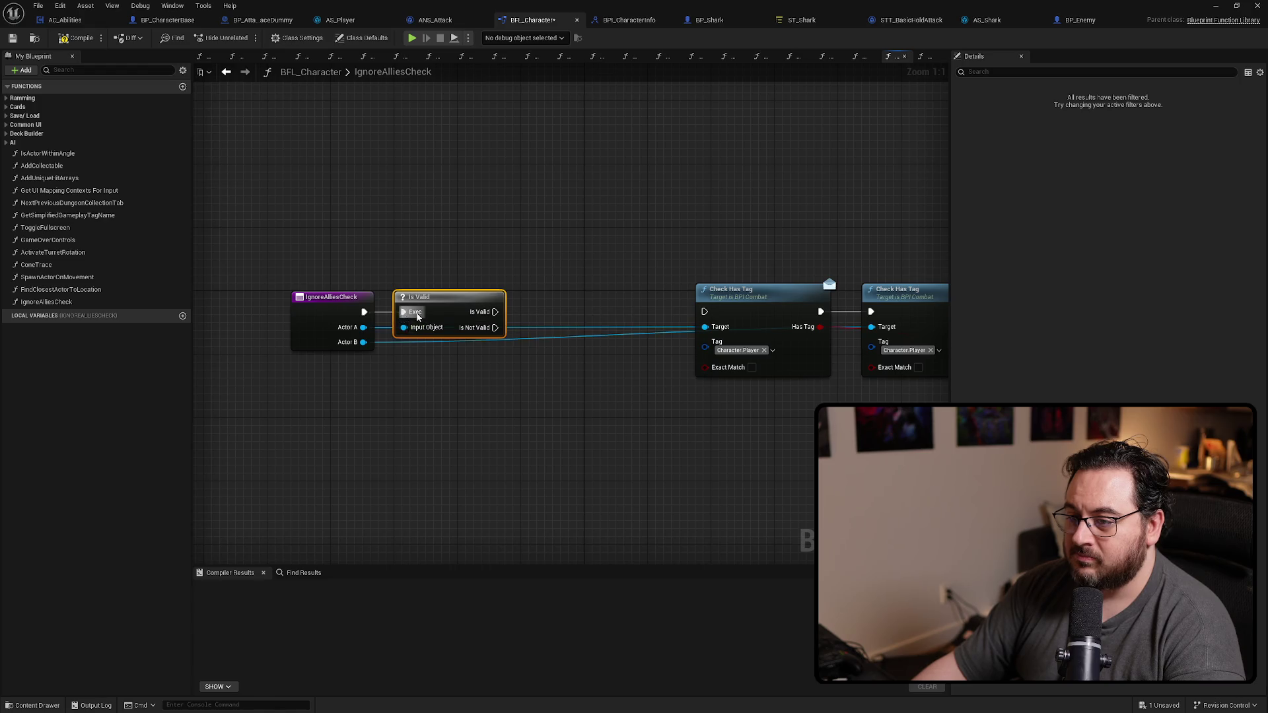
Step: Duplicate a second Is Valid for Actor B and chain both valid outputs into Check Has Tag
{"action": "key", "text": "ctrl+w"}
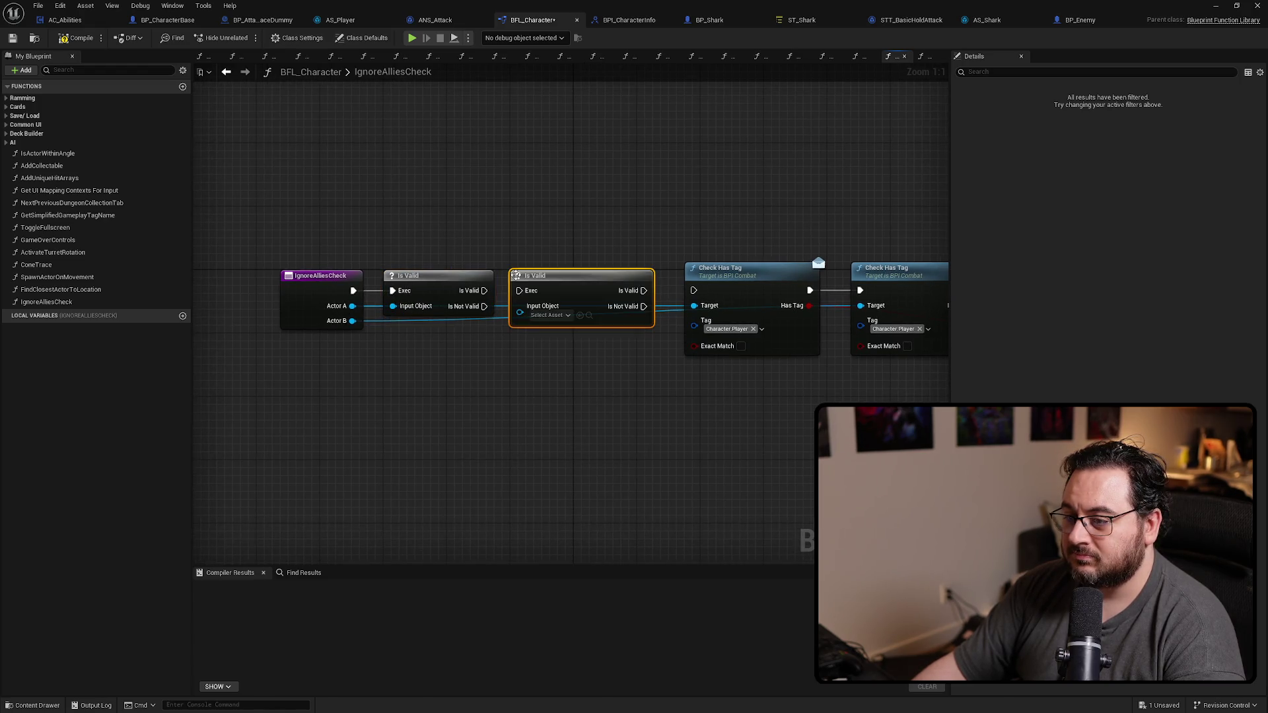
{"action": "left_click_drag", "start_coordinate": [484, 290], "coordinate": [520, 290]}
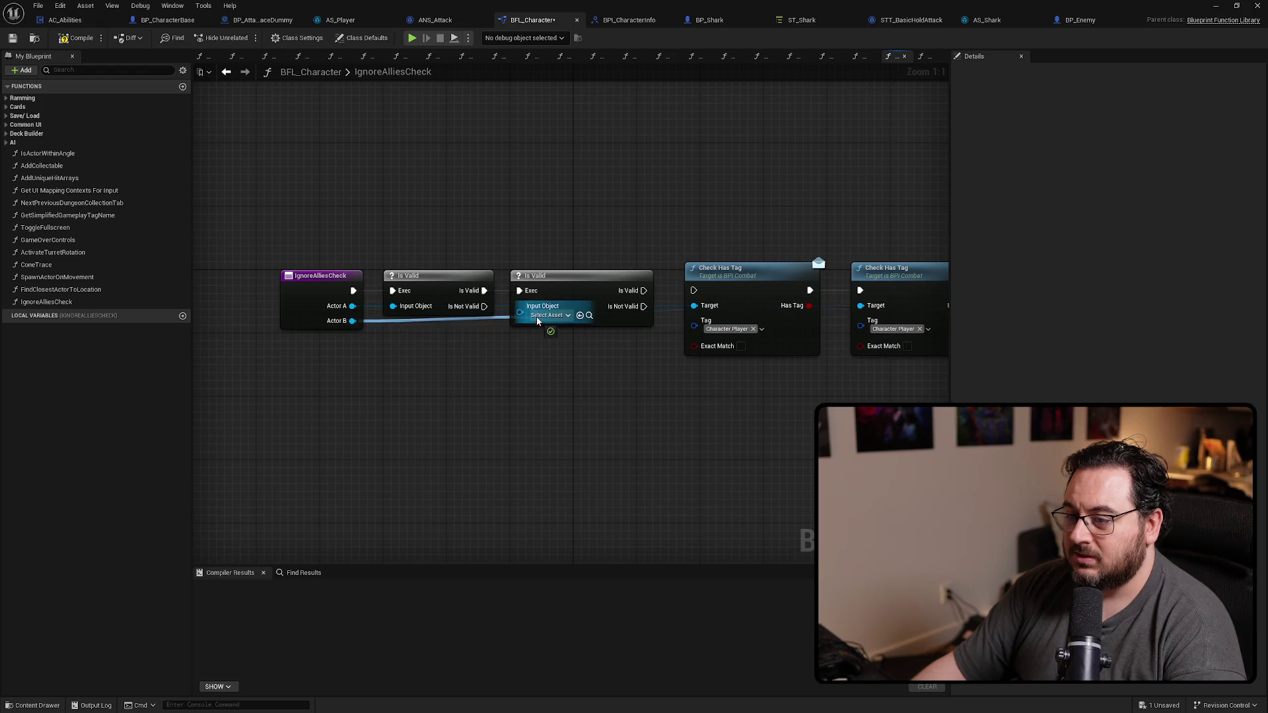
{"action": "left_click_drag", "start_coordinate": [352, 319], "coordinate": [515, 306]}
{"action": "left_click_drag", "start_coordinate": [617, 294], "coordinate": [698, 286]}
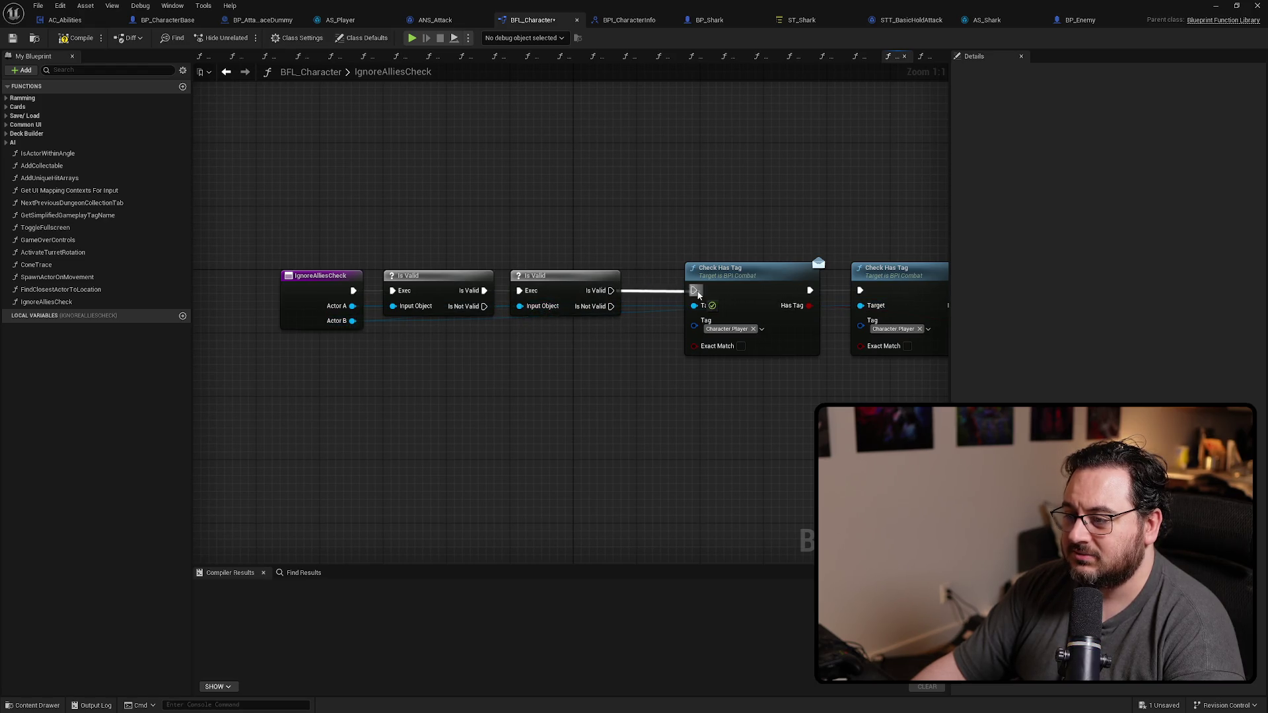
{"action": "scroll", "coordinate": [675, 417], "scroll_direction": "down", "scroll_amount": 3}
Step: Route both Is Not Valid outputs to the Return Node with a reroute point on the wire
{"action": "left_click_drag", "start_coordinate": [374, 372], "coordinate": [534, 325]}
{"action": "scroll", "coordinate": [795, 368], "scroll_direction": "up", "scroll_amount": 2}
{"action": "mouse_move", "coordinate": [358, 389]}
{"action": "left_mouse_down"}
{"action": "mouse_move", "coordinate": [583, 374]}
{"action": "mouse_move", "coordinate": [473, 363]}
{"action": "left_mouse_up"}
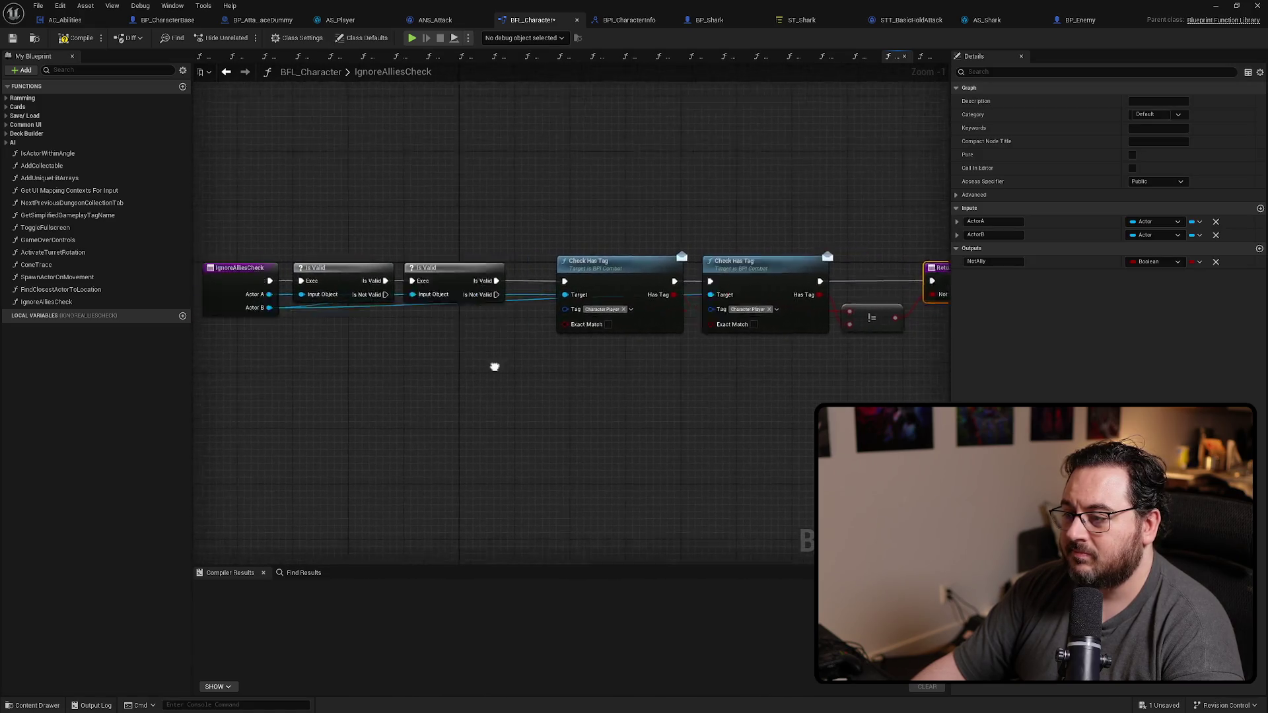
{"action": "left_click_drag", "start_coordinate": [920, 270], "coordinate": [623, 346]}
{"action": "scroll", "coordinate": [602, 345], "scroll_direction": "up", "scroll_amount": 1}
{"action": "left_click_drag", "start_coordinate": [626, 296], "coordinate": [606, 361]}
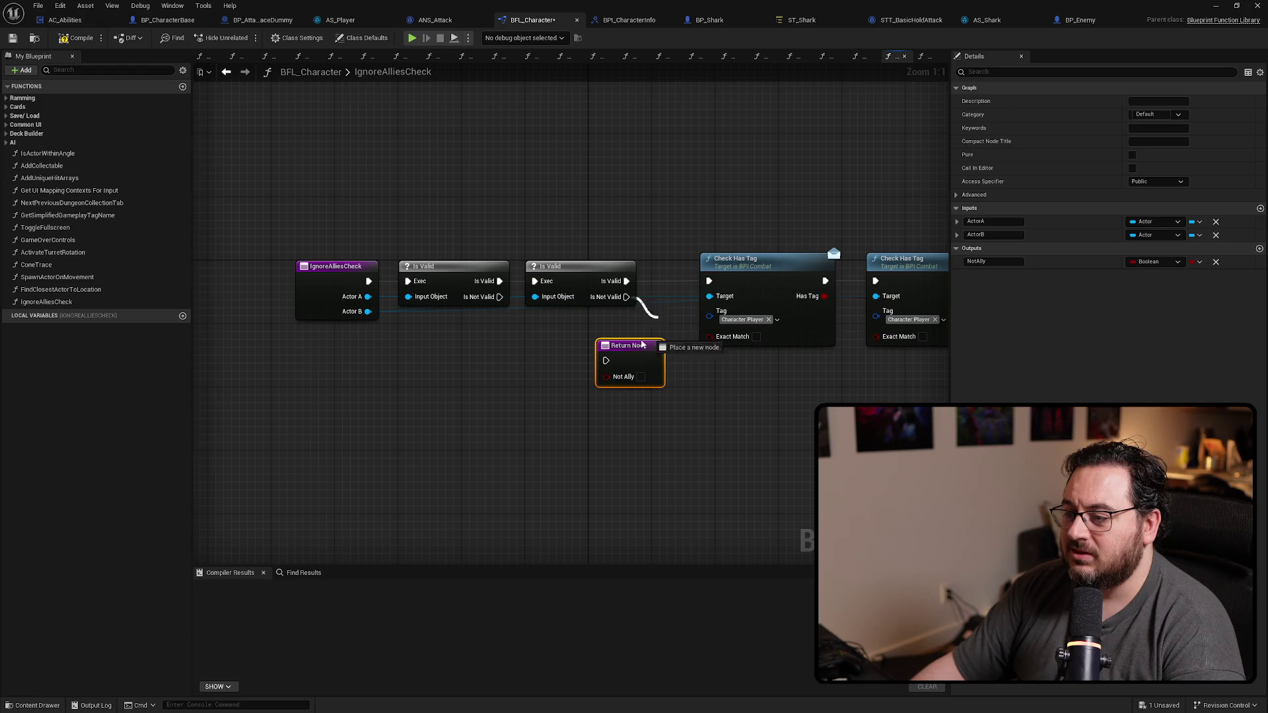
{"action": "mouse_move", "coordinate": [483, 299]}
{"action": "left_mouse_down"}
{"action": "mouse_move", "coordinate": [606, 361]}
{"action": "mouse_move", "coordinate": [738, 368]}
{"action": "left_mouse_up"}
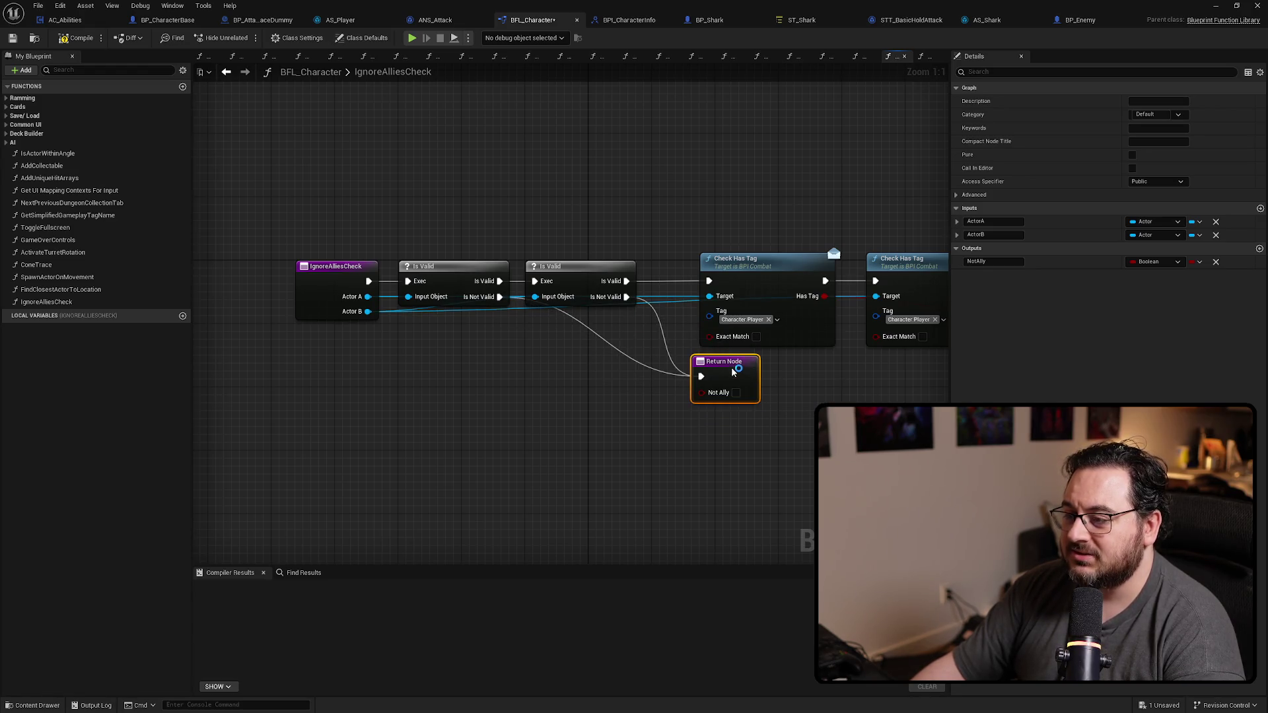
{"action": "double_click", "coordinate": [625, 347]}
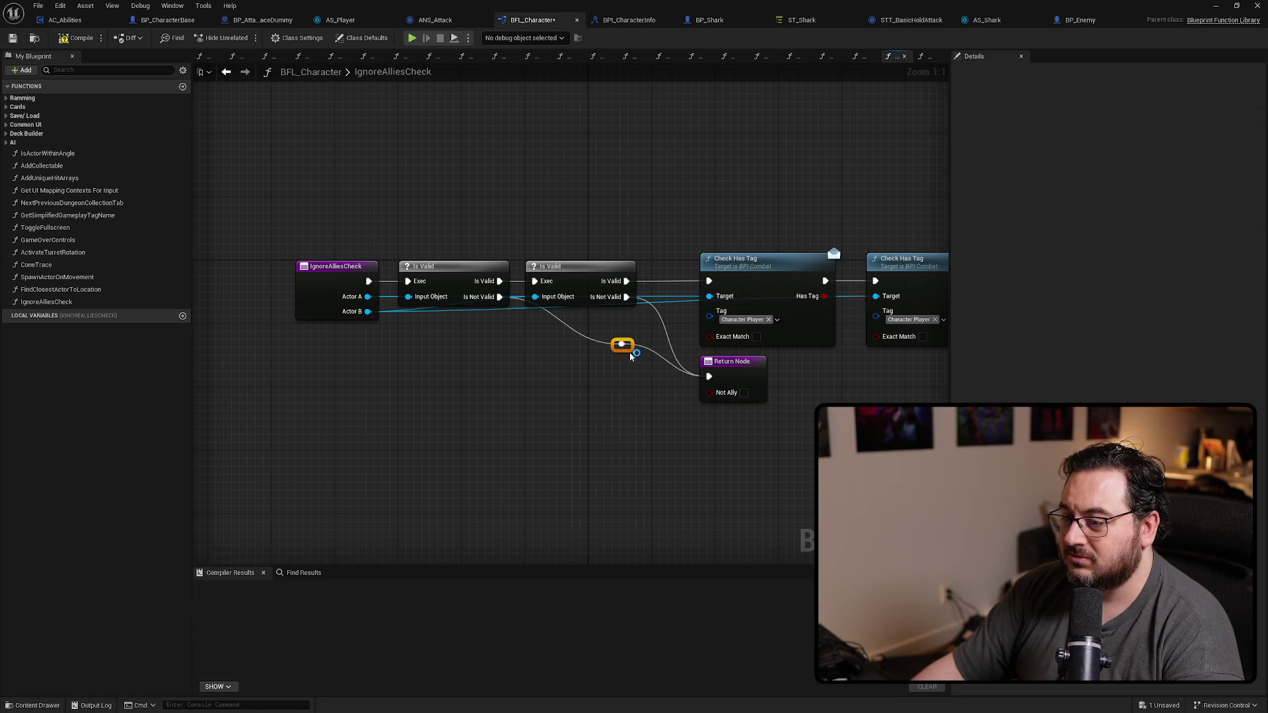
{"action": "left_click_drag", "start_coordinate": [624, 354], "coordinate": [546, 386]}
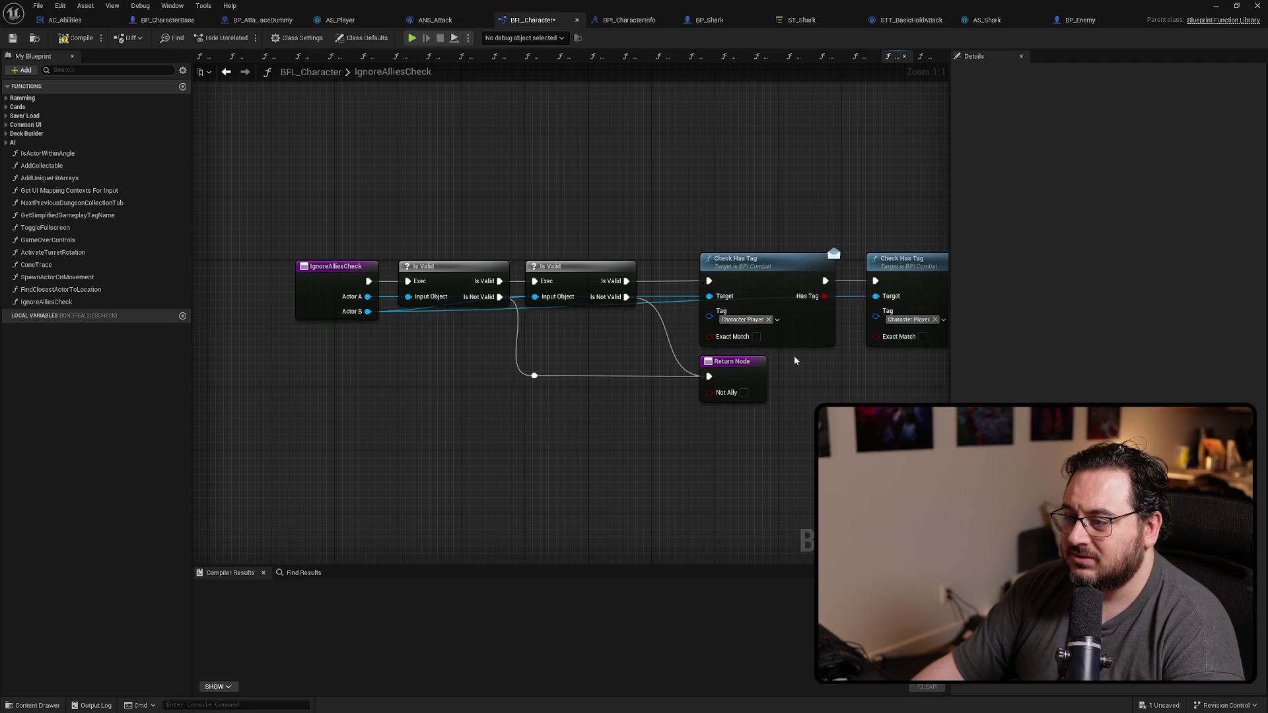
Step: Tidy the layout by nudging the Return Node and shifting the entry, check and return nodes right
{"action": "left_click_drag", "start_coordinate": [791, 344], "coordinate": [811, 348]}
{"action": "left_click_drag", "start_coordinate": [724, 340], "coordinate": [700, 340]}
{"action": "left_click", "coordinate": [709, 425]}
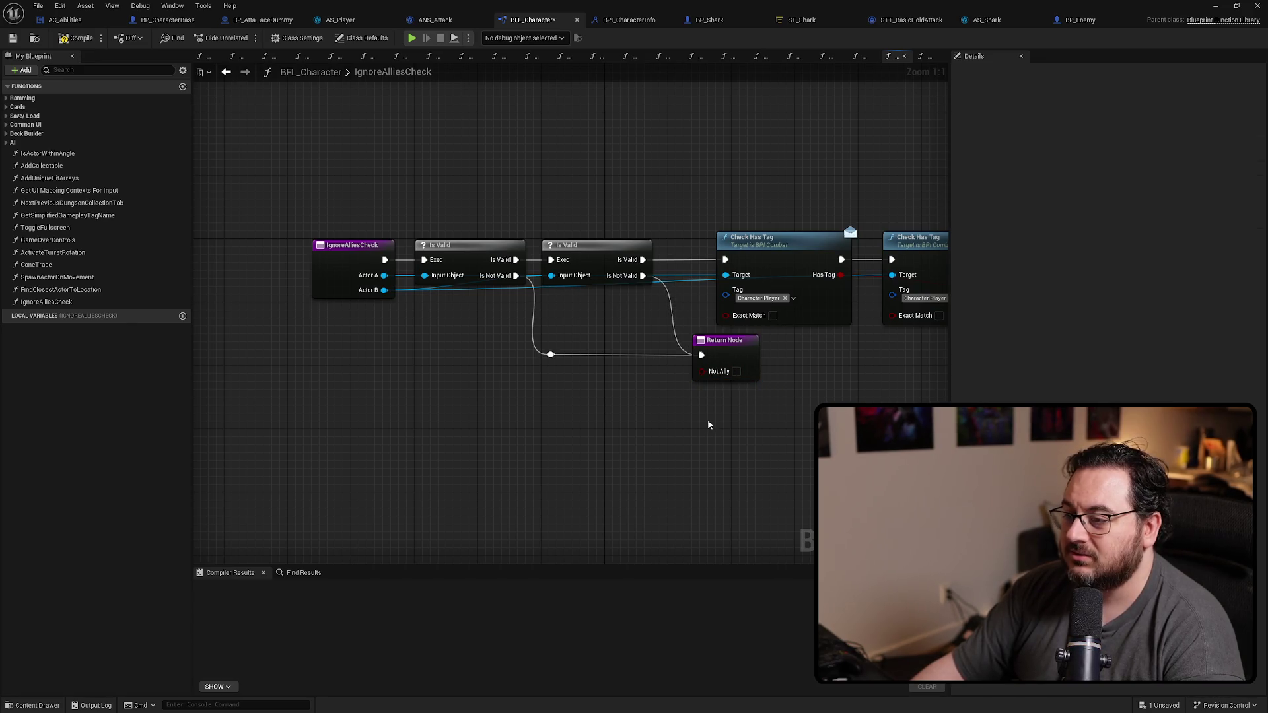
{"action": "left_click_drag", "start_coordinate": [343, 198], "coordinate": [699, 410]}
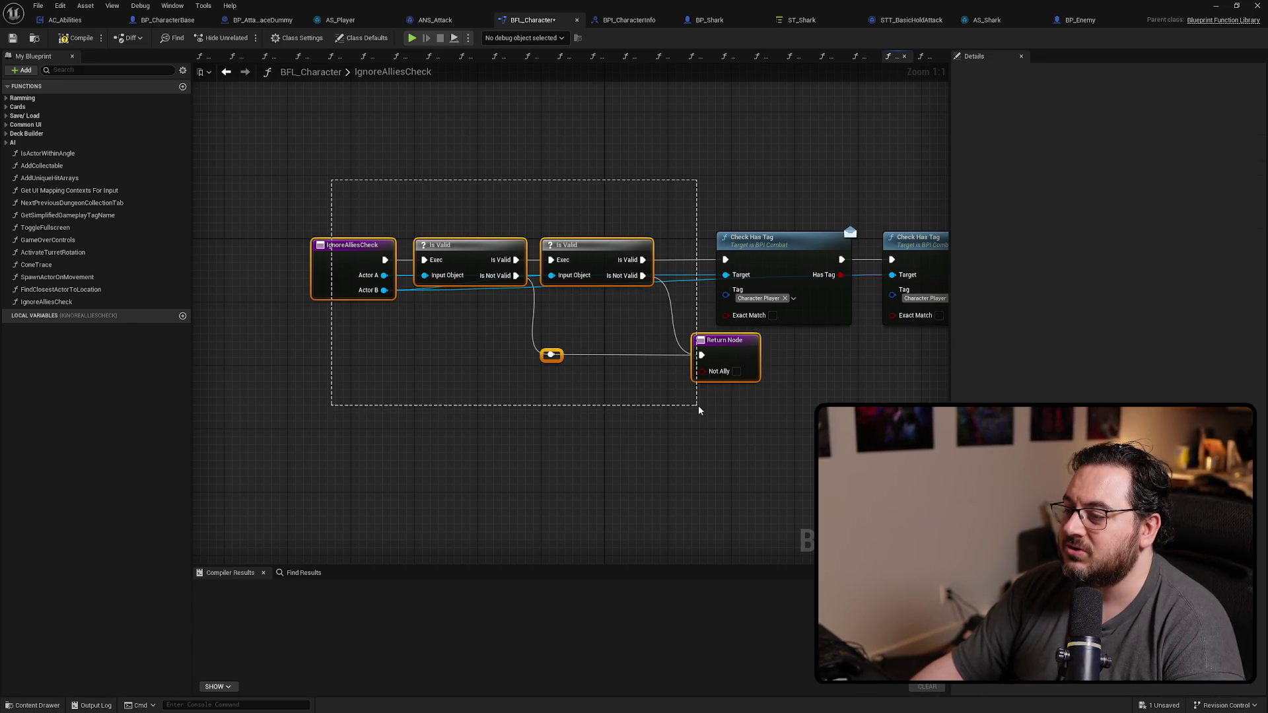
{"action": "left_click_drag", "start_coordinate": [725, 349], "coordinate": [749, 349]}
{"action": "left_click", "coordinate": [744, 439]}
{"action": "left_click_drag", "start_coordinate": [743, 439], "coordinate": [609, 427]}
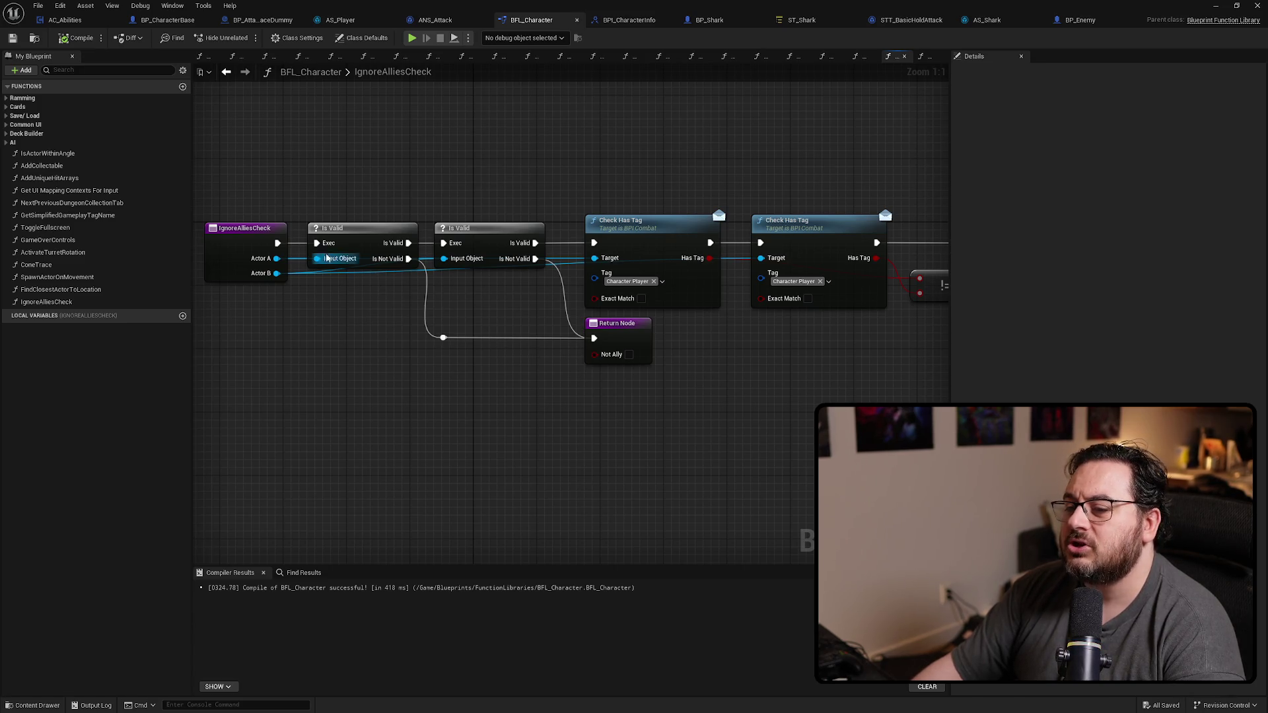
Step: Delete both Is Valid checks from IgnoreAlliesCheck
{"action": "right_click", "coordinate": [557, 340]}
{"action": "left_click", "coordinate": [443, 357]}
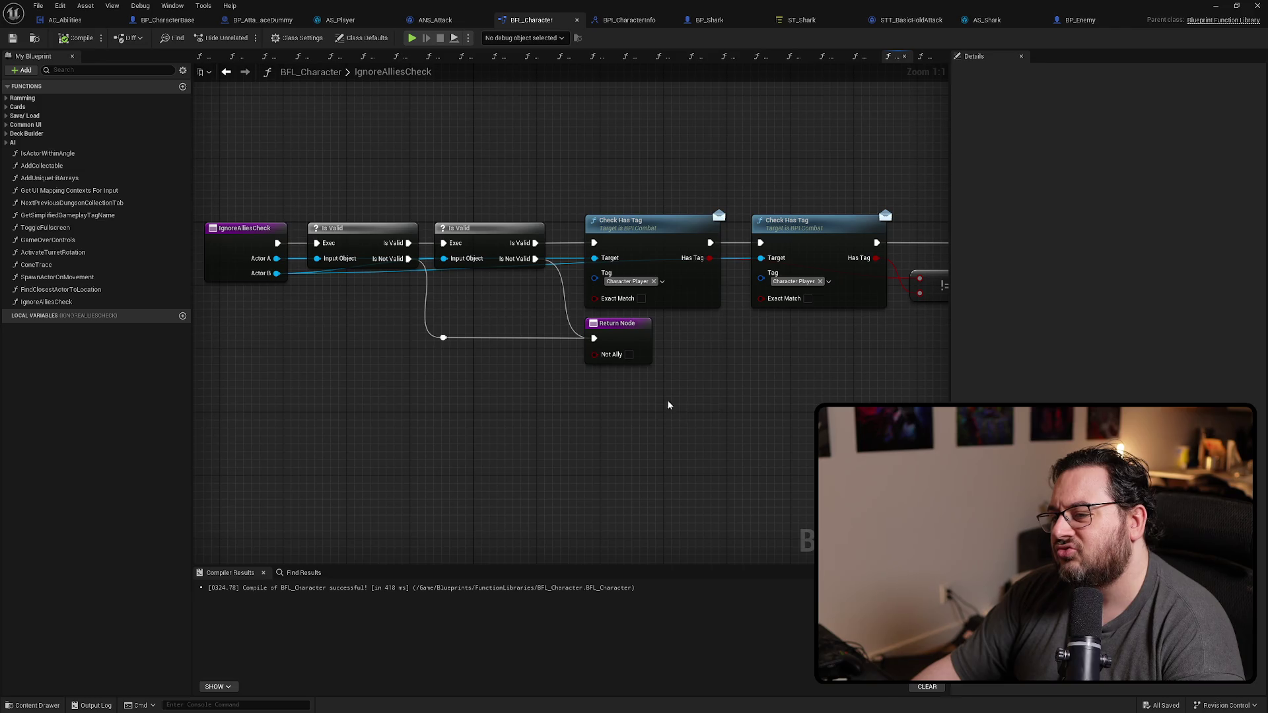
{"action": "left_click_drag", "start_coordinate": [503, 169], "coordinate": [357, 391]}
{"action": "key", "text": "Delete"}
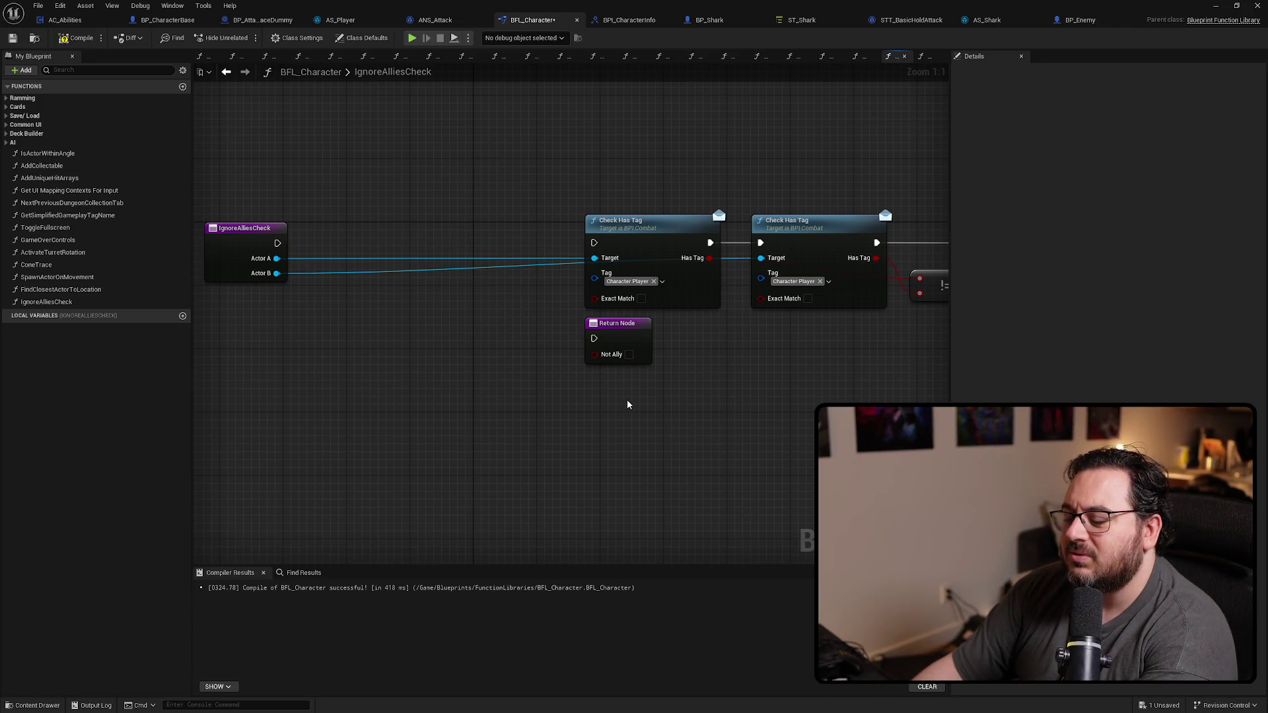
Step: Abandon a new connection from Actor A and delete the early-exit Return Node
{"action": "mouse_move", "coordinate": [631, 359]}
{"action": "left_mouse_down"}
{"action": "mouse_move", "coordinate": [462, 384]}
{"action": "mouse_move", "coordinate": [492, 354]}
{"action": "mouse_move", "coordinate": [449, 313]}
{"action": "mouse_move", "coordinate": [484, 315]}
{"action": "left_mouse_up"}
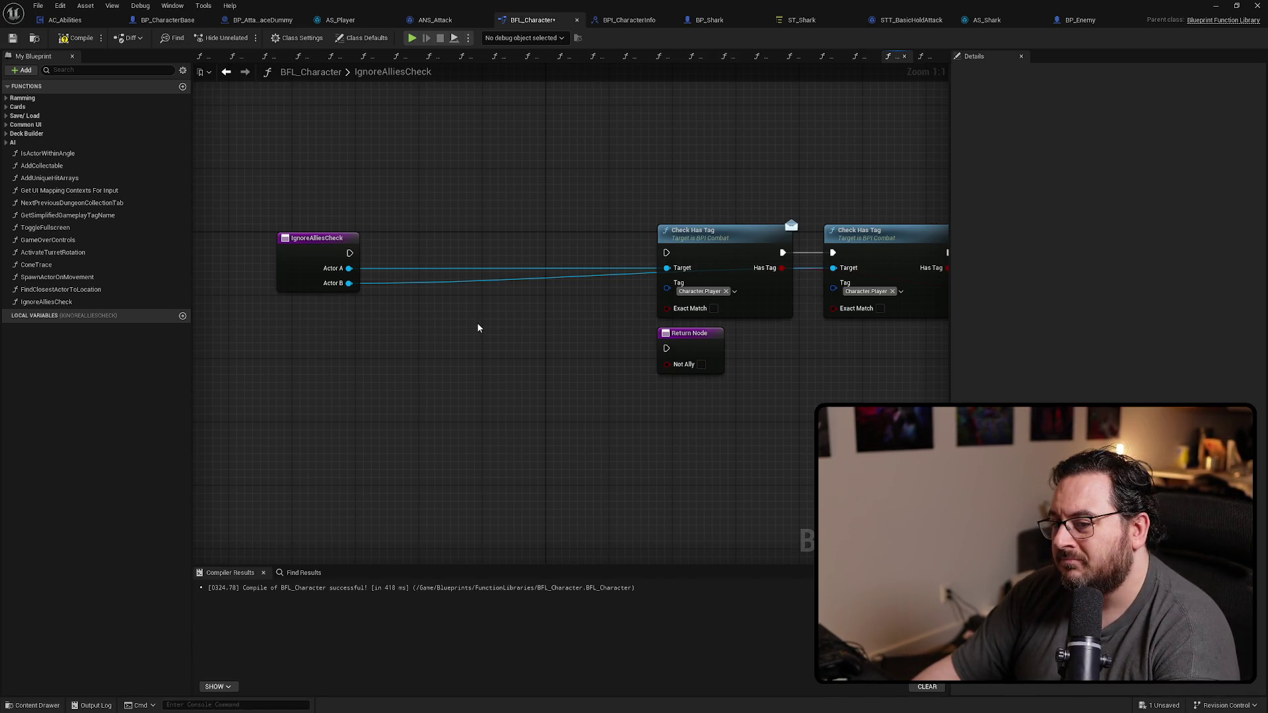
{"action": "mouse_move", "coordinate": [477, 322]}
{"action": "left_mouse_down"}
{"action": "mouse_move", "coordinate": [236, 299]}
{"action": "mouse_move", "coordinate": [448, 295]}
{"action": "left_mouse_up"}
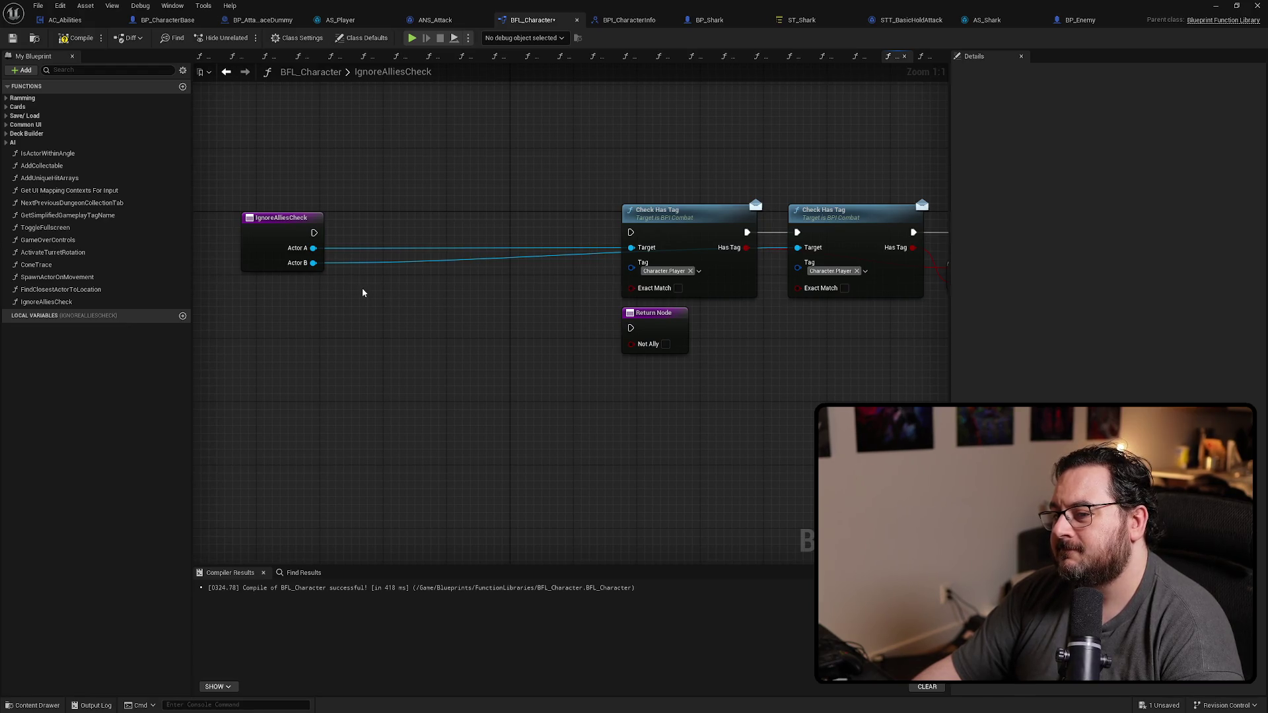
{"action": "left_click_drag", "start_coordinate": [313, 248], "coordinate": [359, 302]}
{"action": "type", "text": "is valid"}
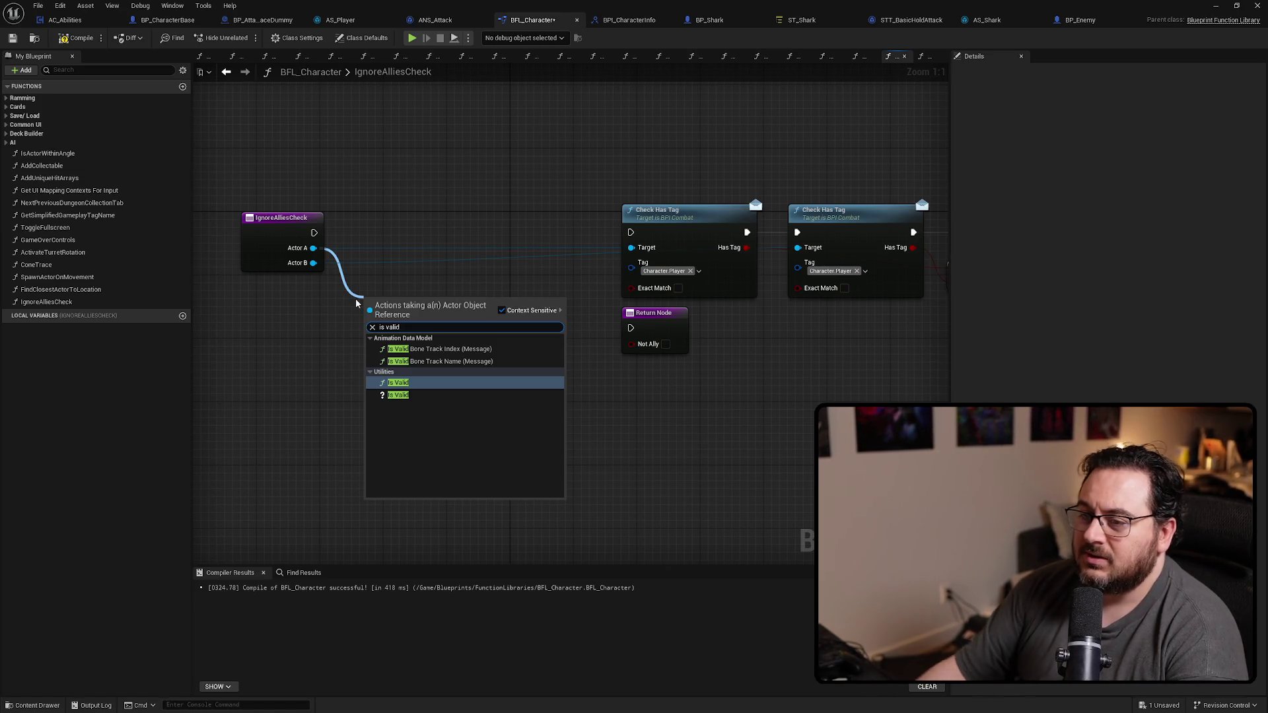
{"action": "key", "text": "Escape"}
{"action": "left_click_drag", "start_coordinate": [534, 361], "coordinate": [694, 317]}
{"action": "key", "text": "Delete"}
Step: Move the first Check Has Tag node left toward the function entry
{"action": "left_click_drag", "start_coordinate": [486, 292], "coordinate": [428, 277]}
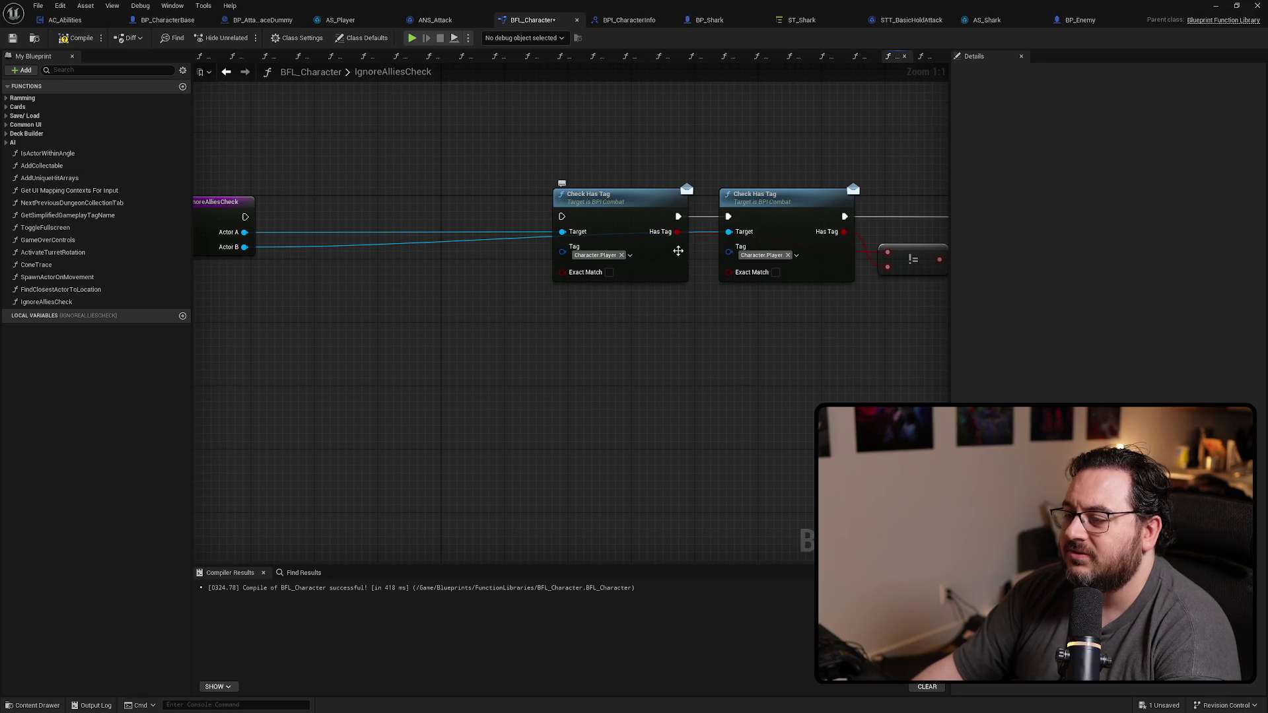
{"action": "mouse_move", "coordinate": [393, 317]}
{"action": "left_mouse_down"}
{"action": "mouse_move", "coordinate": [386, 302]}
{"action": "mouse_move", "coordinate": [253, 292]}
{"action": "left_mouse_up"}
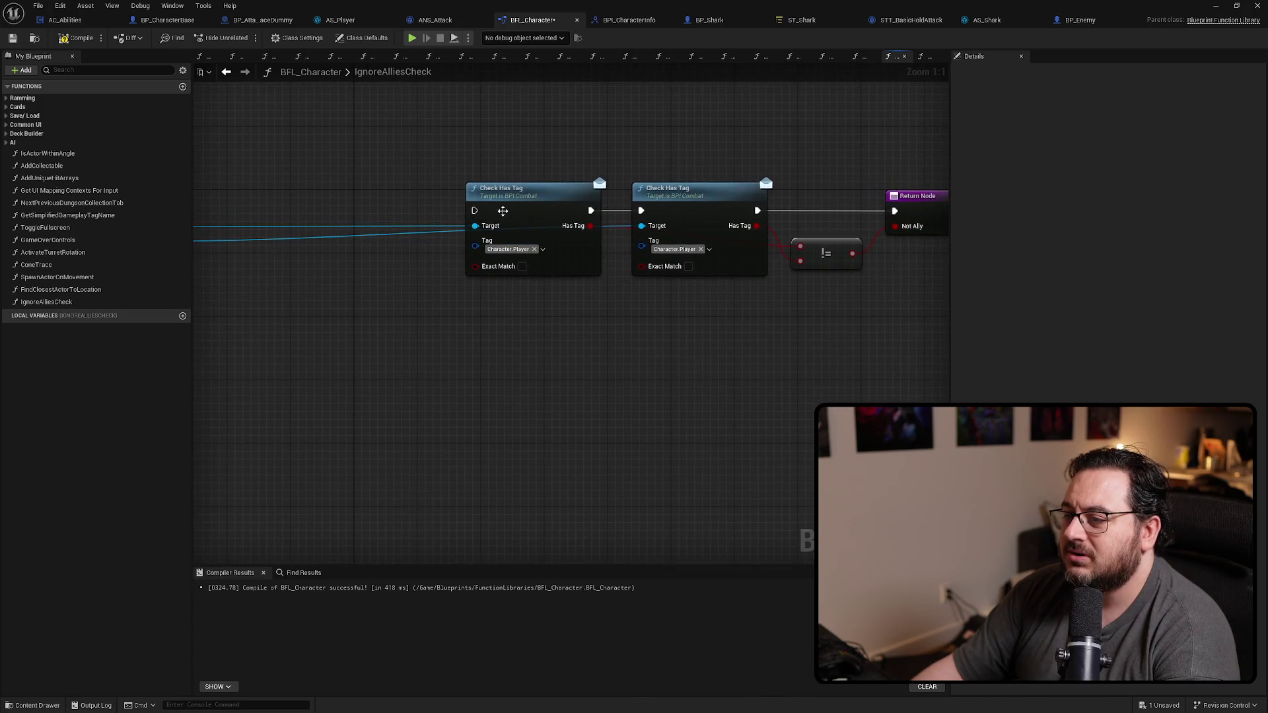
{"action": "left_click", "coordinate": [495, 209]}
{"action": "mouse_move", "coordinate": [333, 269]}
{"action": "left_mouse_down"}
{"action": "mouse_move", "coordinate": [509, 272]}
{"action": "mouse_move", "coordinate": [316, 267]}
{"action": "mouse_move", "coordinate": [422, 262]}
{"action": "left_mouse_up"}
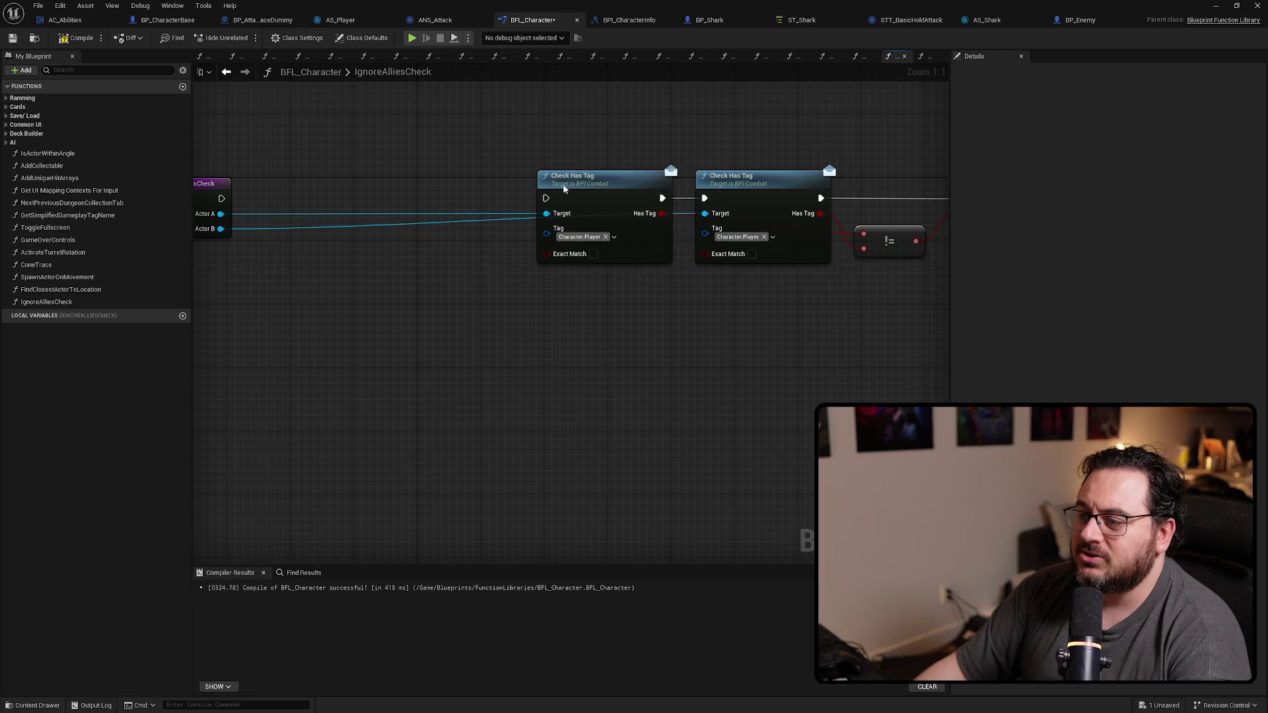
{"action": "left_click_drag", "start_coordinate": [563, 188], "coordinate": [421, 188]}
{"action": "left_click", "coordinate": [642, 280]}
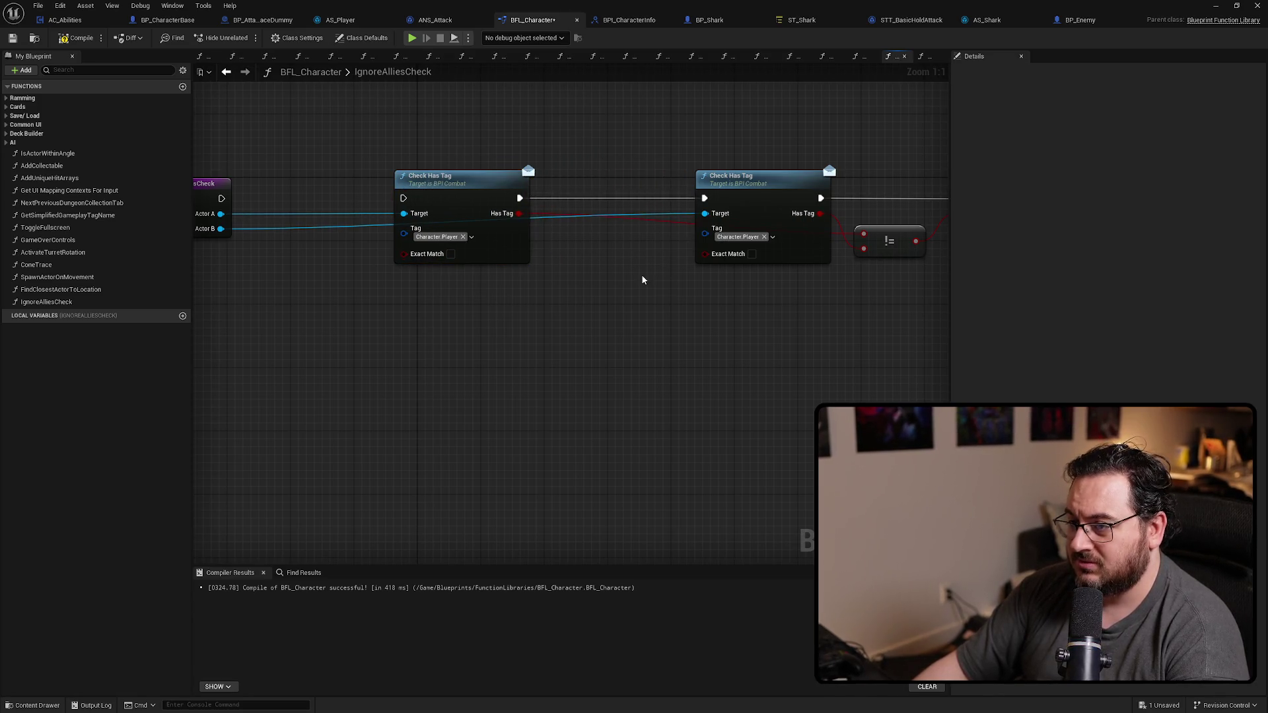
Step: Promote the first Has Tag result to a local ActorACheck variable and place its set node in the gap
{"action": "right_click", "coordinate": [519, 213]}
{"action": "left_click", "coordinate": [591, 300]}
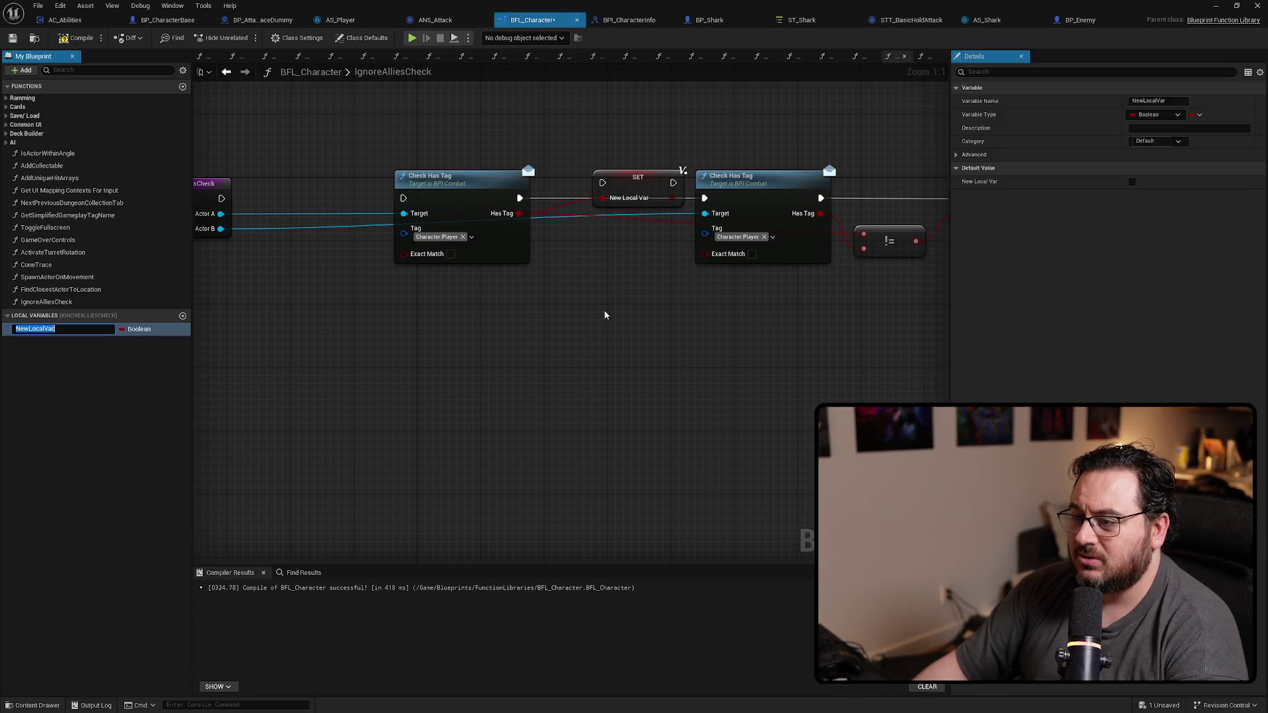
{"action": "type", "text": "ActorACheck"}
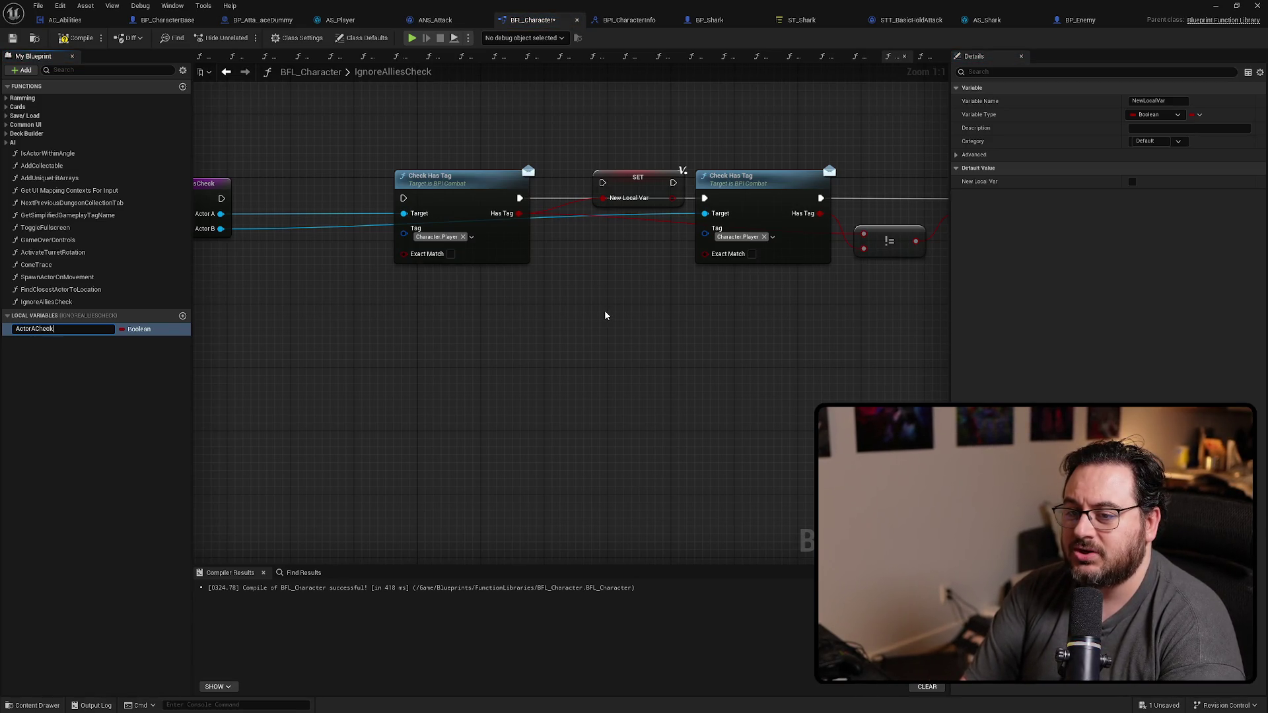
{"action": "mouse_move", "coordinate": [637, 192]}
{"action": "left_mouse_down"}
{"action": "mouse_move", "coordinate": [587, 204]}
{"action": "mouse_move", "coordinate": [622, 198]}
{"action": "left_mouse_up"}
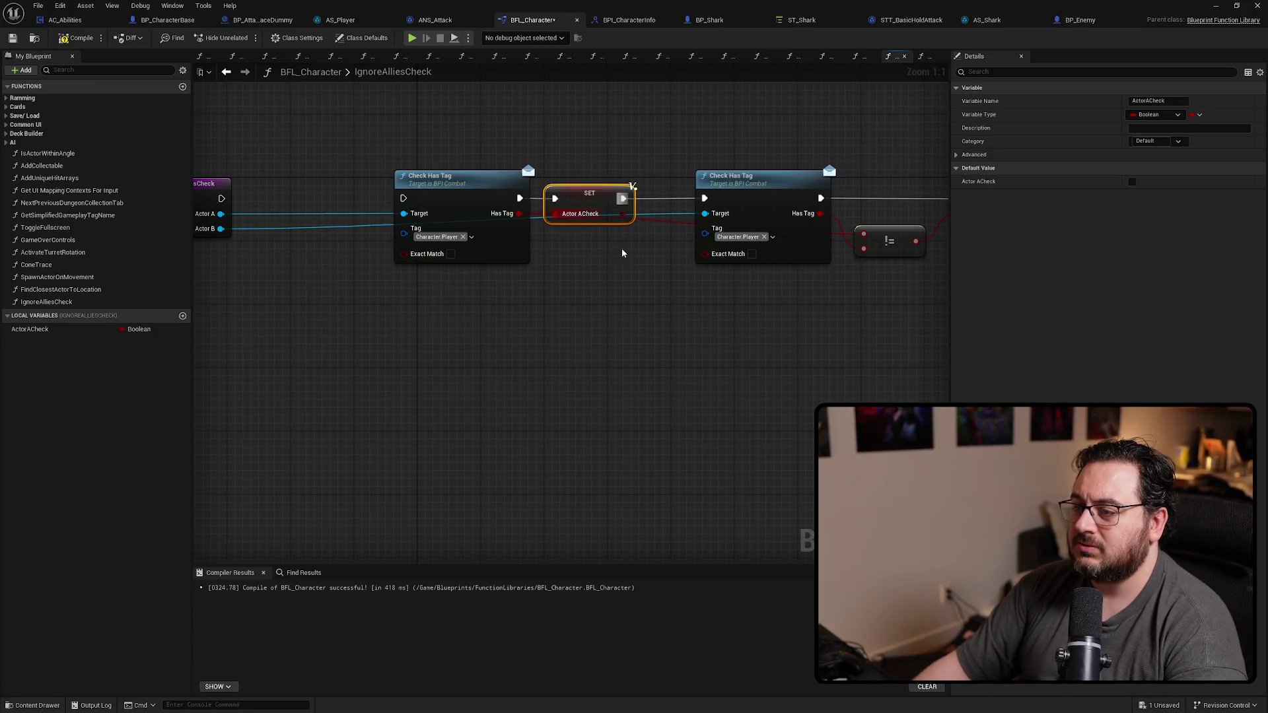
{"action": "left_click", "coordinate": [691, 311]}
{"action": "left_click_drag", "start_coordinate": [690, 312], "coordinate": [379, 332]}
Step: Promote the second Has Tag result to ActorBCheck and move the != and Return nodes down
{"action": "right_click", "coordinate": [509, 235]}
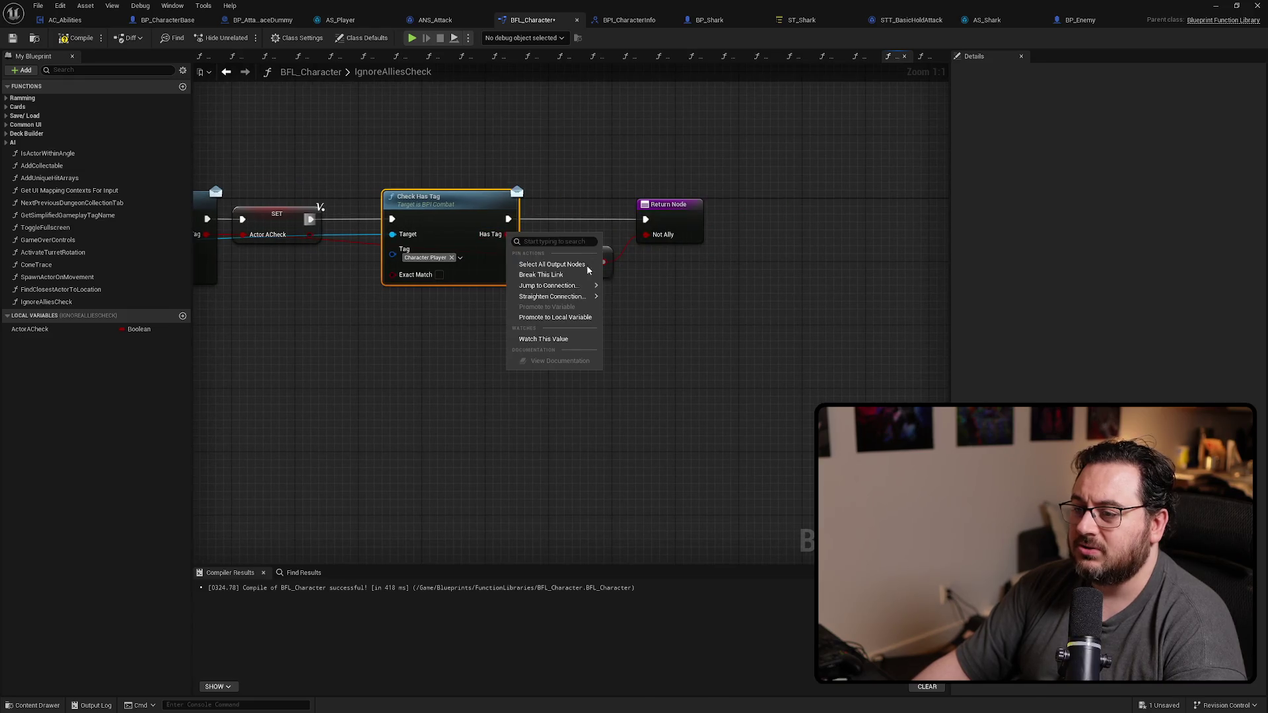
{"action": "left_click", "coordinate": [595, 315]}
{"action": "type", "text": "ActorBCheck"}
{"action": "key", "text": "Return"}
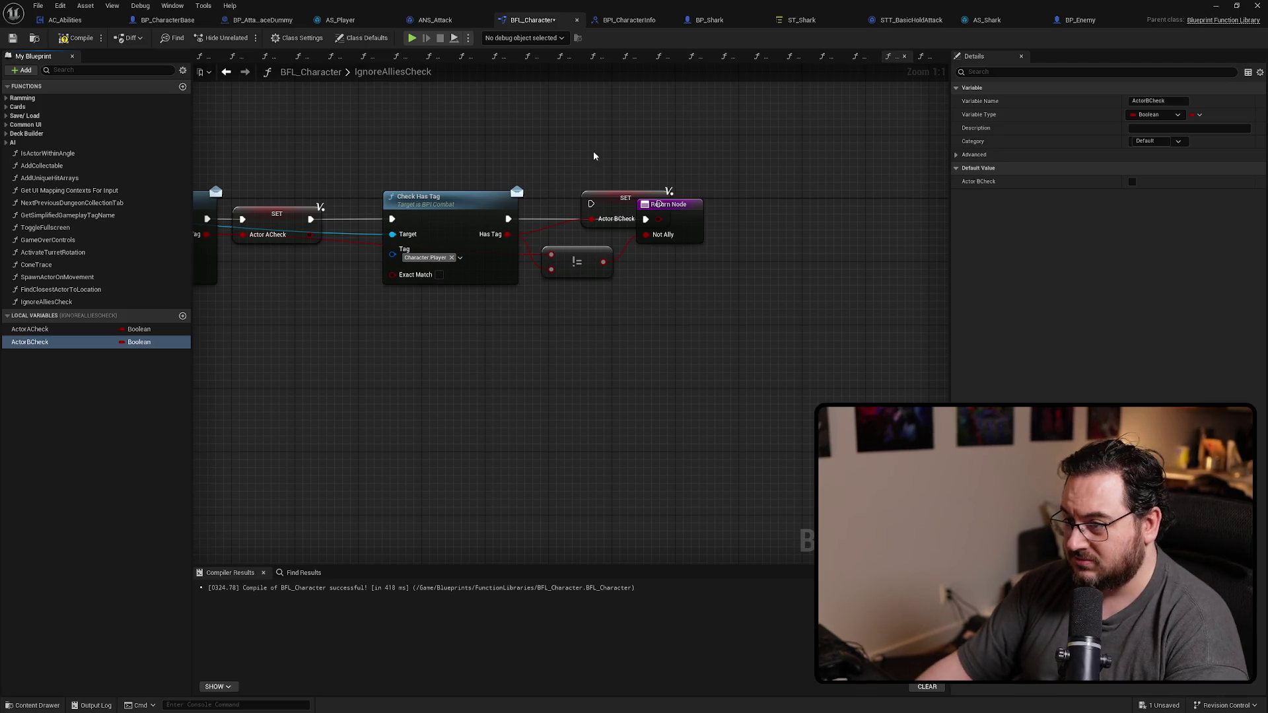
{"action": "left_click_drag", "start_coordinate": [620, 194], "coordinate": [535, 218]}
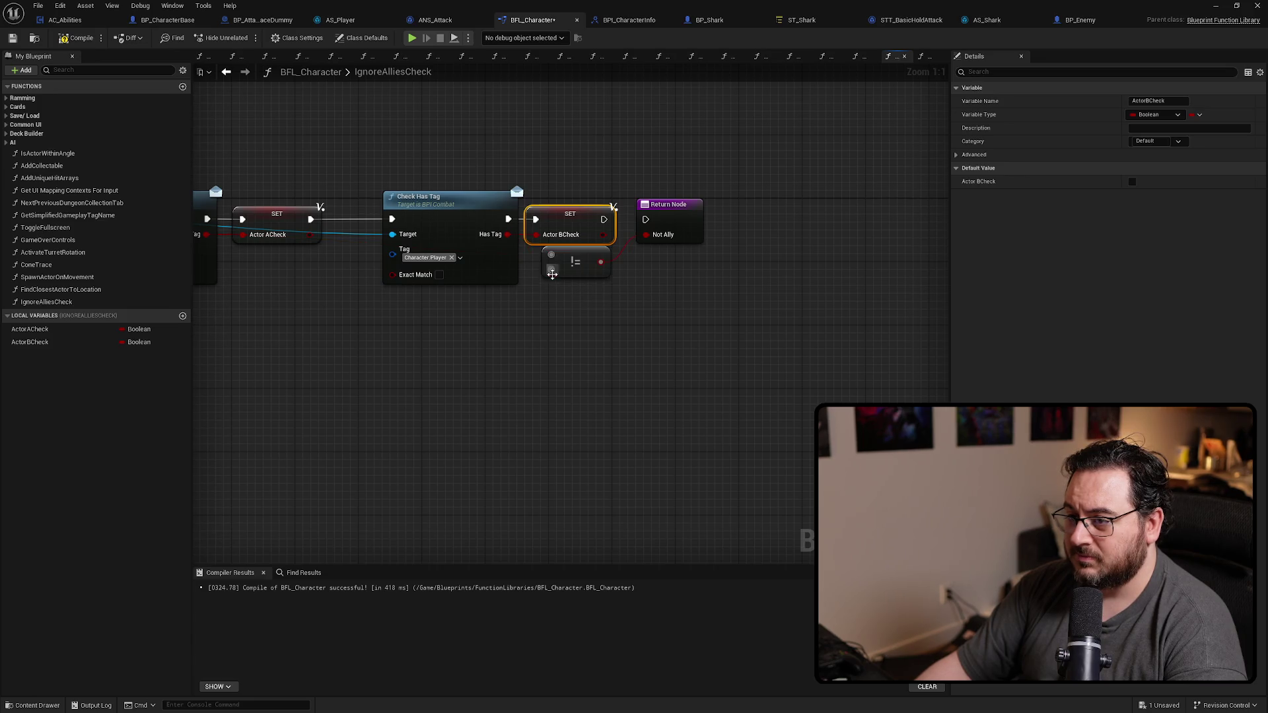
{"action": "mouse_move", "coordinate": [623, 258]}
{"action": "left_mouse_down"}
{"action": "mouse_move", "coordinate": [595, 226]}
{"action": "mouse_move", "coordinate": [538, 342]}
{"action": "left_mouse_up"}
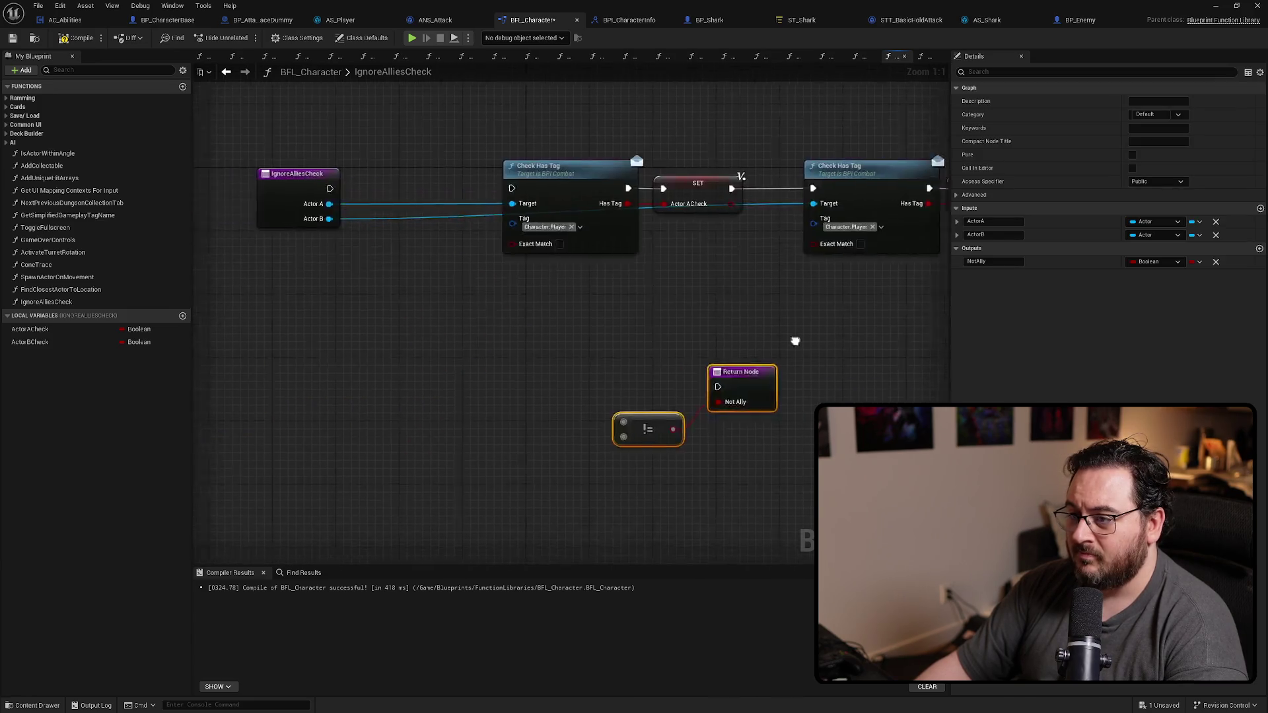
Step: Add ActorACheck and ActorBCheck getters beside the != node and shift the entry node left
{"action": "mouse_move", "coordinate": [30, 330]}
{"action": "left_mouse_down"}
{"action": "mouse_move", "coordinate": [573, 382]}
{"action": "mouse_move", "coordinate": [572, 396]}
{"action": "left_mouse_up"}
{"action": "mouse_move", "coordinate": [31, 342]}
{"action": "left_mouse_down"}
{"action": "mouse_move", "coordinate": [497, 421]}
{"action": "mouse_move", "coordinate": [496, 434]}
{"action": "left_mouse_up"}
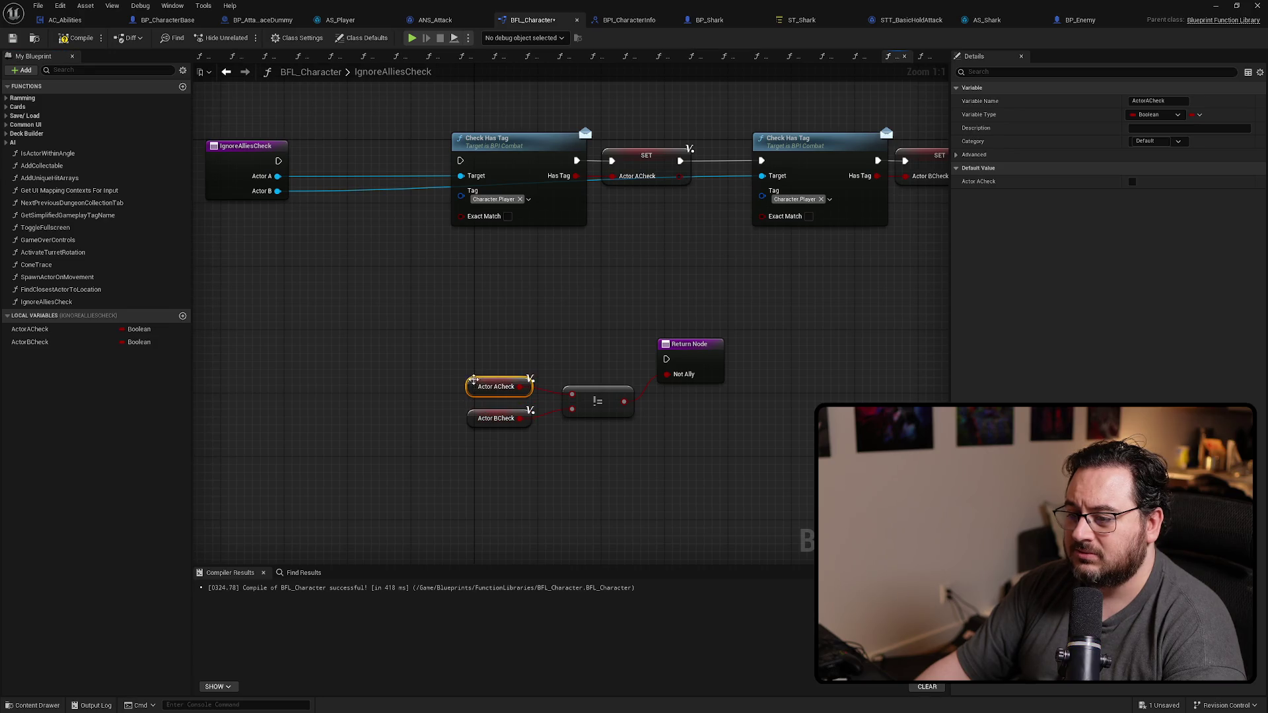
{"action": "left_click", "coordinate": [467, 287]}
{"action": "mouse_move", "coordinate": [467, 287]}
{"action": "left_mouse_down"}
{"action": "mouse_move", "coordinate": [479, 305]}
{"action": "mouse_move", "coordinate": [625, 295]}
{"action": "left_mouse_up"}
{"action": "left_click_drag", "start_coordinate": [454, 252], "coordinate": [372, 252]}
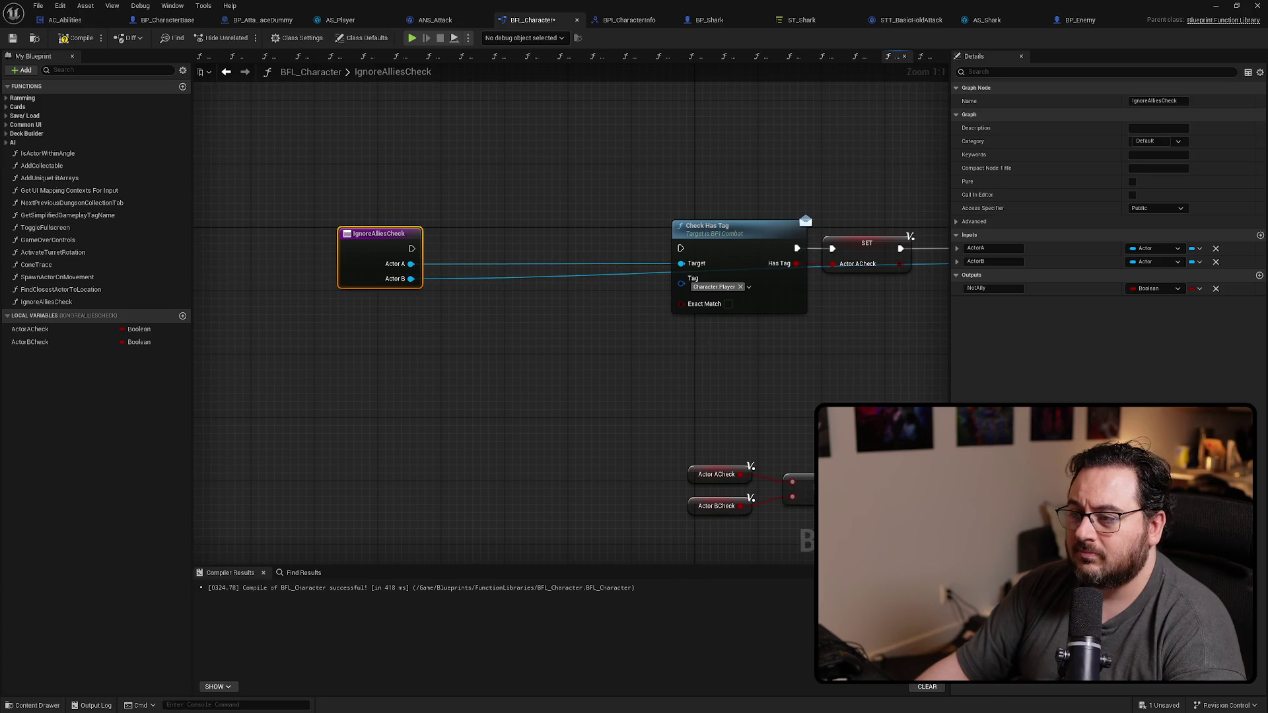
Step: Move the second tag check and its SET node down-left and re-centre the graph on the entry node
{"action": "left_click_drag", "start_coordinate": [707, 334], "coordinate": [502, 327]}
{"action": "scroll", "coordinate": [779, 240], "scroll_direction": "down", "scroll_amount": 2}
{"action": "left_click_drag", "start_coordinate": [812, 192], "coordinate": [617, 305]}
{"action": "left_click_drag", "start_coordinate": [627, 235], "coordinate": [401, 310]}
{"action": "key", "text": "Home"}
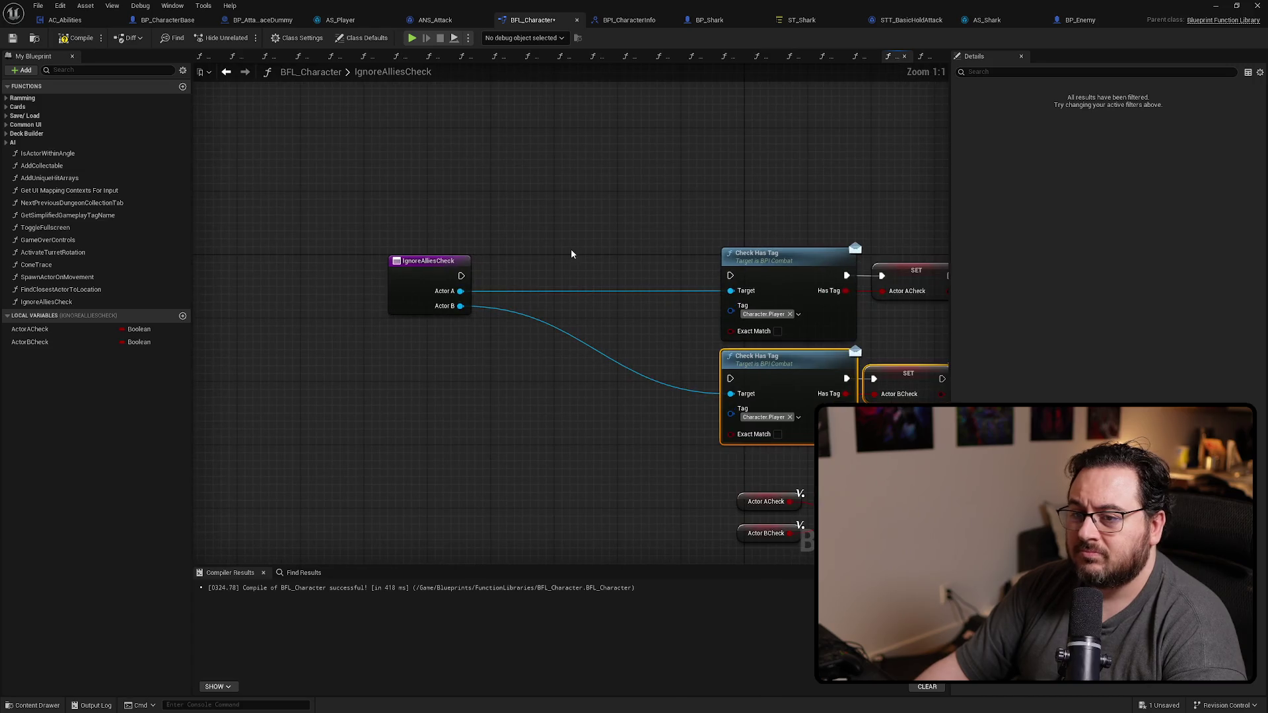
Step: Insert a Sequence node after the entry node and give it a third Then output
{"action": "left_click_drag", "start_coordinate": [429, 294], "coordinate": [484, 280]}
{"action": "key", "text": "Escape"}
{"action": "left_click", "coordinate": [478, 262]}
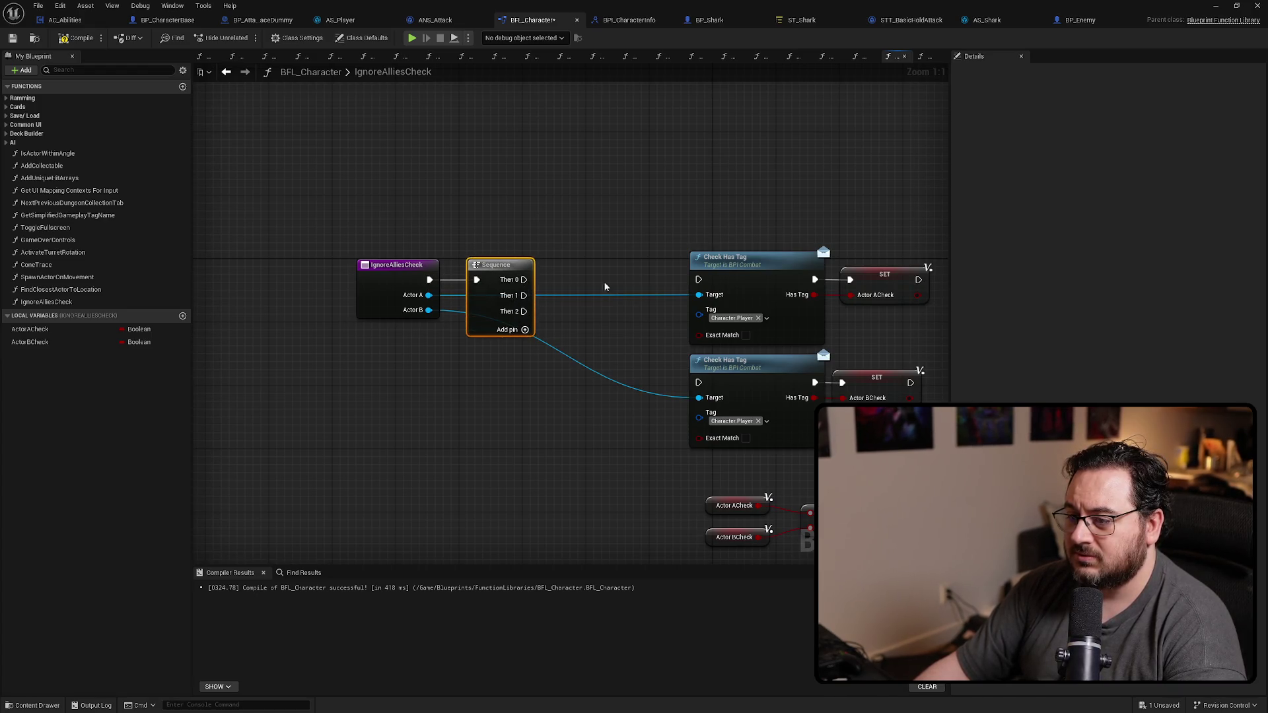
{"action": "left_click", "coordinate": [525, 313]}
Step: Add an Is Valid check on Actor A driven by Then 0, feeding Is Valid into the first Check Has Tag
{"action": "left_click_drag", "start_coordinate": [377, 277], "coordinate": [515, 254]}
{"action": "type", "text": "is valid"}
{"action": "key", "text": "Down"}
{"action": "key", "text": "Return"}
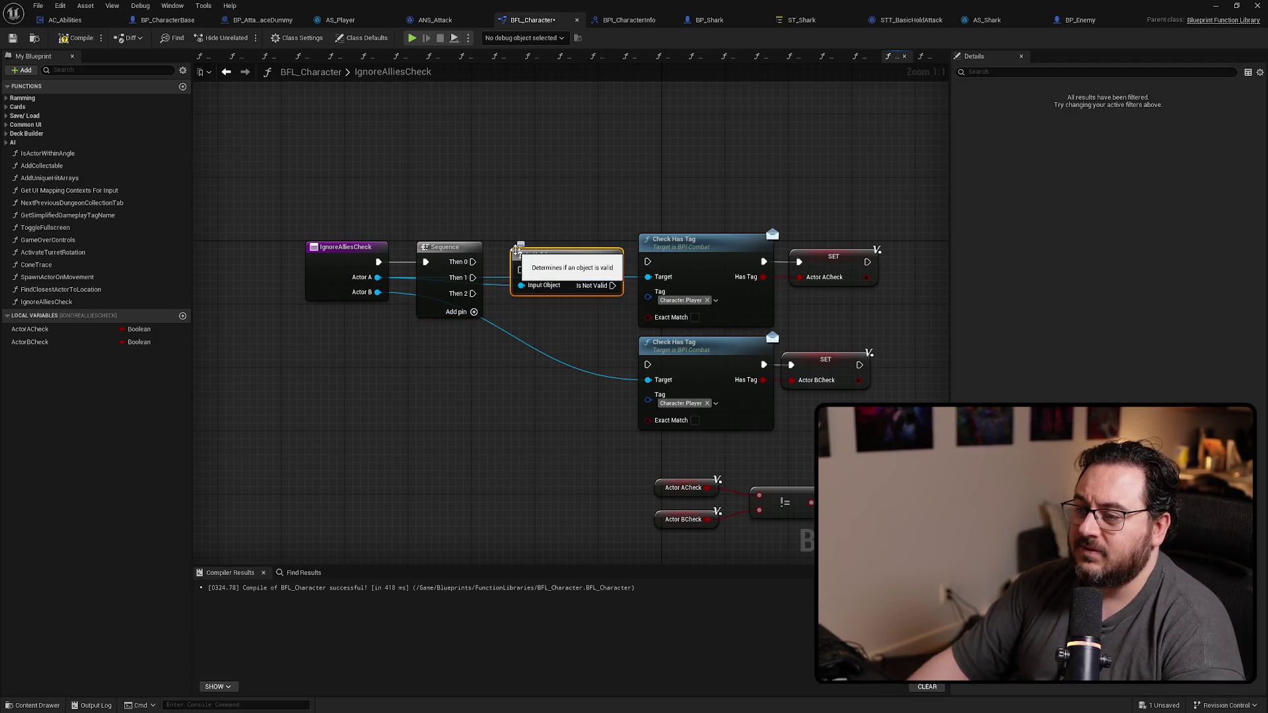
{"action": "left_click_drag", "start_coordinate": [472, 262], "coordinate": [646, 261]}
{"action": "left_click_drag", "start_coordinate": [837, 203], "coordinate": [684, 267]}
Step: Duplicate the SET Actor ACheck node and drive the copy from the Is Not Valid pin
{"action": "left_click_drag", "start_coordinate": [675, 234], "coordinate": [797, 235]}
{"action": "left_click", "coordinate": [877, 243]}
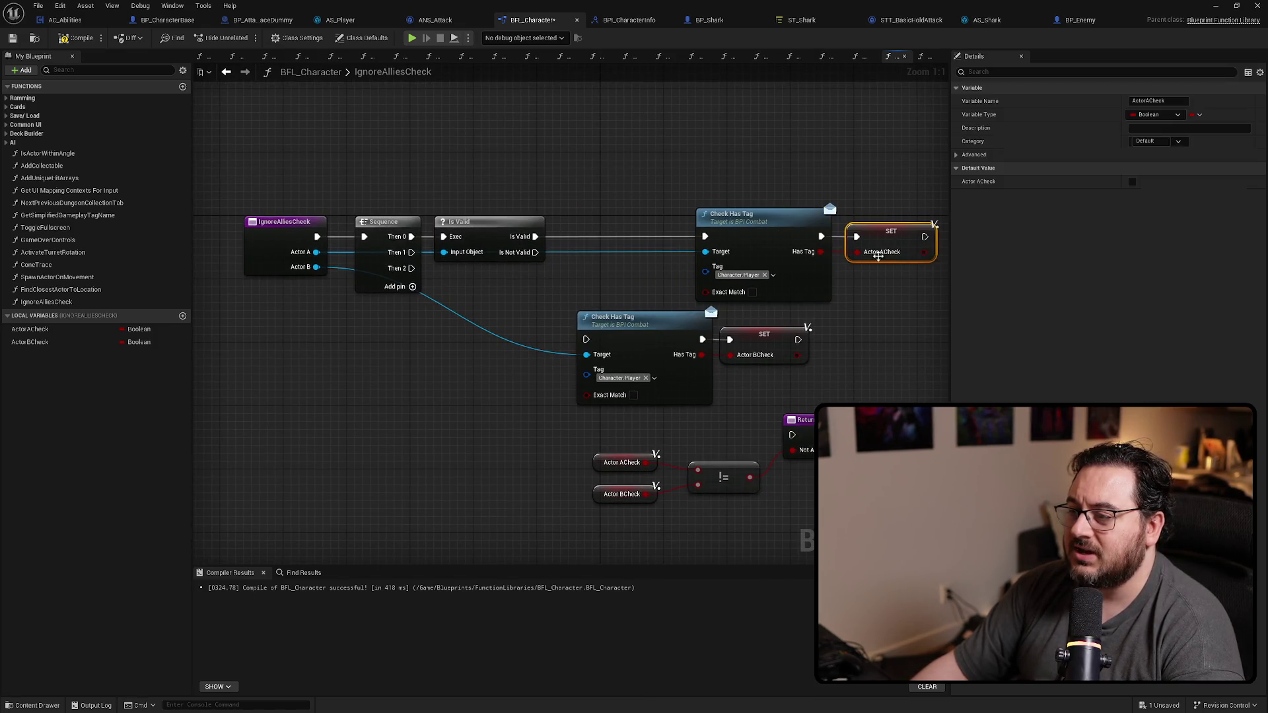
{"action": "left_click_drag", "start_coordinate": [641, 280], "coordinate": [473, 263]}
{"action": "key", "text": "ctrl+c"}
{"action": "key", "text": "ctrl+v"}
{"action": "mouse_move", "coordinate": [368, 235]}
{"action": "left_mouse_down"}
{"action": "mouse_move", "coordinate": [436, 258]}
{"action": "mouse_move", "coordinate": [445, 247]}
{"action": "left_mouse_up"}
{"action": "scroll", "coordinate": [577, 194], "scroll_direction": "down", "scroll_amount": 2}
Step: Rearrange the check getters, != and Return nodes and the second tag check to make room
{"action": "left_click_drag", "start_coordinate": [783, 377], "coordinate": [499, 293]}
{"action": "left_click_drag", "start_coordinate": [733, 294], "coordinate": [723, 335]}
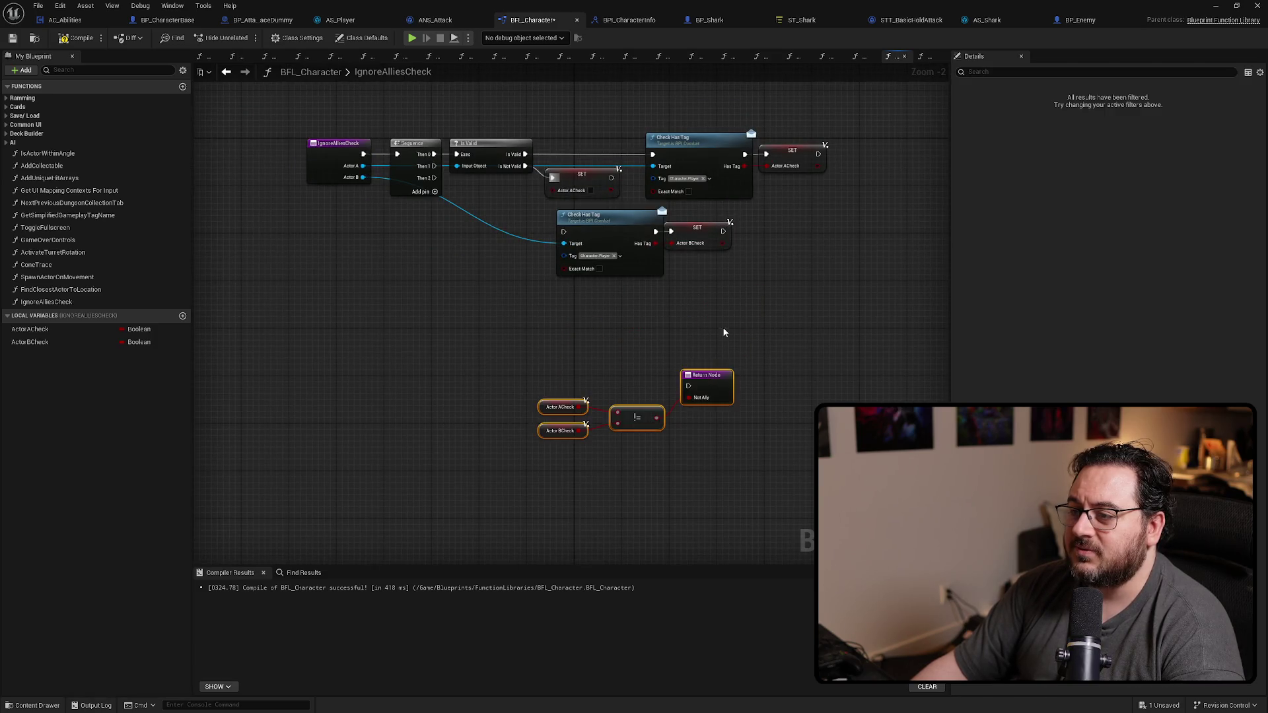
{"action": "left_click_drag", "start_coordinate": [606, 214], "coordinate": [700, 236]}
{"action": "left_click", "coordinate": [482, 232]}
{"action": "left_click_drag", "start_coordinate": [481, 231], "coordinate": [555, 249]}
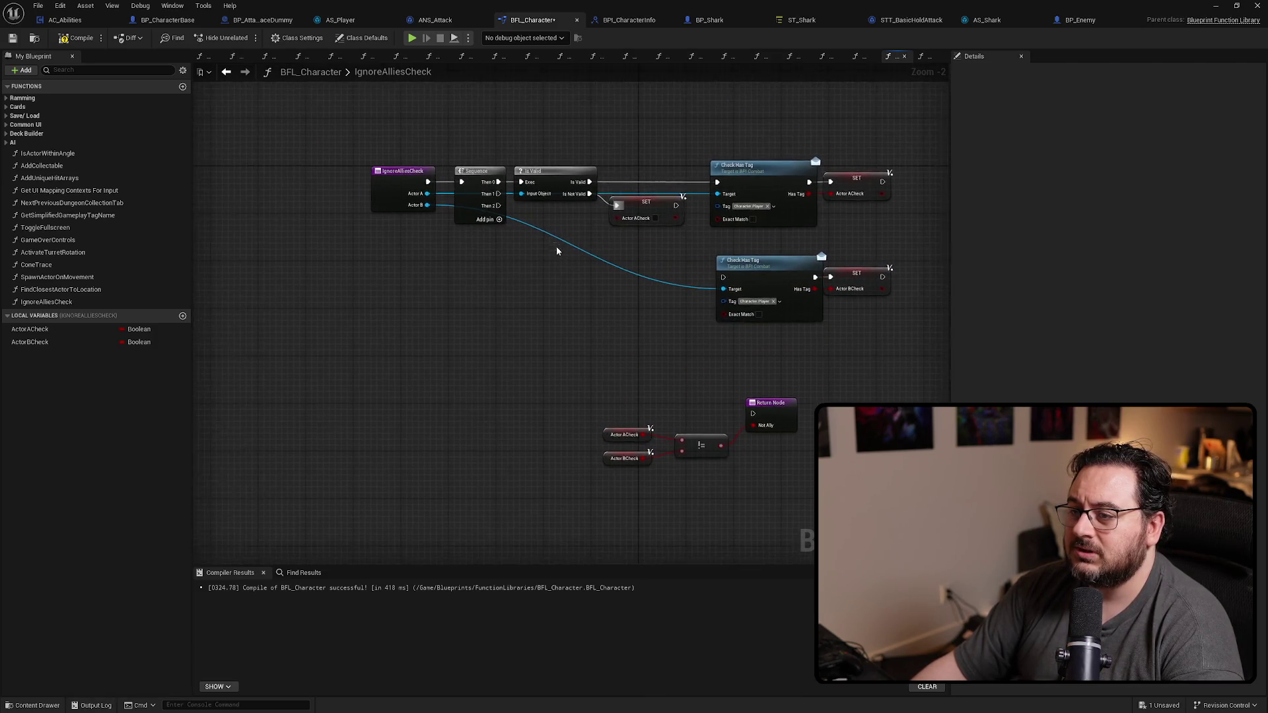
{"action": "scroll", "coordinate": [556, 249], "scroll_direction": "up", "scroll_amount": 2}
Step: Duplicate the Is Valid check for Actor B, driven by Then 1 and feeding the lower Check Has Tag
{"action": "left_click", "coordinate": [555, 147]}
{"action": "key", "text": "ctrl+d"}
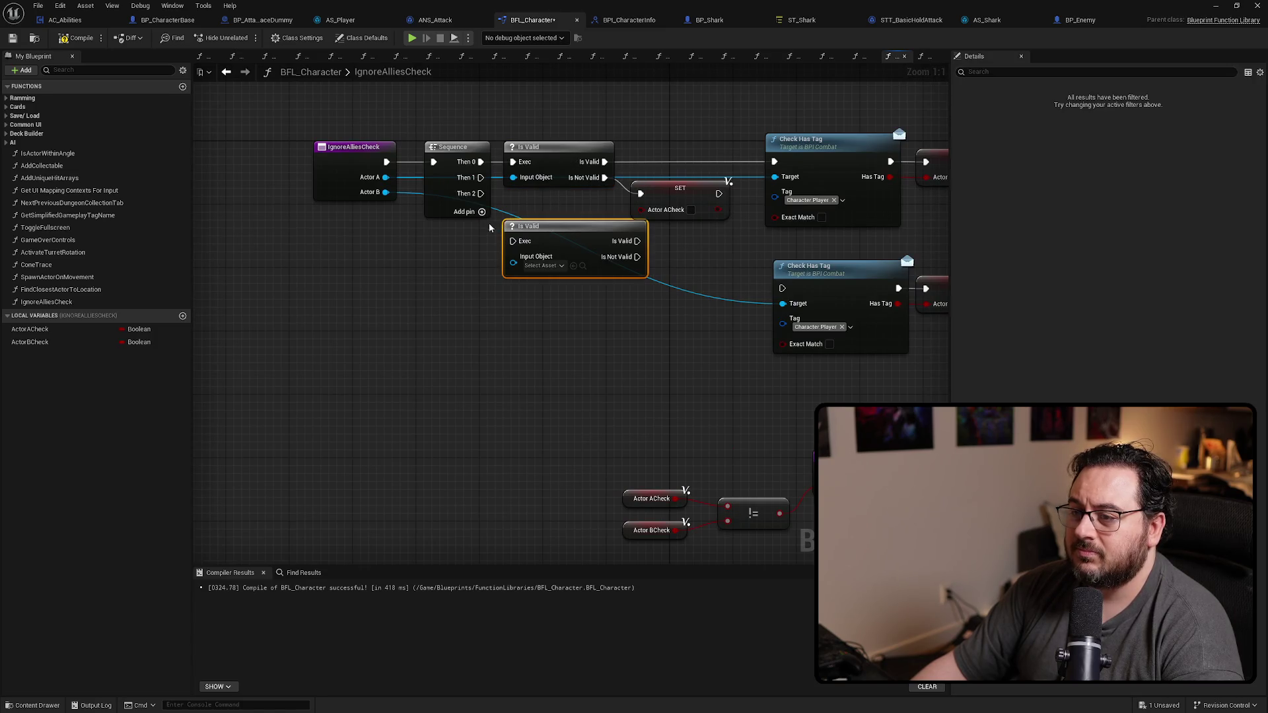
{"action": "left_click_drag", "start_coordinate": [382, 193], "coordinate": [513, 257]}
{"action": "mouse_move", "coordinate": [479, 177]}
{"action": "left_mouse_down"}
{"action": "mouse_move", "coordinate": [511, 240]}
{"action": "mouse_move", "coordinate": [554, 235]}
{"action": "mouse_move", "coordinate": [735, 266]}
{"action": "mouse_move", "coordinate": [781, 289]}
{"action": "left_mouse_up"}
{"action": "left_click_drag", "start_coordinate": [560, 248], "coordinate": [576, 286]}
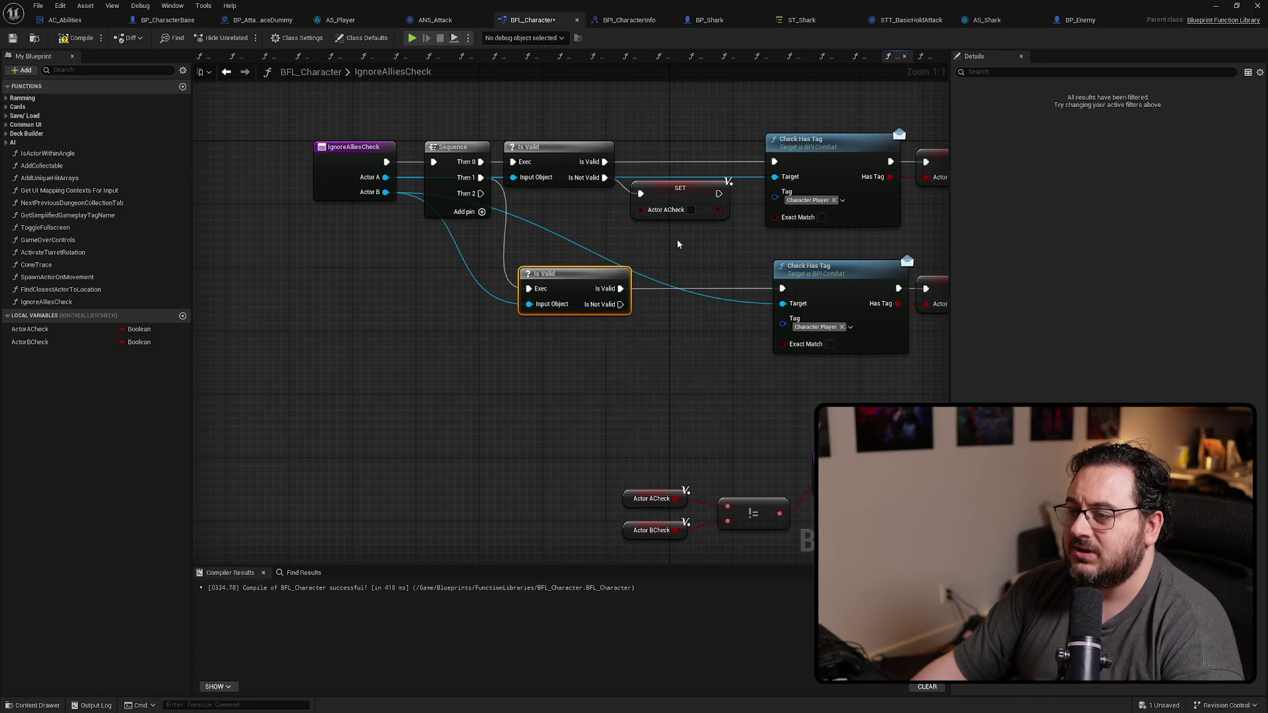
Step: Duplicate the SET Actor BCheck node onto the second Is Not Valid pin and review the layout
{"action": "left_click_drag", "start_coordinate": [675, 239], "coordinate": [523, 240]}
{"action": "left_click", "coordinate": [809, 285]}
{"action": "key", "text": "ctrl+c"}
{"action": "key", "text": "ctrl+v"}
{"action": "left_click_drag", "start_coordinate": [469, 305], "coordinate": [528, 320]}
{"action": "mouse_move", "coordinate": [503, 328]}
{"action": "left_mouse_down"}
{"action": "mouse_move", "coordinate": [487, 343]}
{"action": "mouse_move", "coordinate": [459, 180]}
{"action": "left_mouse_up"}
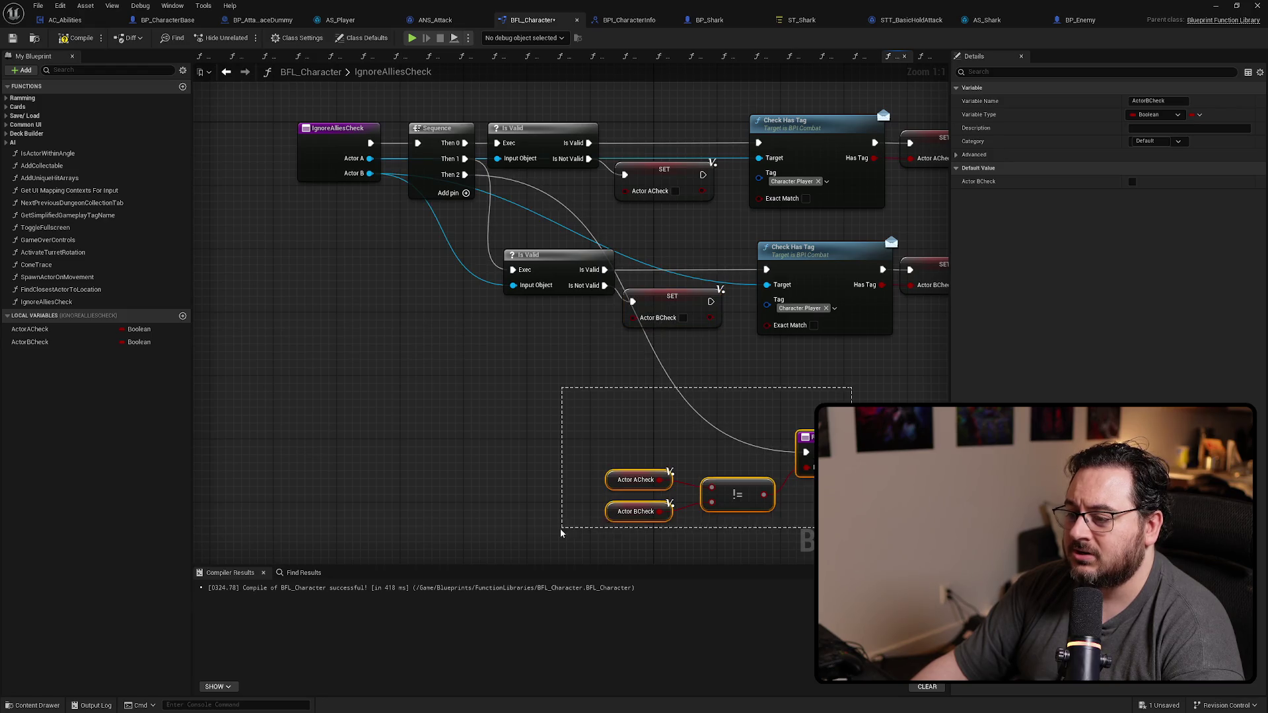
{"action": "left_click_drag", "start_coordinate": [547, 413], "coordinate": [595, 469]}
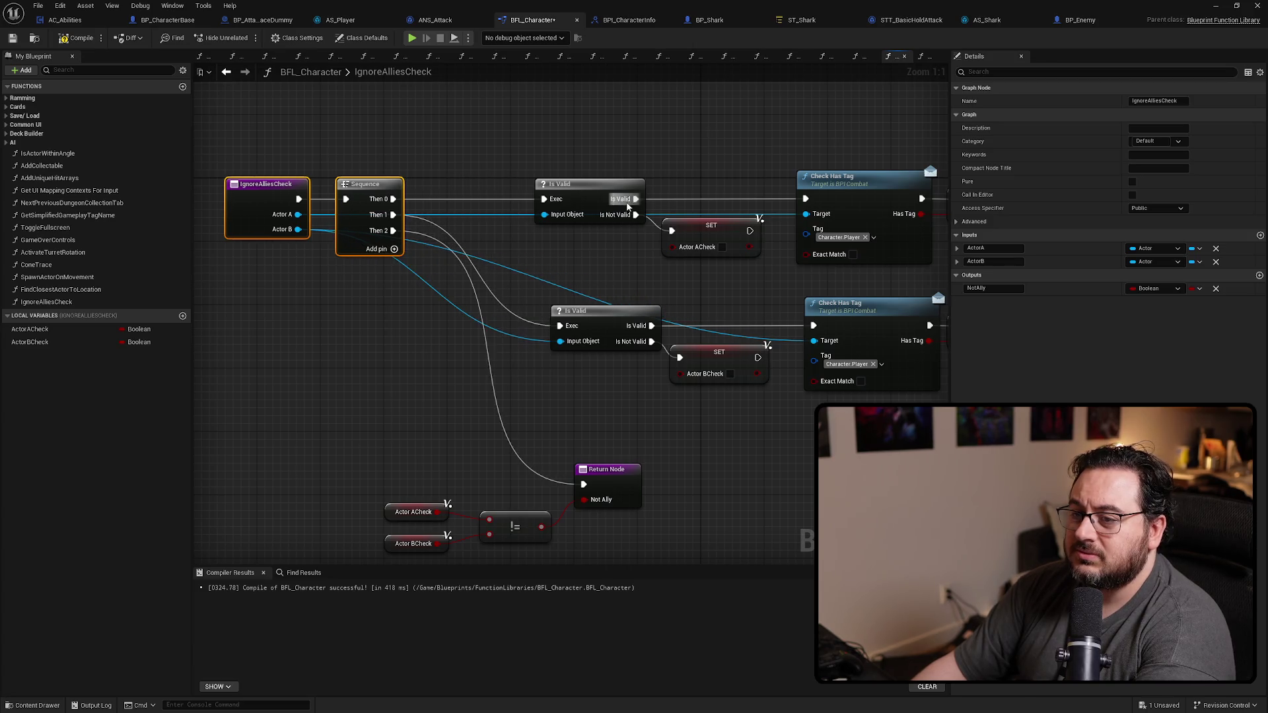
{"action": "left_click_drag", "start_coordinate": [626, 205], "coordinate": [537, 192]}
{"action": "left_click", "coordinate": [531, 264]}
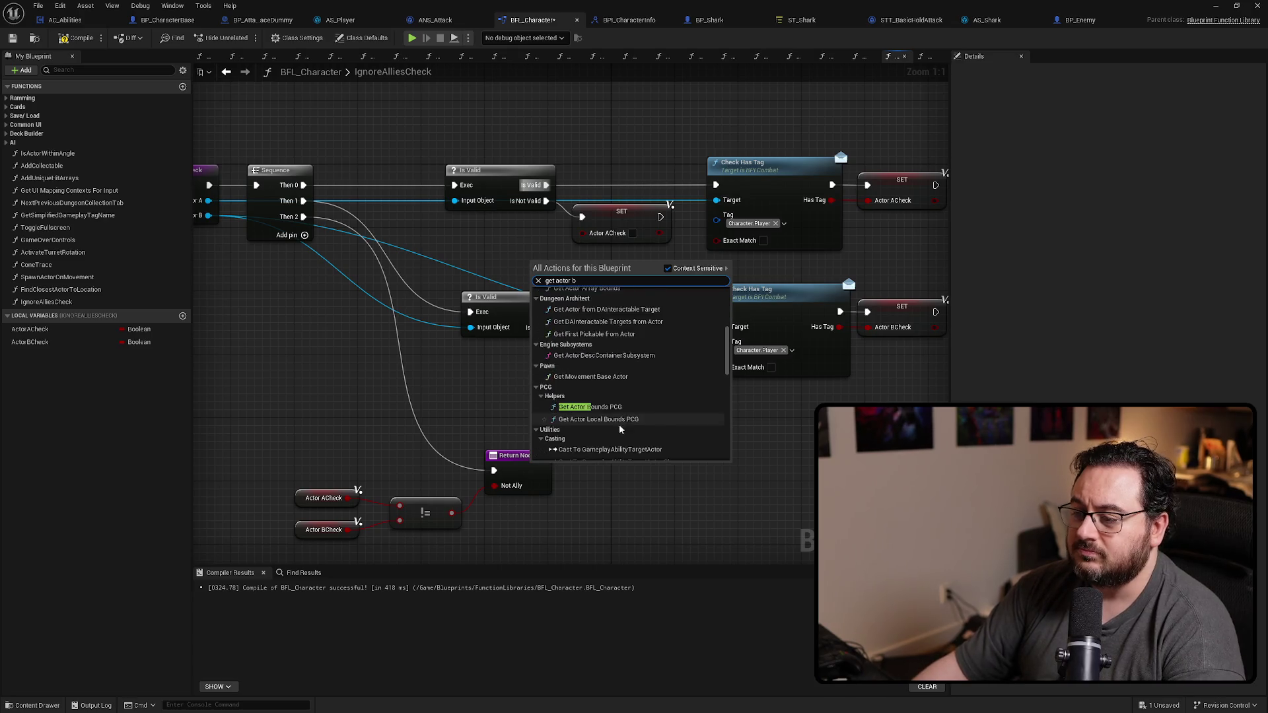
{"action": "scroll", "coordinate": [608, 443], "scroll_direction": "down", "scroll_amount": 3}
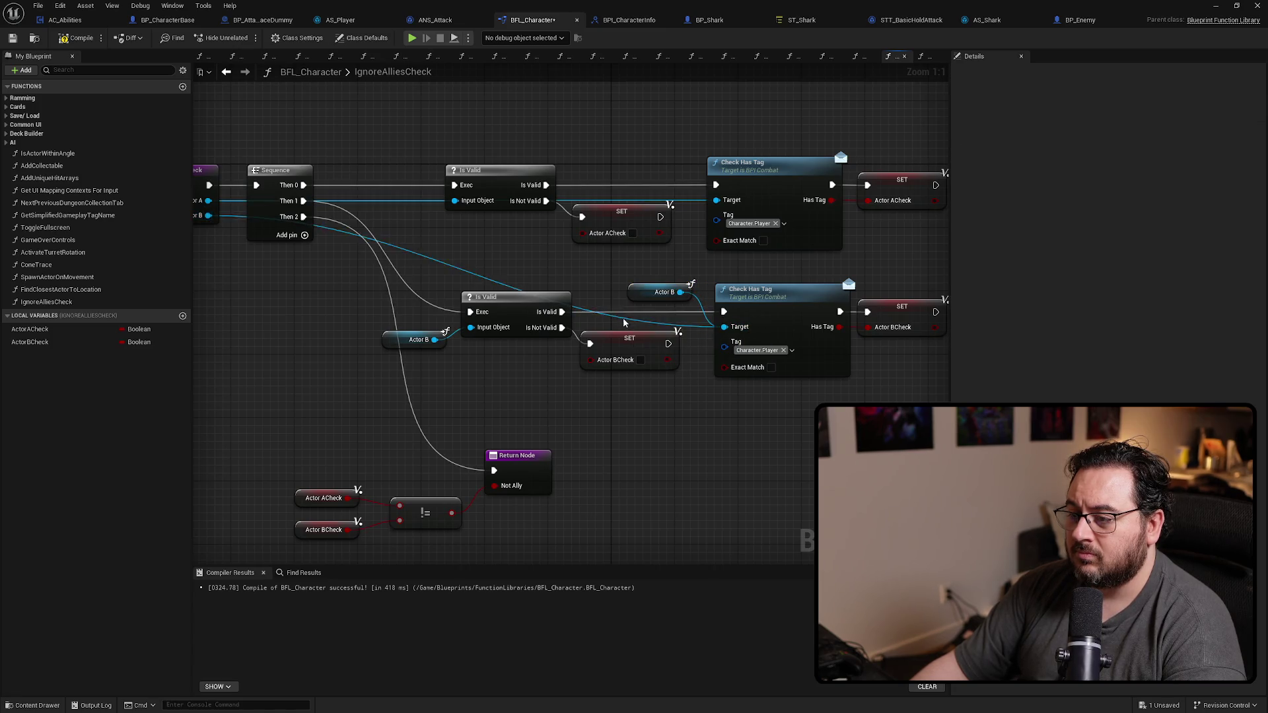
{"action": "left_click_drag", "start_coordinate": [512, 248], "coordinate": [655, 273]}
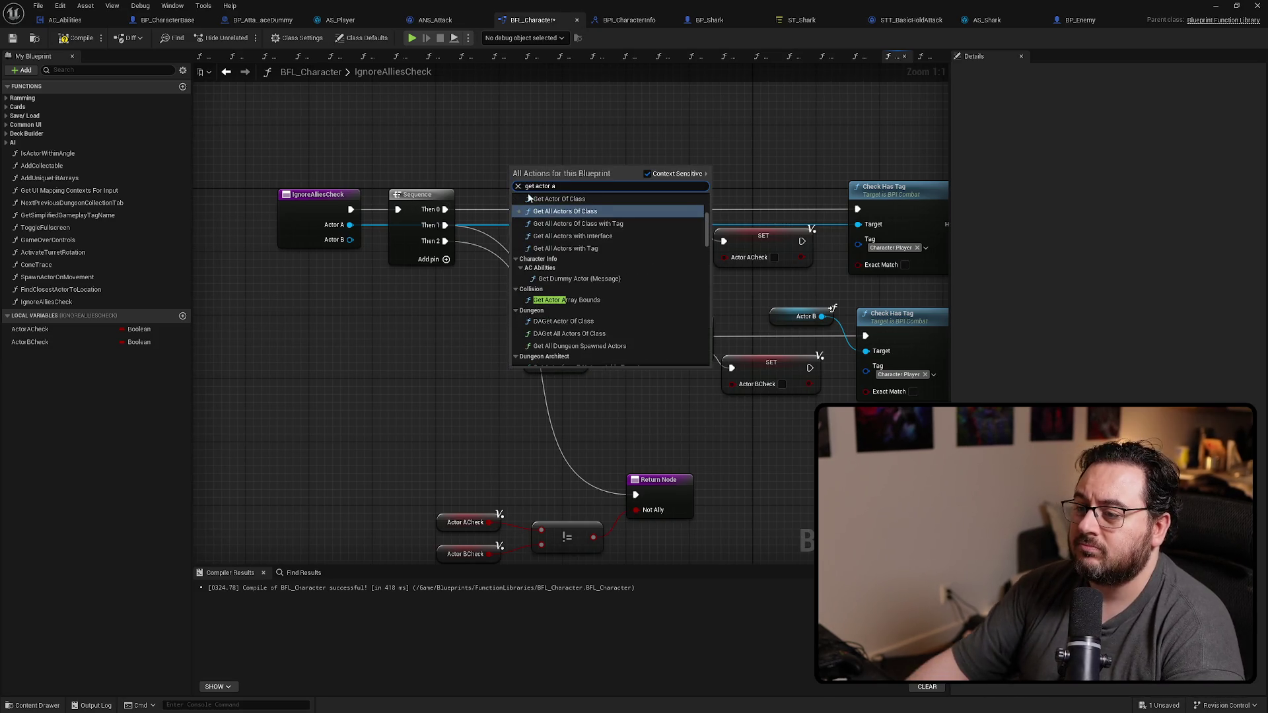
{"action": "left_click_drag", "start_coordinate": [707, 224], "coordinate": [695, 366]}
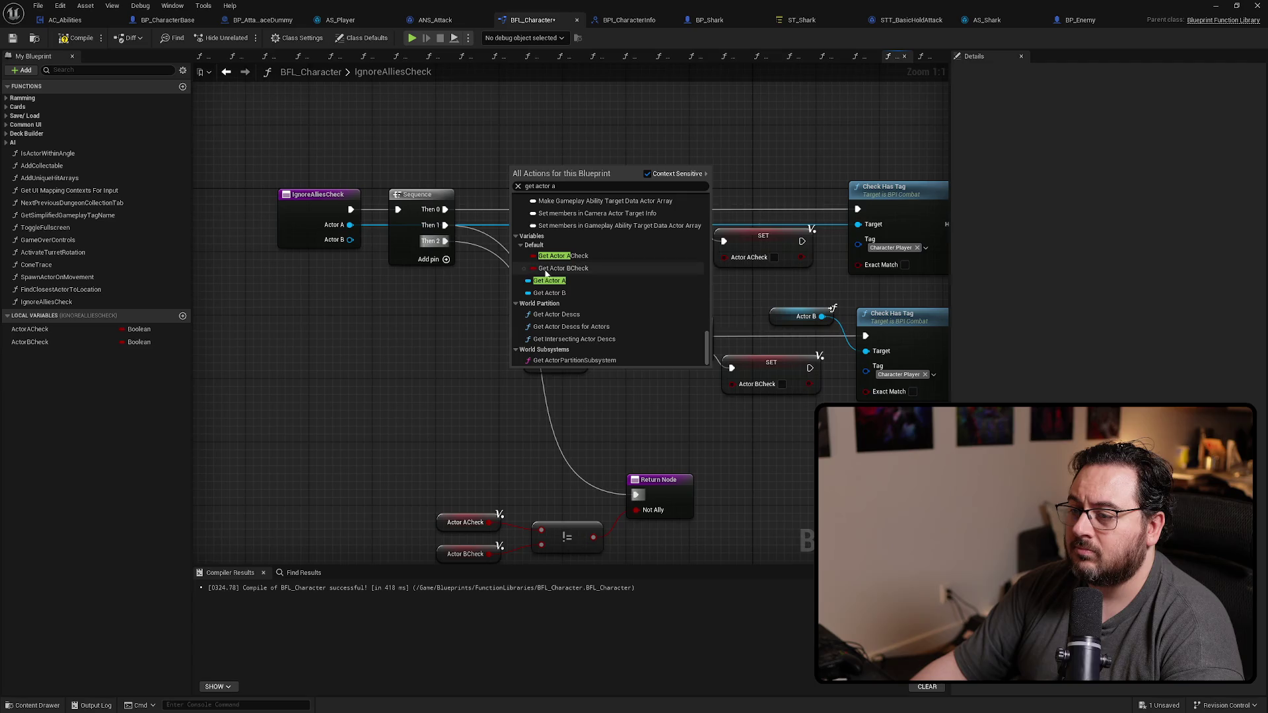
Step: Feed the Actor A getter into the first Is Valid and select the Return, != and check getter nodes
{"action": "left_click_drag", "start_coordinate": [562, 173], "coordinate": [596, 225]}
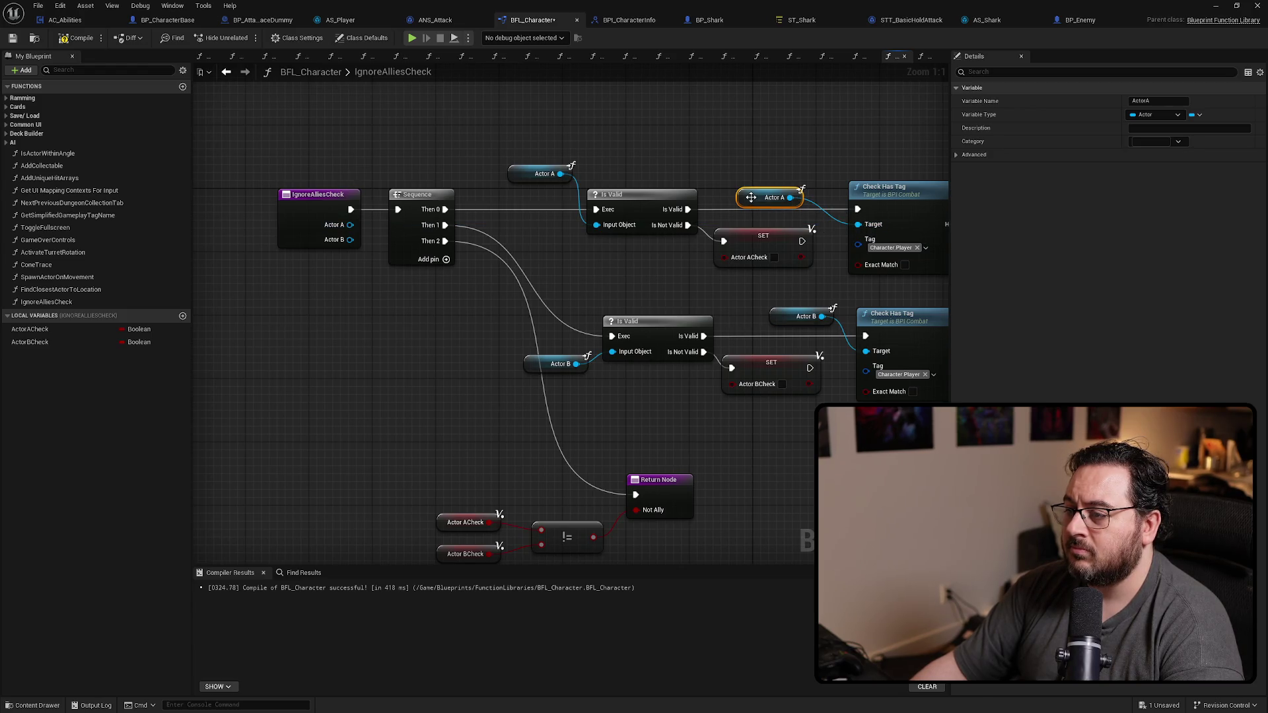
{"action": "left_click_drag", "start_coordinate": [748, 179], "coordinate": [617, 161]}
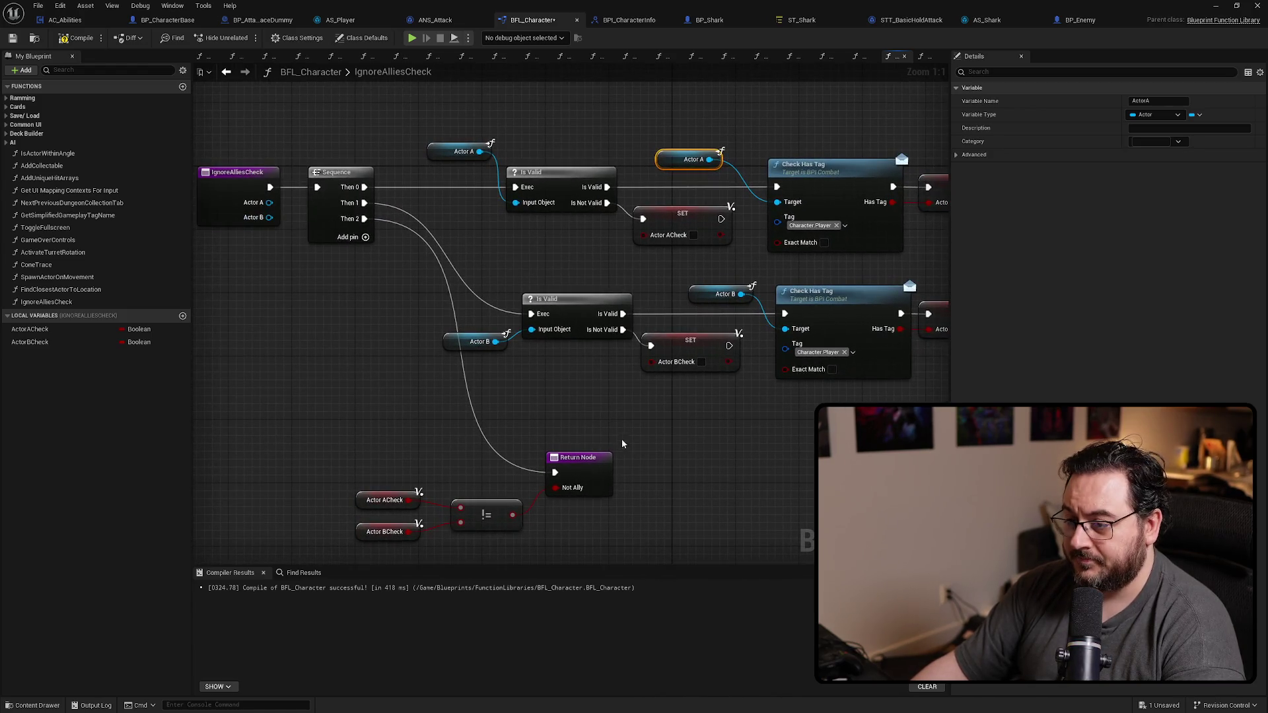
{"action": "left_click_drag", "start_coordinate": [624, 447], "coordinate": [351, 543]}
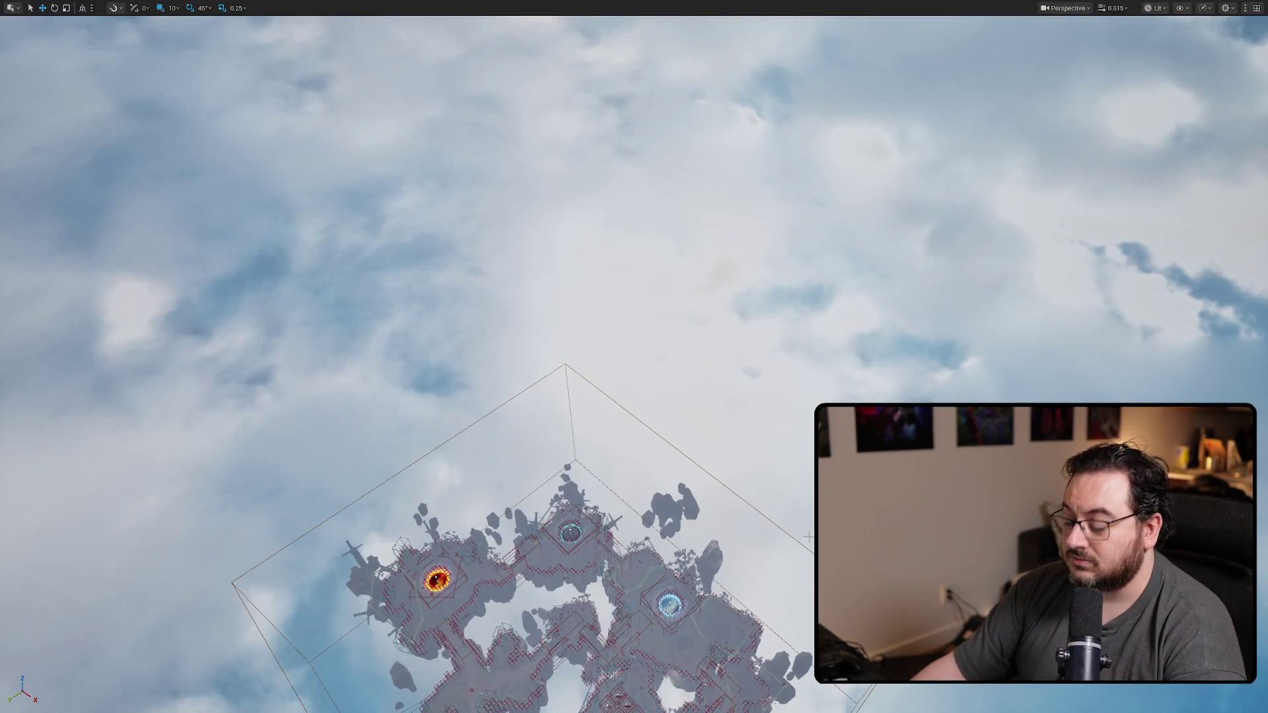
Step: Start Play-In-Editor, walk to the portal and enter the dungeon with E
{"action": "key", "text": "alt+p"}
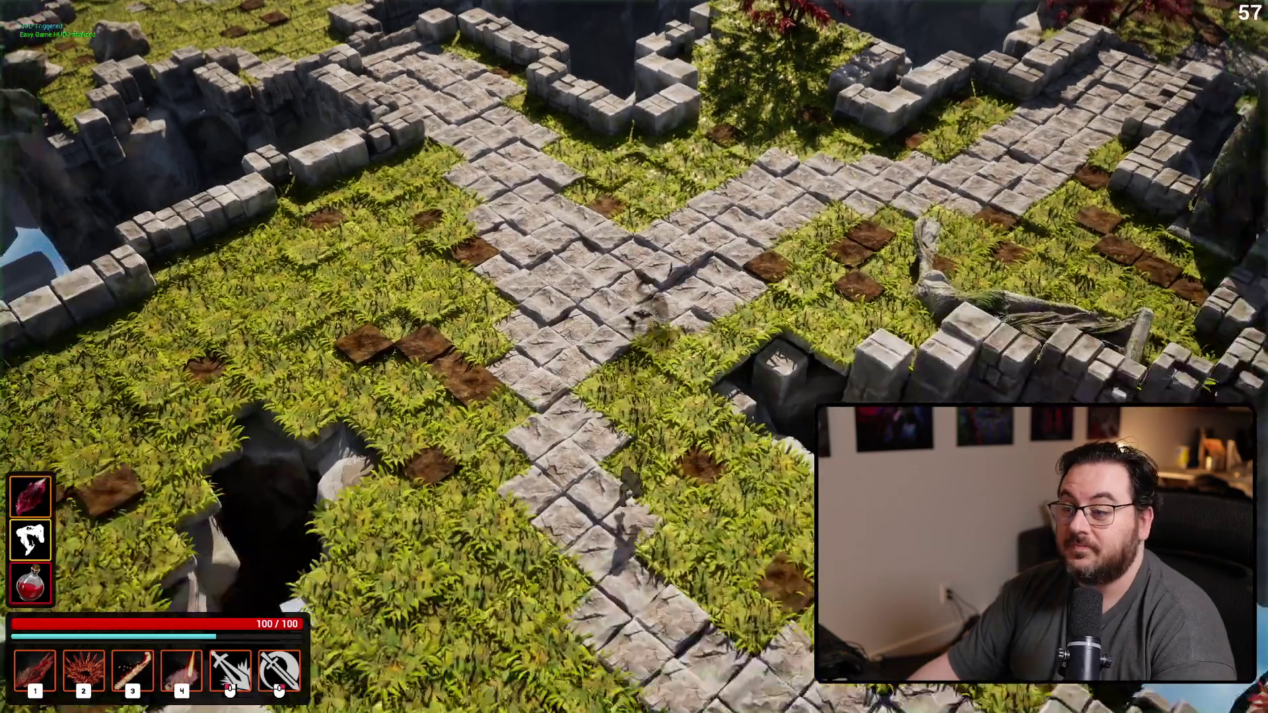
{"action": "key", "text": "w"}
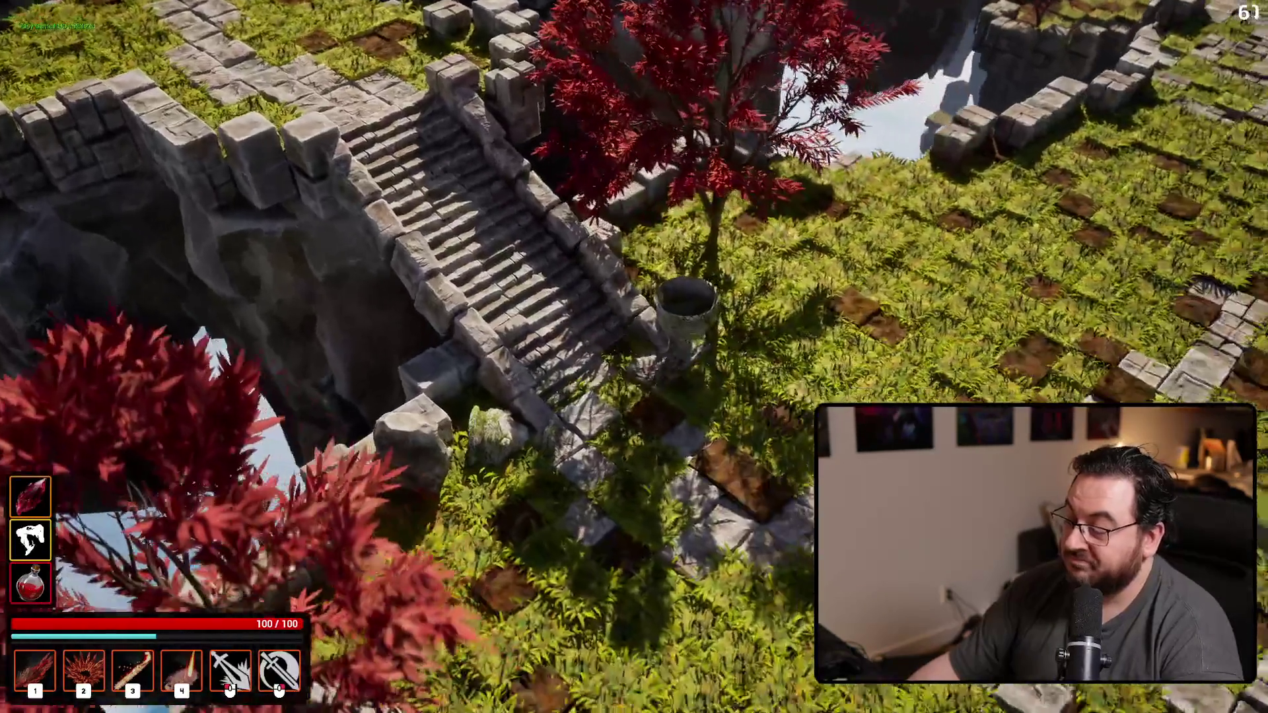
{"action": "key", "text": "e"}
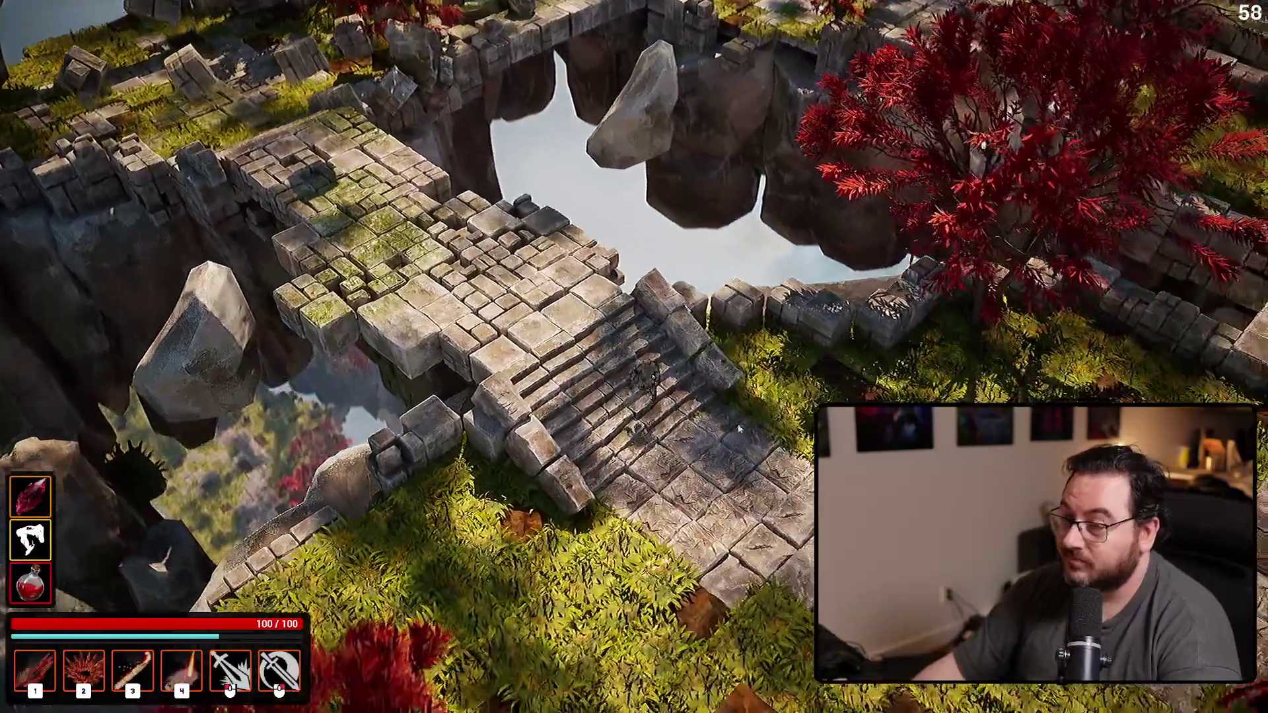
Step: Fight the enemies on the grass and stairs with abilities 1–4, spikes, lightning and fire
{"action": "key", "text": "2"}
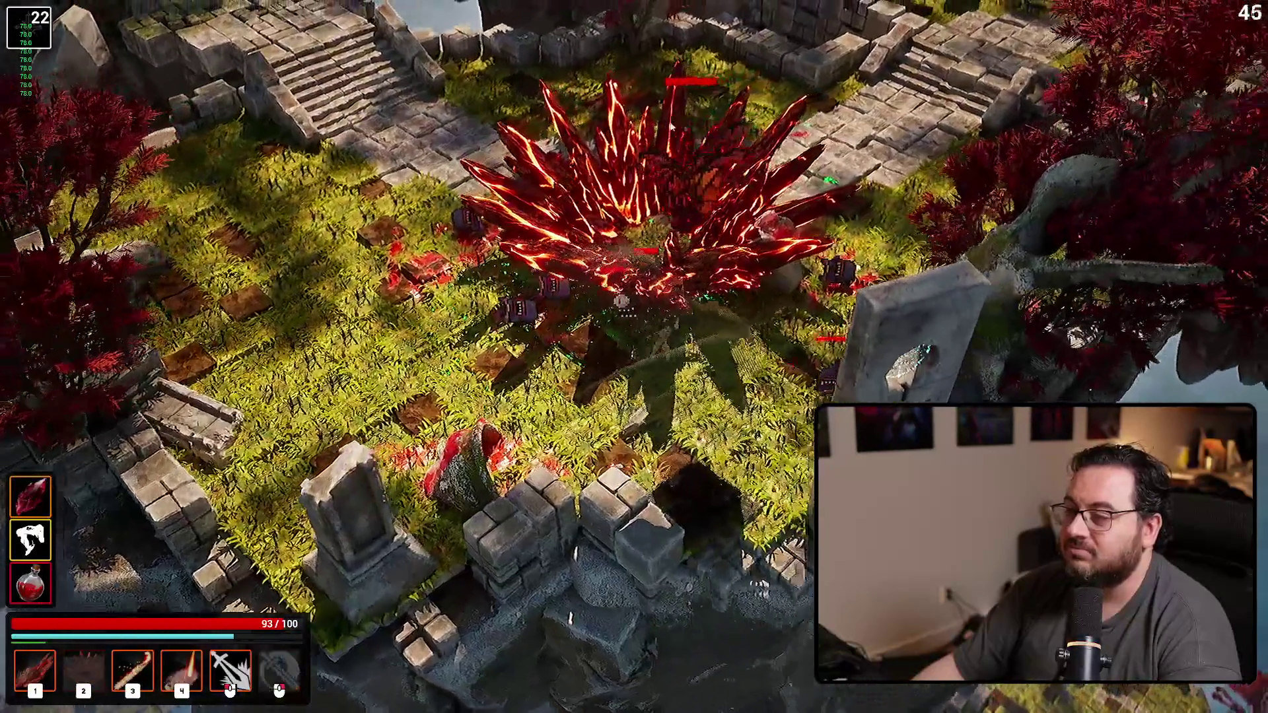
{"action": "key", "text": "1"}
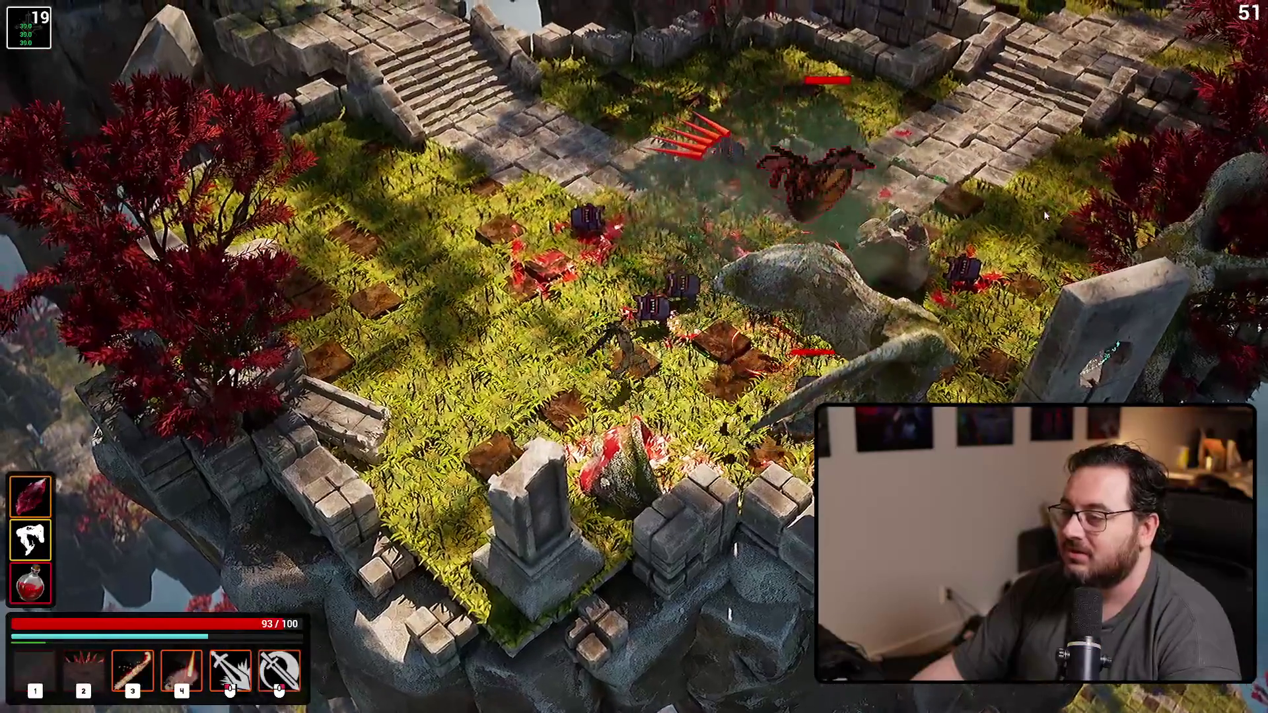
{"action": "key", "text": "w"}
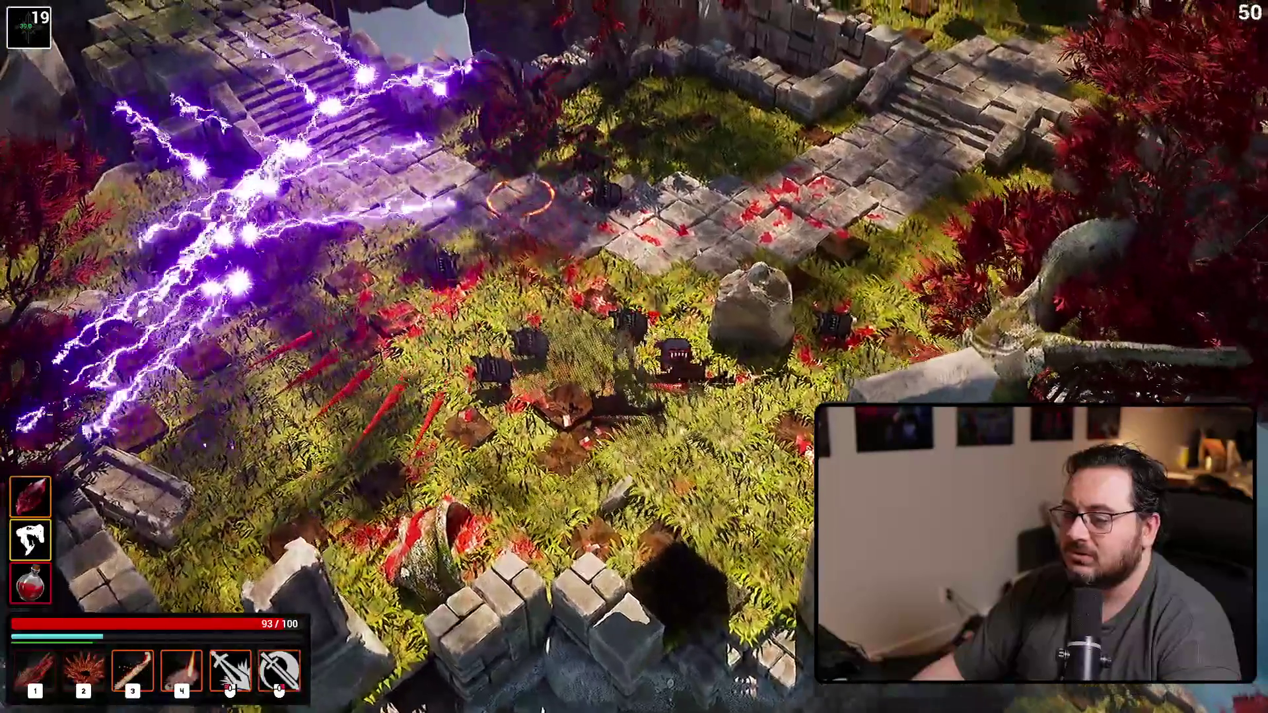
{"action": "key", "text": "3"}
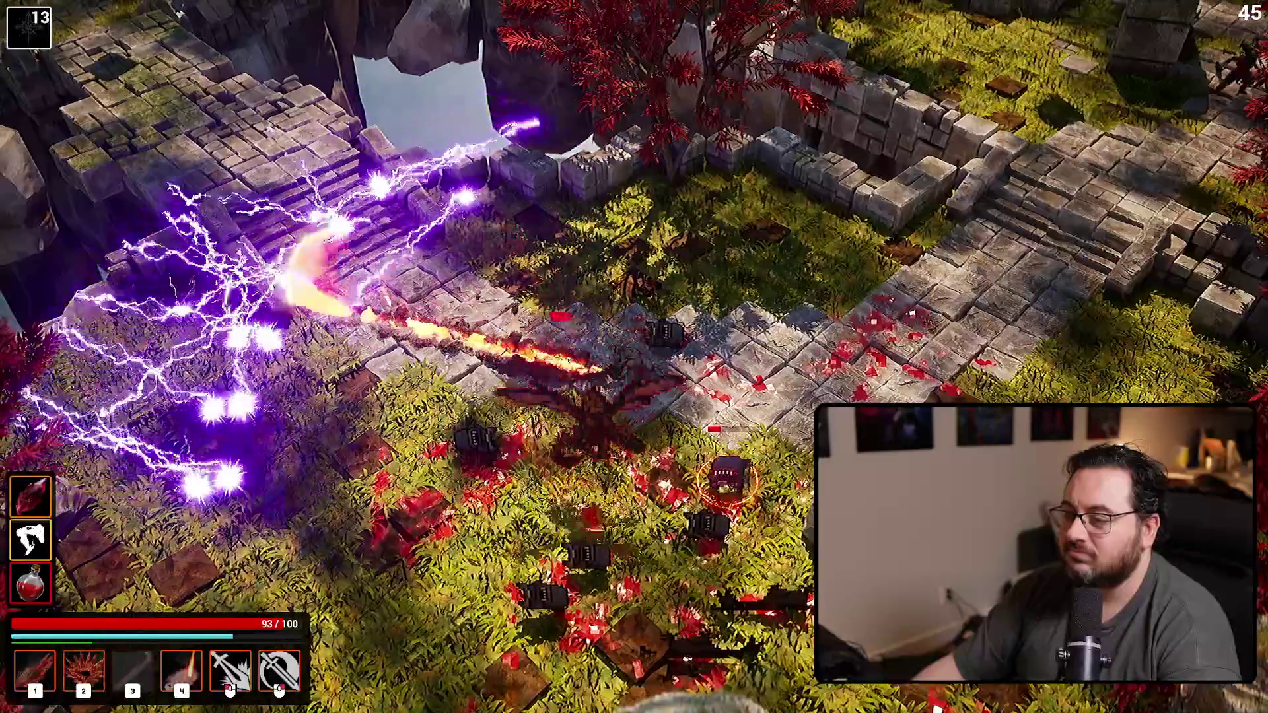
{"action": "key", "text": "4"}
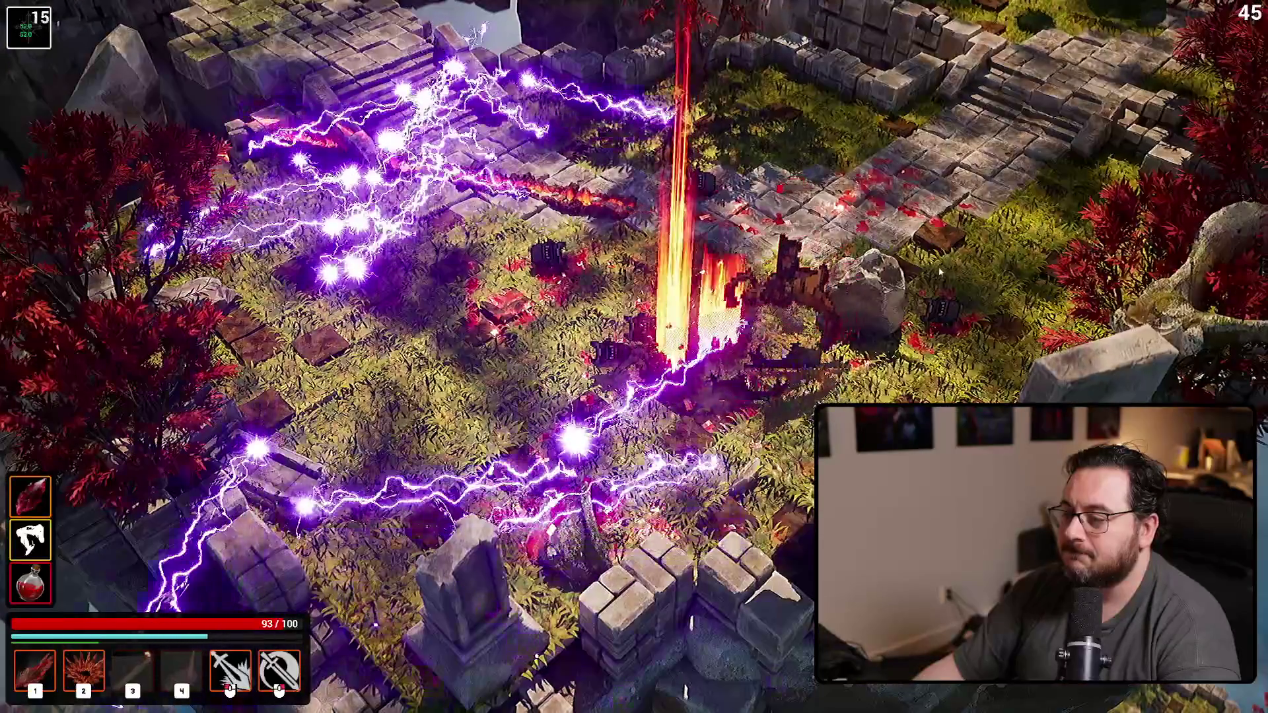
{"action": "left_click", "coordinate": [921, 273]}
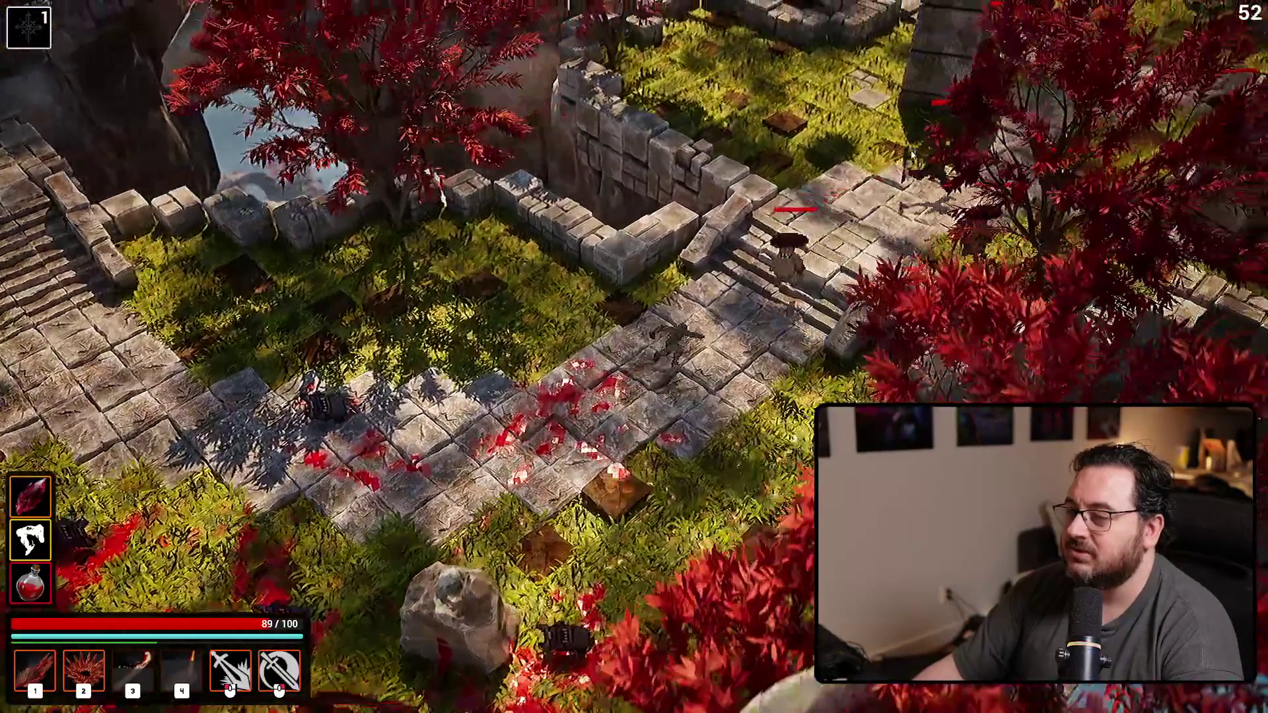
{"action": "key", "text": "1"}
{"action": "left_click", "coordinate": [780, 161]}
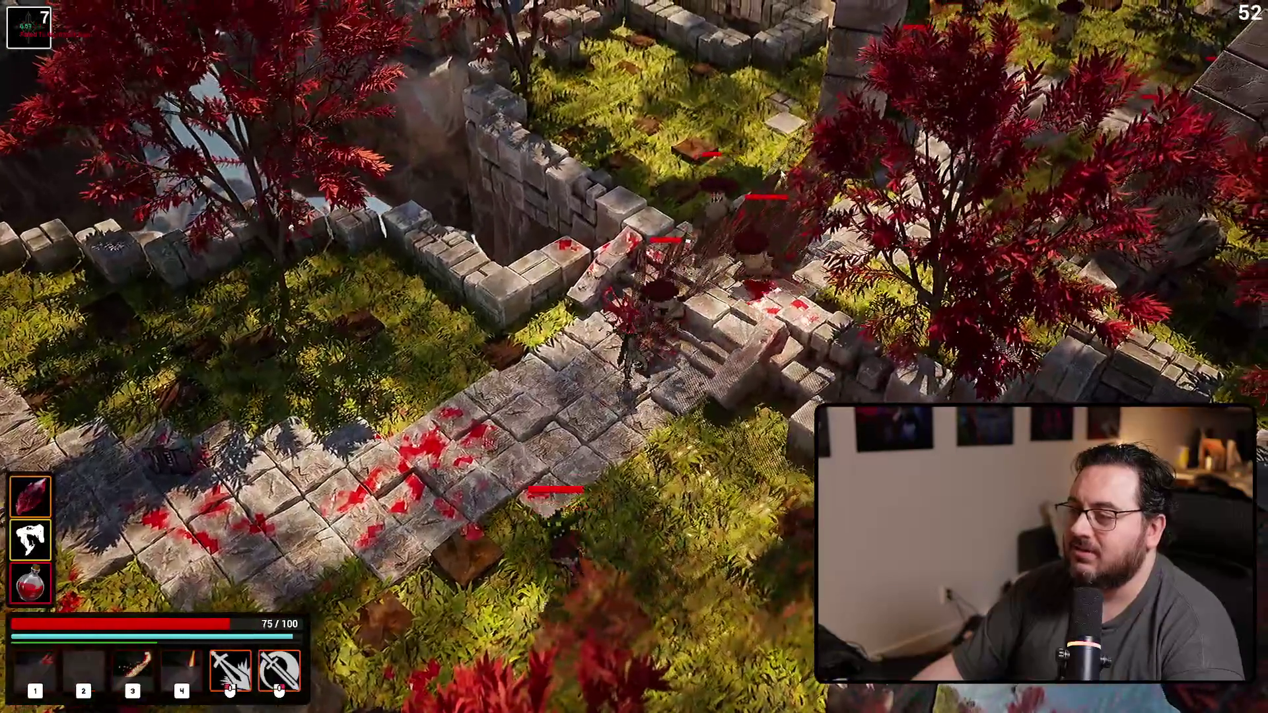
Step: Battle through the ruins with crystal bursts, fiery slashes and abilities 1–4 while repositioning
{"action": "key", "text": "2"}
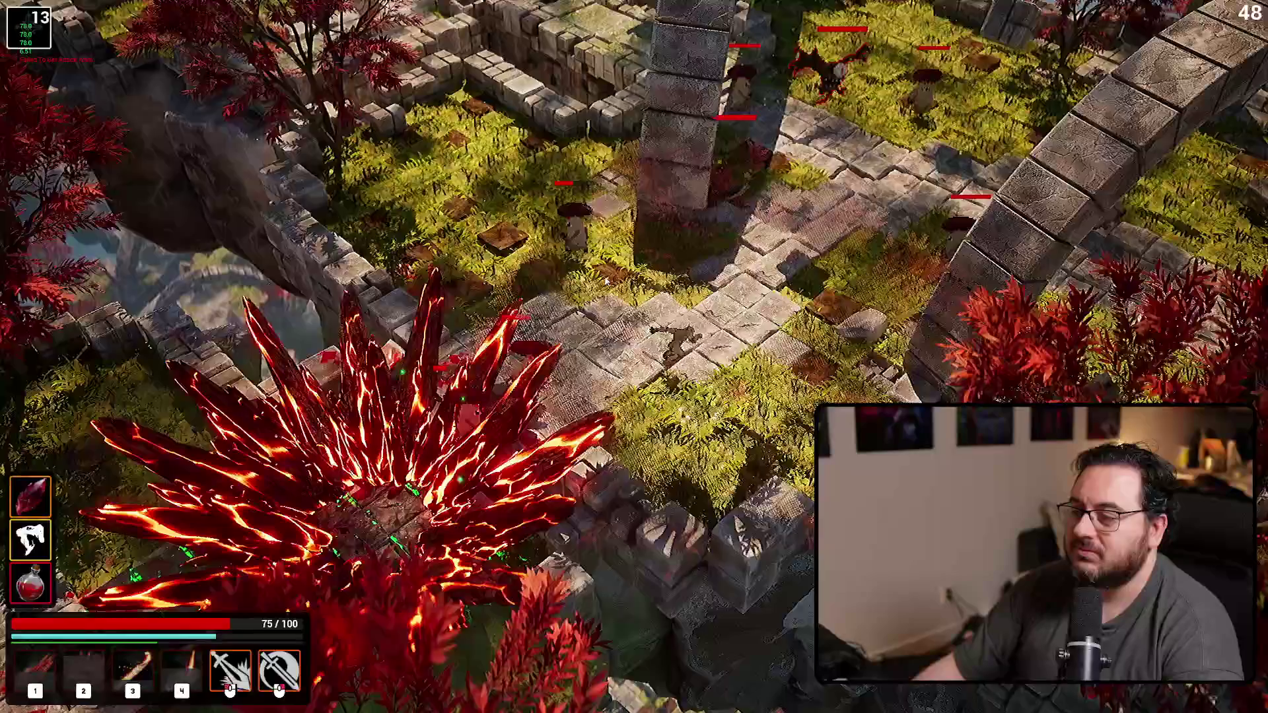
{"action": "left_click", "coordinate": [605, 280]}
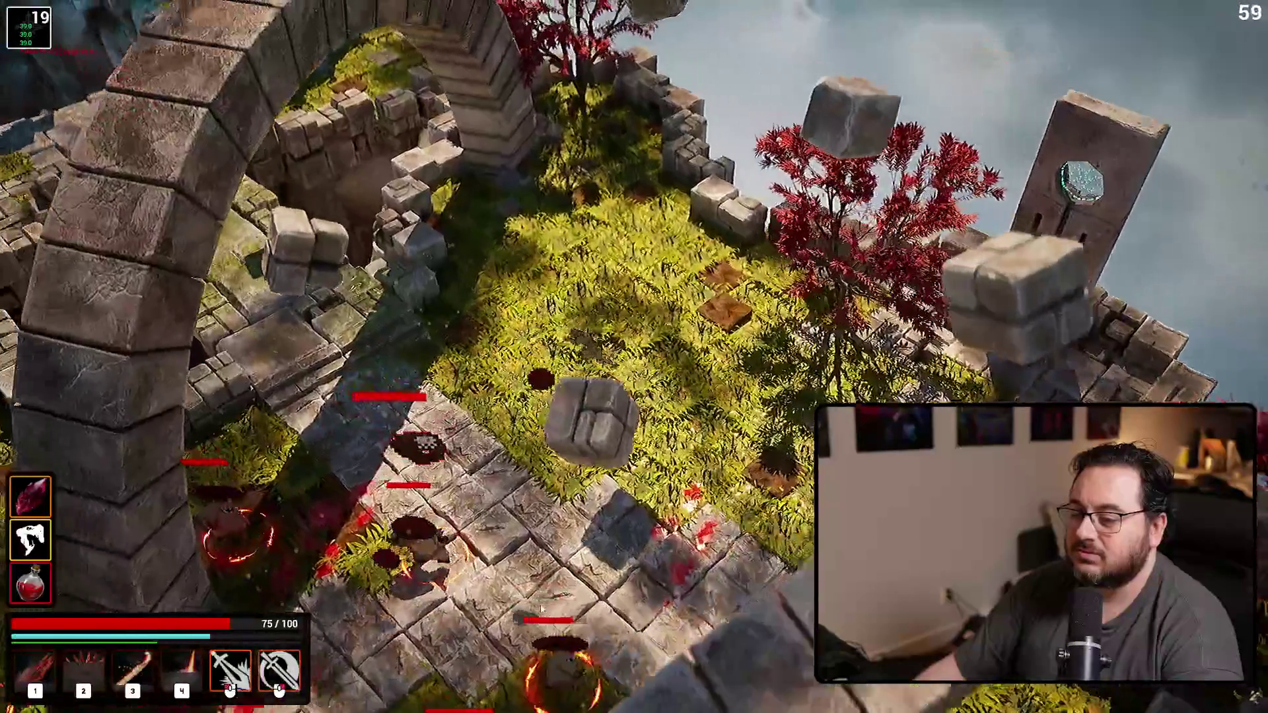
{"action": "left_click", "coordinate": [511, 512]}
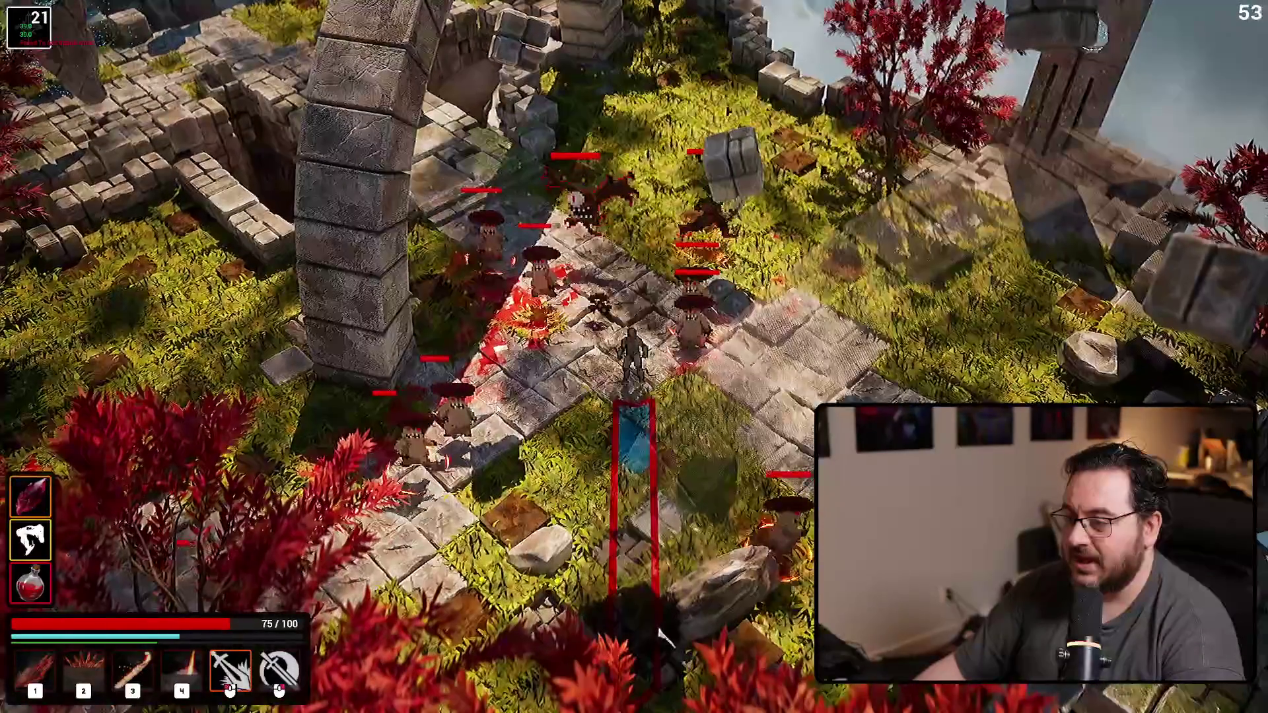
{"action": "left_click", "coordinate": [659, 634]}
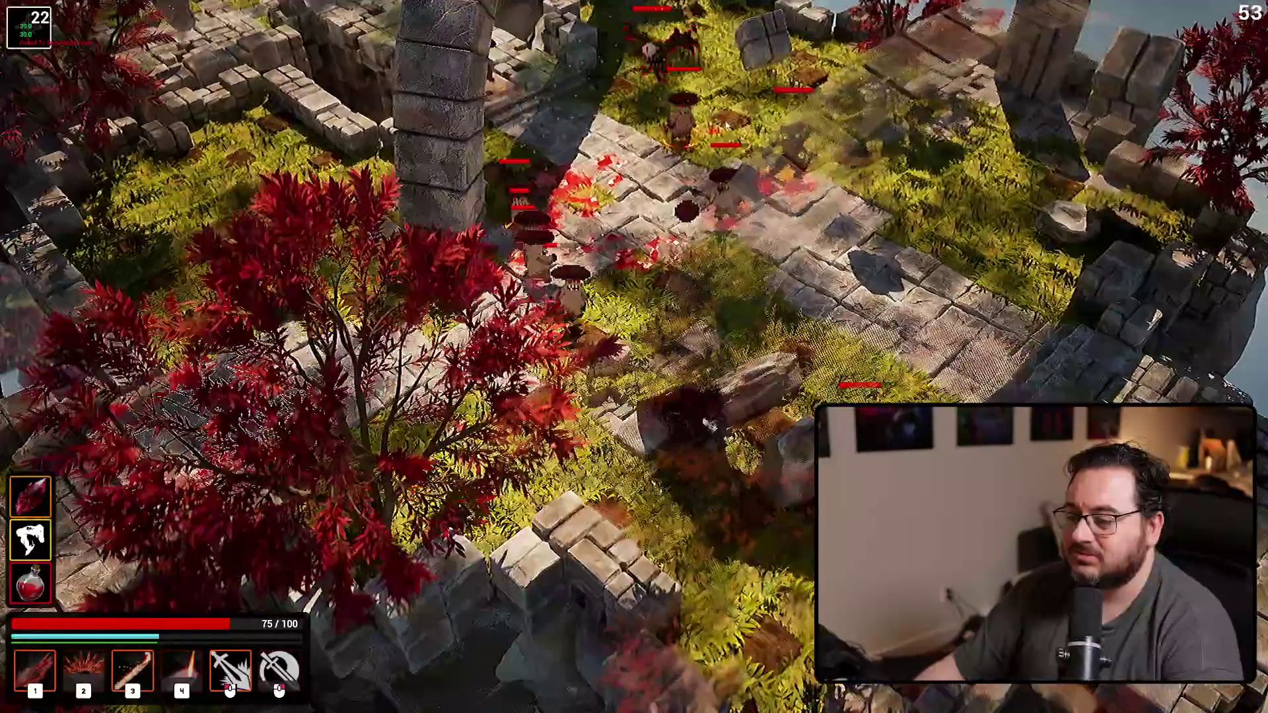
{"action": "left_click", "coordinate": [707, 424]}
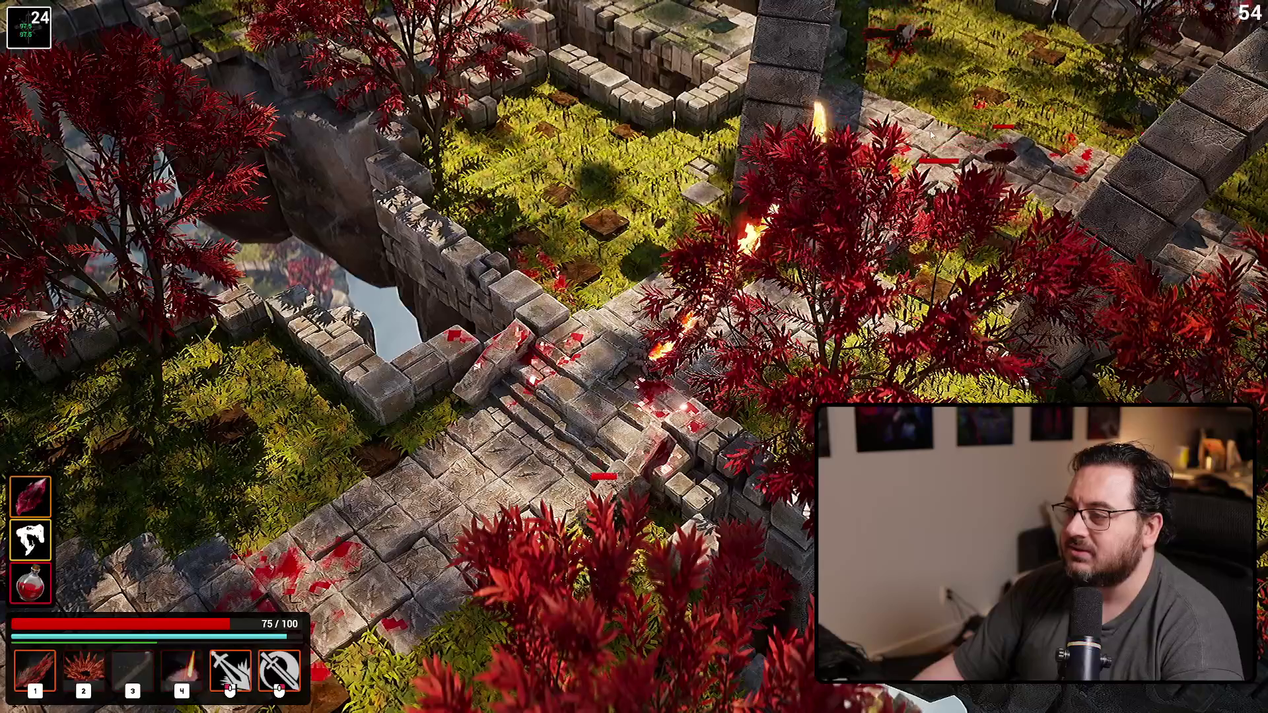
{"action": "key", "text": "w"}
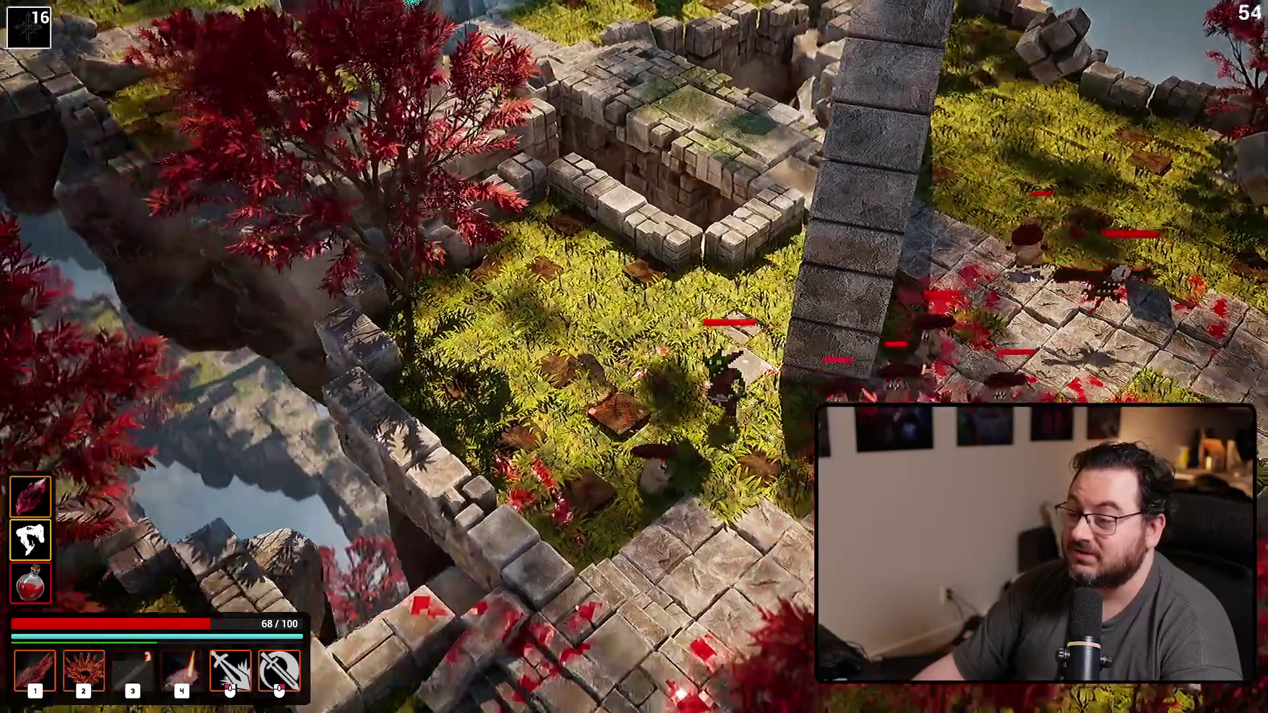
{"action": "key", "text": "1"}
{"action": "key", "text": "2"}
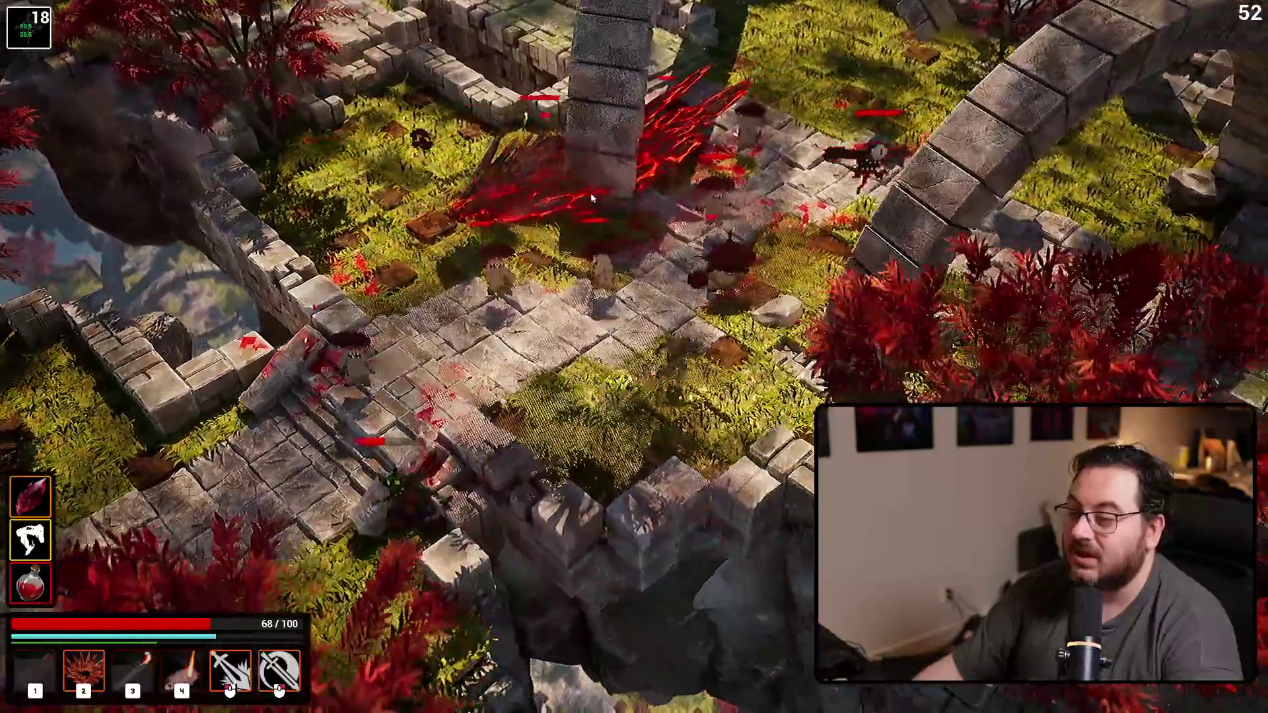
{"action": "key", "text": "3"}
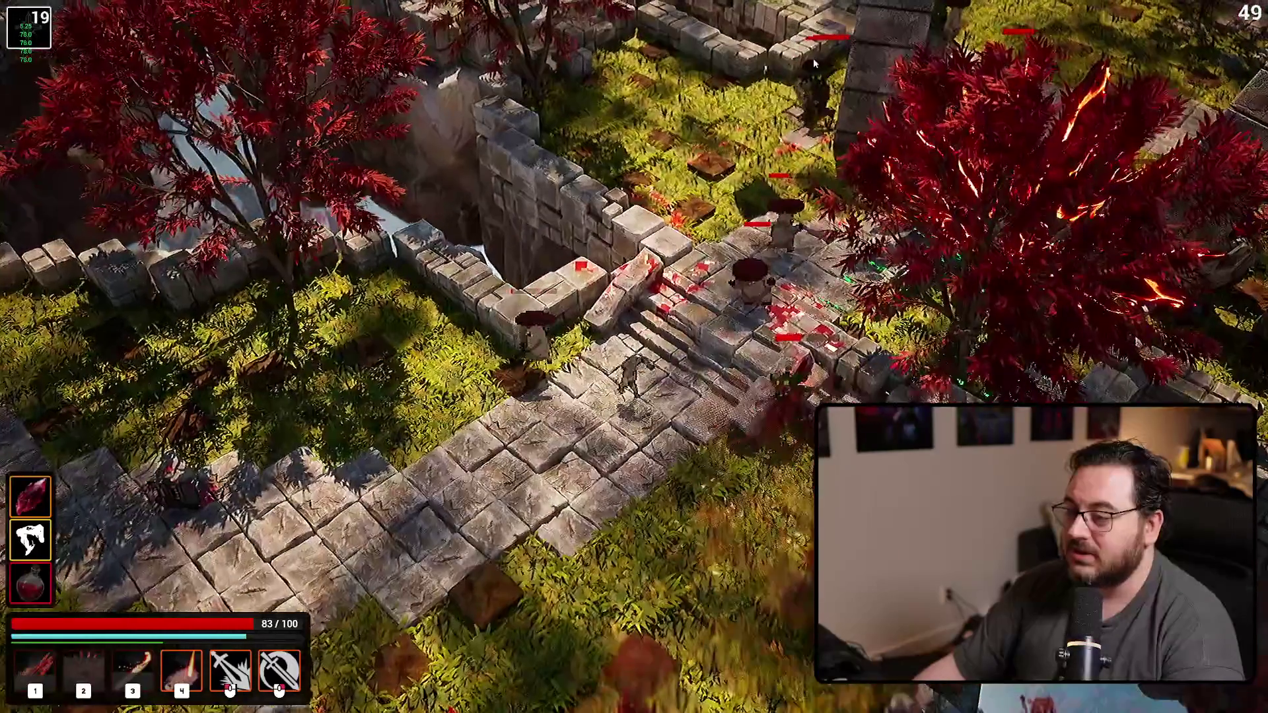
{"action": "key", "text": "4"}
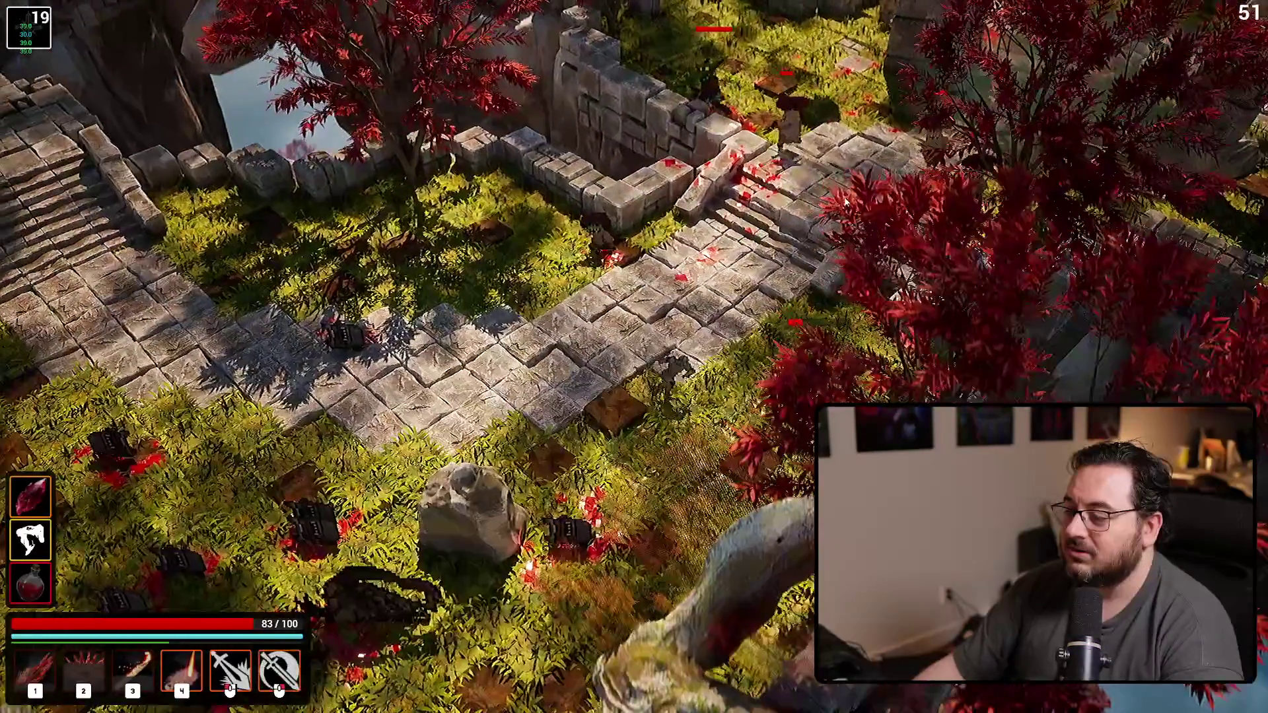
{"action": "key", "text": "4"}
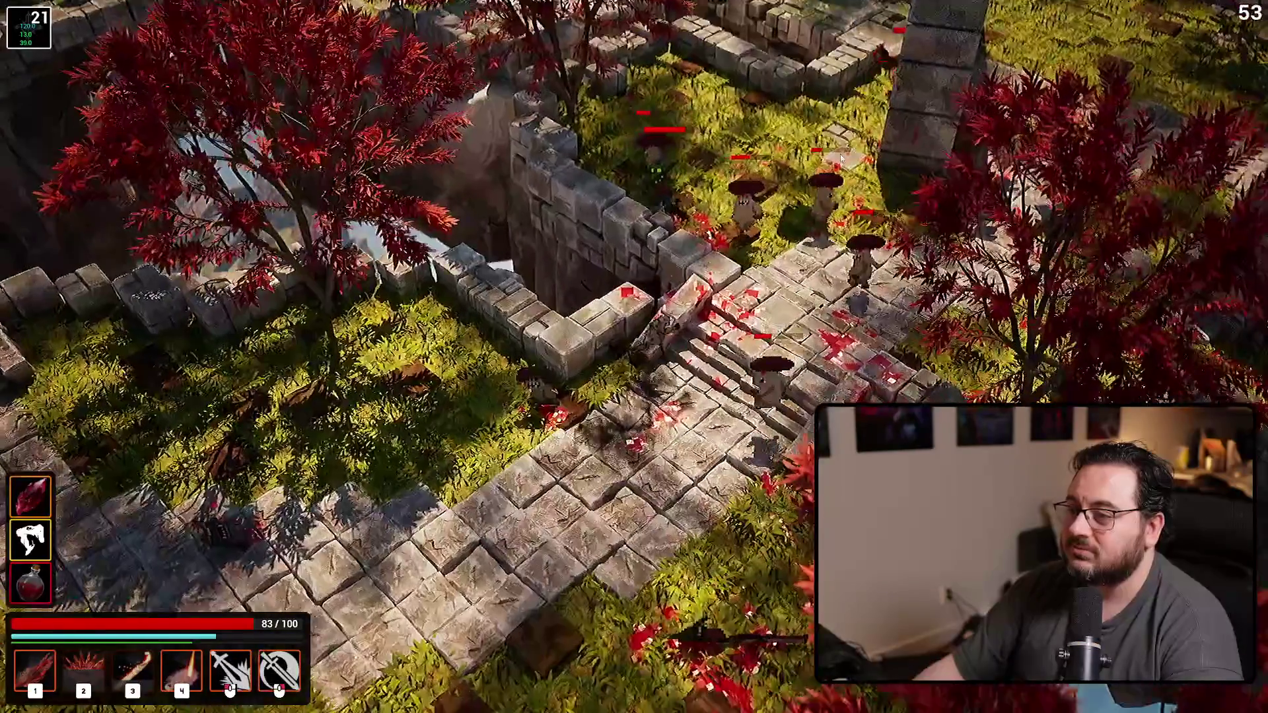
{"action": "key", "text": "4"}
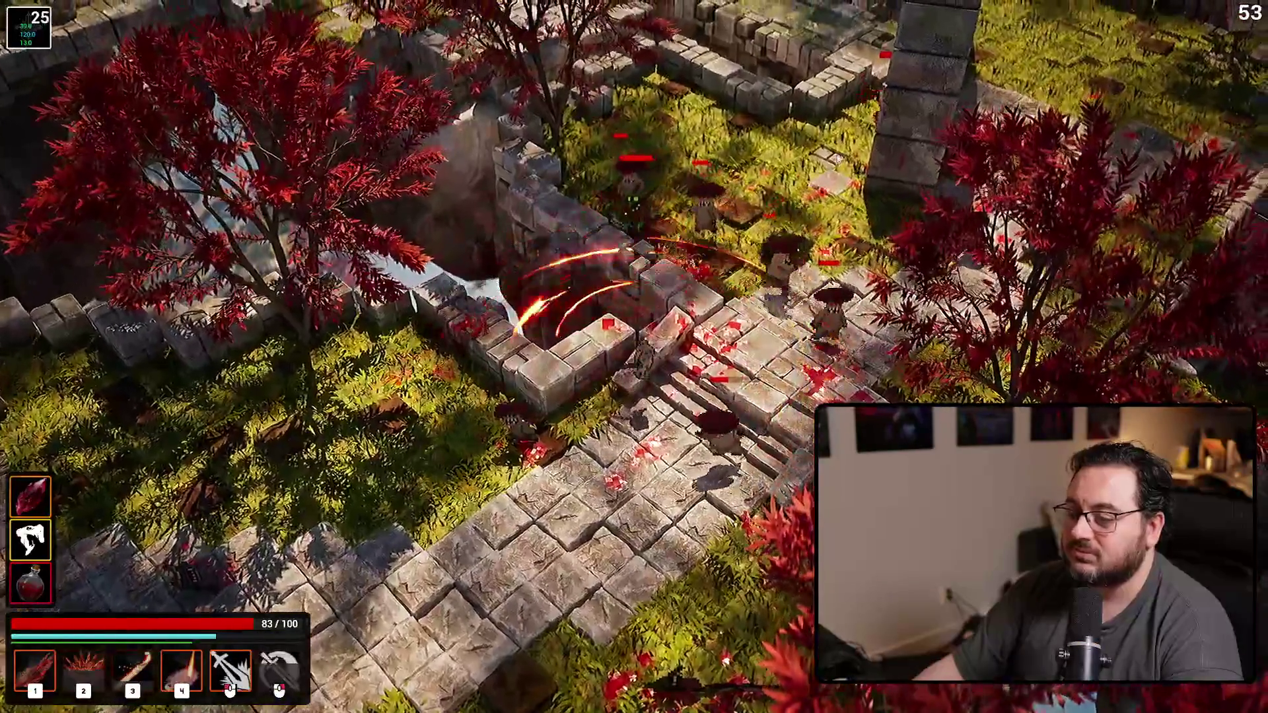
Step: Push up the stone stairs past the pillar, finishing the remaining enemies until the card-unlock choice appears
{"action": "key", "text": "w"}
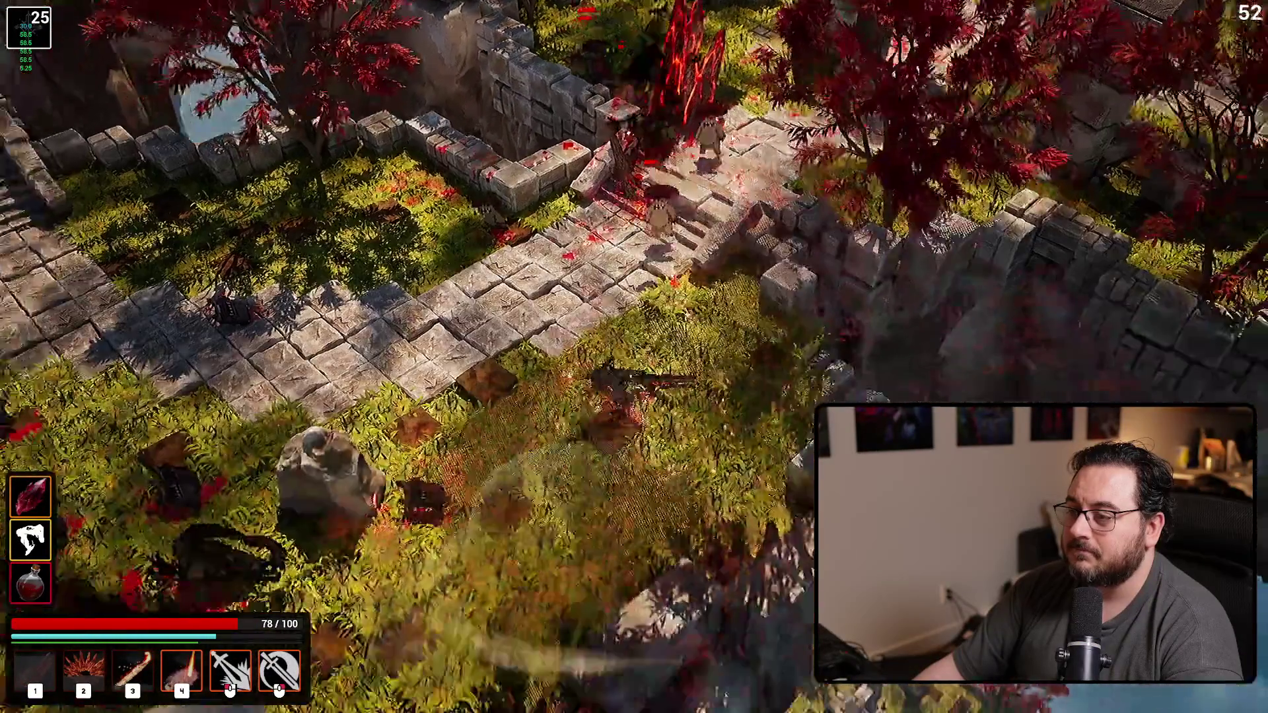
{"action": "key", "text": "4"}
{"action": "key", "text": "s"}
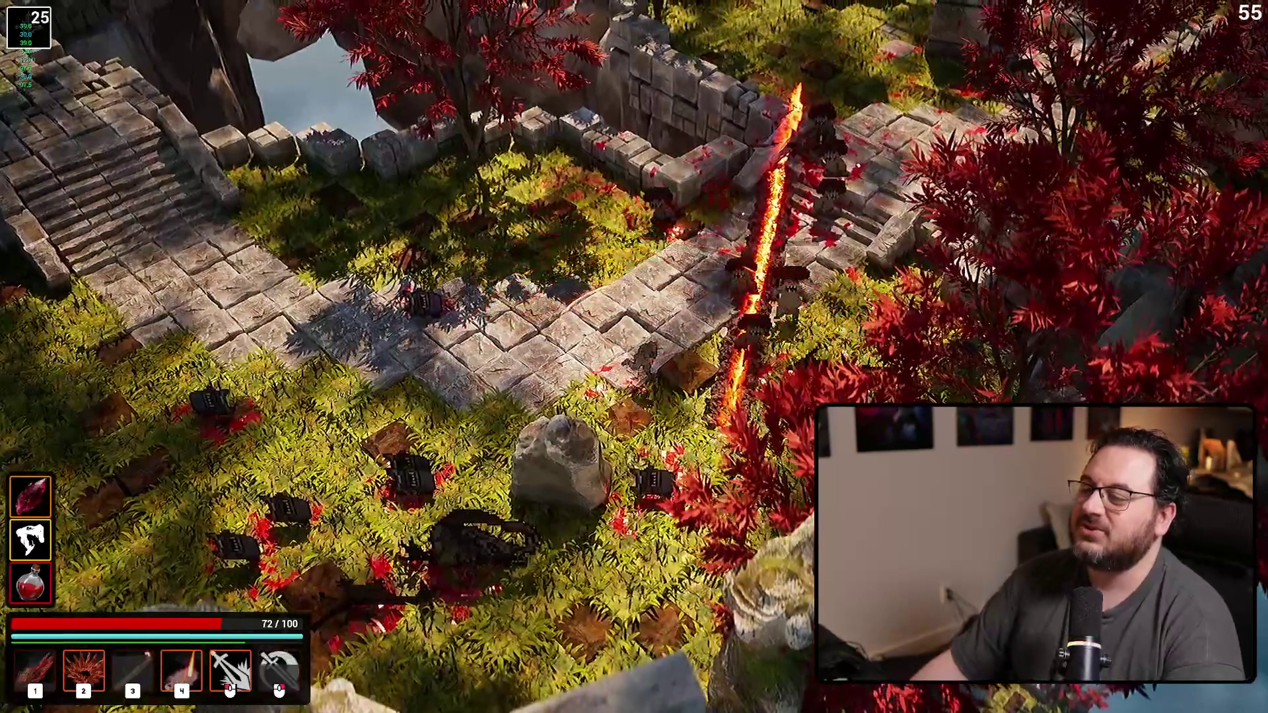
{"action": "key", "text": "2"}
{"action": "key", "text": "4"}
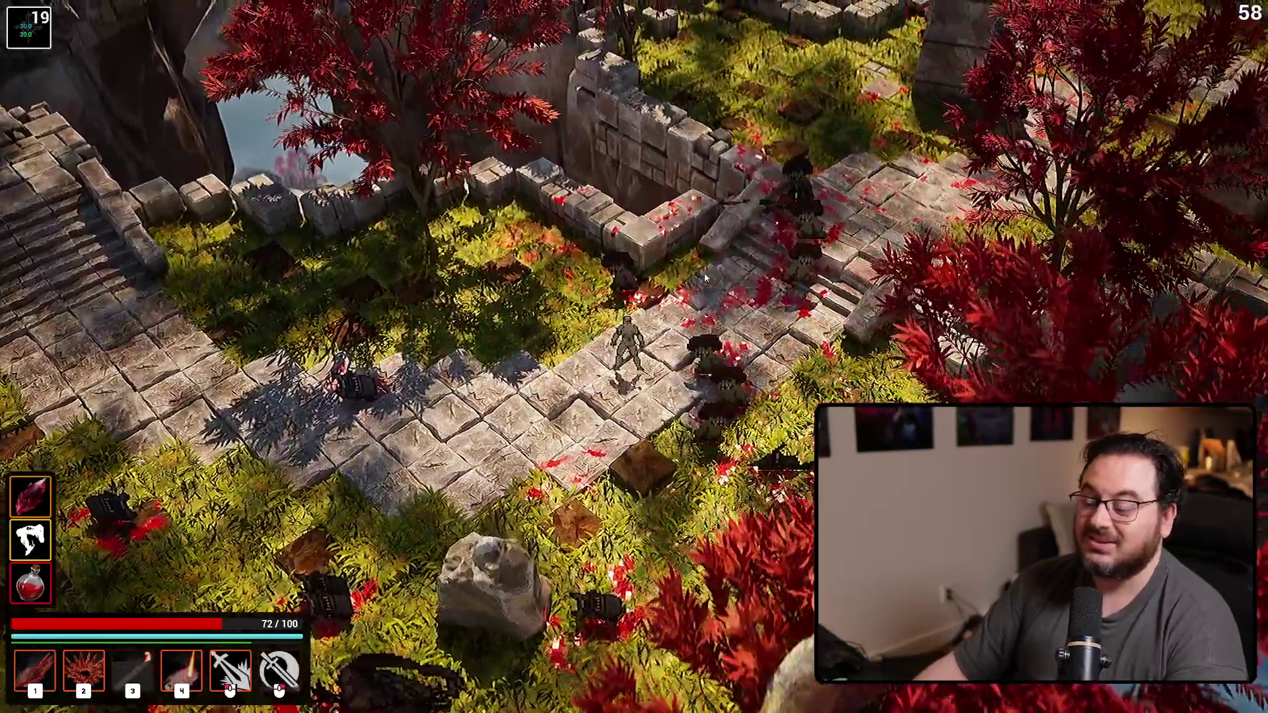
{"action": "key", "text": "w"}
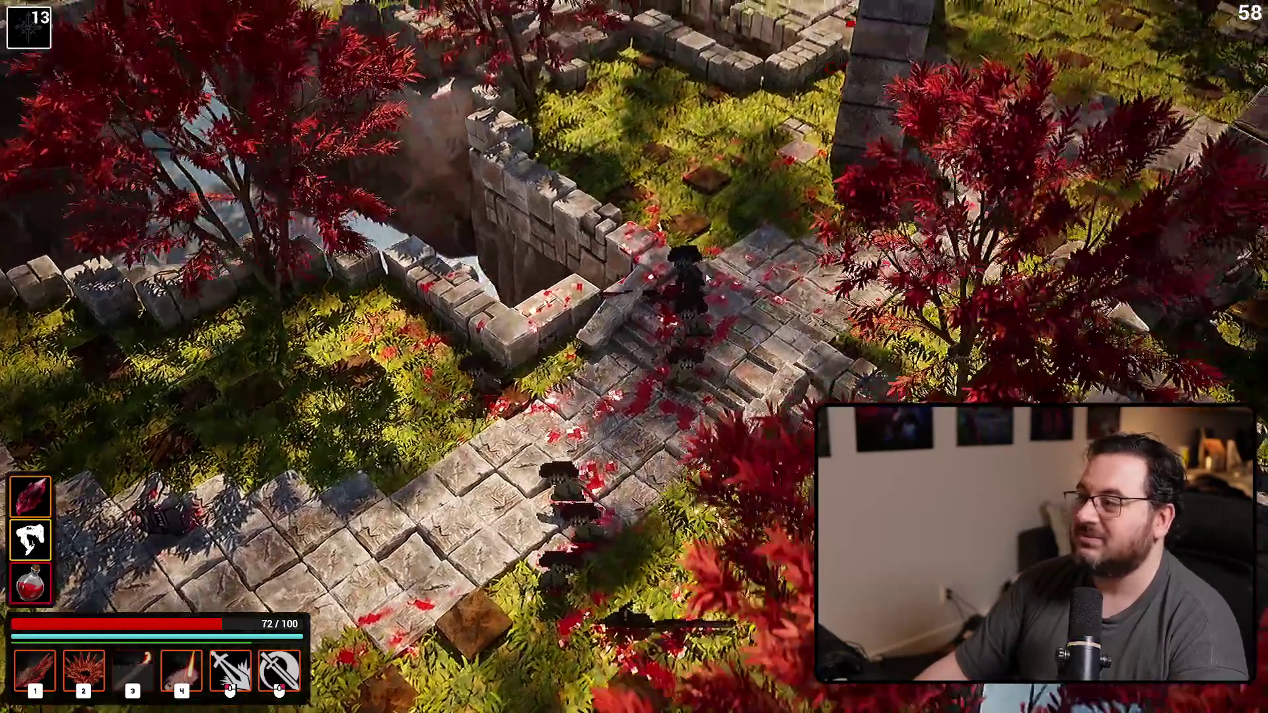
{"action": "key", "text": "w"}
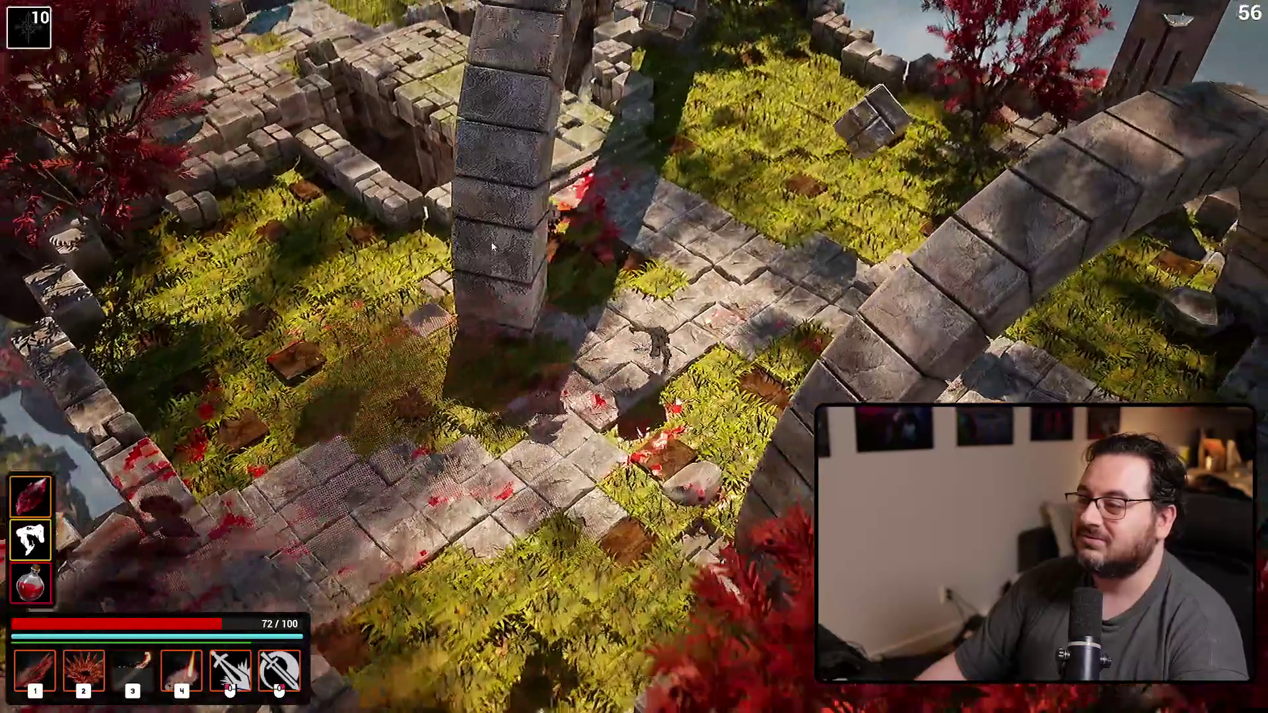
{"action": "key", "text": "w"}
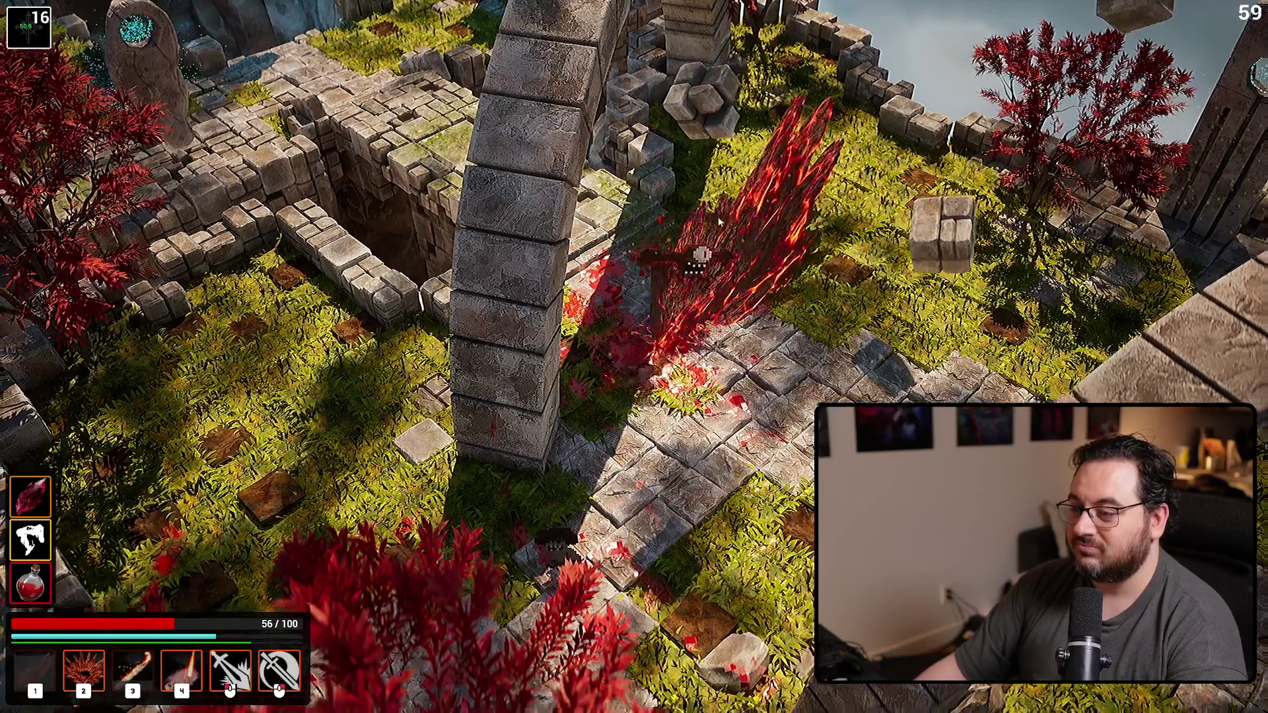
{"action": "key", "text": "w"}
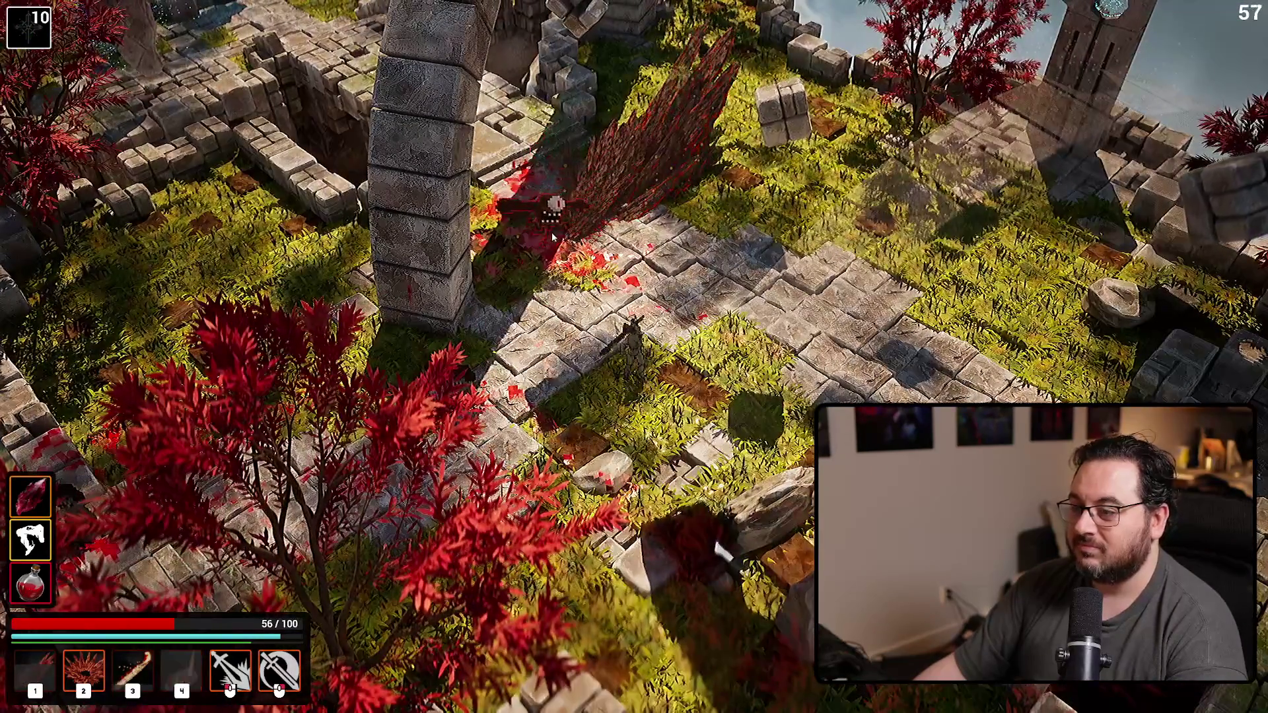
{"action": "key", "text": "w"}
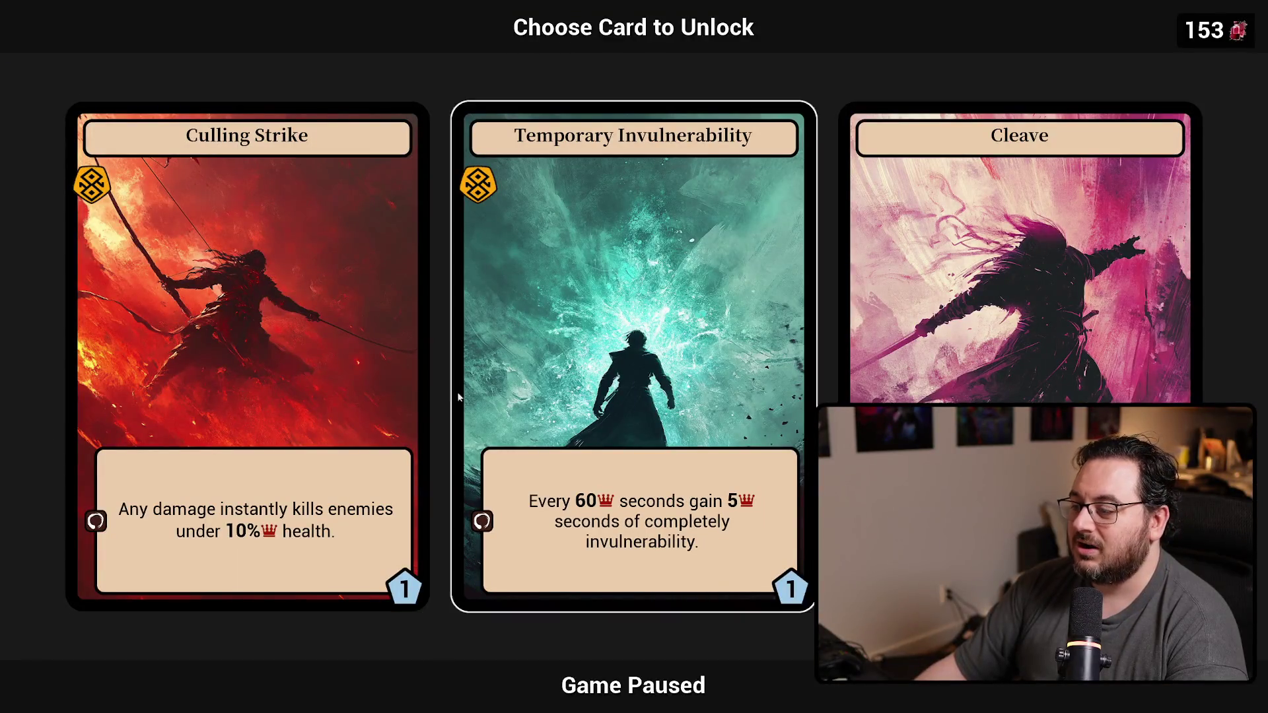
Step: Pick an unlock card, walk to the rune stone and stop the playtest with Esc
{"action": "left_click", "coordinate": [923, 356]}
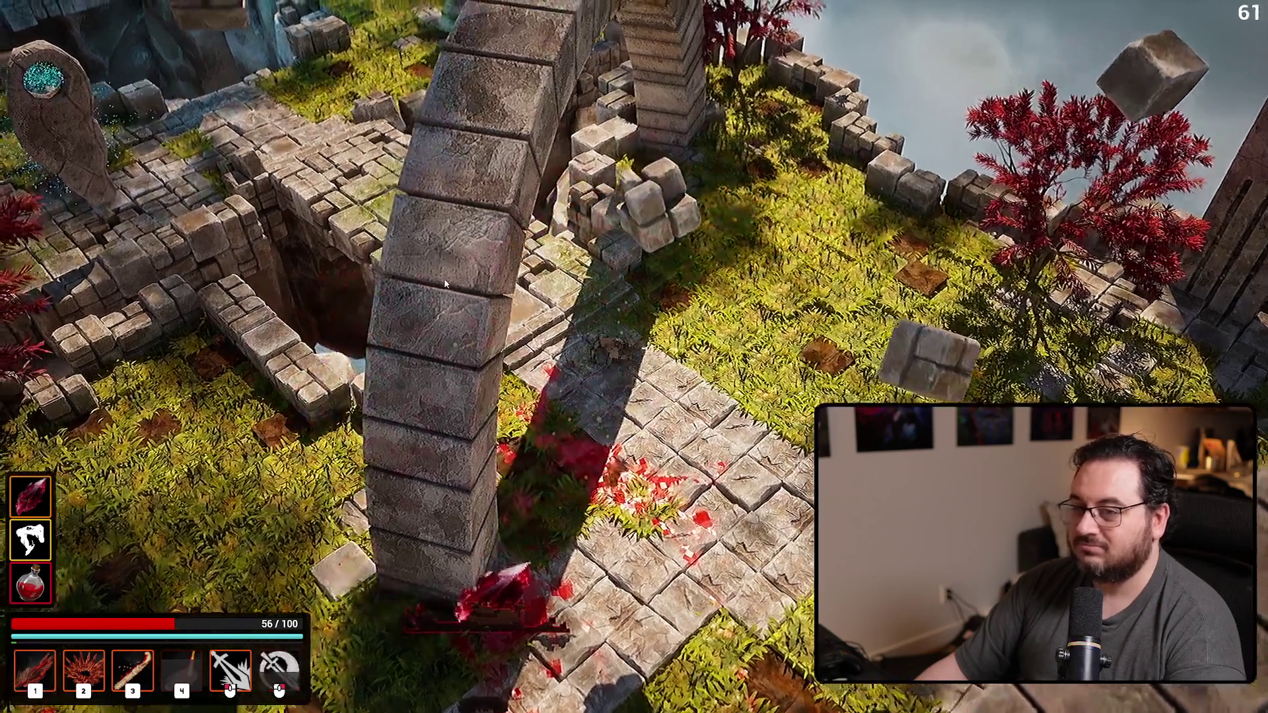
{"action": "key", "text": "w"}
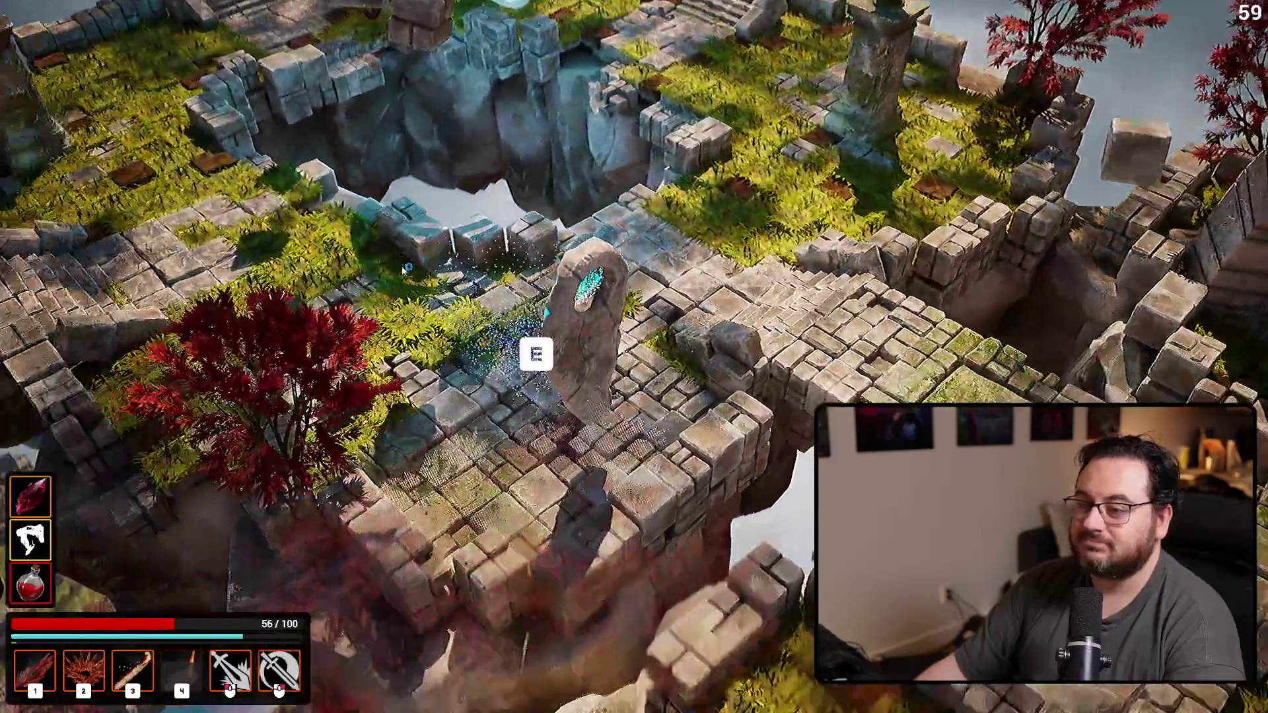
{"action": "key", "text": "Escape"}
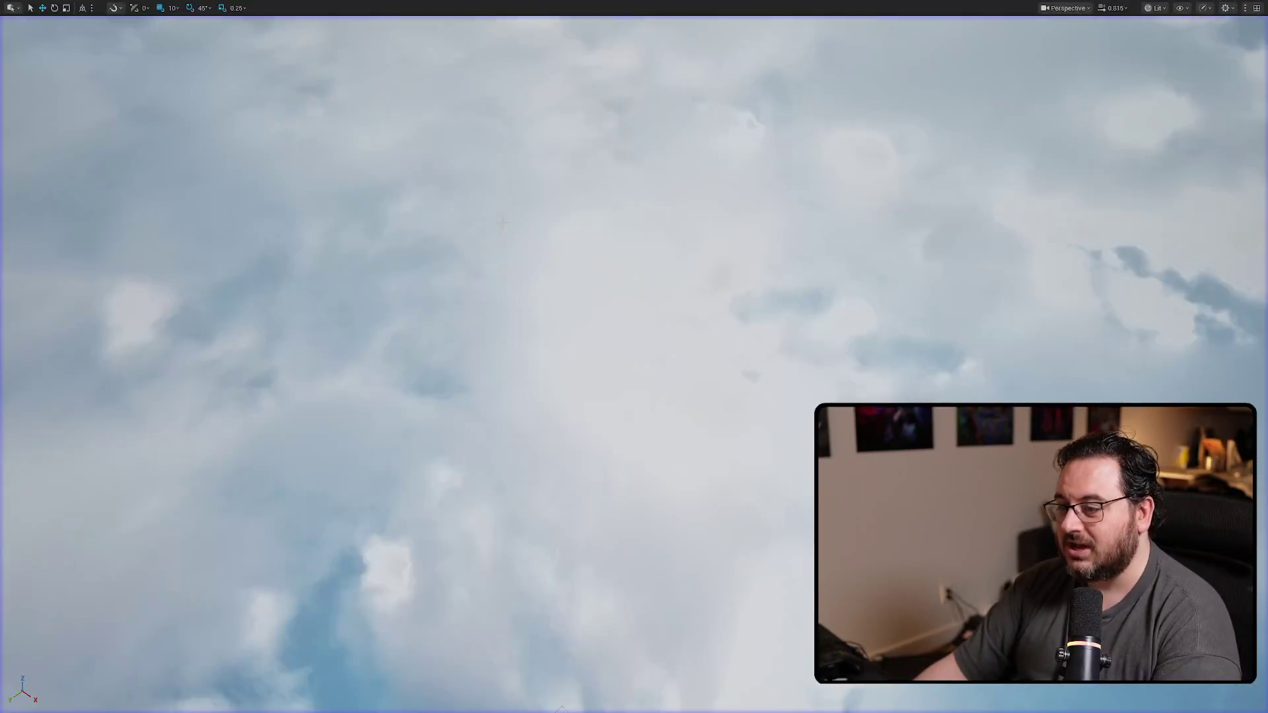